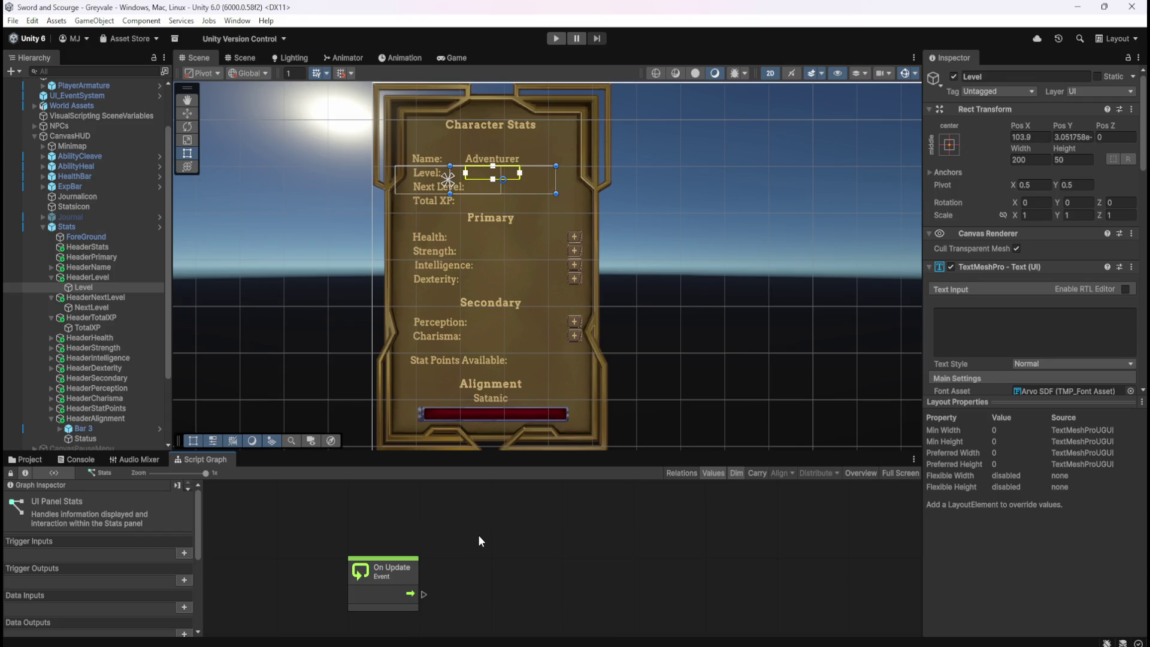
# - Add a Custom Event node to the maximized Script Graph and name it PlayerLevel
pyautogui.hotkey('shift', 'space')
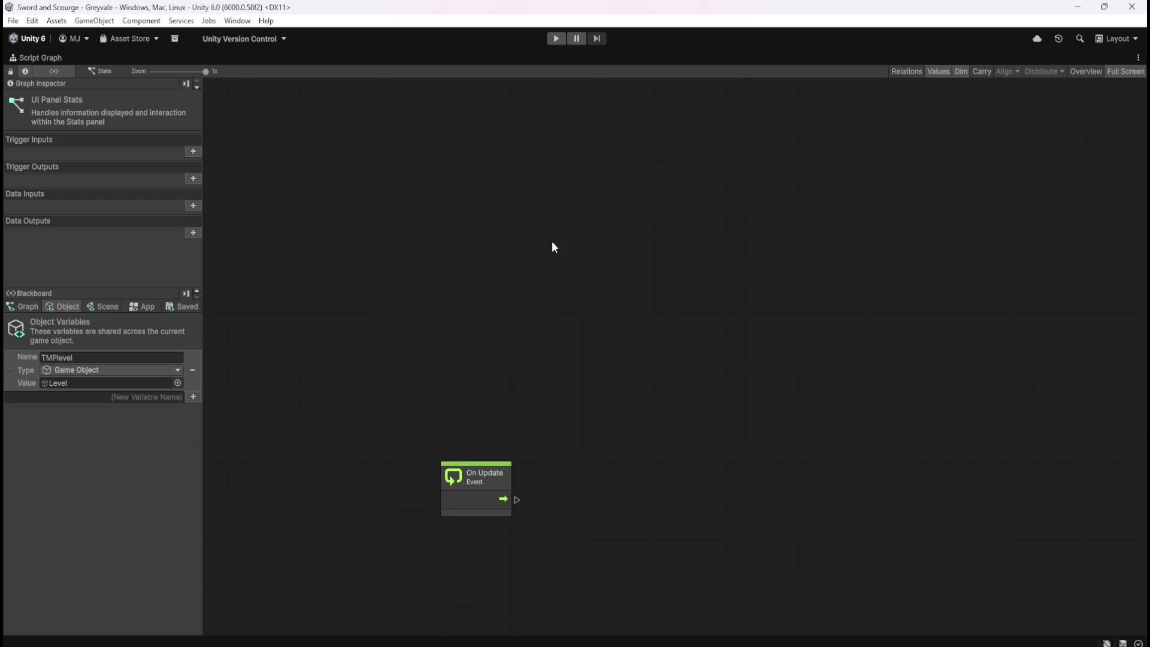
pyautogui.rightClick(553, 243)
pyautogui.write('custom')
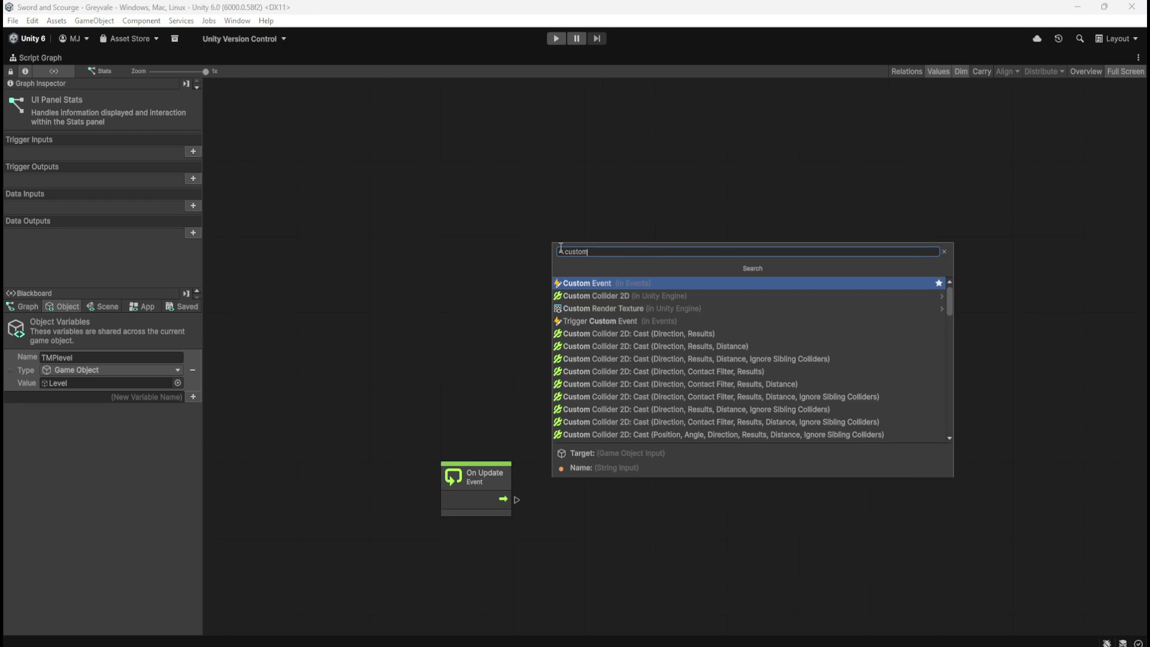
pyautogui.press('Return')
pyautogui.click(603, 295)
pyautogui.write('PlayerLevel')
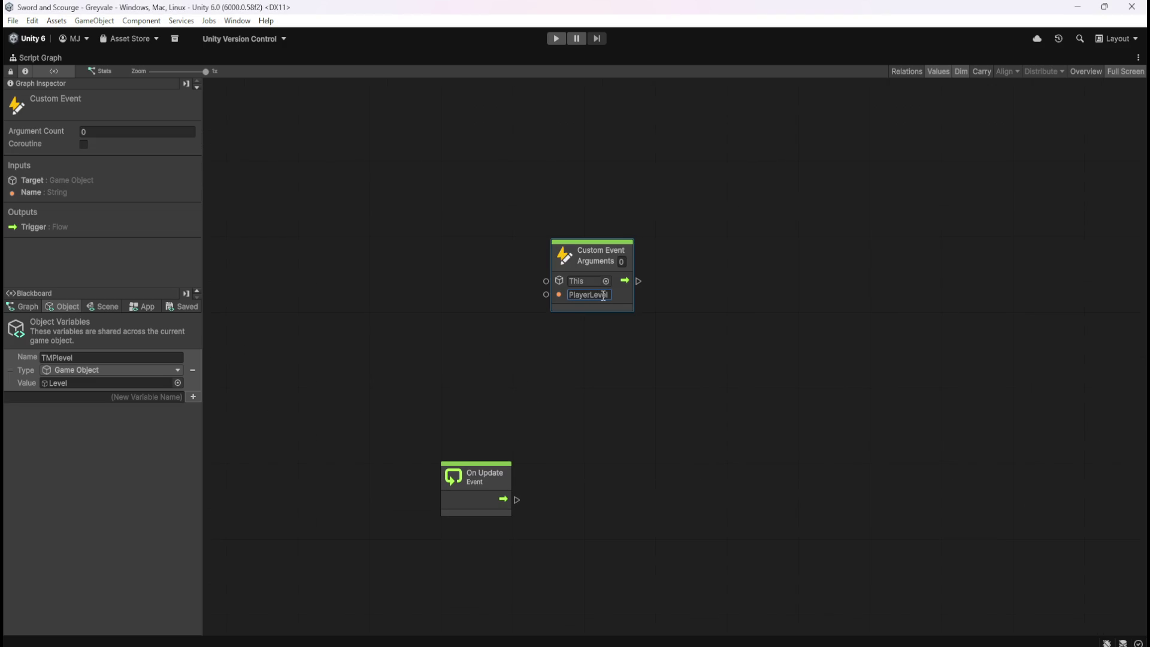
# - Move the PlayerLevel event up-left, drag the TMPlevel variable onto the graph, and restore the layout
pyautogui.moveTo(623, 300)
pyautogui.mouseDown()
pyautogui.moveTo(527, 243)
pyautogui.moveTo(517, 224)
pyautogui.mouseUp()
pyautogui.click(620, 236)
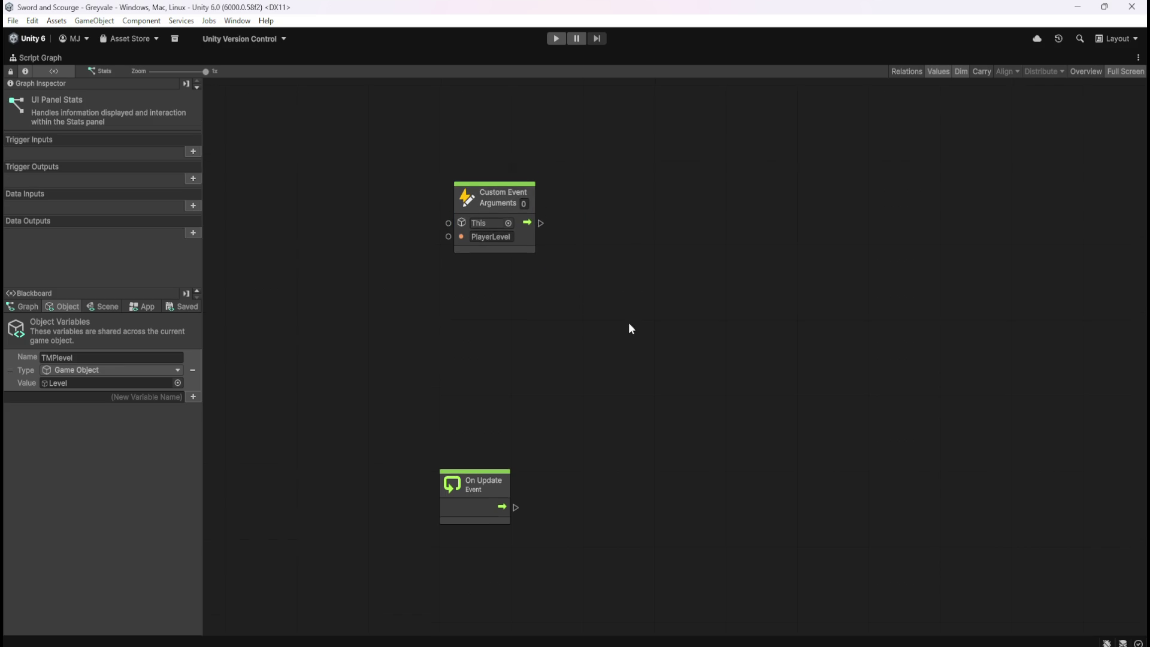
pyautogui.moveTo(9, 370)
pyautogui.mouseDown()
pyautogui.moveTo(633, 382)
pyautogui.moveTo(617, 277)
pyautogui.mouseUp()
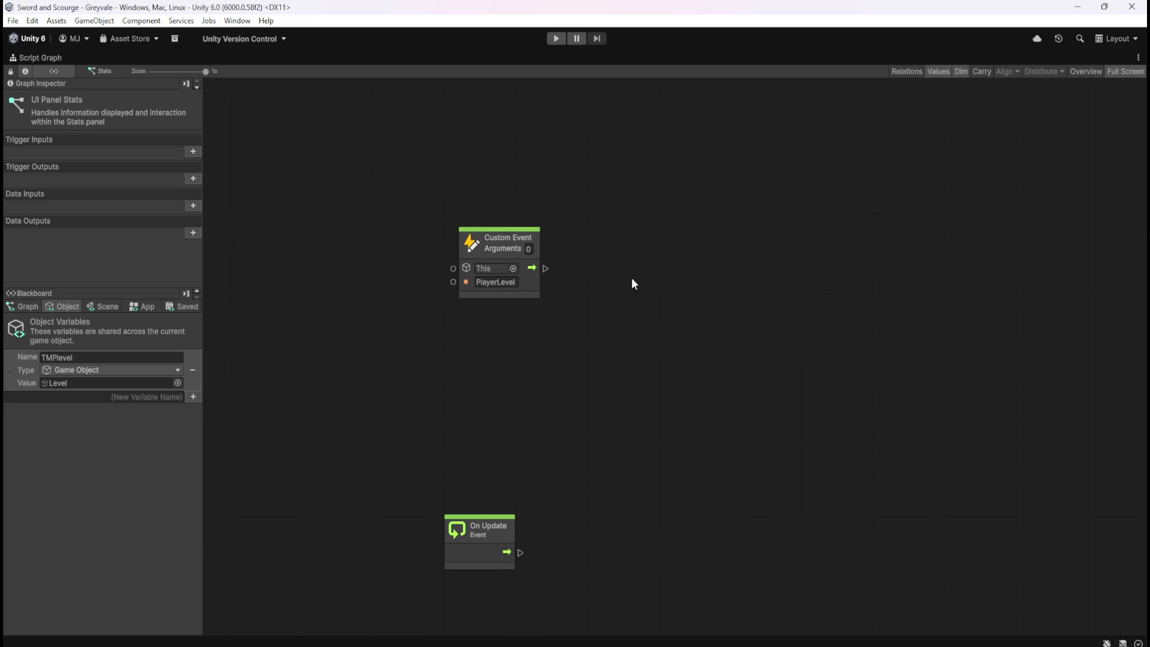
pyautogui.hotkey('shift', 'space')
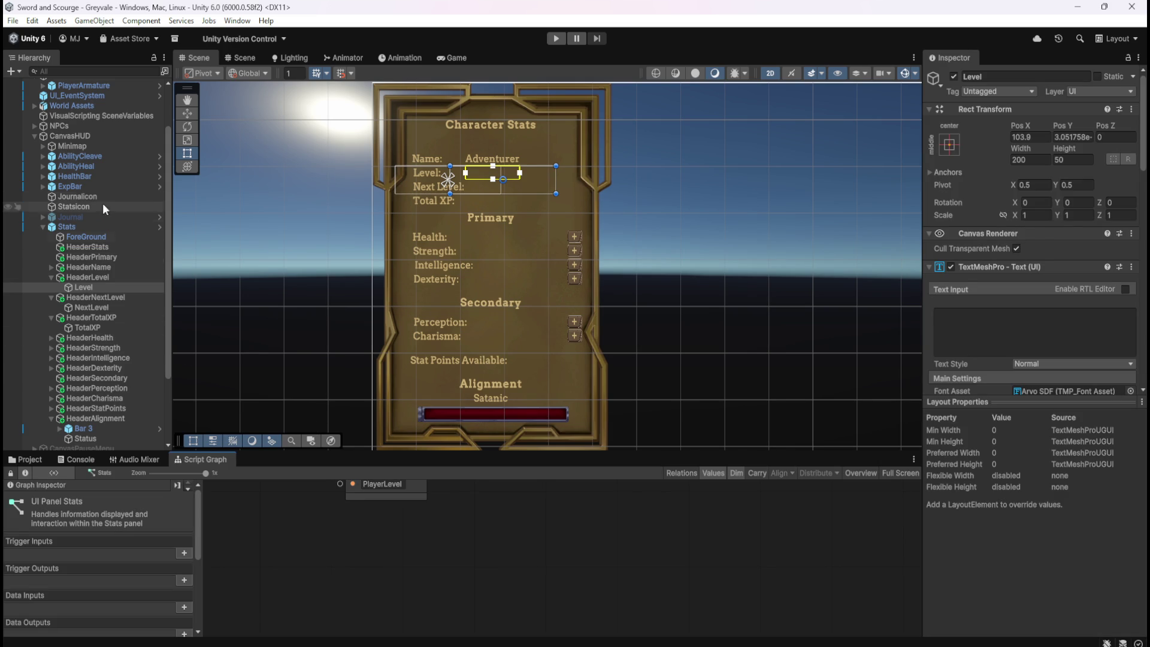
# - Open PlayerArmature's Script Graph full-window and select a Set Text node to copy
pyautogui.scroll(3, 90, 174)
pyautogui.click(88, 142)
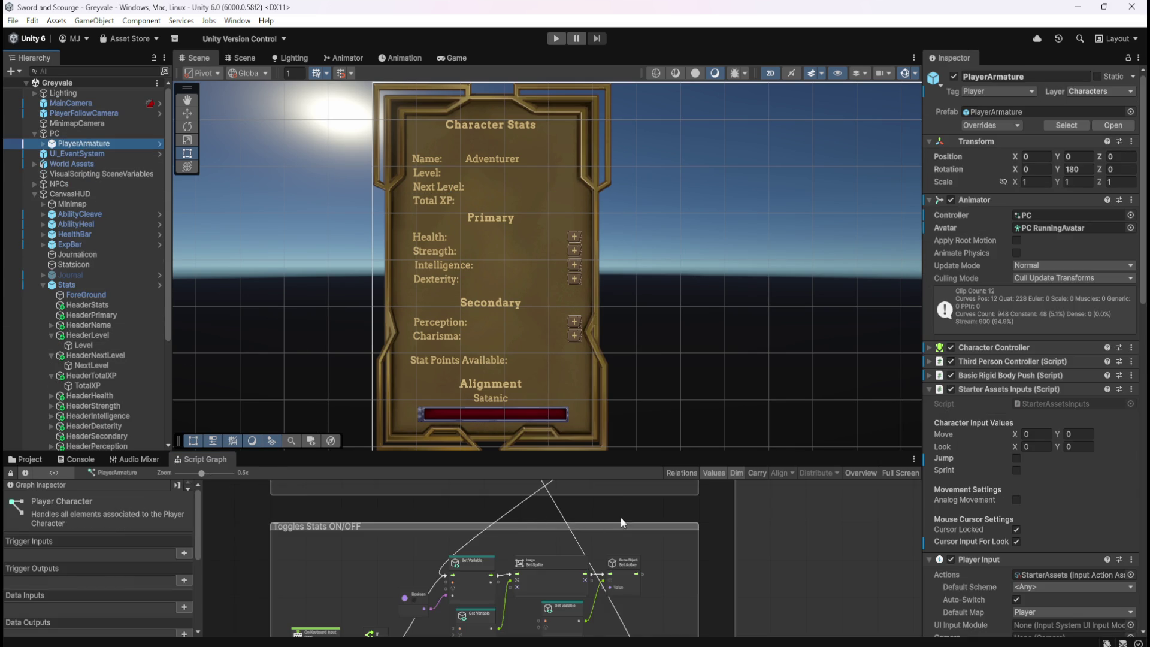
pyautogui.hotkey('shift', 'space')
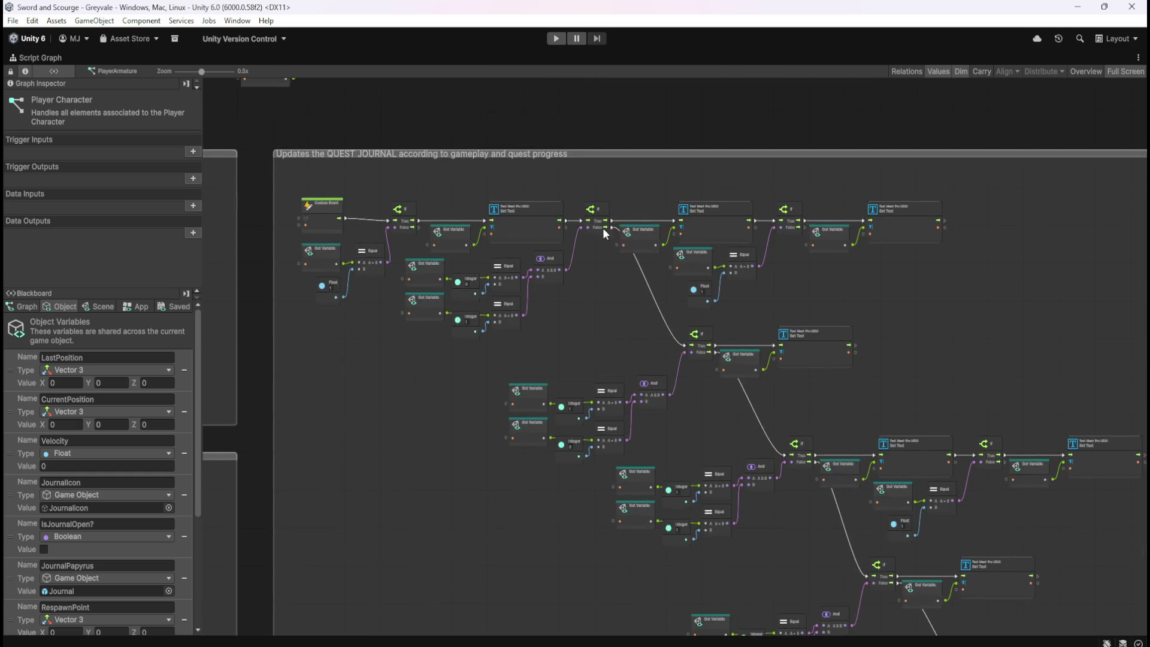
pyautogui.scroll(5, 602, 228)
pyautogui.moveTo(929, 349); pyautogui.dragTo(742, 349)
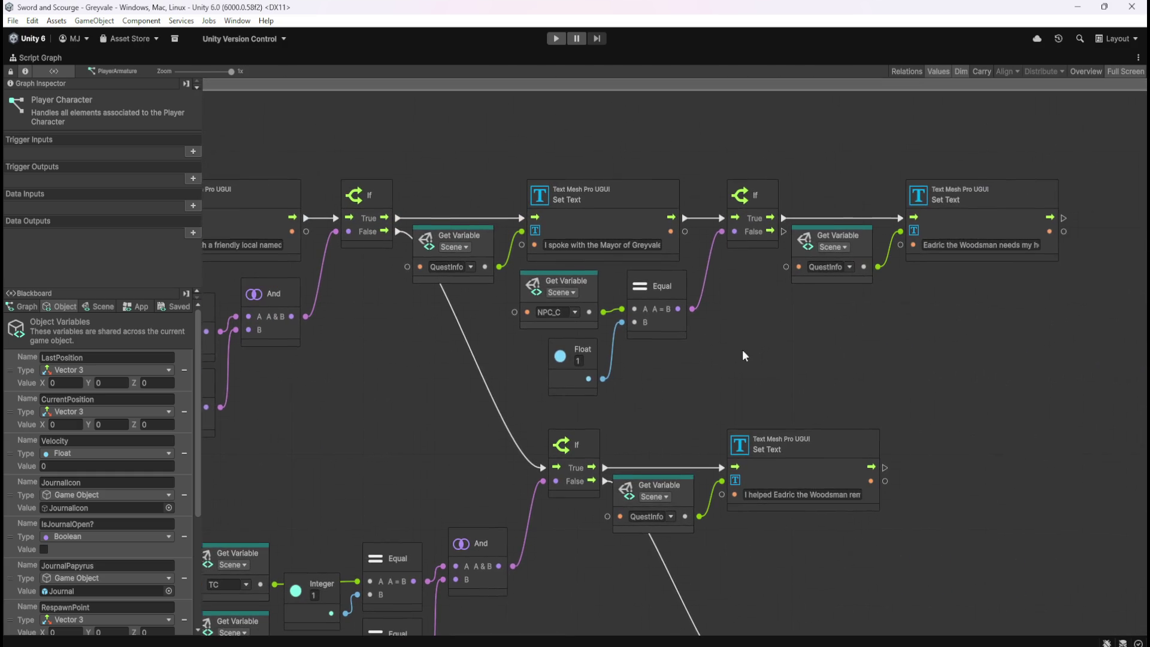
pyautogui.click(622, 217)
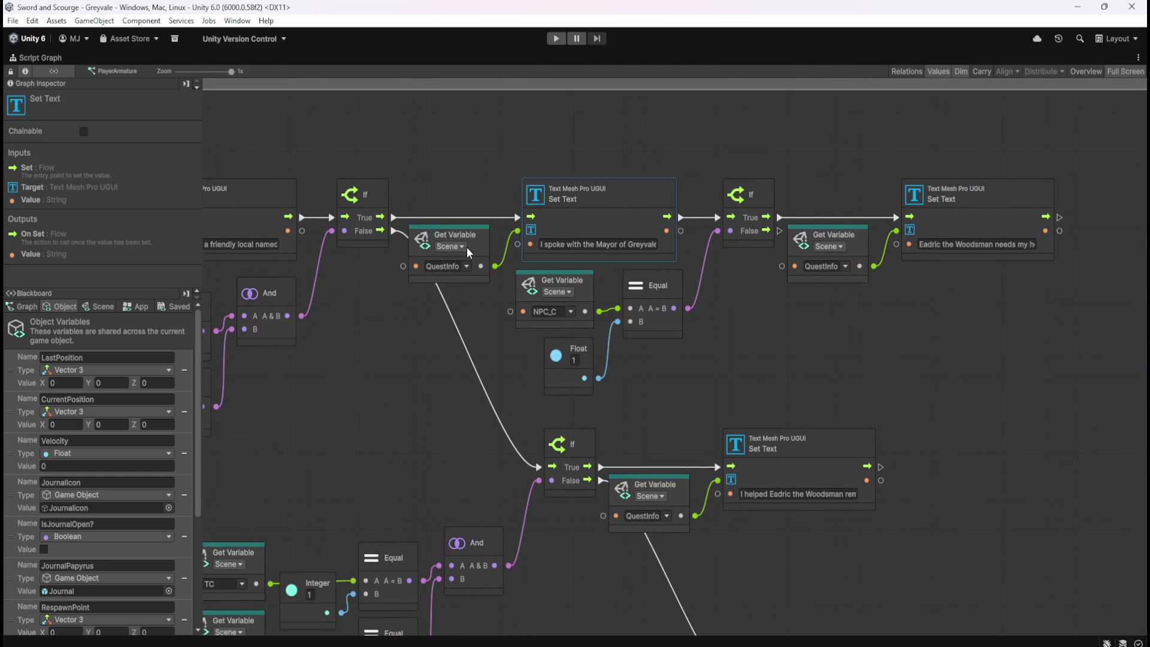
pyautogui.click(487, 321)
pyautogui.click(642, 205)
pyautogui.scroll(2, 580, 404)
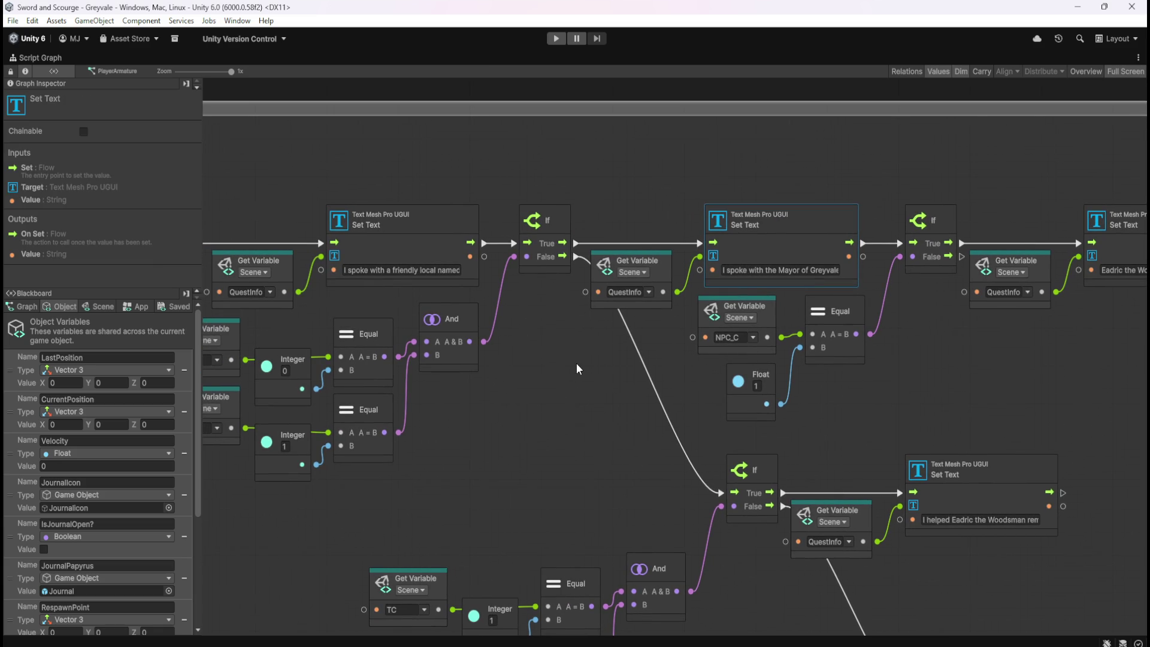
pyautogui.click(559, 363)
# - Return to the Stats object's Script Graph, maximized
pyautogui.hotkey('shift', 'space')
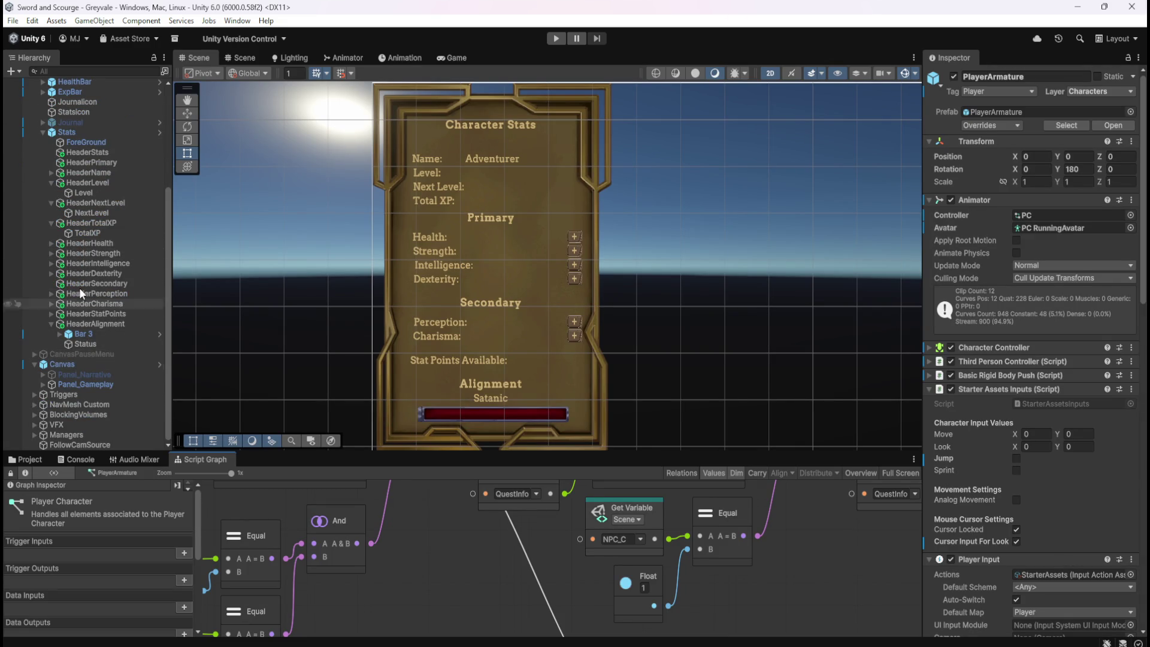
pyautogui.click(82, 135)
pyautogui.hotkey('shift', 'space')
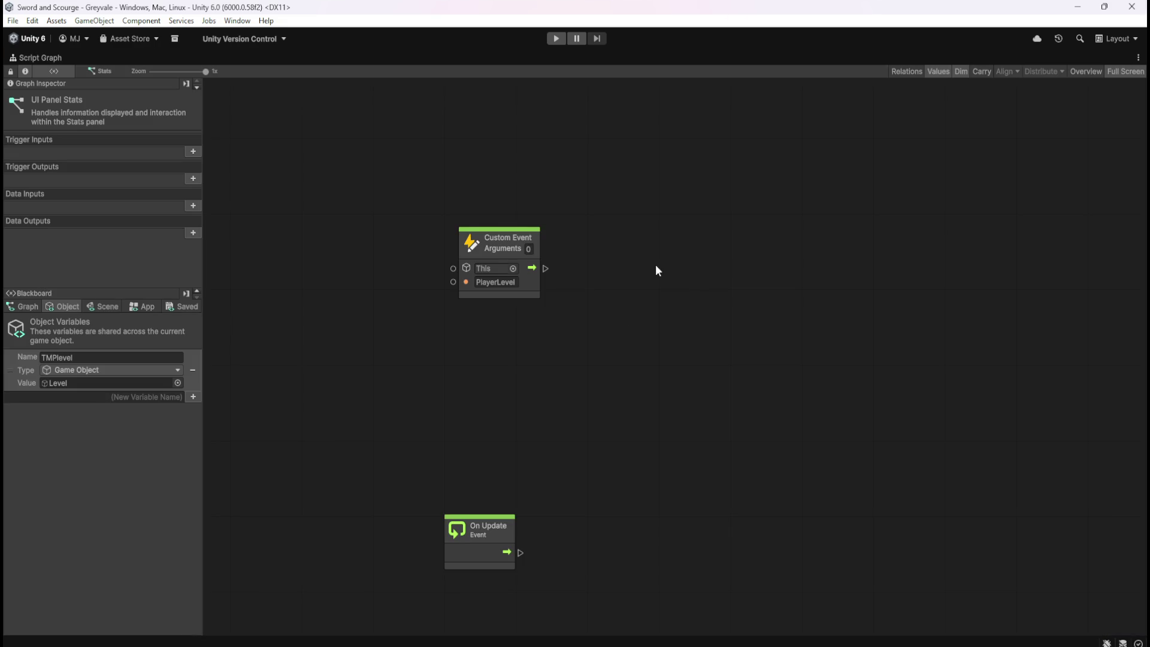
# - Paste the Set Text node and wire a TMPlevel Get Variable into its target
pyautogui.hotkey('ctrl', 'v')
pyautogui.moveTo(671, 344)
pyautogui.mouseDown()
pyautogui.moveTo(664, 269)
pyautogui.moveTo(660, 287)
pyautogui.mouseUp()
pyautogui.moveTo(9, 370)
pyautogui.mouseDown()
pyautogui.moveTo(336, 393)
pyautogui.moveTo(502, 360)
pyautogui.mouseUp()
pyautogui.moveTo(537, 400)
pyautogui.mouseDown()
pyautogui.moveTo(553, 401)
pyautogui.moveTo(543, 349)
pyautogui.moveTo(569, 310)
pyautogui.mouseUp()
pyautogui.moveTo(539, 375); pyautogui.dragTo(497, 356)
pyautogui.click(548, 377)
# - Check the Level text object, then show the Scene variables in the Blackboard
pyautogui.hotkey('shift', 'space')
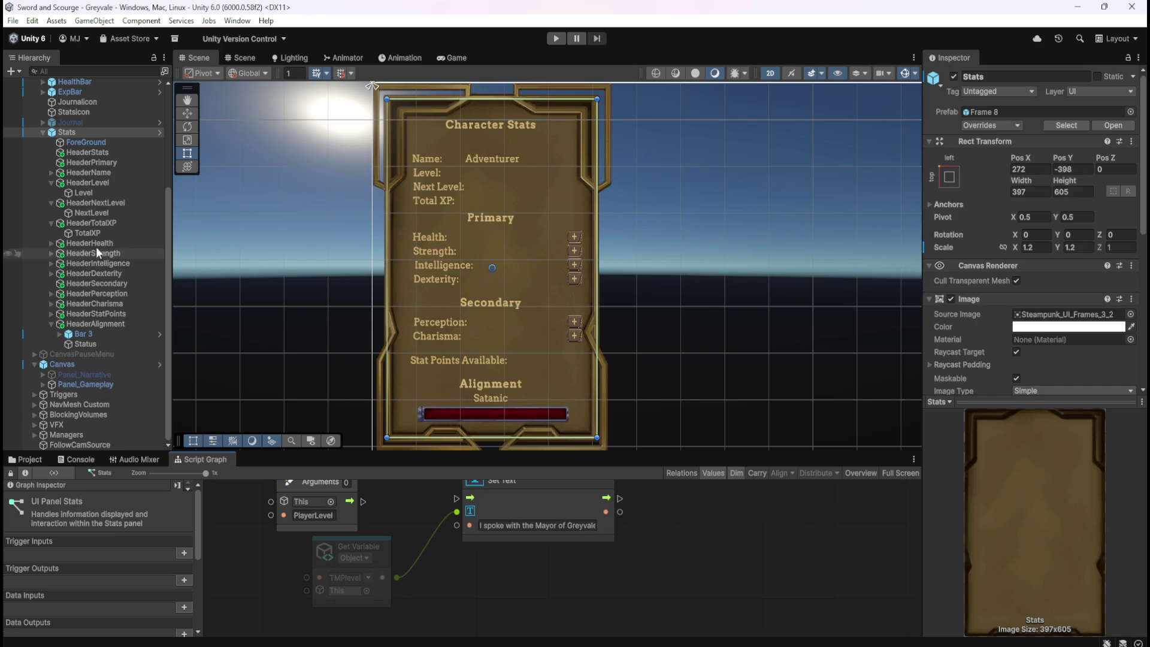
pyautogui.click(84, 192)
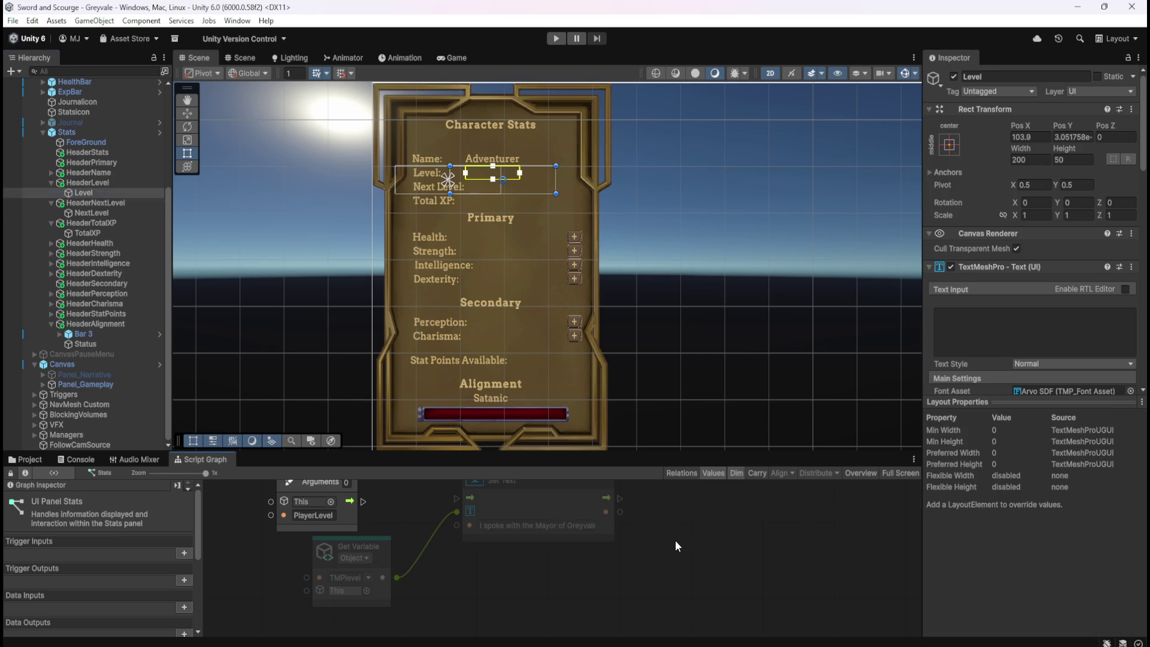
pyautogui.hotkey('shift', 'space')
pyautogui.click(107, 308)
pyautogui.scroll(-5, 102, 425)
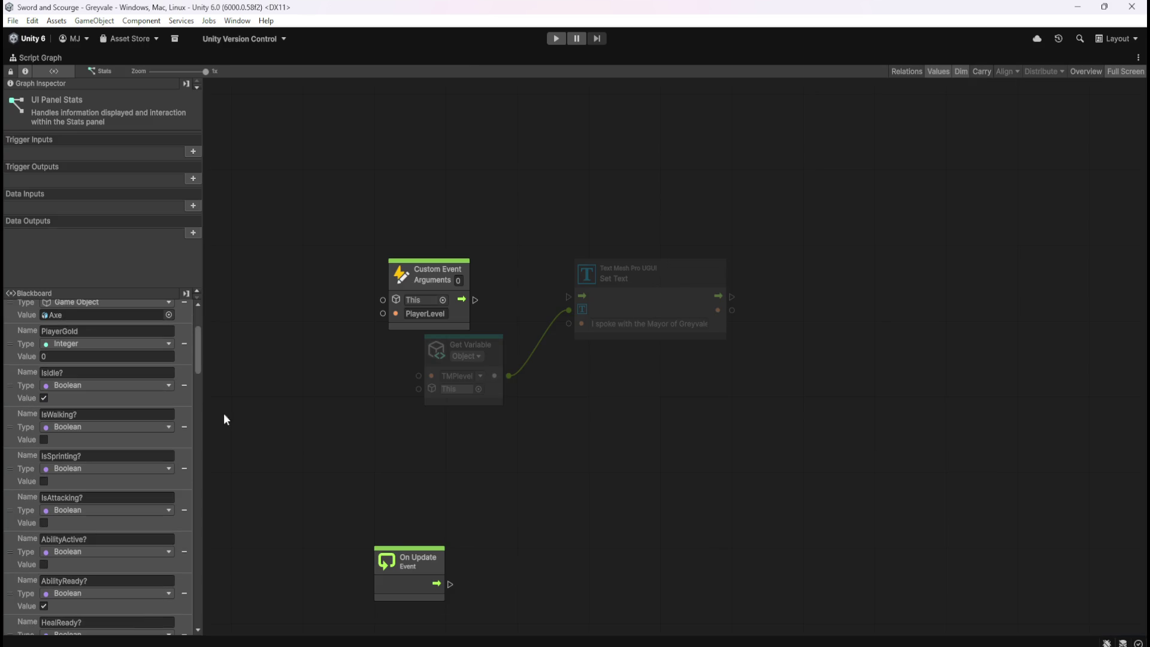
# - Add the CurrentLevel scene variable and convert it with an Integer: To String node
pyautogui.moveTo(199, 348); pyautogui.dragTo(223, 623)
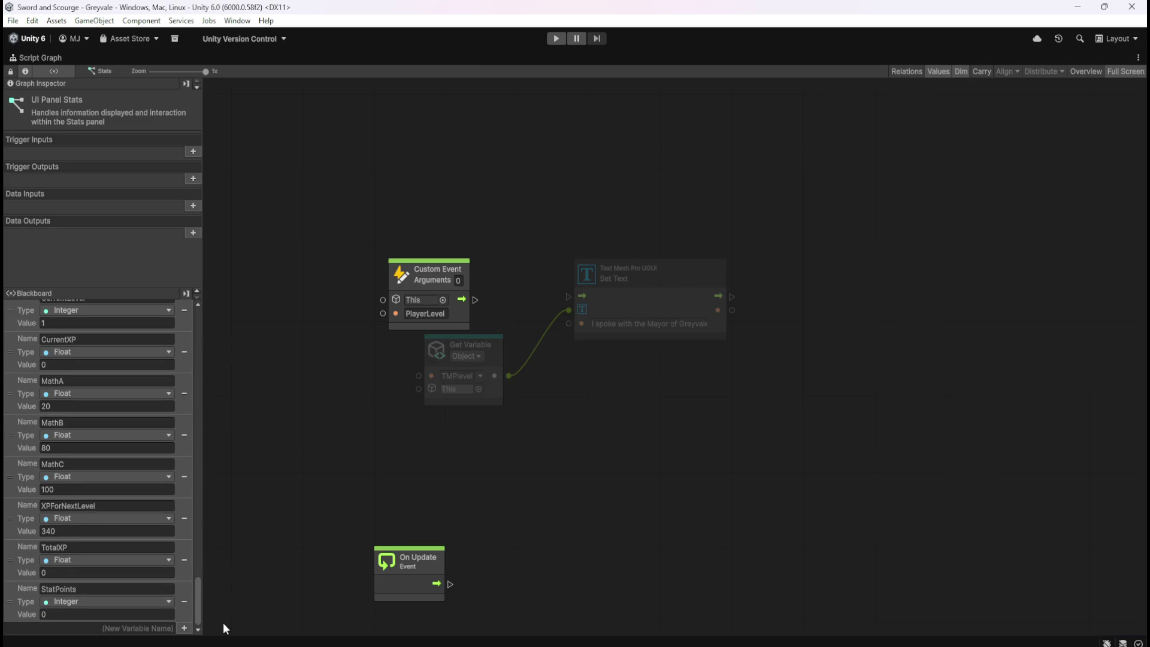
pyautogui.scroll(2, 15, 475)
pyautogui.moveTo(18, 347)
pyautogui.mouseDown()
pyautogui.moveTo(553, 462)
pyautogui.moveTo(501, 438)
pyautogui.moveTo(541, 447)
pyautogui.mouseUp()
pyautogui.write('integer to')
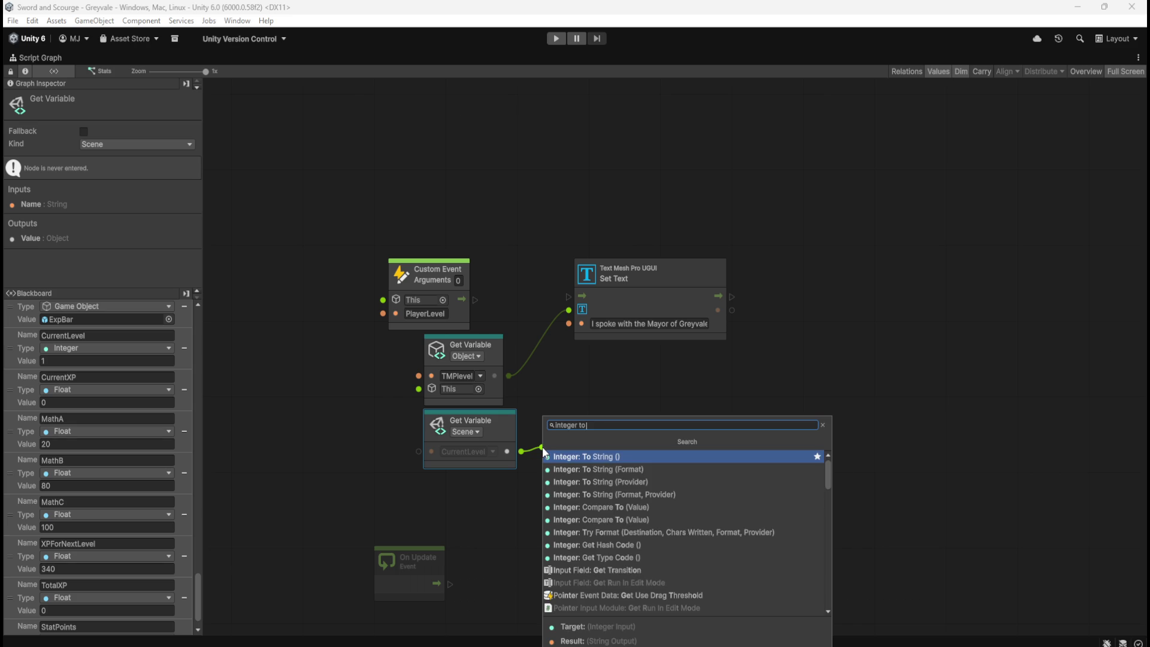
pyautogui.press('Return')
pyautogui.moveTo(608, 447)
pyautogui.mouseDown()
pyautogui.moveTo(638, 399)
pyautogui.moveTo(571, 325)
pyautogui.mouseUp()
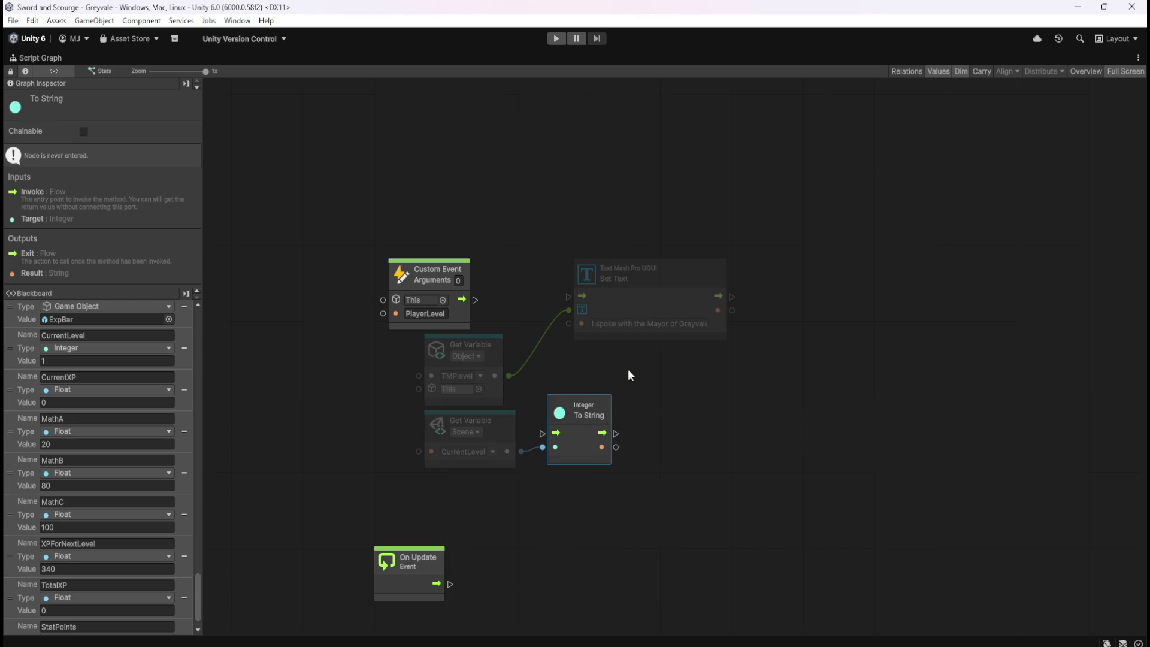
pyautogui.click(753, 393)
# - Wire To String into Set Text's text, and chain PlayerLevel's flow through To String to Set Text
pyautogui.moveTo(616, 447)
pyautogui.mouseDown()
pyautogui.moveTo(651, 380)
pyautogui.moveTo(573, 327)
pyautogui.mouseUp()
pyautogui.click(549, 432)
pyautogui.moveTo(549, 429); pyautogui.dragTo(481, 306)
pyautogui.moveTo(608, 432)
pyautogui.mouseDown()
pyautogui.moveTo(569, 297)
pyautogui.moveTo(540, 311)
pyautogui.moveTo(529, 301)
pyautogui.mouseUp()
# - Realign the To String, Set Text and Get Variable nodes, undoing one stray move
pyautogui.moveTo(638, 326); pyautogui.dragTo(708, 333)
pyautogui.moveTo(541, 314); pyautogui.dragTo(561, 315)
pyautogui.keyDown('shift'); pyautogui.click(696, 339); pyautogui.keyUp('shift')
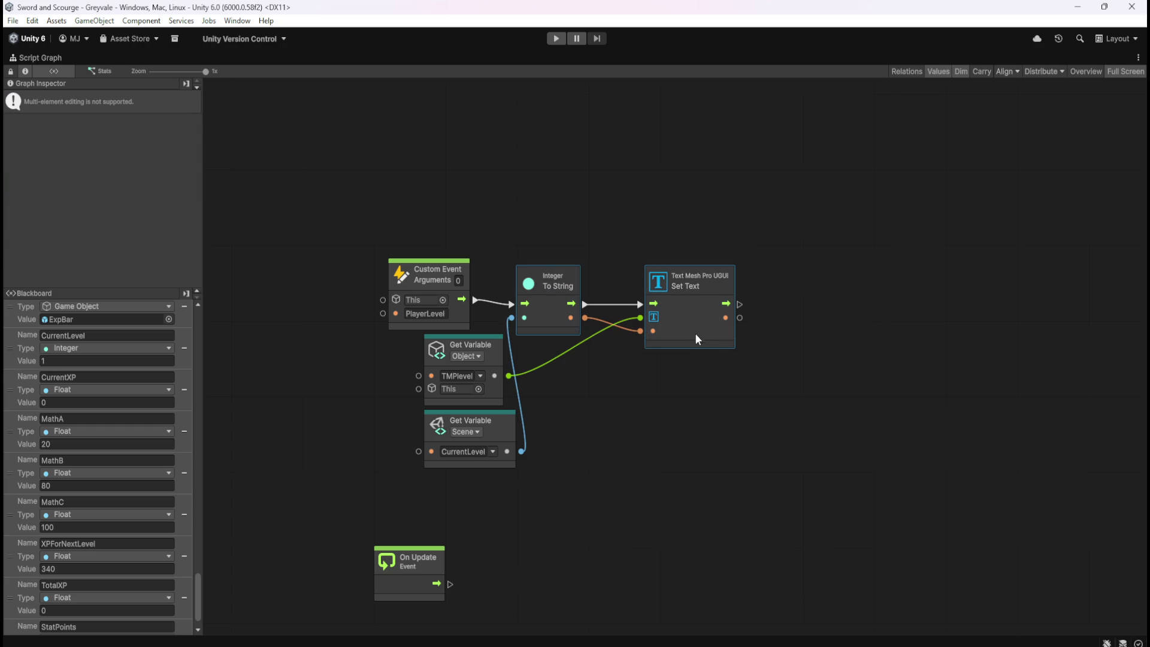
pyautogui.moveTo(695, 333); pyautogui.dragTo(695, 329)
pyautogui.moveTo(605, 389); pyautogui.dragTo(435, 457)
pyautogui.moveTo(479, 397); pyautogui.dragTo(452, 397)
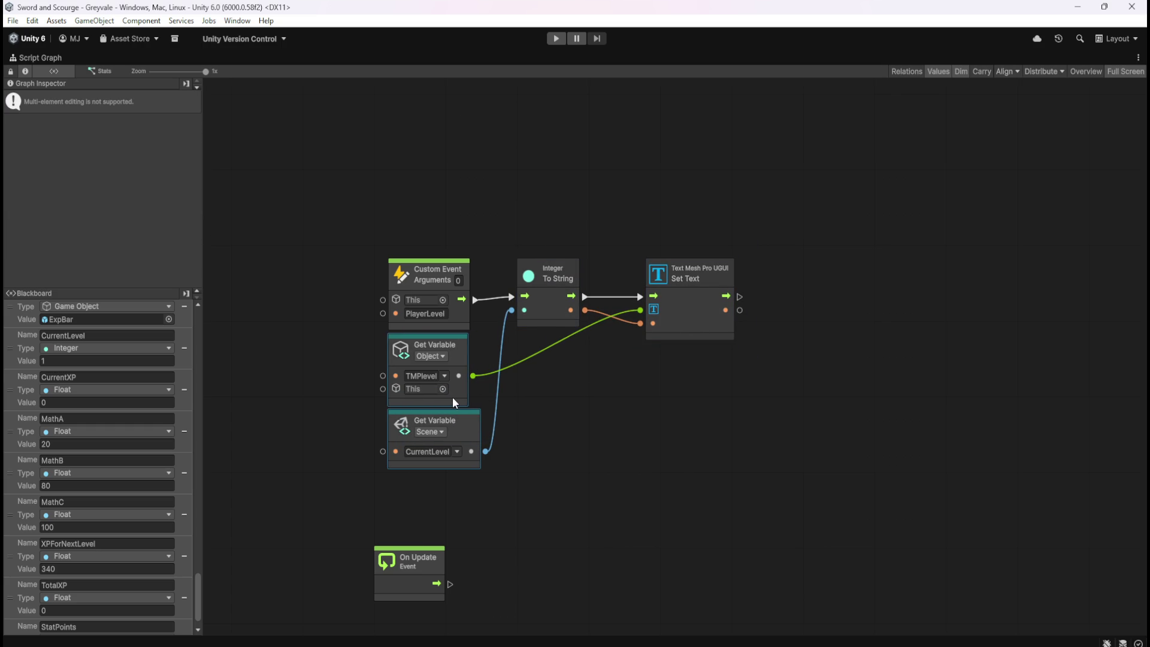
pyautogui.click(545, 417)
pyautogui.moveTo(586, 392); pyautogui.dragTo(426, 440)
pyautogui.keyDown('ctrl'); pyautogui.click(691, 329); pyautogui.keyUp('ctrl')
pyautogui.keyDown('ctrl'); pyautogui.click(543, 308); pyautogui.keyUp('ctrl')
pyautogui.moveTo(668, 324); pyautogui.dragTo(768, 325)
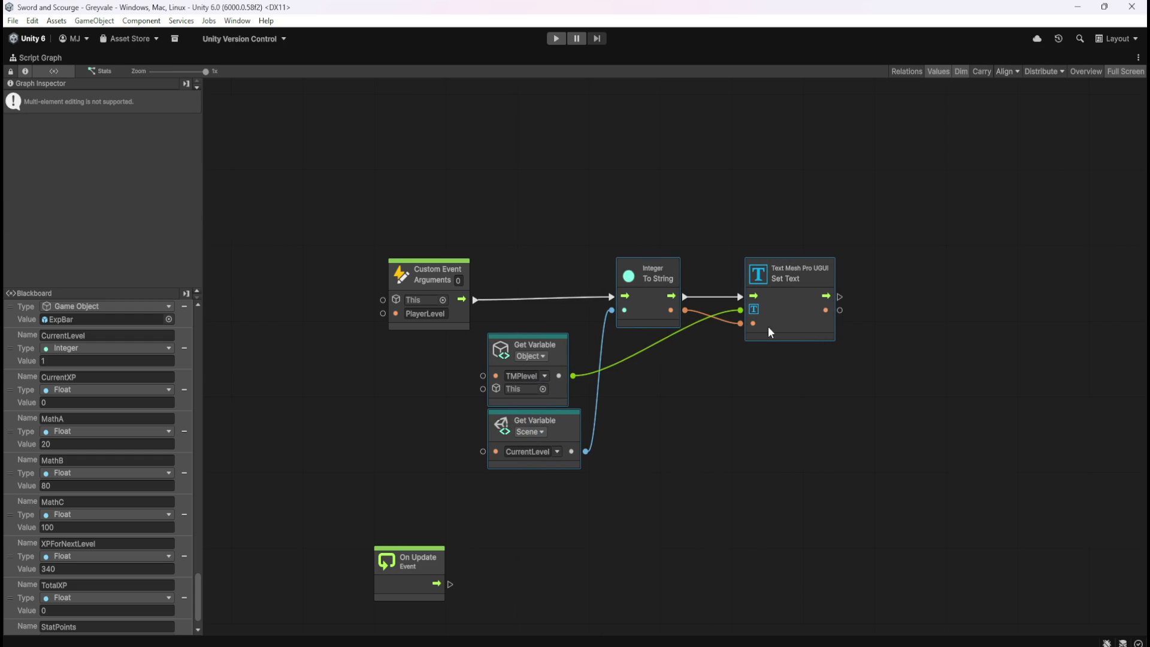
pyautogui.moveTo(649, 179); pyautogui.dragTo(791, 328)
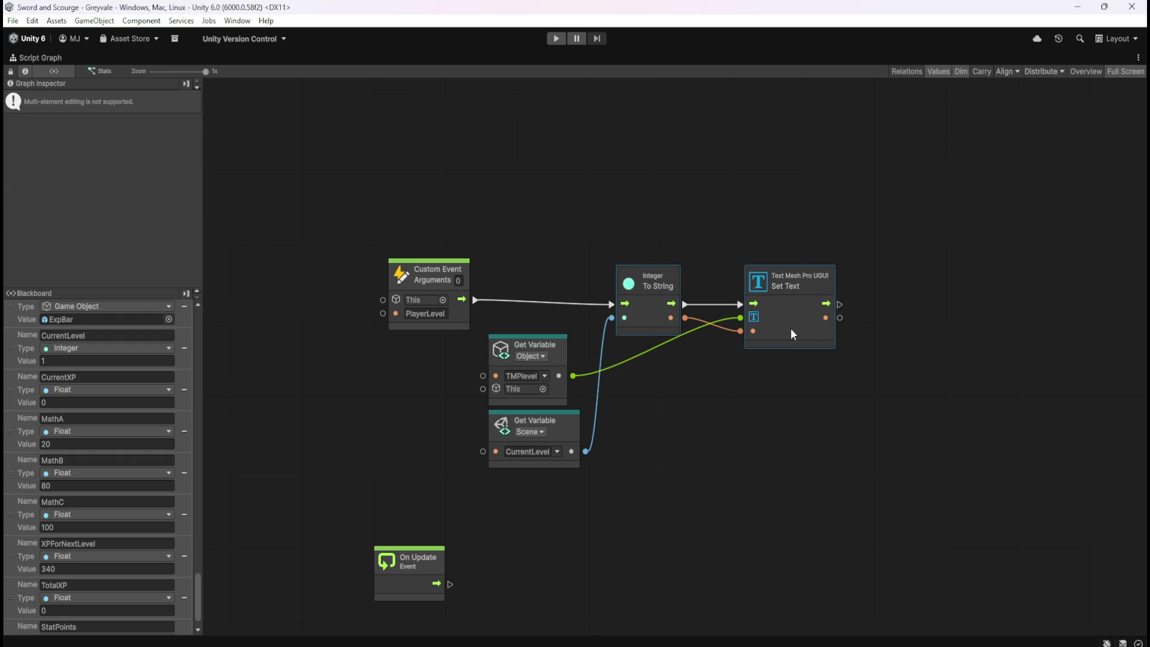
pyautogui.hotkey('ctrl', 'z')
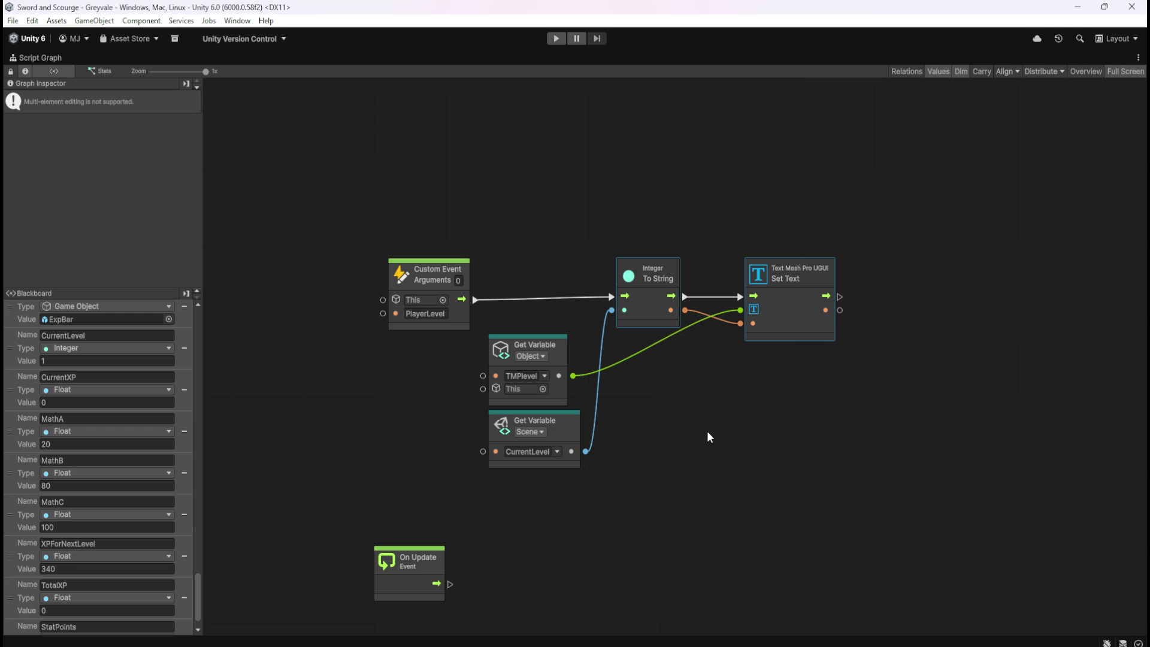
pyautogui.click(708, 437)
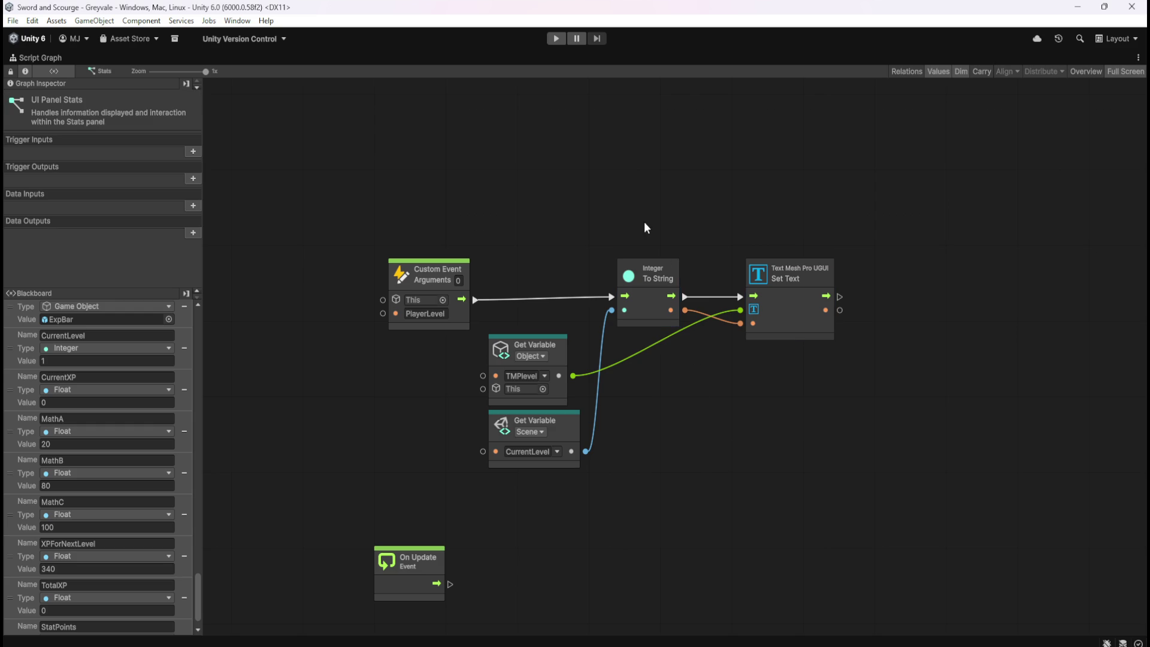
# - Place TMPlevel beside Set Text and CurrentLevel beside the event, then nudge the chain down-left
pyautogui.moveTo(560, 320); pyautogui.dragTo(584, 473)
pyautogui.moveTo(558, 389); pyautogui.dragTo(559, 381)
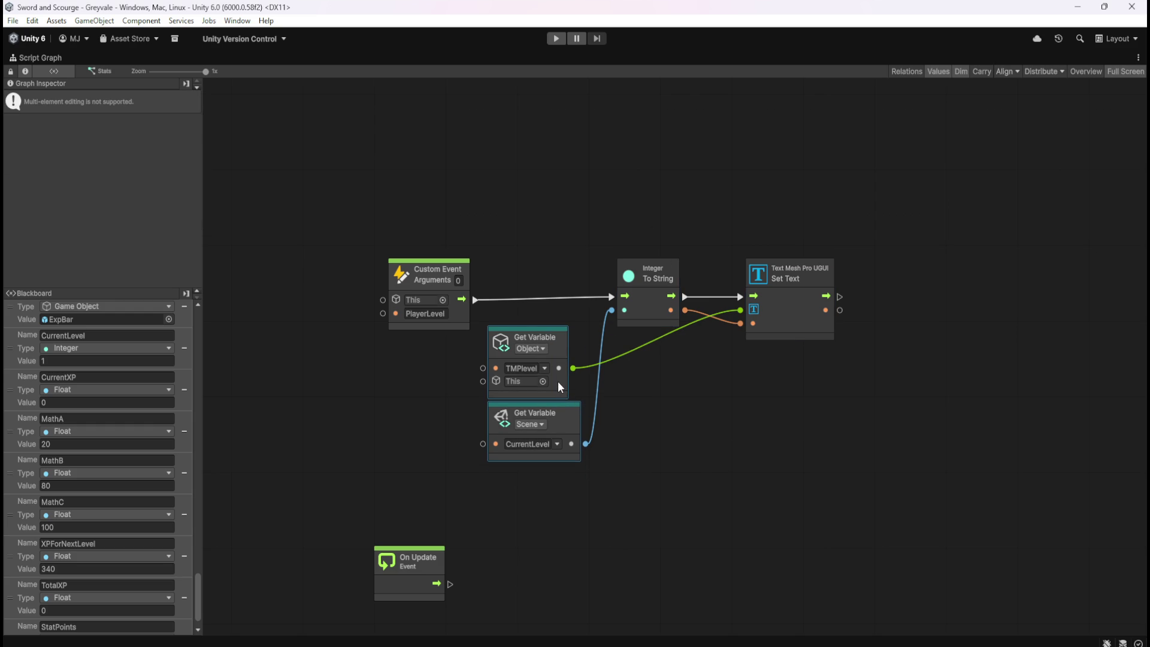
pyautogui.click(692, 420)
pyautogui.moveTo(551, 299)
pyautogui.mouseDown()
pyautogui.moveTo(577, 413)
pyautogui.moveTo(555, 391)
pyautogui.mouseUp()
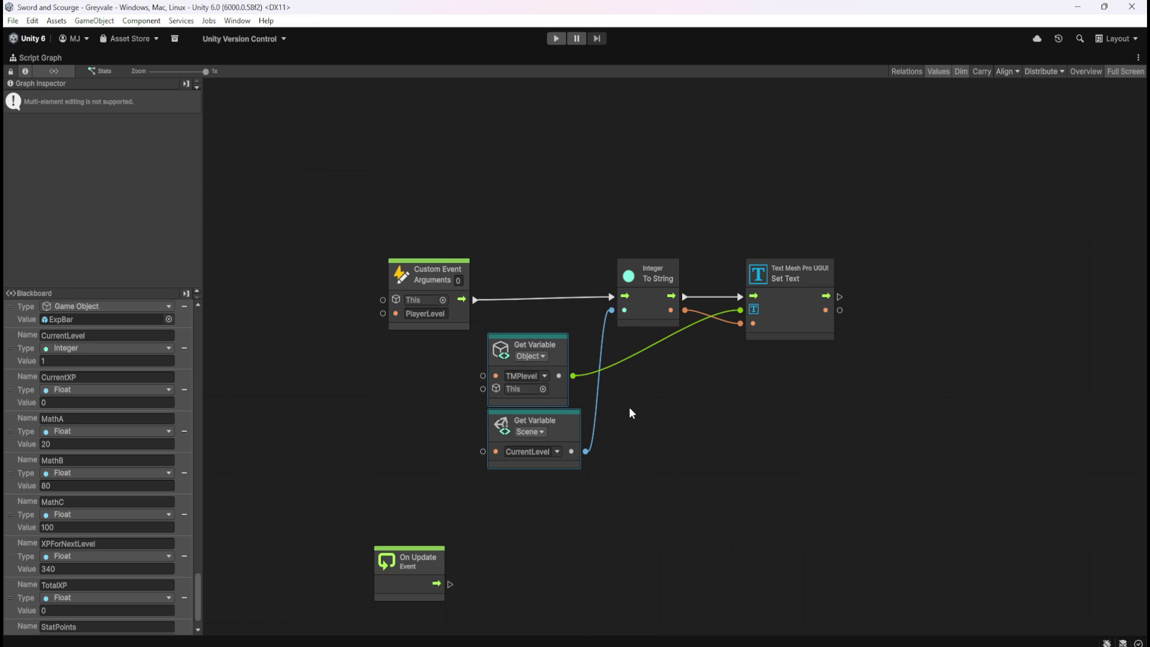
pyautogui.click(629, 413)
pyautogui.click(543, 389)
pyautogui.press('Escape')
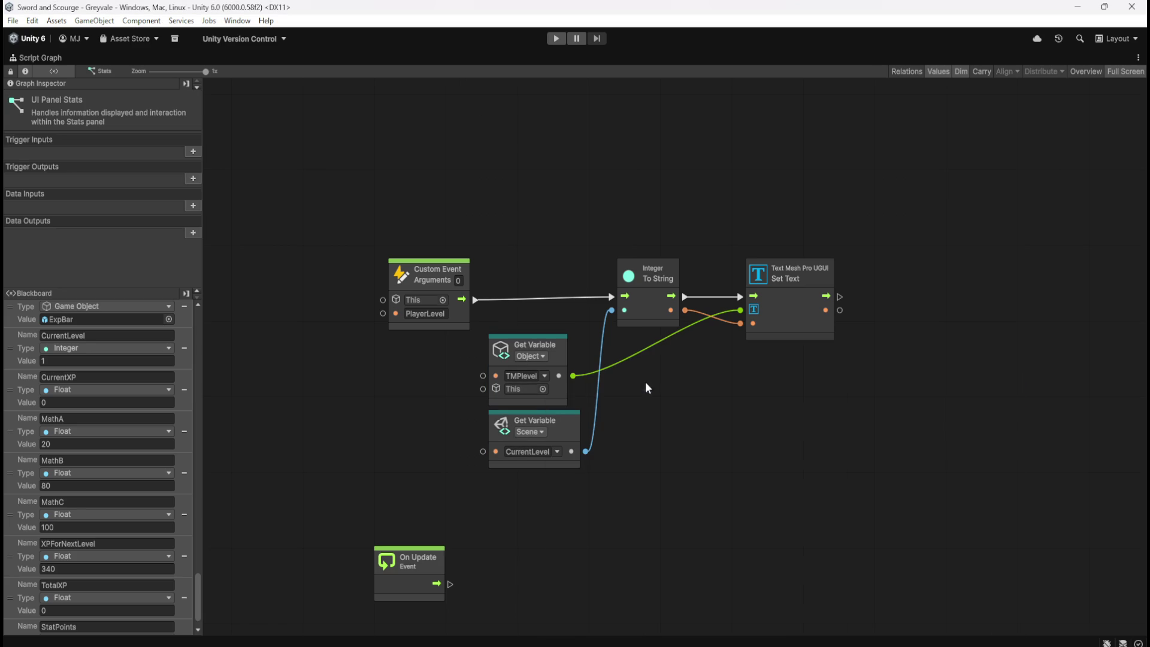
pyautogui.click(563, 385)
pyautogui.moveTo(562, 387); pyautogui.dragTo(689, 393)
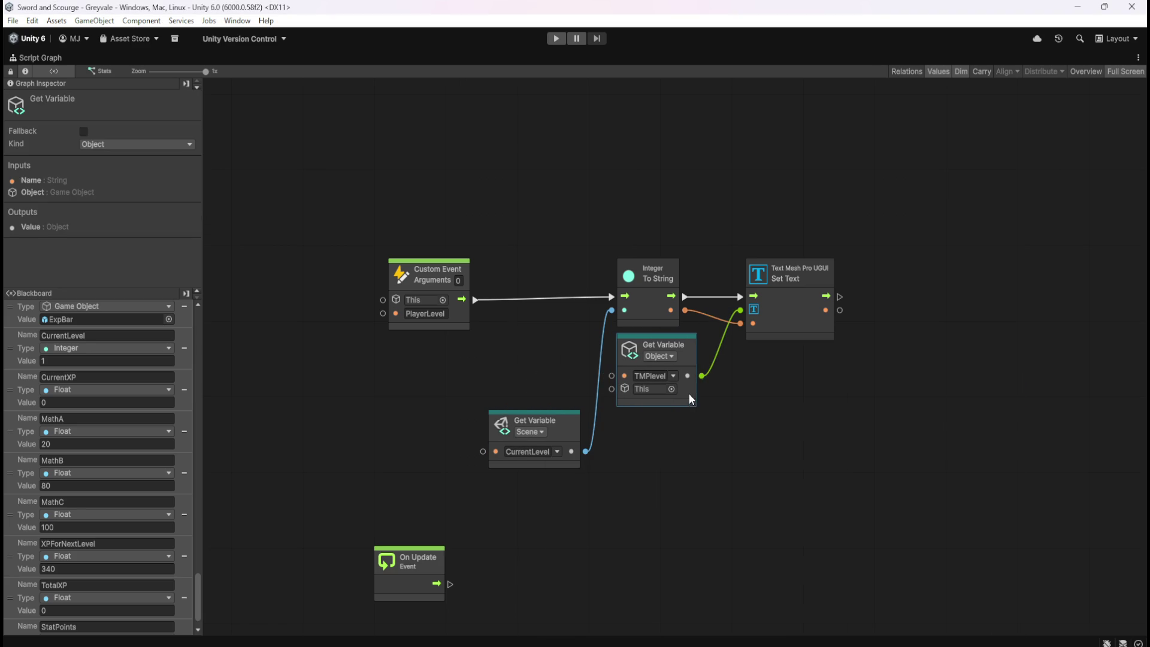
pyautogui.click(635, 419)
pyautogui.moveTo(556, 433); pyautogui.dragTo(562, 332)
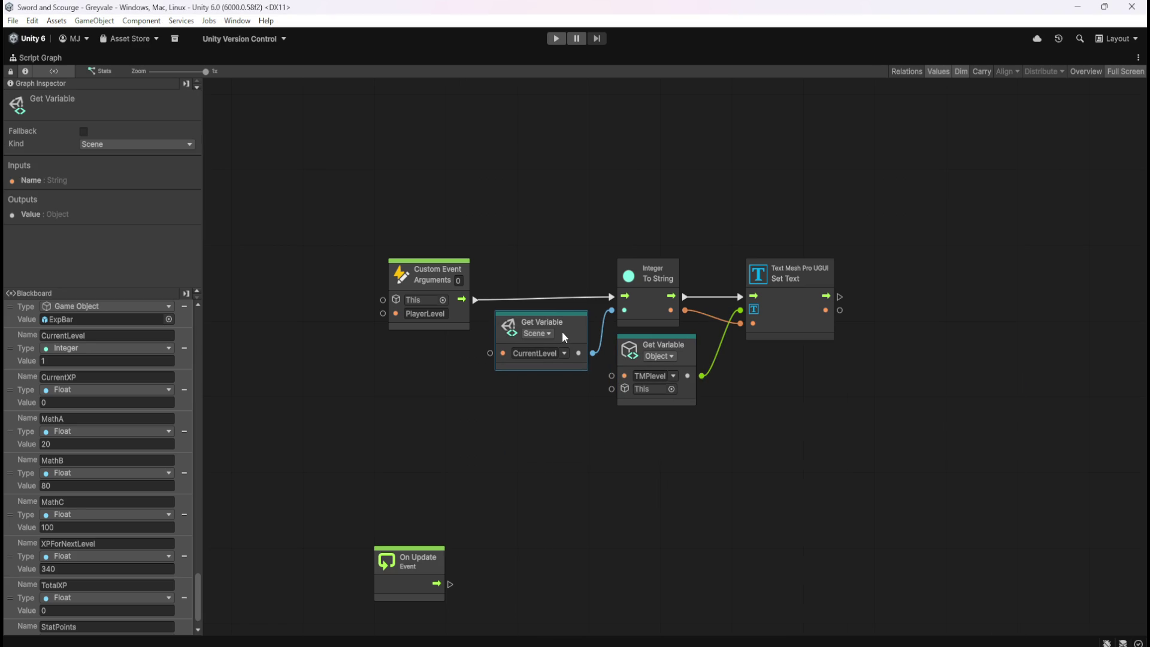
pyautogui.moveTo(567, 292); pyautogui.dragTo(832, 386)
pyautogui.moveTo(797, 329); pyautogui.dragTo(795, 335)
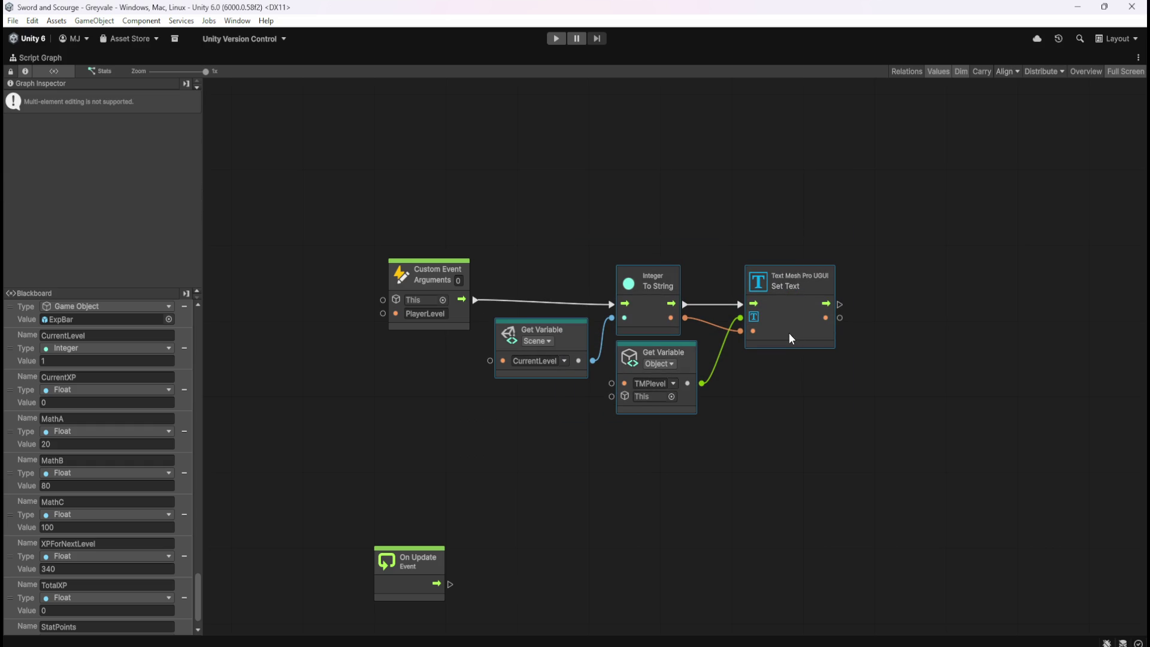
pyautogui.moveTo(815, 337); pyautogui.dragTo(807, 338)
pyautogui.click(797, 399)
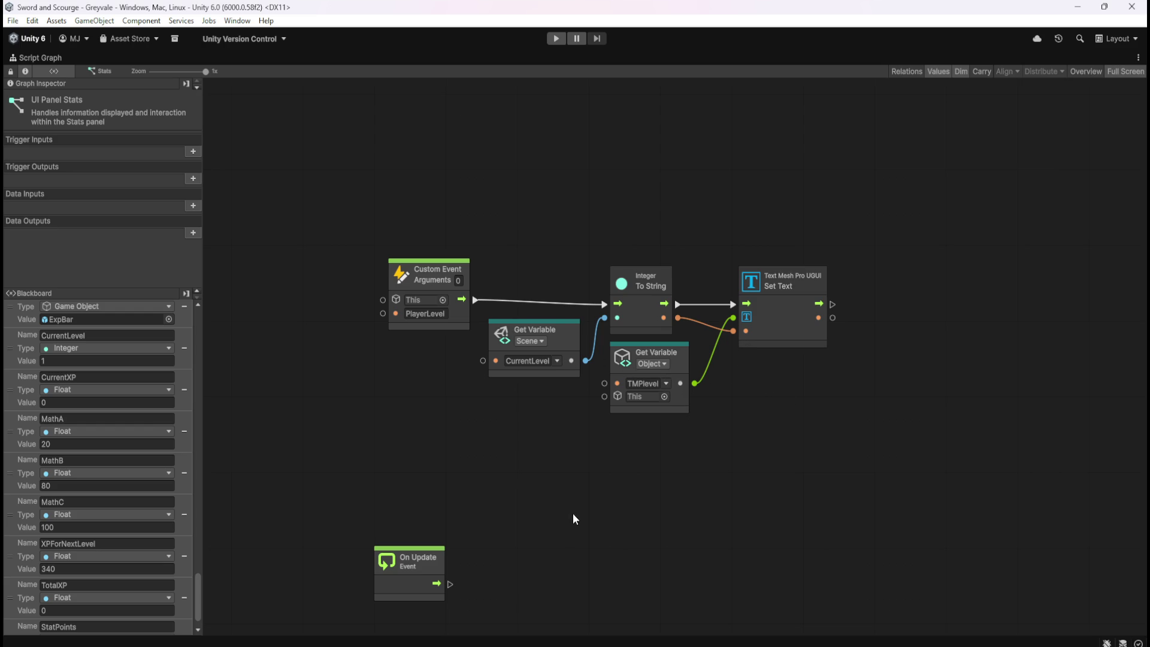
# - Add a Trigger Custom Event for PlayerLevel after On Update, then group the PlayerLevel nodes
pyautogui.scroll(-3, 574, 518)
pyautogui.rightClick(580, 549)
pyautogui.moveTo(474, 517); pyautogui.dragTo(511, 516)
pyautogui.write('custom')
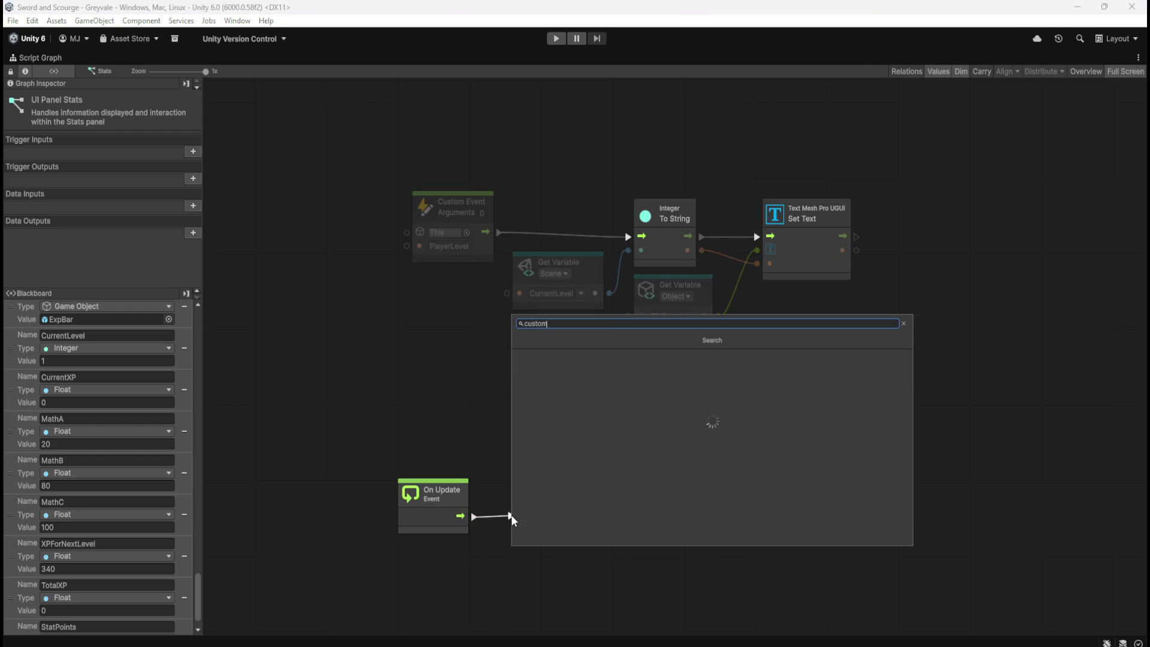
pyautogui.press('Down')
pyautogui.press('Down')
pyautogui.press('Return')
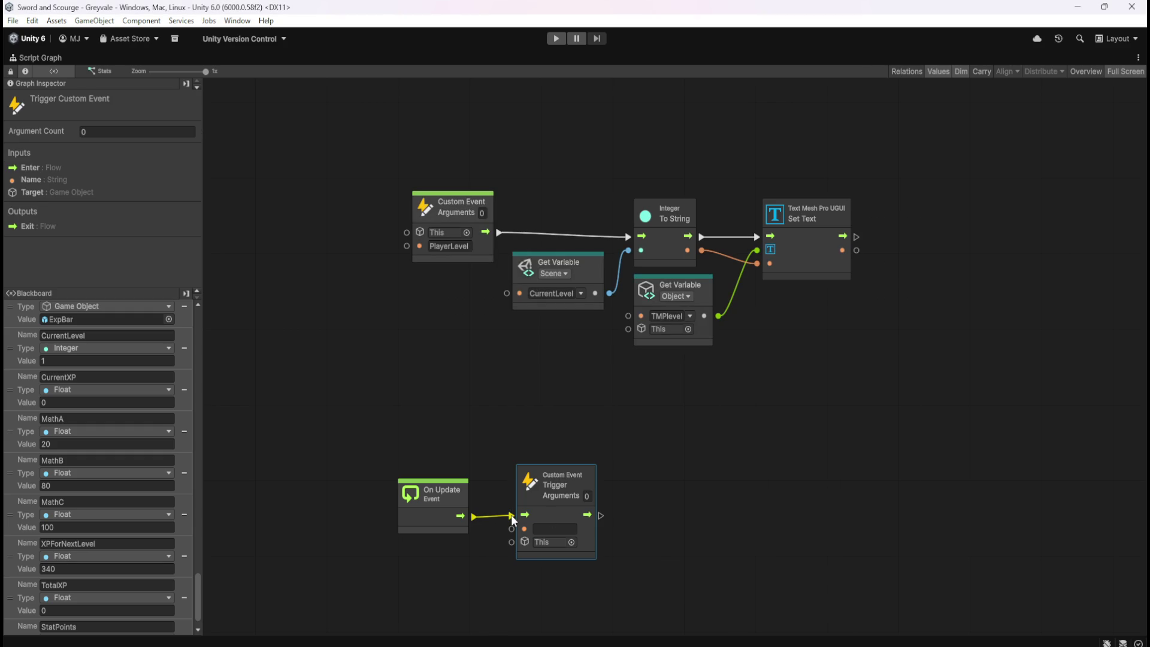
pyautogui.click(555, 529)
pyautogui.write('PlayerLevel')
pyautogui.click(680, 508)
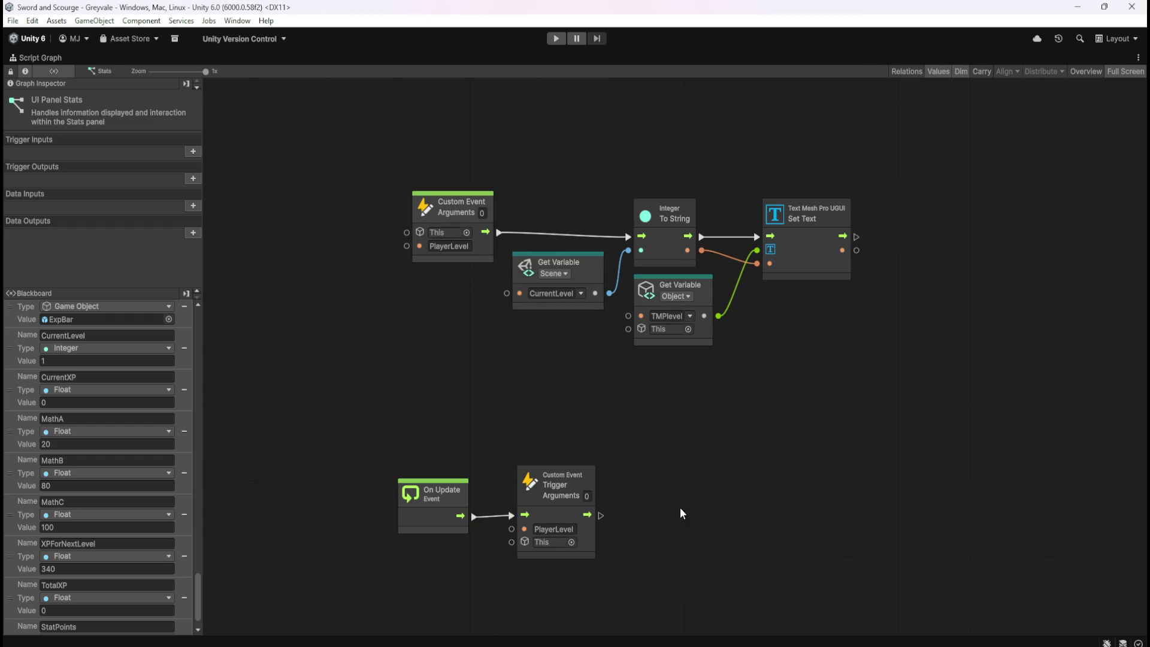
pyautogui.moveTo(570, 508)
pyautogui.mouseDown()
pyautogui.moveTo(559, 534)
pyautogui.moveTo(559, 523)
pyautogui.mouseUp()
pyautogui.click(495, 329)
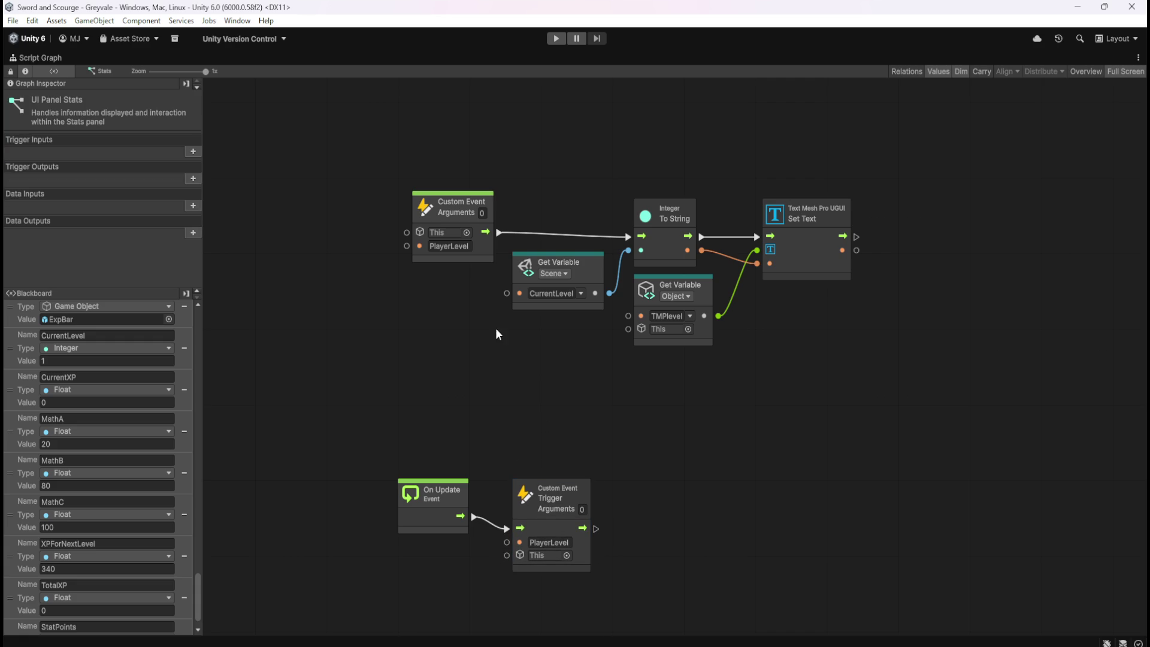
pyautogui.keyDown('ctrl'); pyautogui.moveTo(390, 175); pyautogui.dragTo(891, 362); pyautogui.keyUp('ctrl')
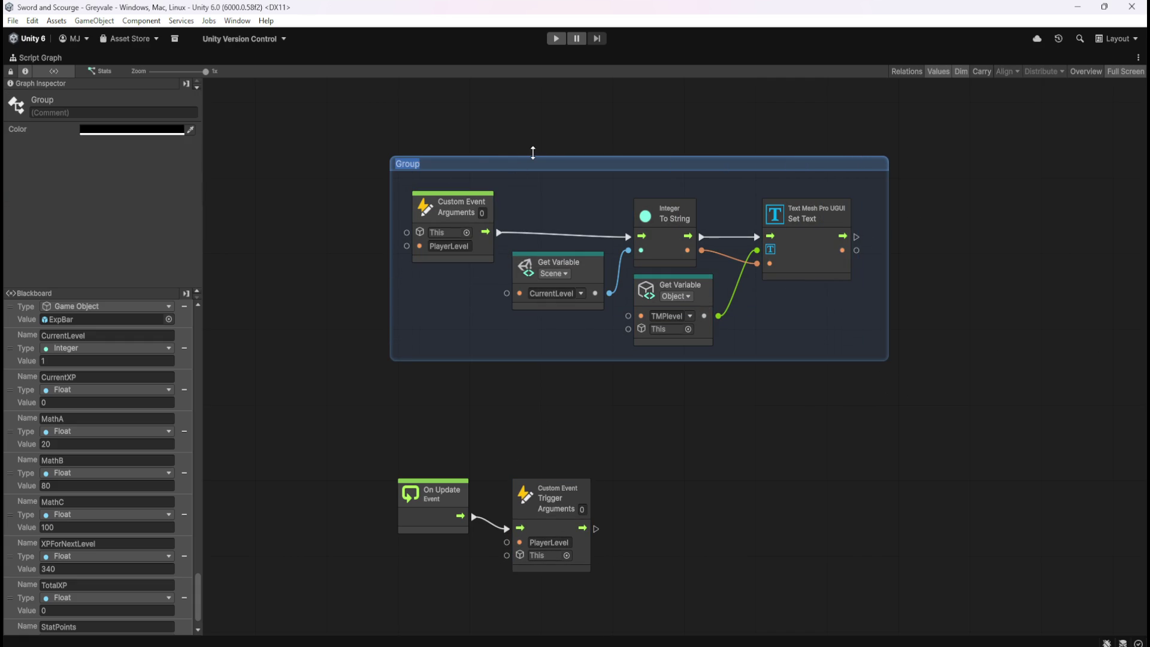
# - Title the group 'Retrieves PLAYER LEVEL to display in UI panel'
pyautogui.write('Retrie')
pyautogui.write('ves PLAYER LEVEL')
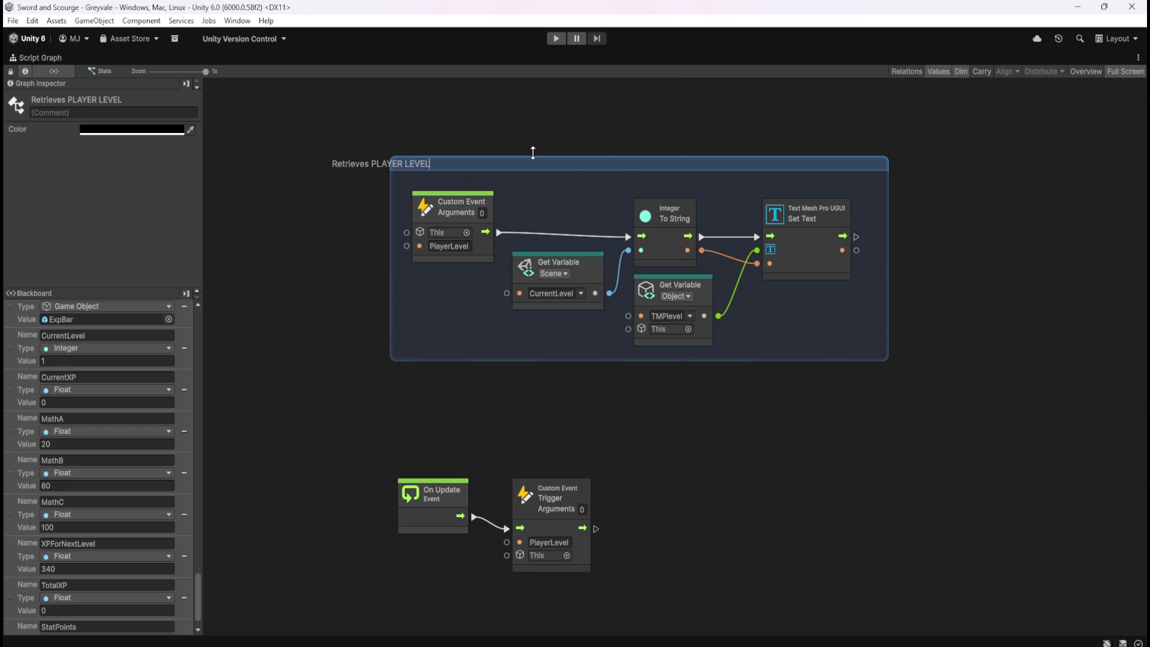
pyautogui.write(' to di')
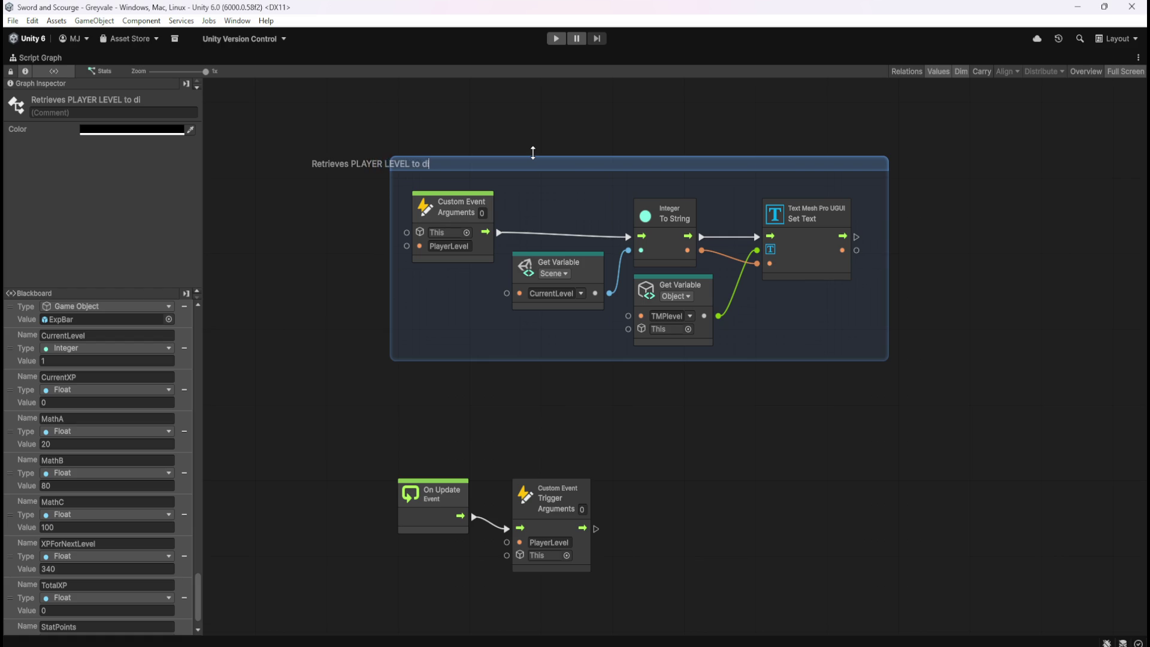
pyautogui.write('splay in UI panel')
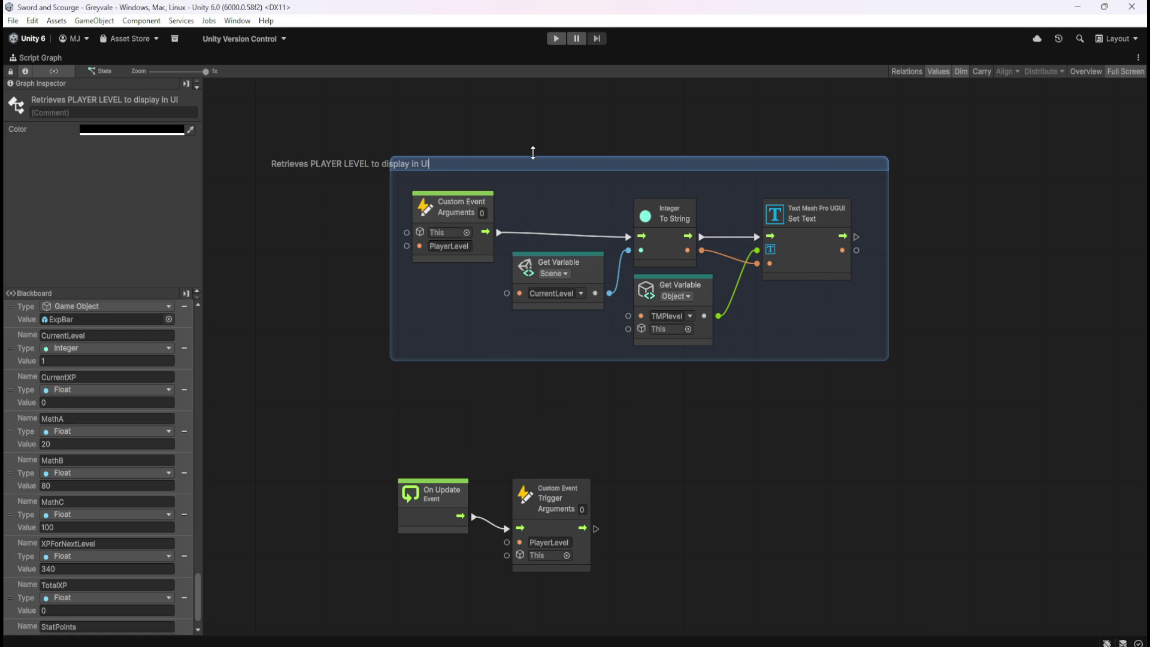
pyautogui.press('Return')
pyautogui.click(640, 146)
pyautogui.click(652, 164)
# - Make the group light grey, shift it slightly right and down, and restore the layout
pyautogui.click(144, 131)
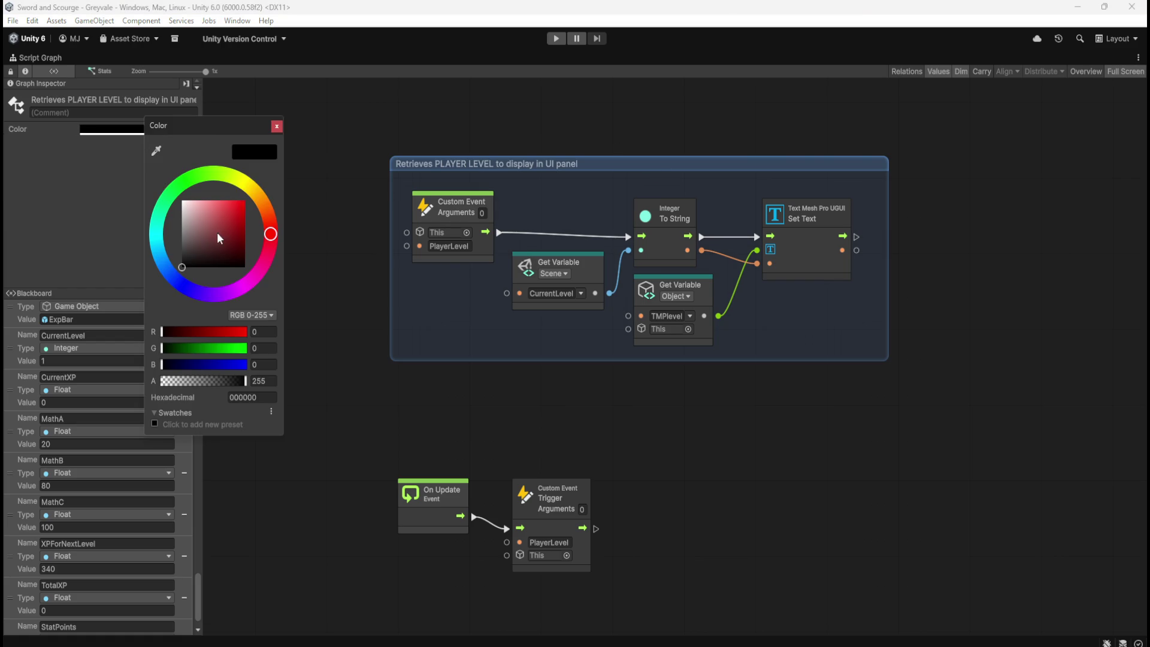
pyautogui.moveTo(217, 238); pyautogui.dragTo(199, 223)
pyautogui.click(407, 403)
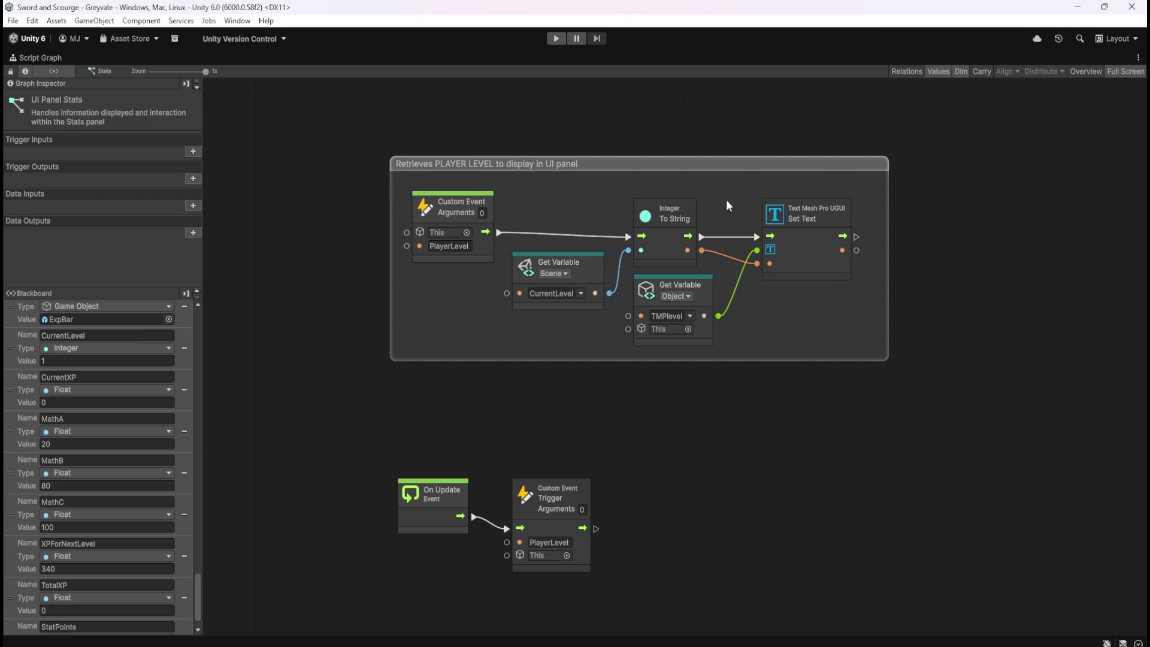
pyautogui.moveTo(764, 163); pyautogui.dragTo(774, 186)
pyautogui.click(749, 96)
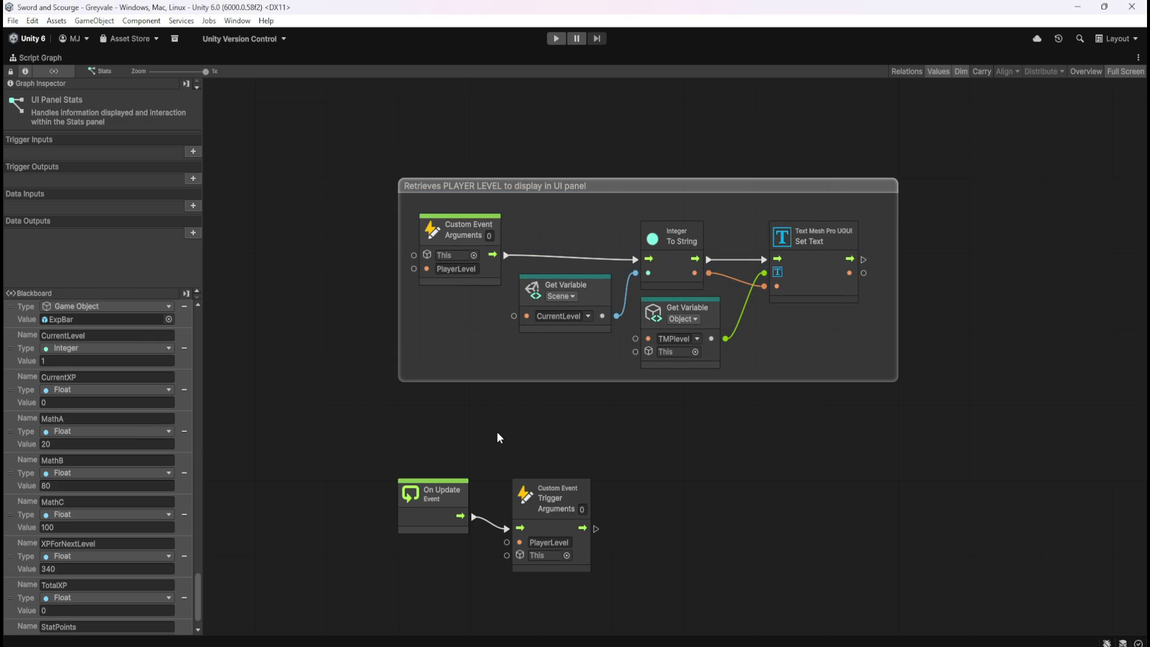
pyautogui.hotkey('shift', 'space')
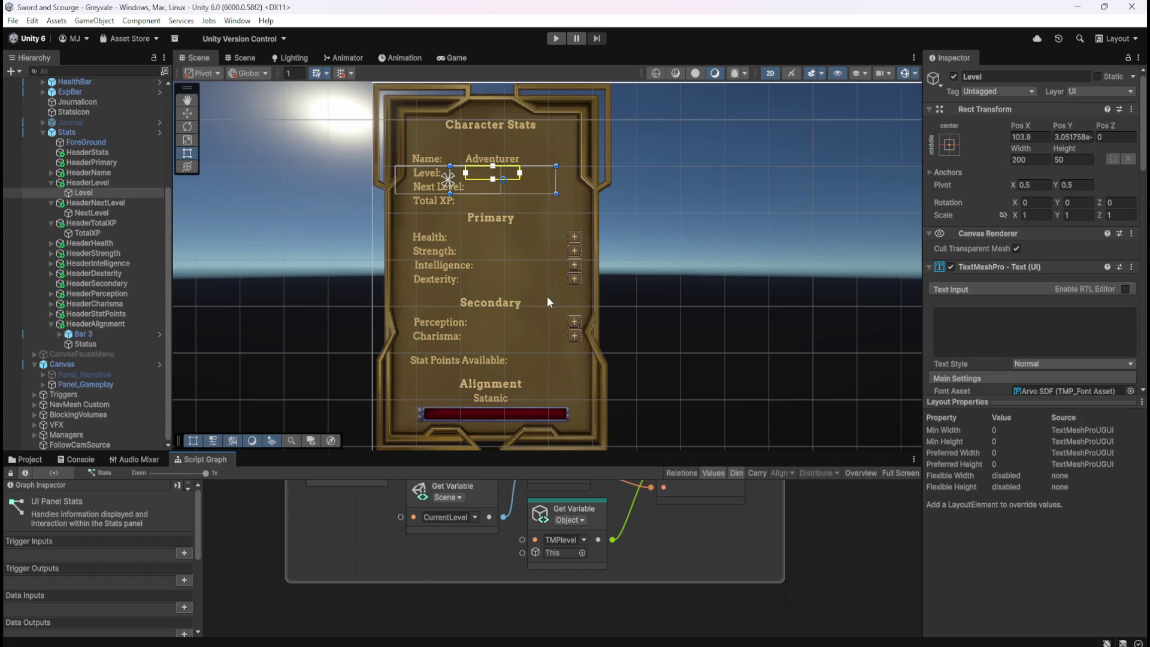
pyautogui.click(556, 38)
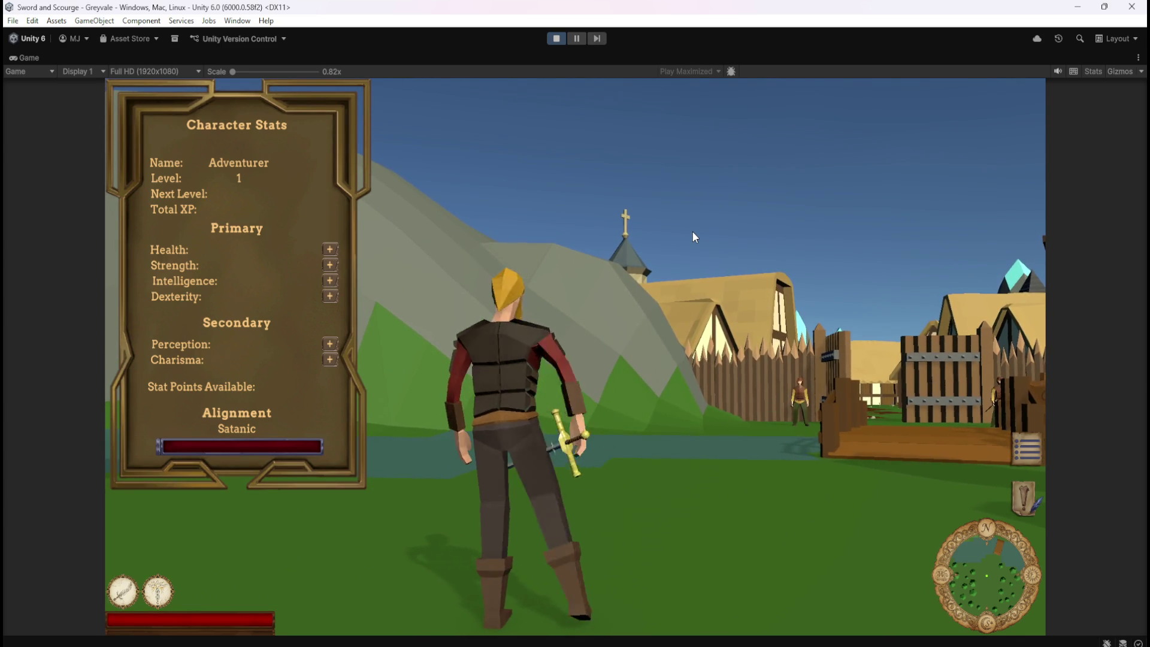
pyautogui.moveTo(692, 228)
pyautogui.mouseDown()
pyautogui.moveTo(681, 271)
pyautogui.moveTo(710, 300)
pyautogui.moveTo(814, 300)
pyautogui.moveTo(451, 320)
pyautogui.moveTo(629, 319)
pyautogui.moveTo(395, 318)
pyautogui.mouseUp()
pyautogui.press('w')
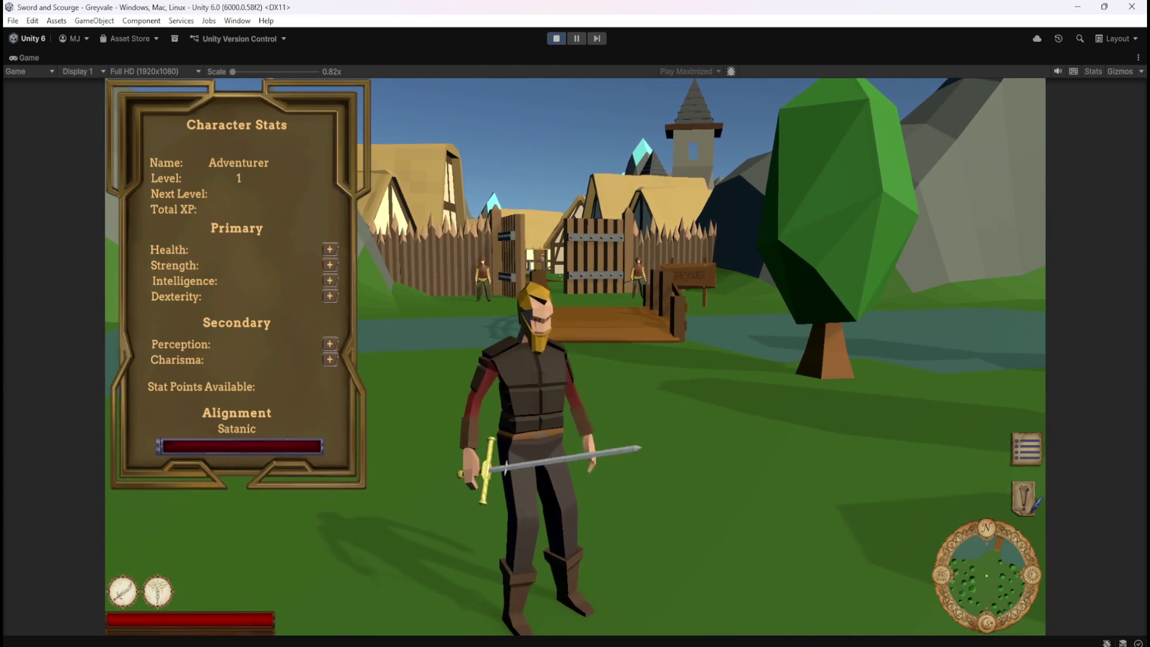
pyautogui.press('c')
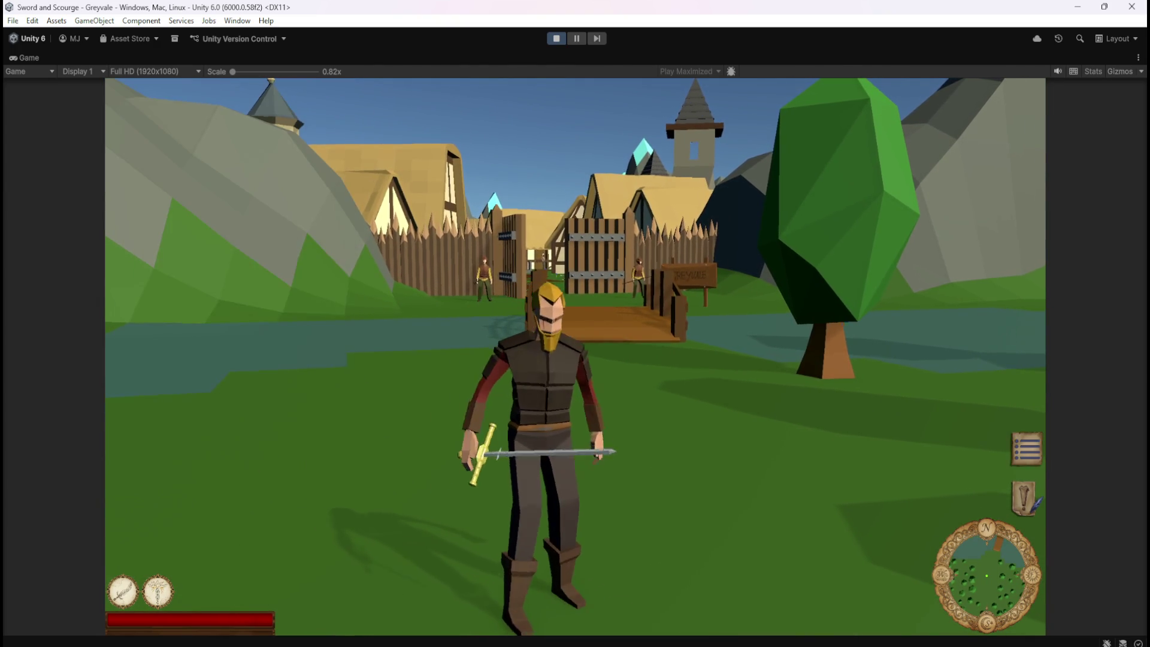
pyautogui.press('Escape')
pyautogui.press('c')
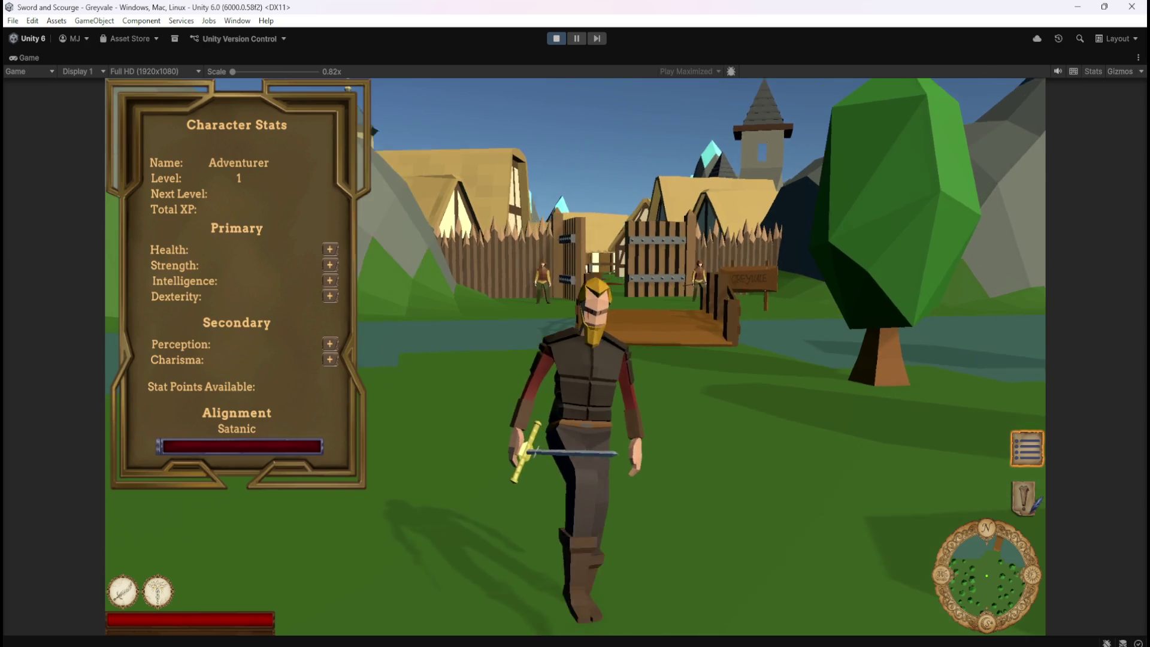
pyautogui.press('Escape')
pyautogui.click(557, 38)
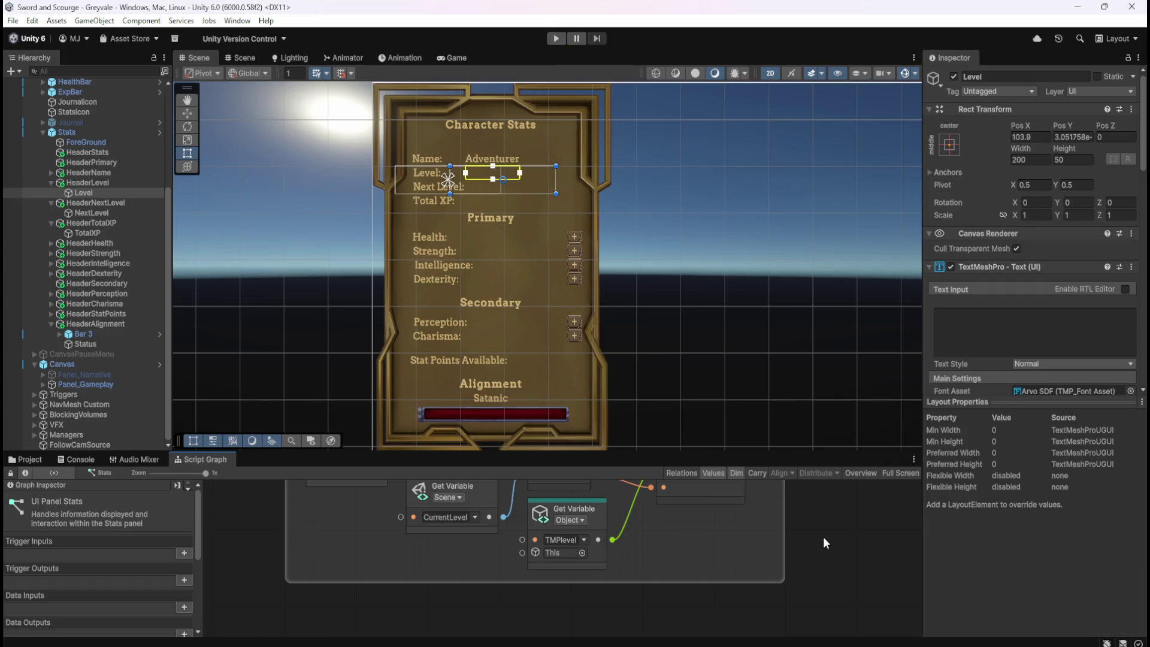
# - Collapse HeaderLevel and HeaderTotalXP, select NextLevel, and maximize the Script Graph
pyautogui.click(51, 180)
pyautogui.click(52, 222)
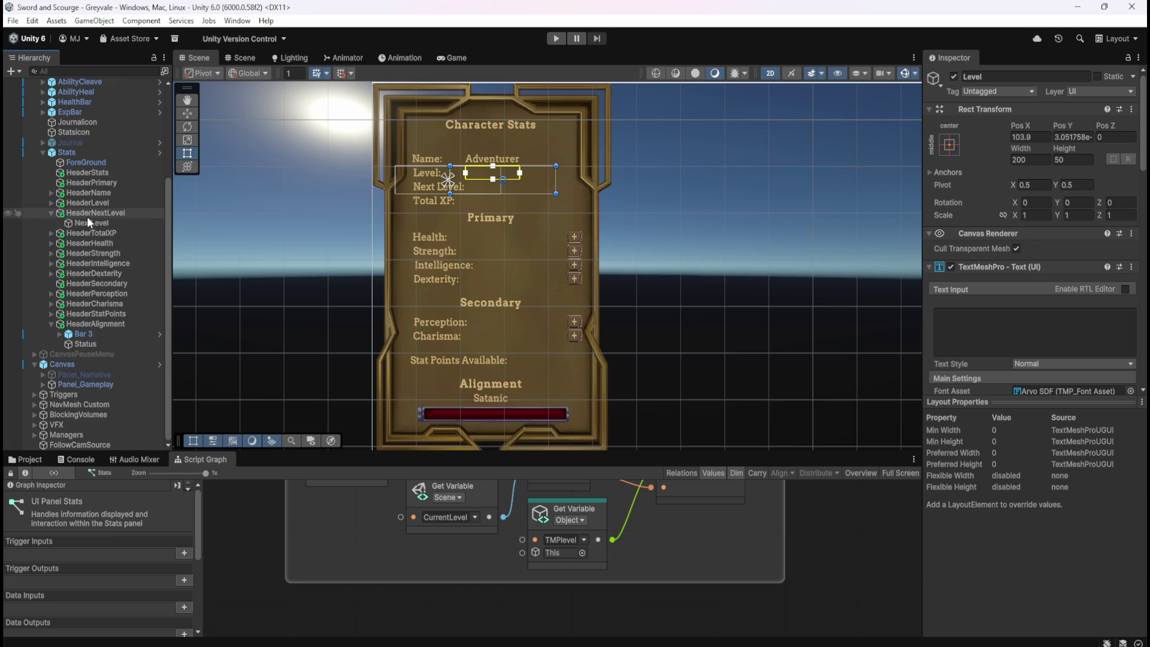
pyautogui.click(88, 220)
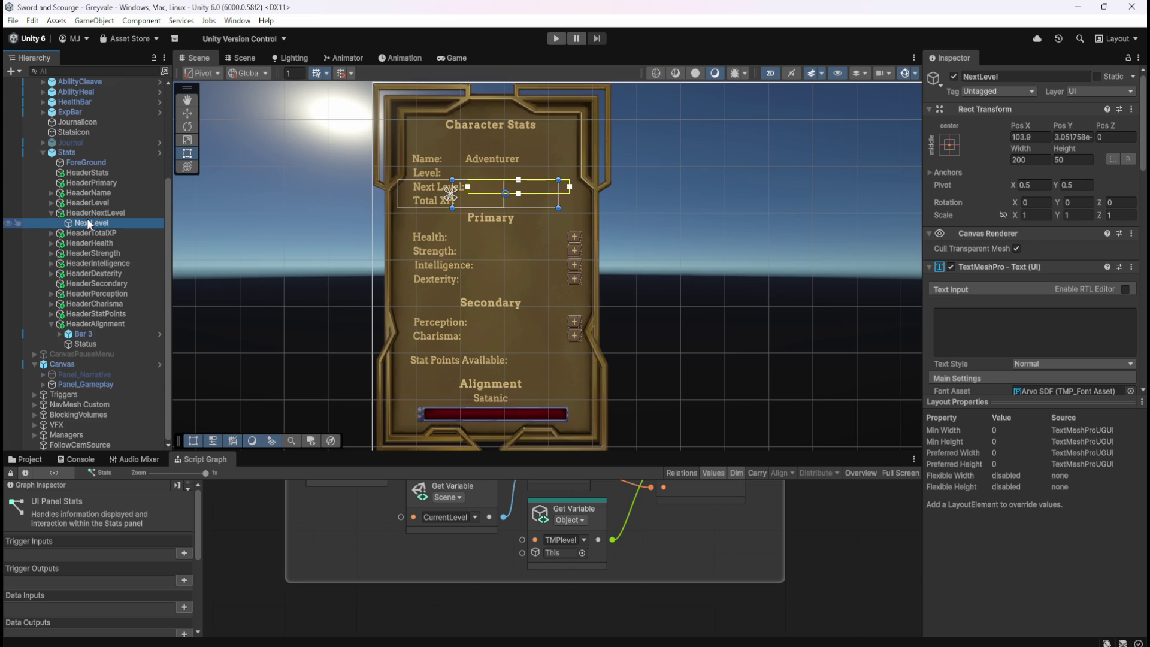
pyautogui.click(820, 551)
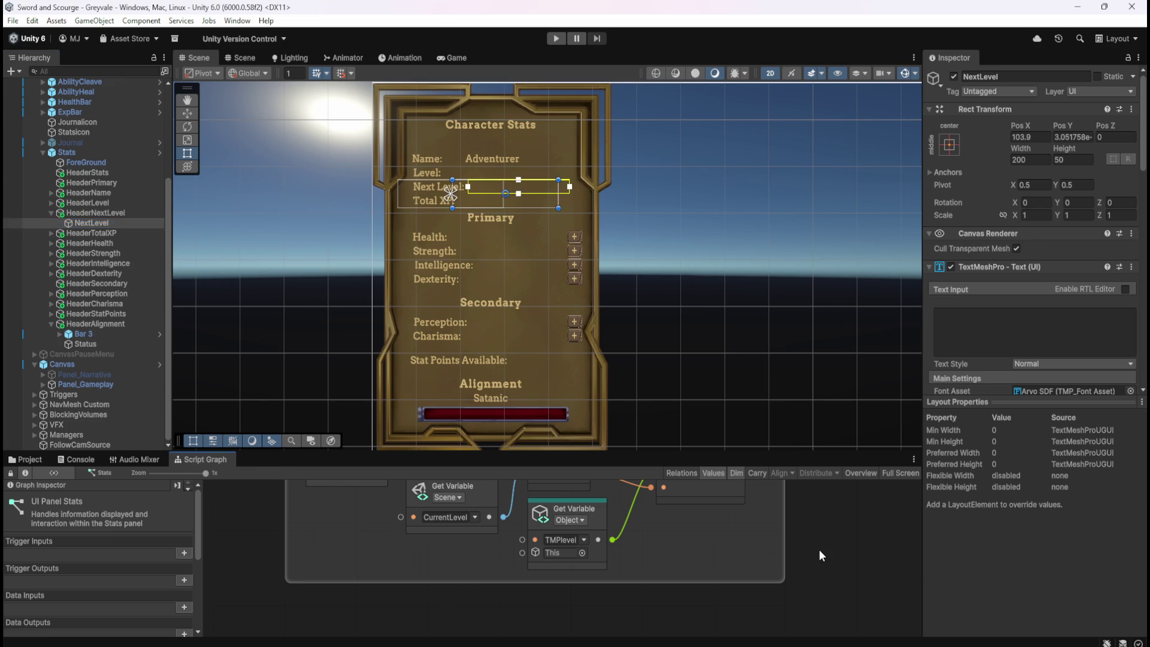
pyautogui.hotkey('shift', 'space')
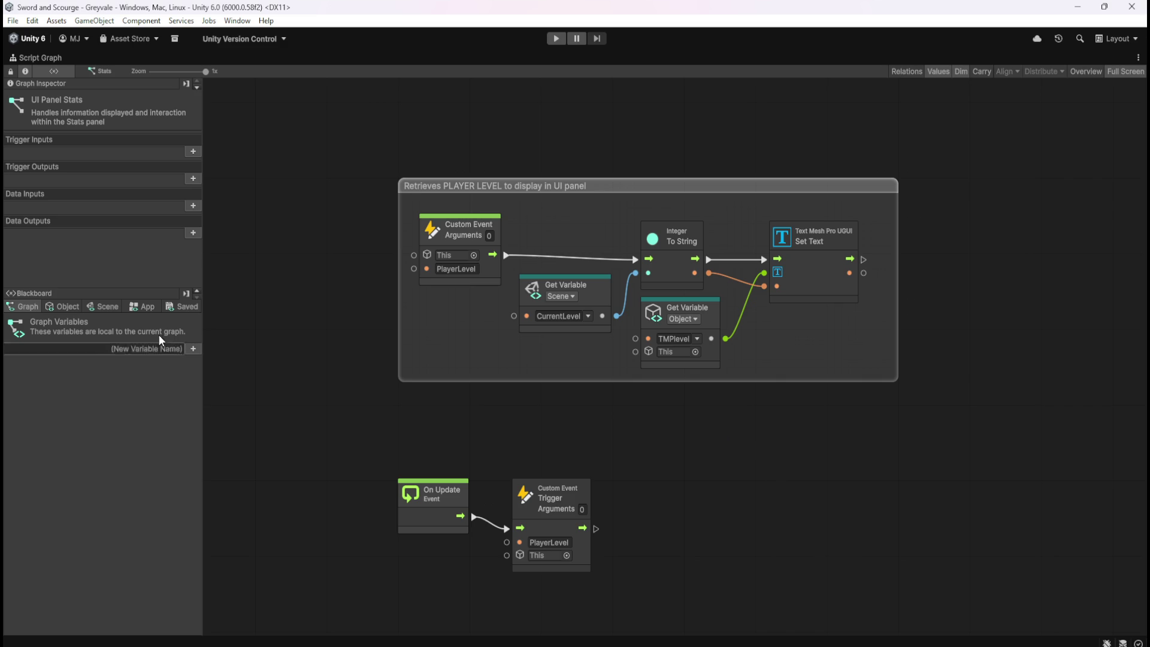
# - Add an object variable TMPnextlevel of type Game Object
pyautogui.click(66, 304)
pyautogui.click(97, 397)
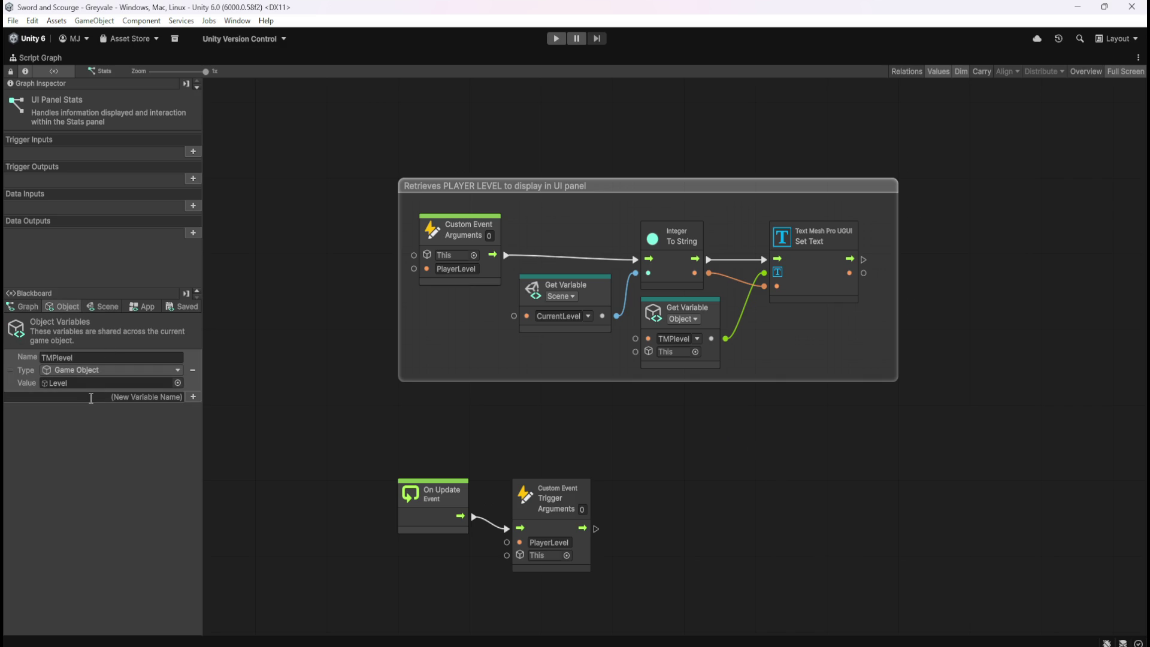
pyautogui.write('TMPnextleve')
pyautogui.write('l')
pyautogui.press('Return')
pyautogui.click(71, 412)
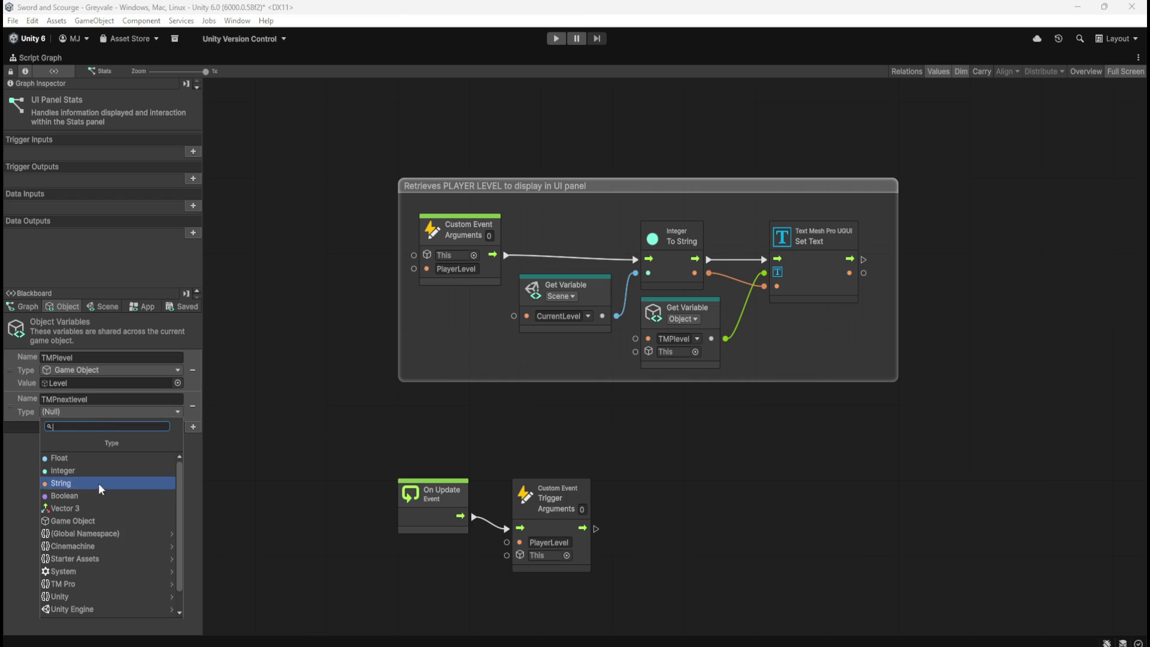
pyautogui.scroll(-1, 89, 517)
pyautogui.click(99, 501)
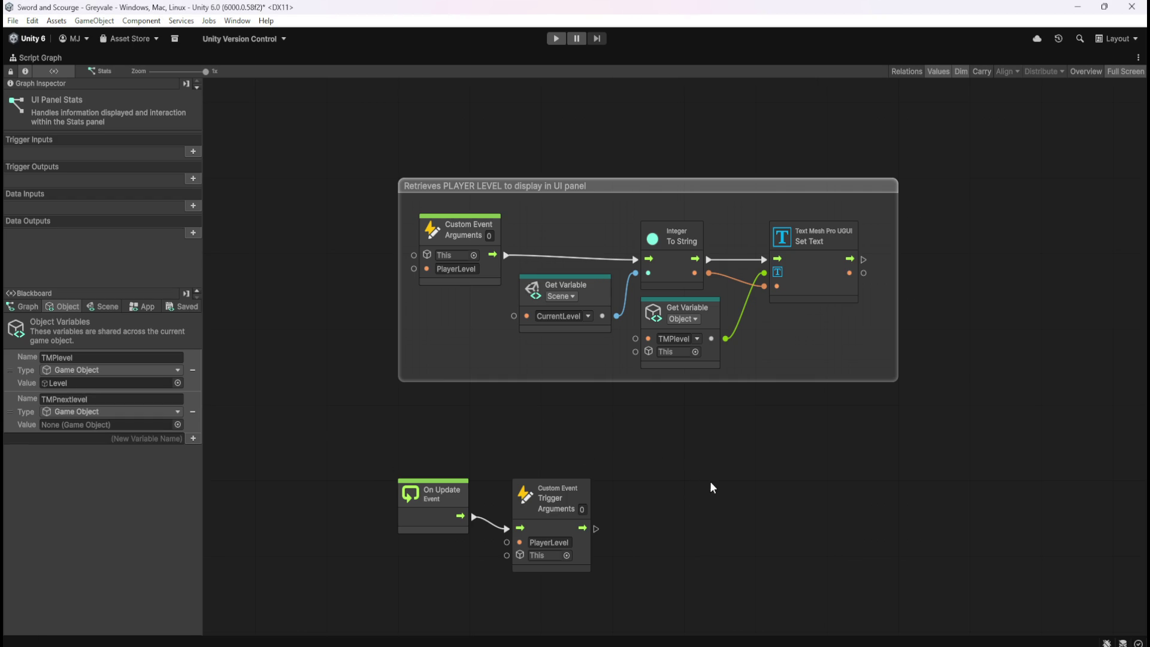
# - Move the On Update and Trigger Custom Event nodes far down the graph
pyautogui.scroll(-5, 711, 488)
pyautogui.moveTo(412, 269); pyautogui.dragTo(689, 394)
pyautogui.moveTo(575, 370)
pyautogui.mouseDown()
pyautogui.moveTo(639, 454)
pyautogui.moveTo(623, 629)
pyautogui.mouseUp()
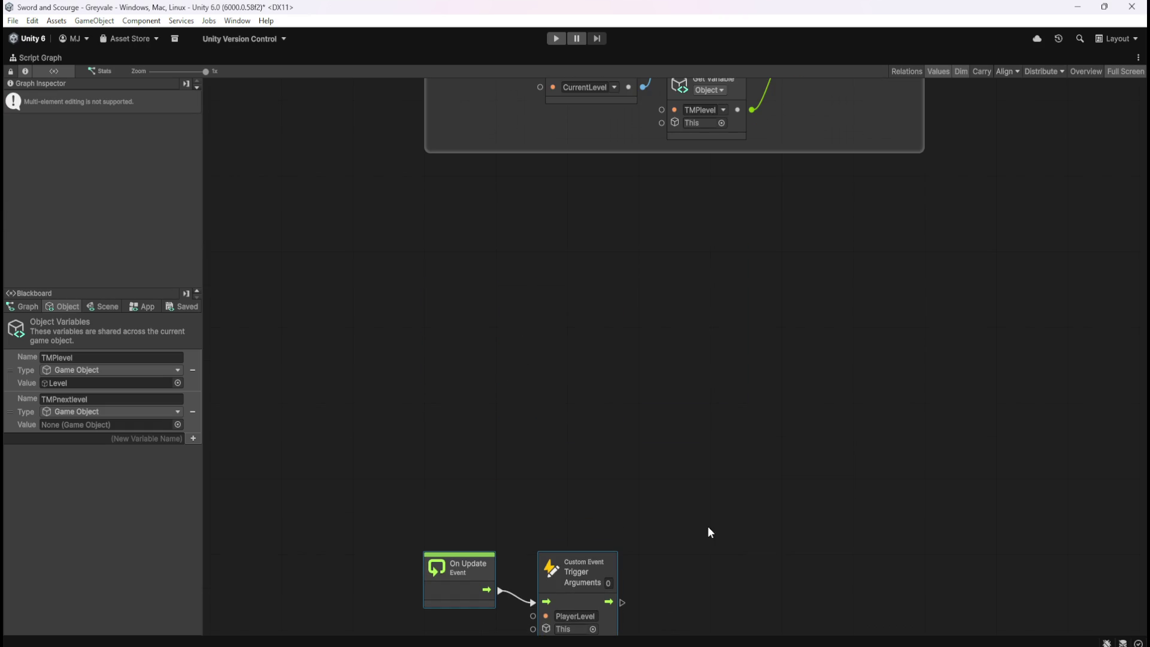
pyautogui.click(695, 456)
pyautogui.scroll(2, 730, 444)
pyautogui.scroll(3, 730, 444)
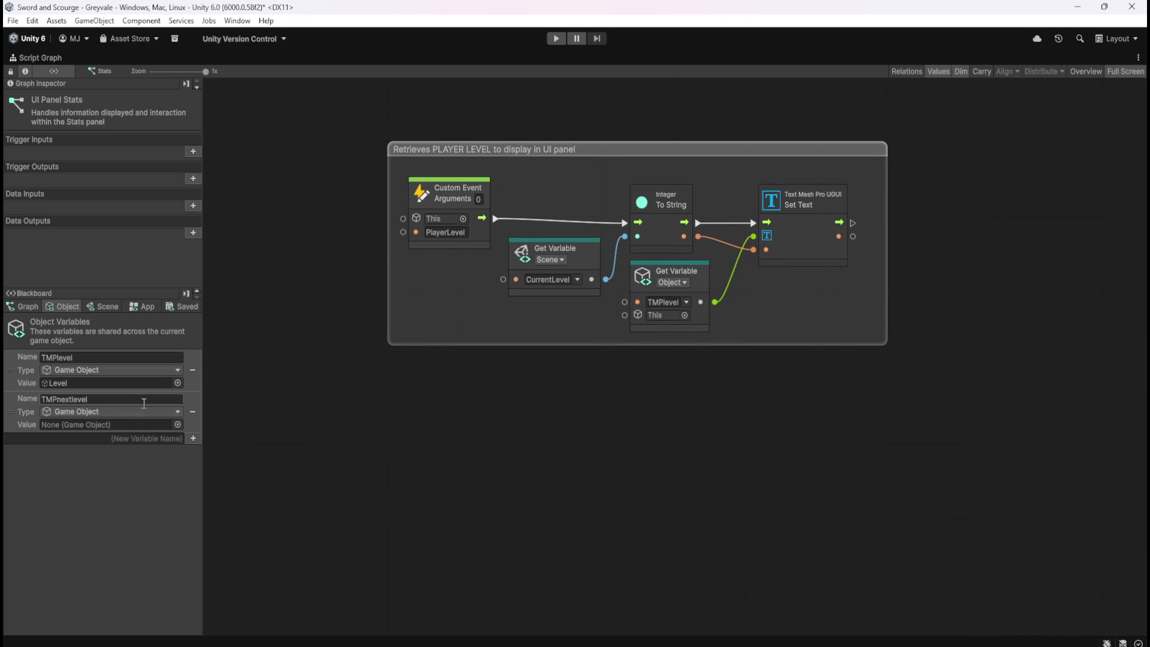
# - Assign the NextLevel text object to TMPnextlevel, then maximize the graph and box-select the player level group
pyautogui.hotkey('shift', 'space')
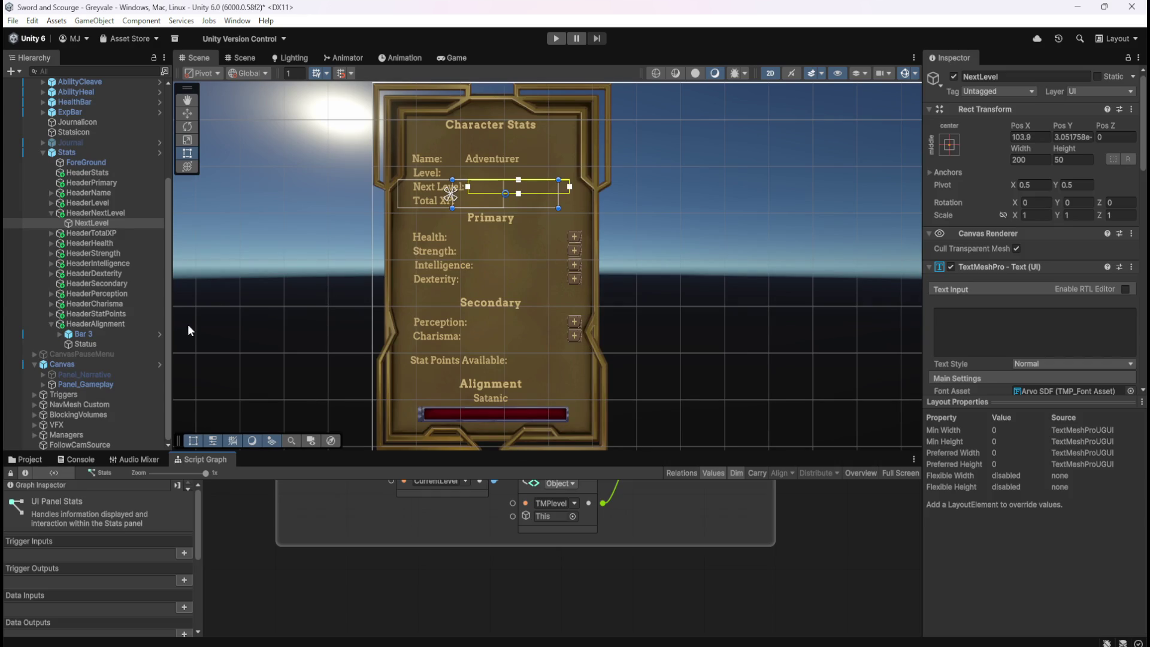
pyautogui.click(113, 222)
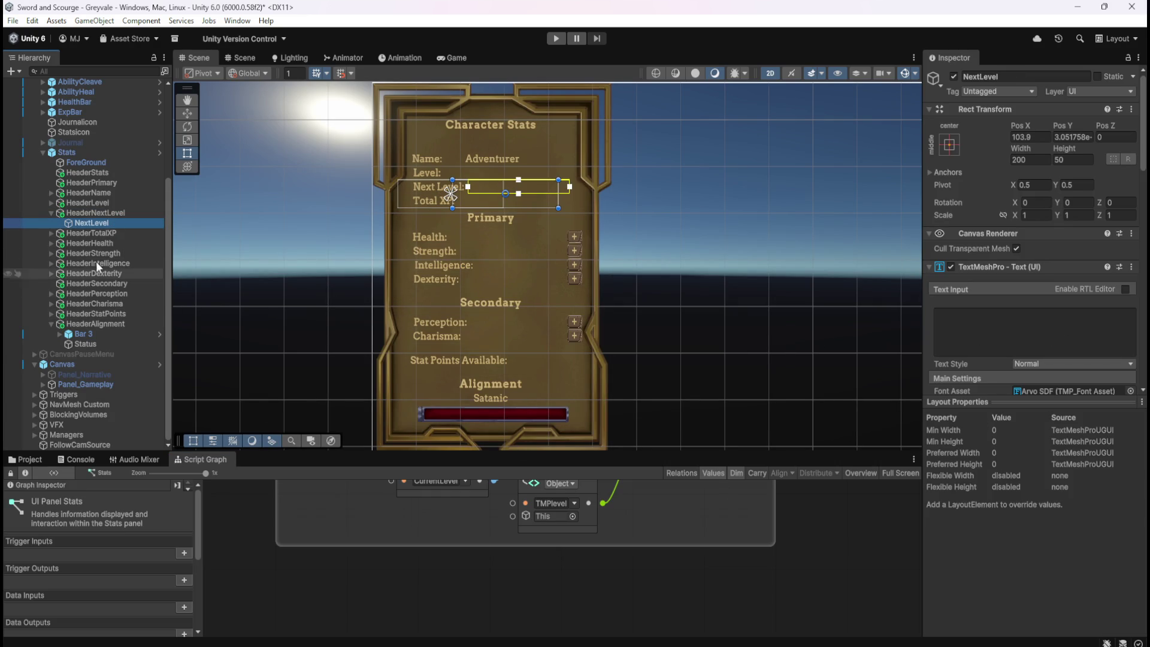
pyautogui.click(93, 153)
pyautogui.scroll(-5, 1031, 269)
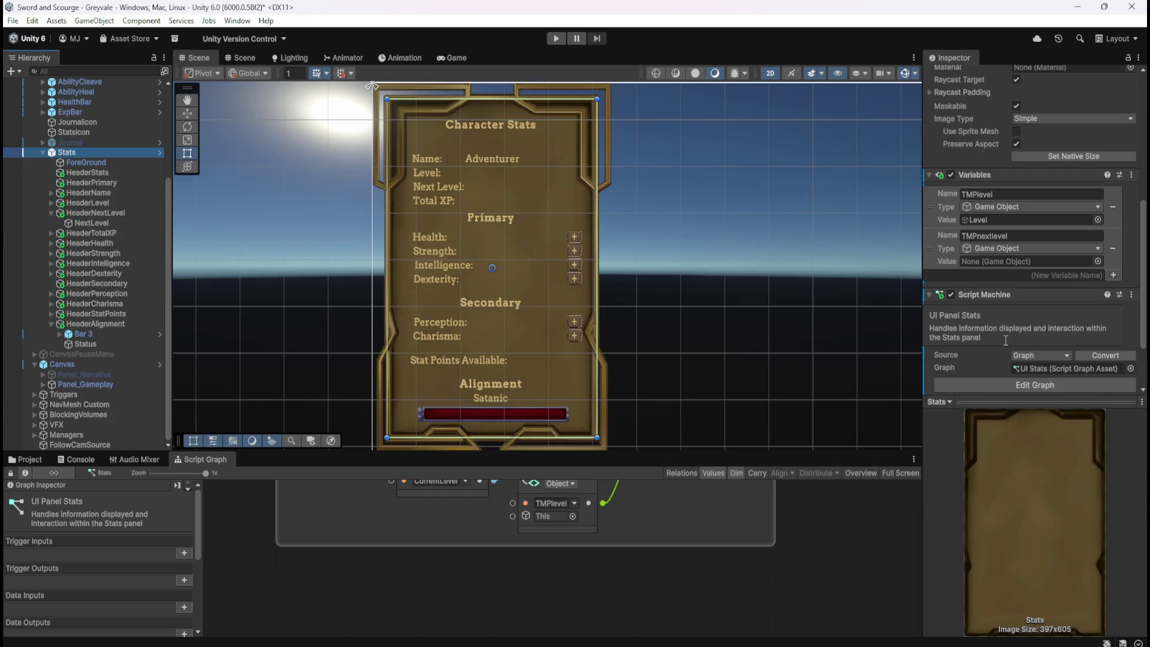
pyautogui.moveTo(85, 221)
pyautogui.mouseDown()
pyautogui.moveTo(909, 294)
pyautogui.moveTo(1023, 261)
pyautogui.mouseUp()
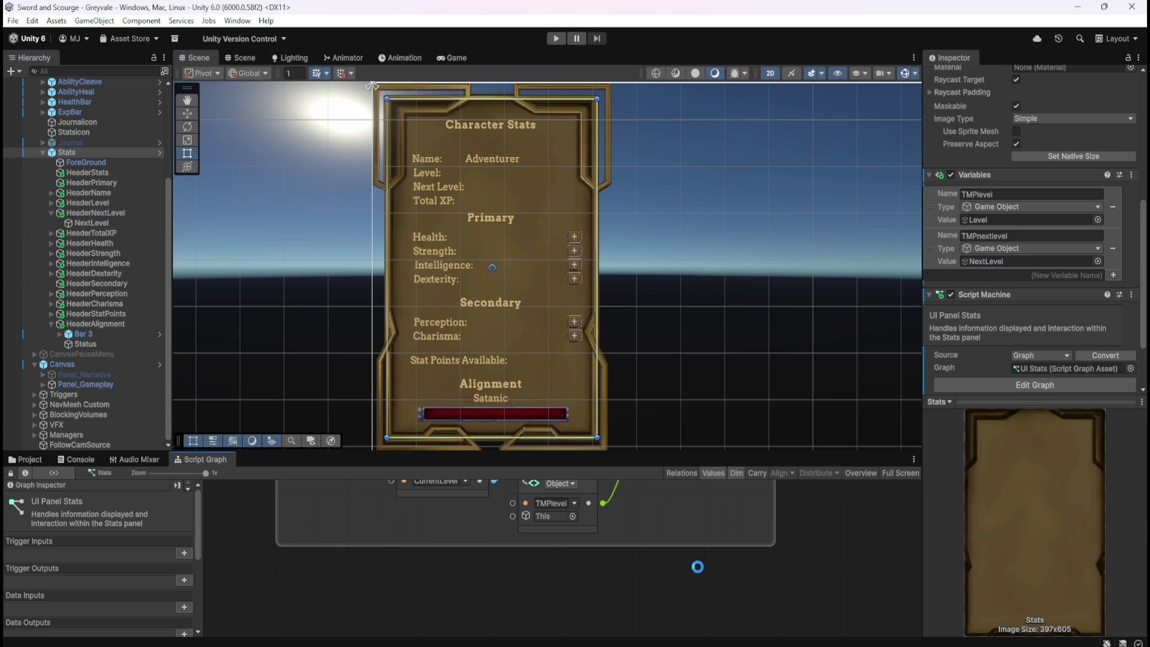
pyautogui.hotkey('shift', 'space')
pyautogui.moveTo(345, 104); pyautogui.dragTo(968, 383)
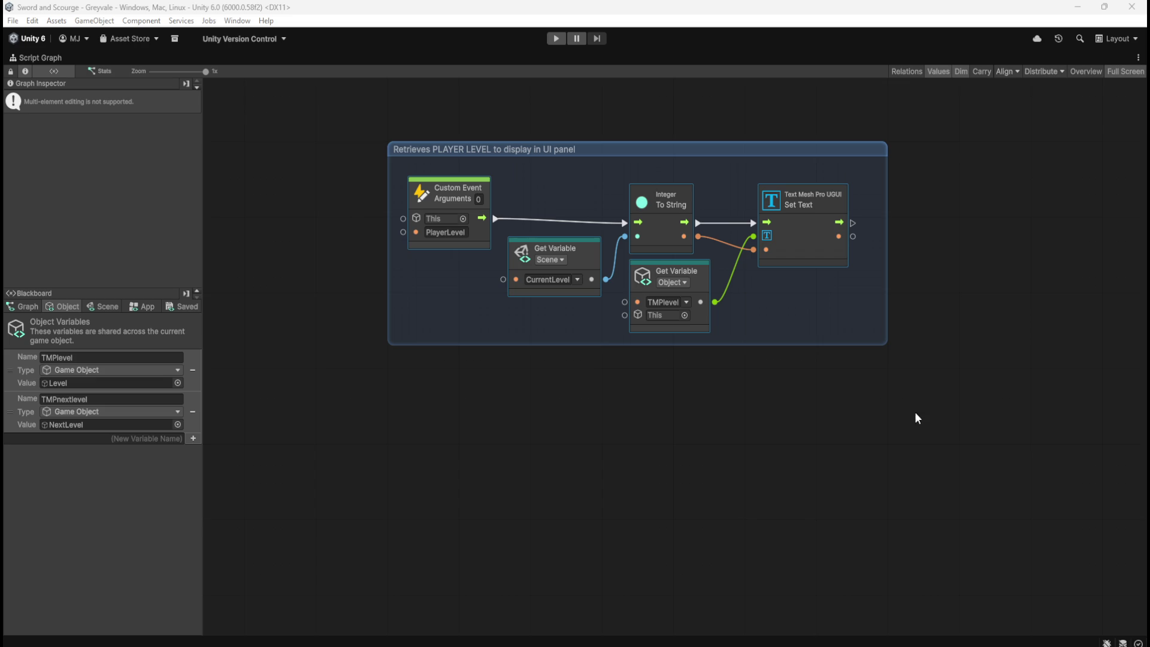
# - Duplicate the player level group and place the copy directly below the original
pyautogui.click(652, 398)
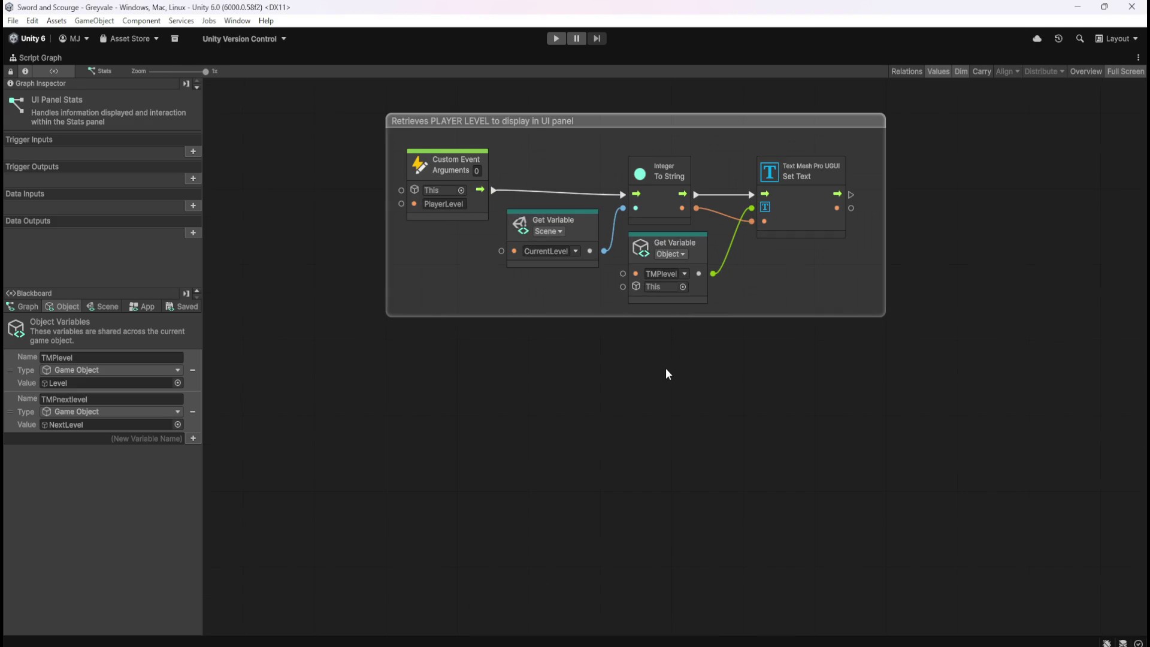
pyautogui.moveTo(304, 122)
pyautogui.mouseDown()
pyautogui.moveTo(754, 339)
pyautogui.moveTo(931, 456)
pyautogui.mouseUp()
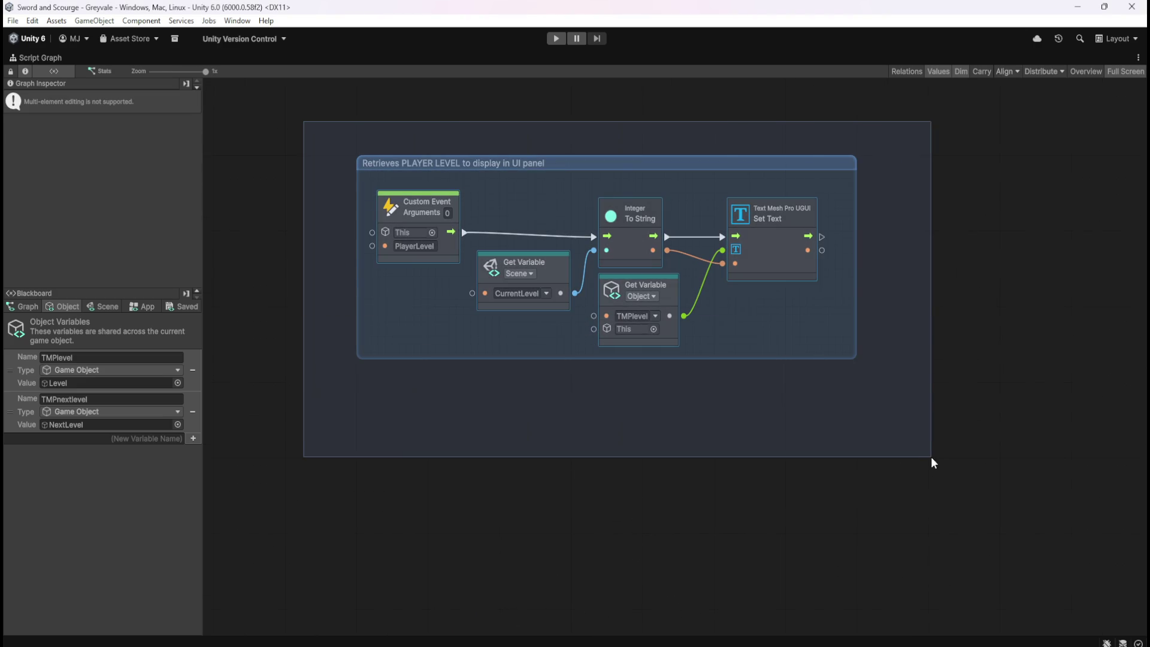
pyautogui.hotkey('ctrl', 'd')
pyautogui.moveTo(916, 265)
pyautogui.mouseDown()
pyautogui.moveTo(883, 339)
pyautogui.moveTo(835, 395)
pyautogui.mouseUp()
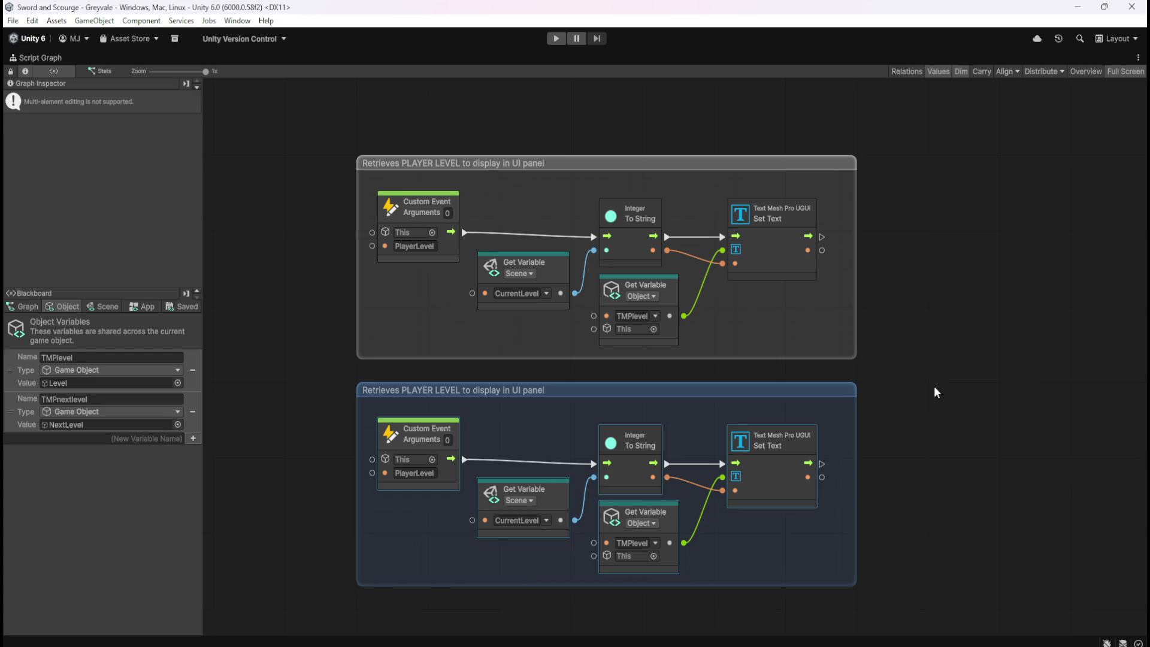
pyautogui.click(934, 386)
# - Retitle the copy 'Calculates remaining XP until NEXT LEVEL to display in UI panel'
pyautogui.doubleClick(492, 388)
pyautogui.press('Home')
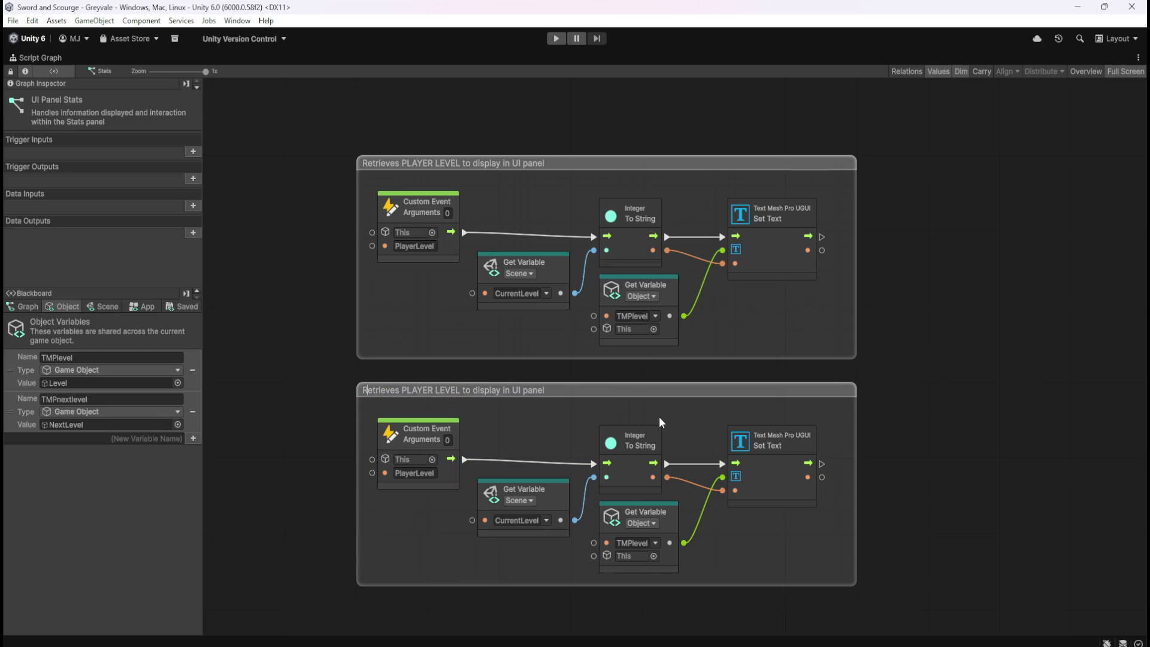
pyautogui.hotkey('ctrl', 'shift', 'Right')
pyautogui.hotkey('ctrl', 'shift', 'Right')
pyautogui.write('XP')
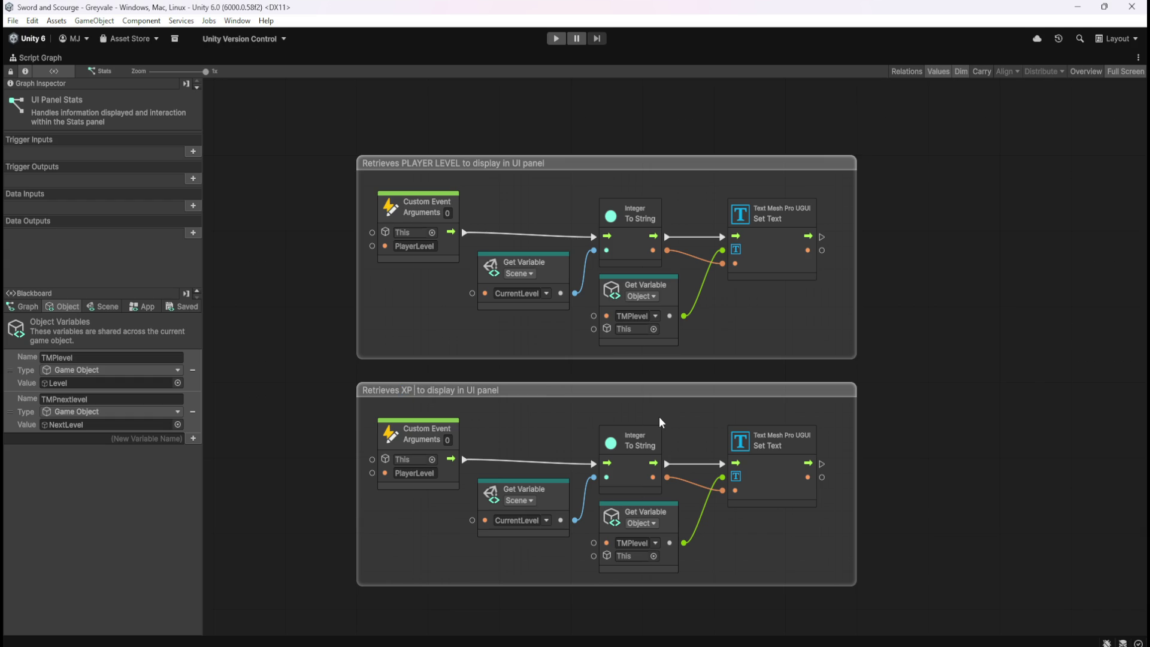
pyautogui.press('BackSpace')
pyautogui.press('BackSpace')
pyautogui.press('BackSpace')
pyautogui.write('Calculates rea')
pyautogui.press('BackSpace')
pyautogui.press('BackSpace')
pyautogui.press('BackSpace')
pyautogui.write('REAM')
pyautogui.press('BackSpace')
pyautogui.press('BackSpace')
pyautogui.press('BackSpace')
pyautogui.write('remani')
pyautogui.press('BackSpace')
pyautogui.press('BackSpace')
pyautogui.write('ining')
pyautogui.write(' XP unt')
pyautogui.write('il NEXT LEVEL')
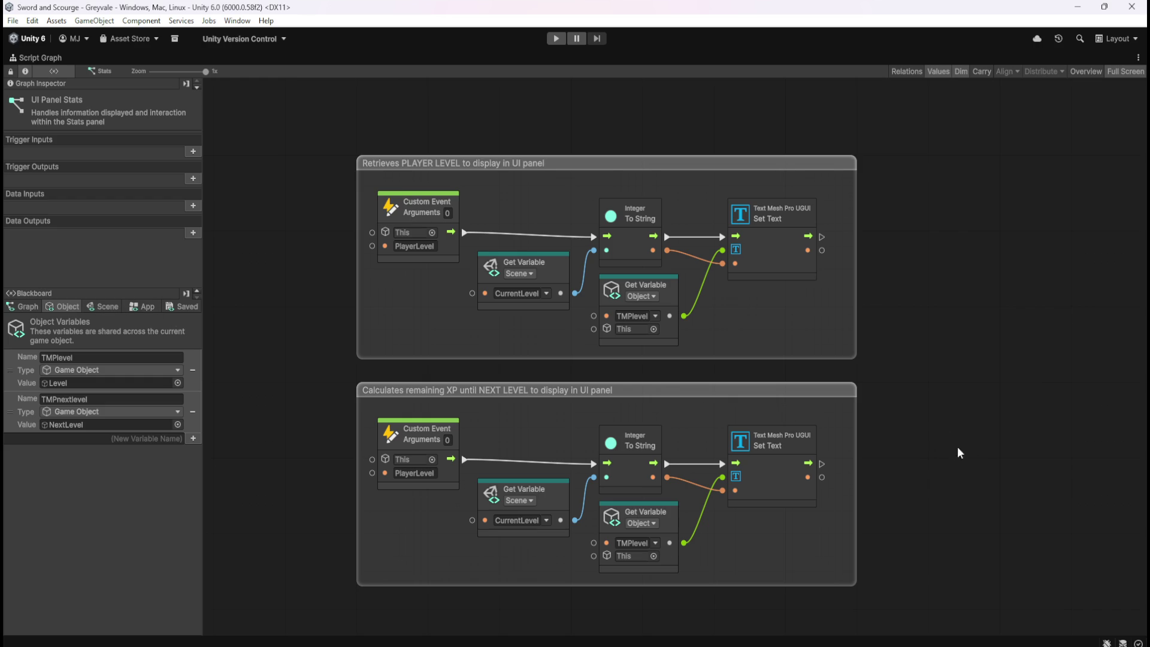
pyautogui.scroll(-3, 739, 292)
pyautogui.scroll(3, 887, 441)
# - Widen the remaining-XP group to the right
pyautogui.moveTo(893, 406)
pyautogui.mouseDown()
pyautogui.moveTo(903, 373)
pyautogui.moveTo(862, 414)
pyautogui.mouseUp()
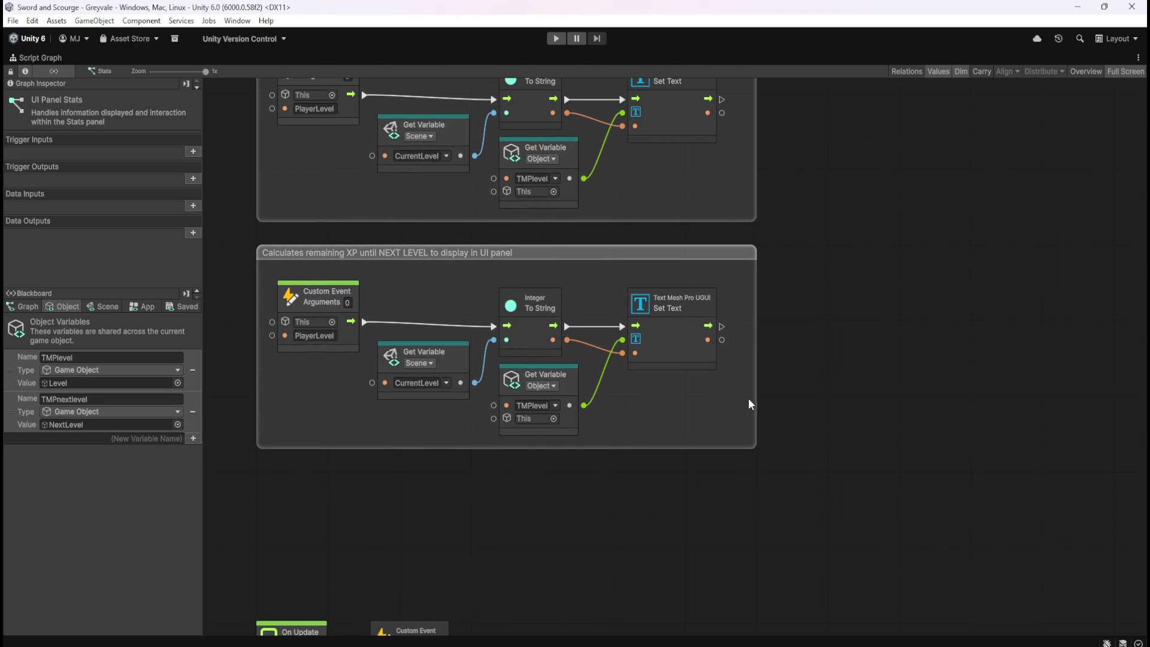
pyautogui.moveTo(758, 398); pyautogui.dragTo(1046, 400)
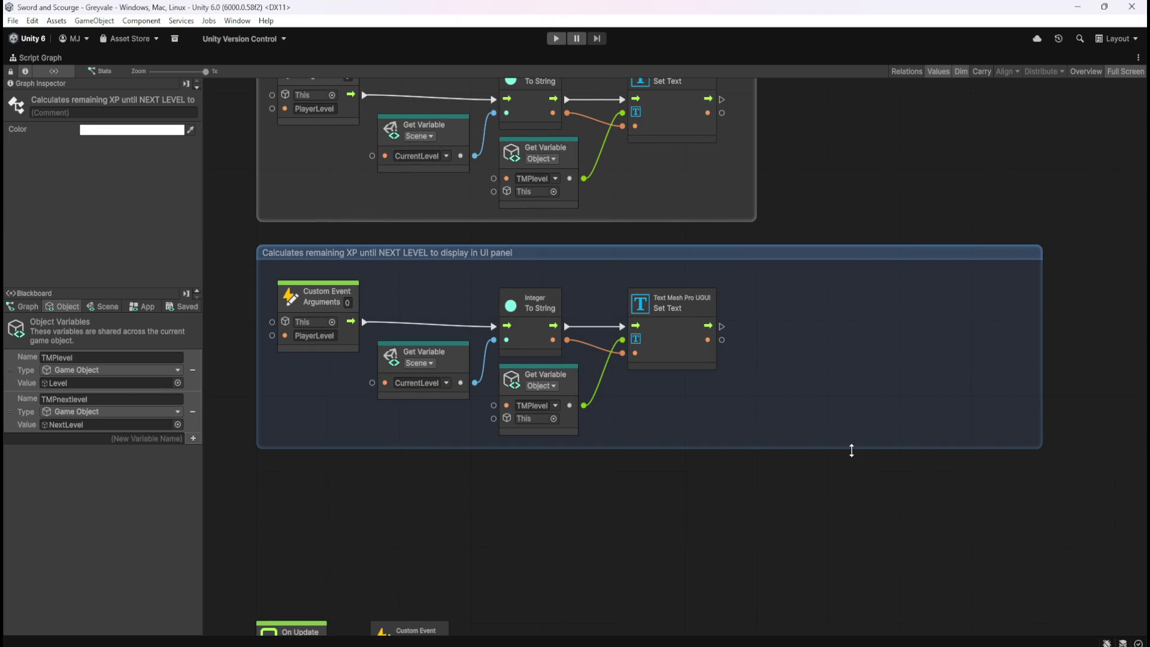
pyautogui.click(832, 487)
pyautogui.moveTo(762, 530); pyautogui.dragTo(730, 476)
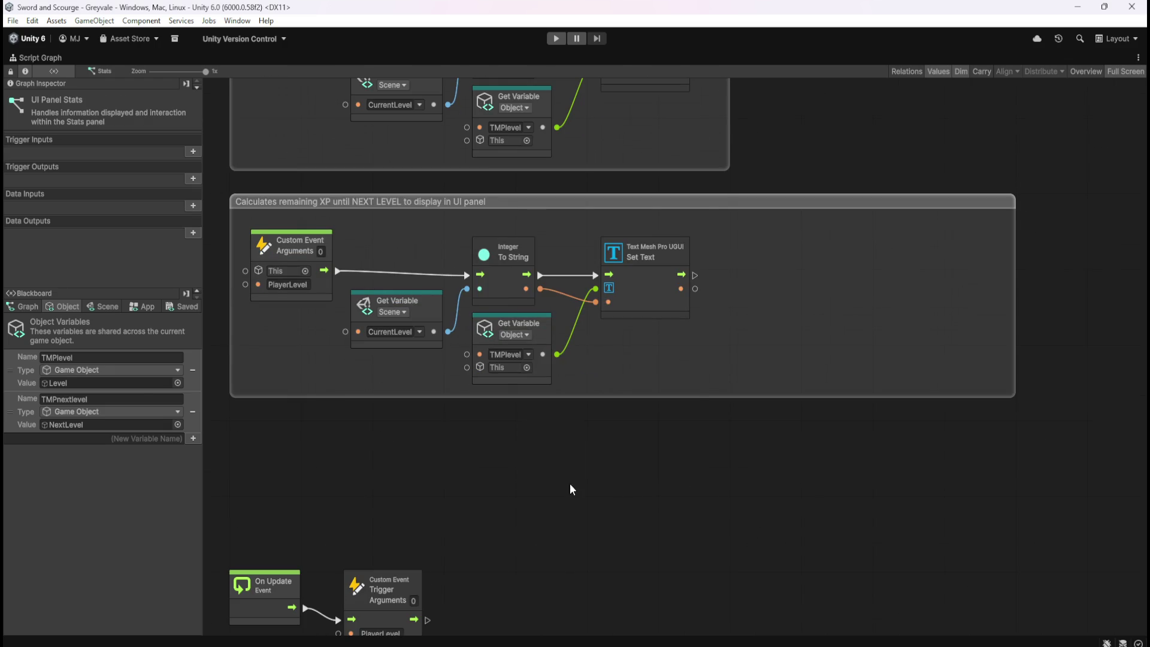
# - Drag XPForNextLevel and CurrentXP getters from the Blackboard's Scene variables into the graph
pyautogui.click(109, 307)
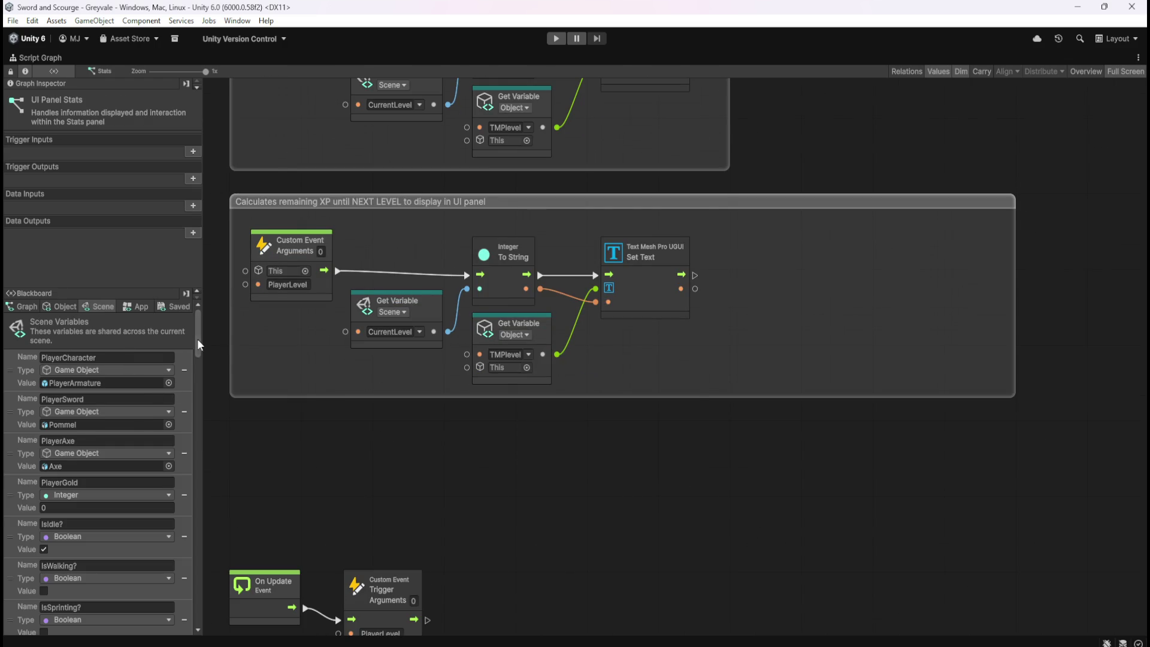
pyautogui.moveTo(196, 339); pyautogui.dragTo(207, 585)
pyautogui.scroll(-4, 128, 452)
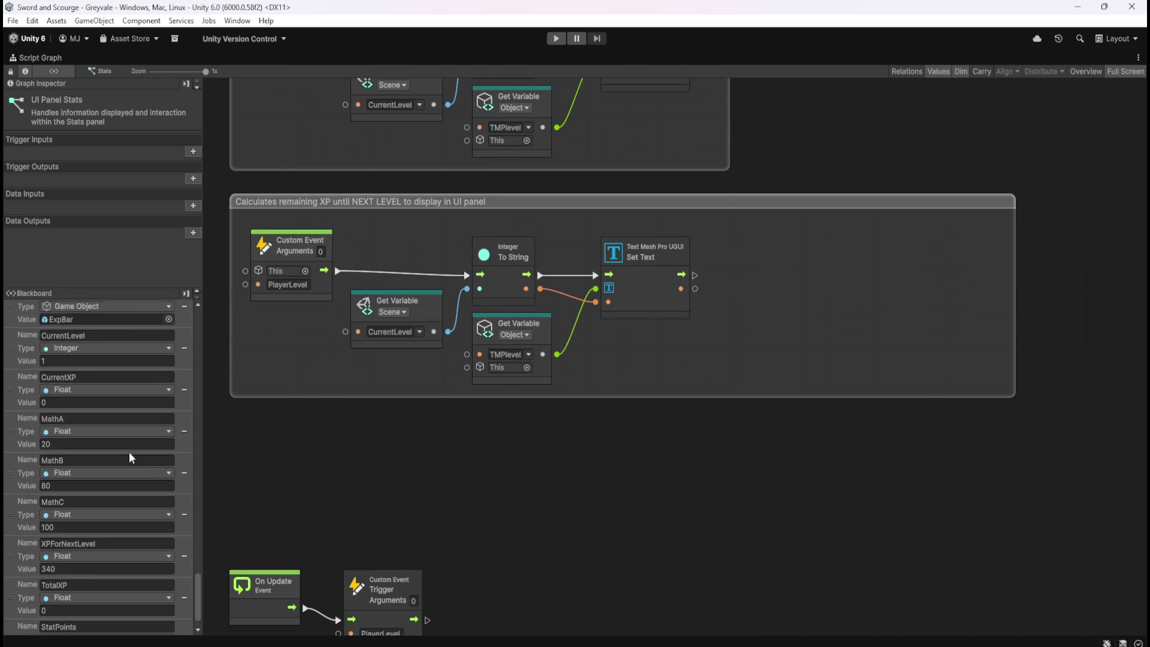
pyautogui.scroll(-2, 127, 455)
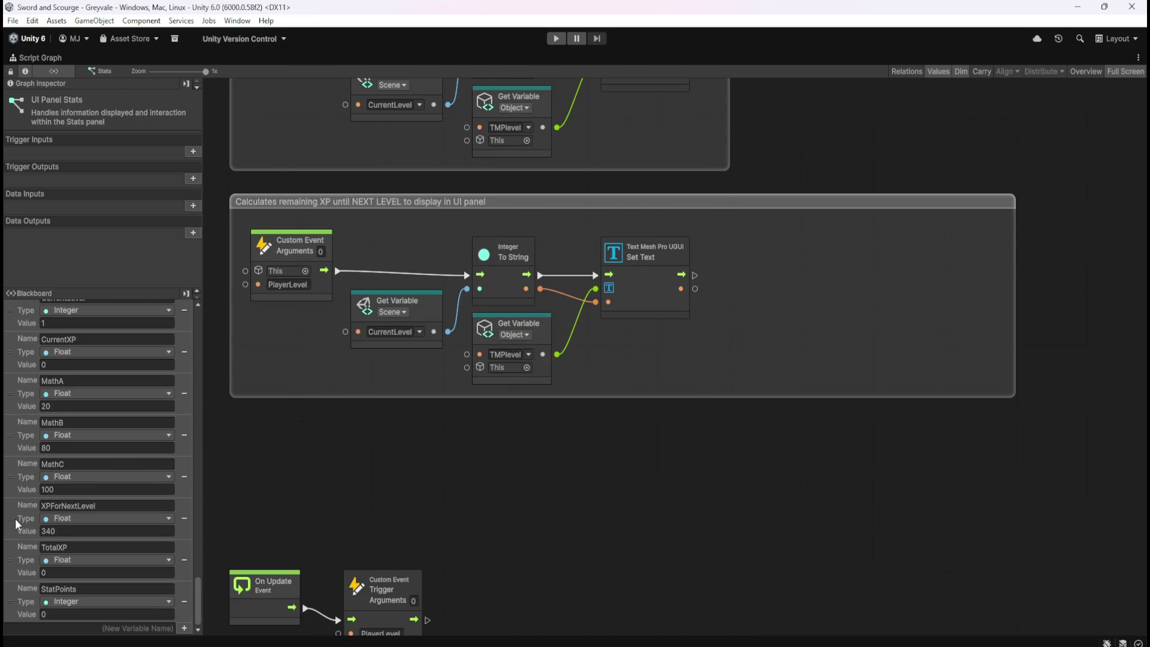
pyautogui.moveTo(11, 518)
pyautogui.mouseDown()
pyautogui.moveTo(593, 472)
pyautogui.moveTo(656, 457)
pyautogui.moveTo(670, 472)
pyautogui.mouseUp()
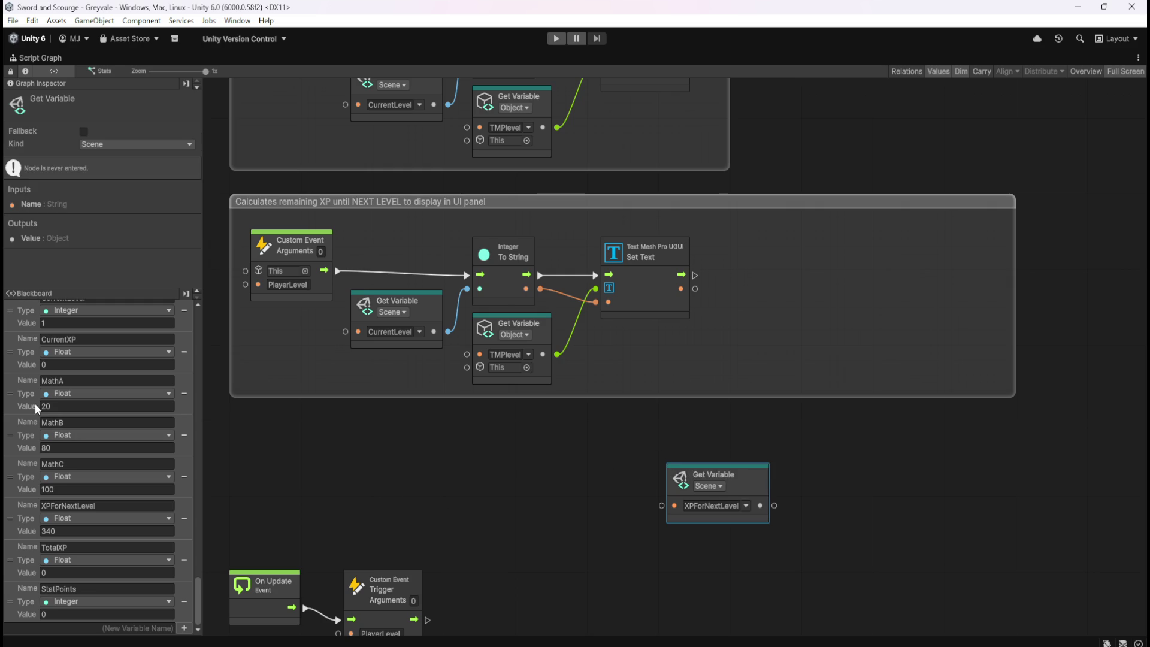
pyautogui.moveTo(16, 346); pyautogui.dragTo(663, 546)
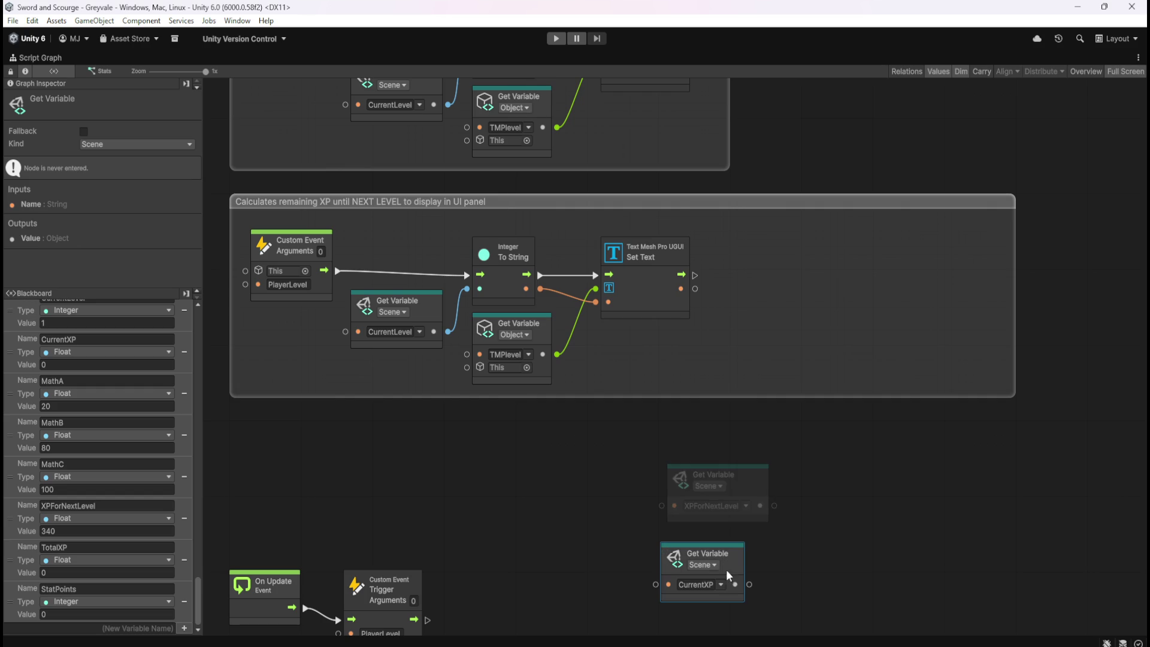
pyautogui.moveTo(735, 570); pyautogui.dragTo(740, 561)
pyautogui.click(803, 540)
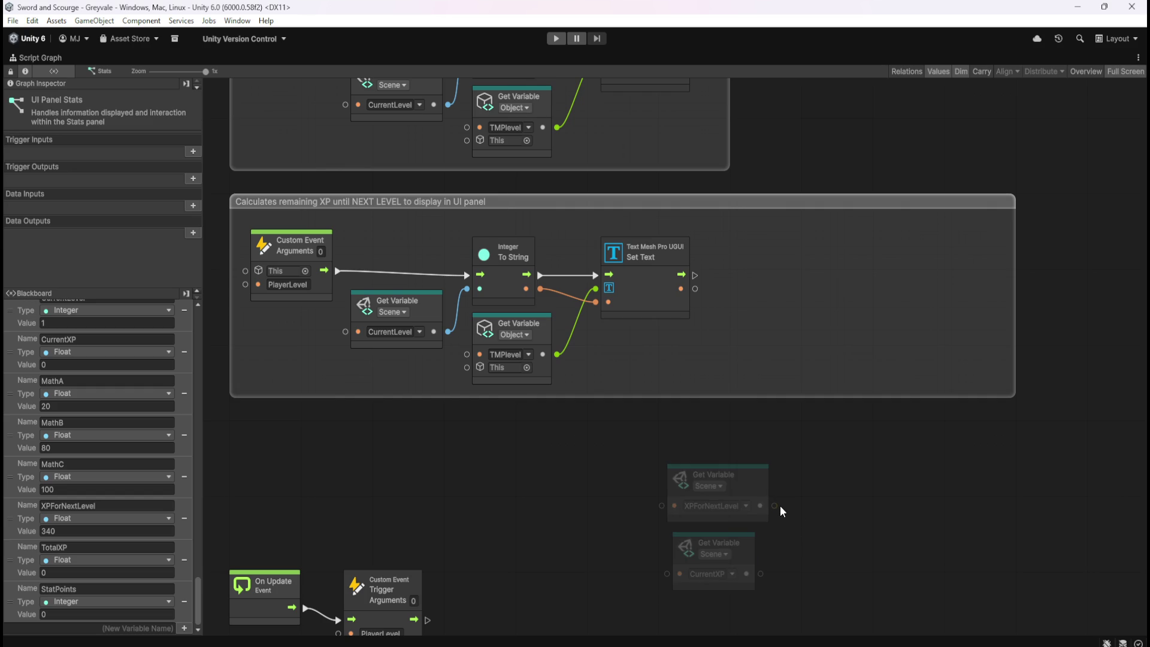
# - Add a Subtract node with XPForNextLevel as A and CurrentXP as B
pyautogui.moveTo(777, 506); pyautogui.dragTo(797, 506)
pyautogui.write('subt')
pyautogui.press('Return')
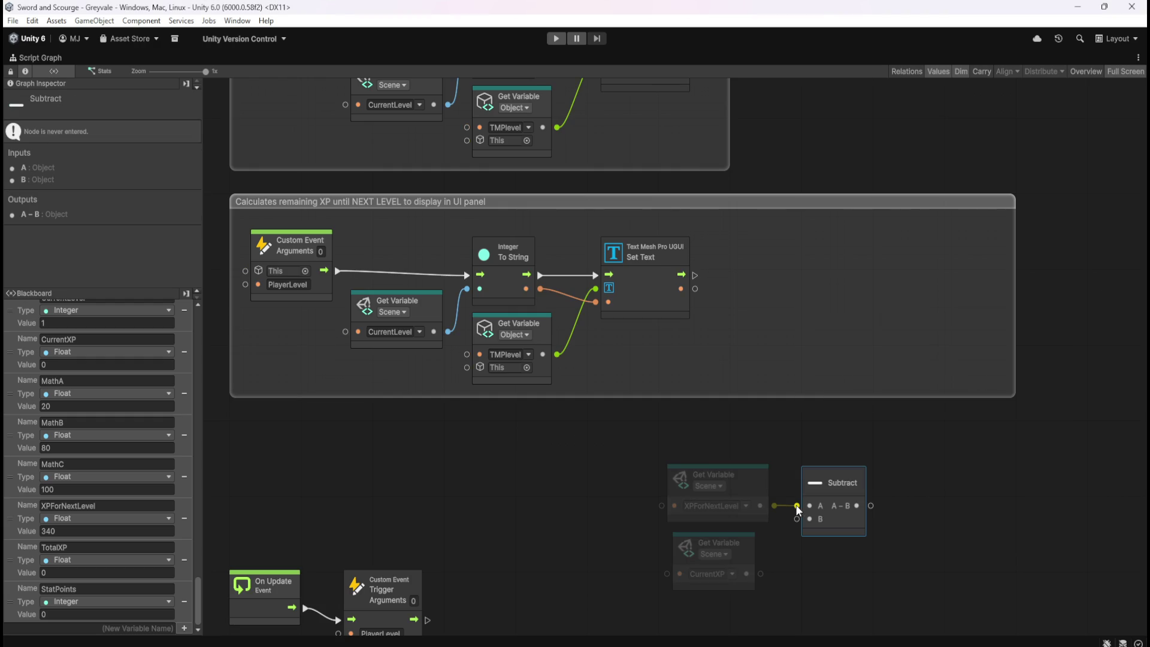
pyautogui.moveTo(760, 574)
pyautogui.mouseDown()
pyautogui.moveTo(797, 519)
pyautogui.moveTo(739, 548)
pyautogui.mouseUp()
# - Line up the XPForNextLevel and CurrentXP getter nodes one under the other
pyautogui.click(789, 548)
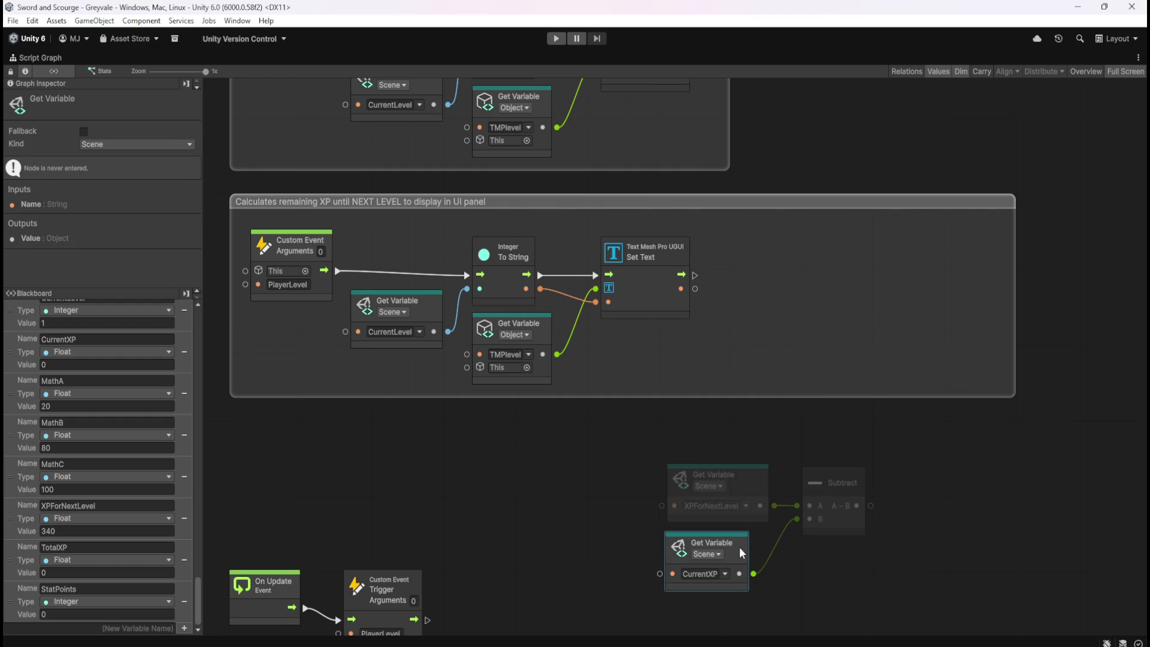
pyautogui.click(755, 520)
pyautogui.click(749, 479)
pyautogui.keyDown('ctrl'); pyautogui.click(707, 557); pyautogui.keyUp('ctrl')
pyautogui.moveTo(757, 489); pyautogui.dragTo(742, 490)
pyautogui.click(652, 528)
pyautogui.moveTo(717, 548); pyautogui.dragTo(726, 549)
pyautogui.click(810, 581)
pyautogui.click(796, 576)
# - Nudge the Subtract node slightly up-left beside the getters
pyautogui.click(844, 526)
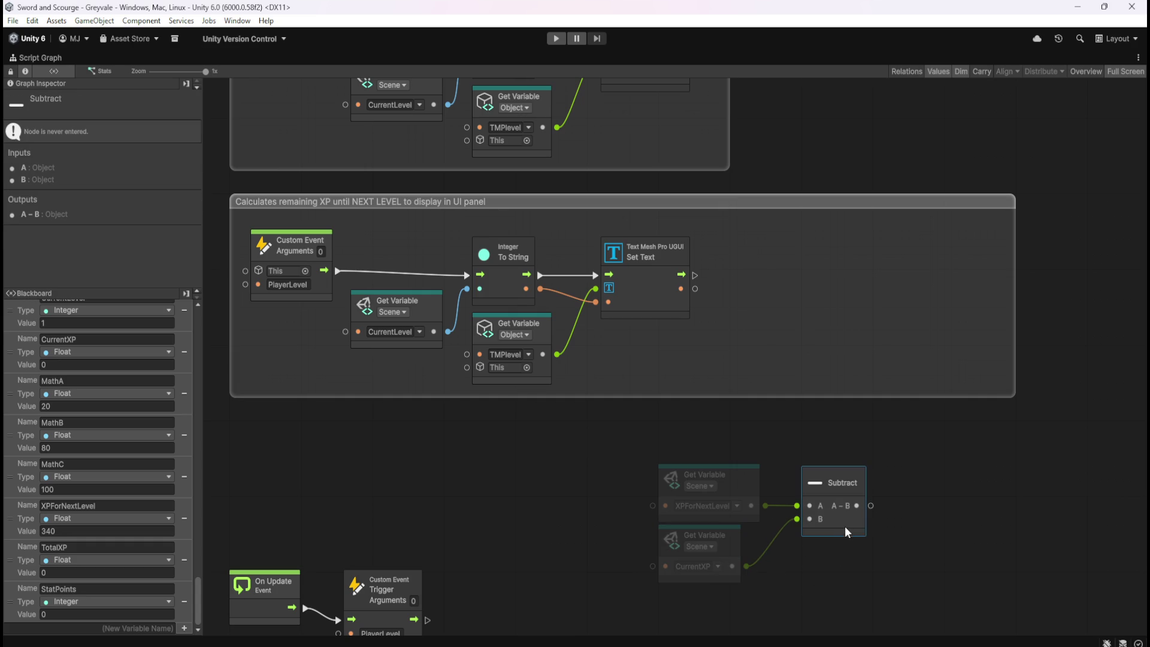
pyautogui.moveTo(844, 525); pyautogui.dragTo(832, 521)
pyautogui.click(870, 558)
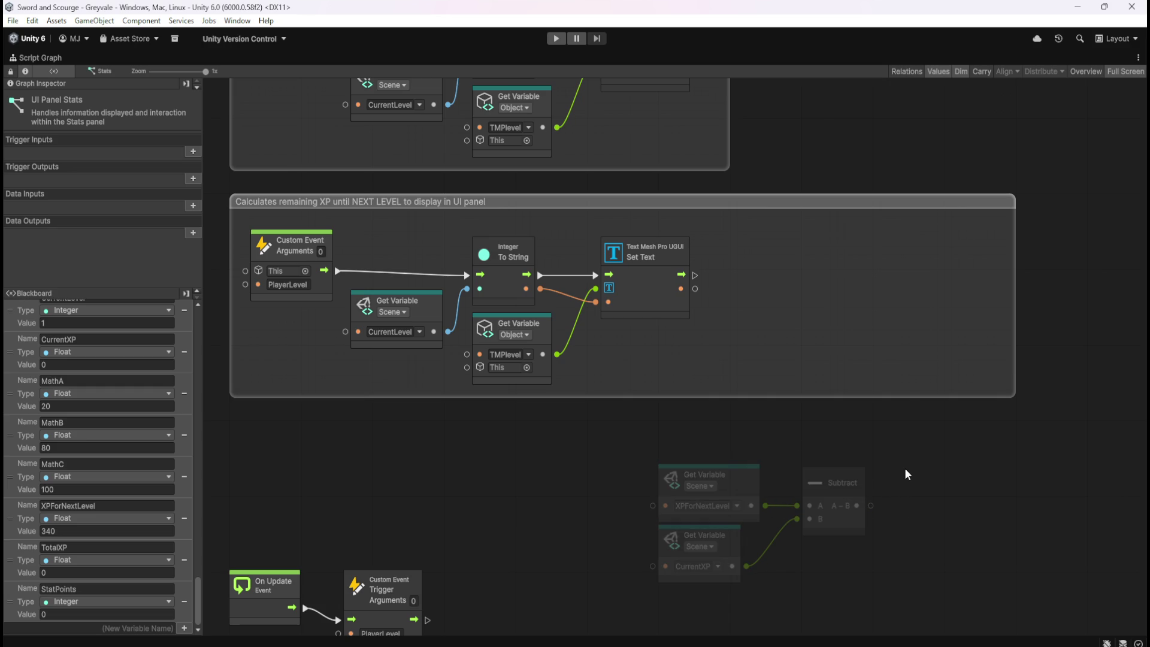
pyautogui.moveTo(919, 468); pyautogui.dragTo(912, 477)
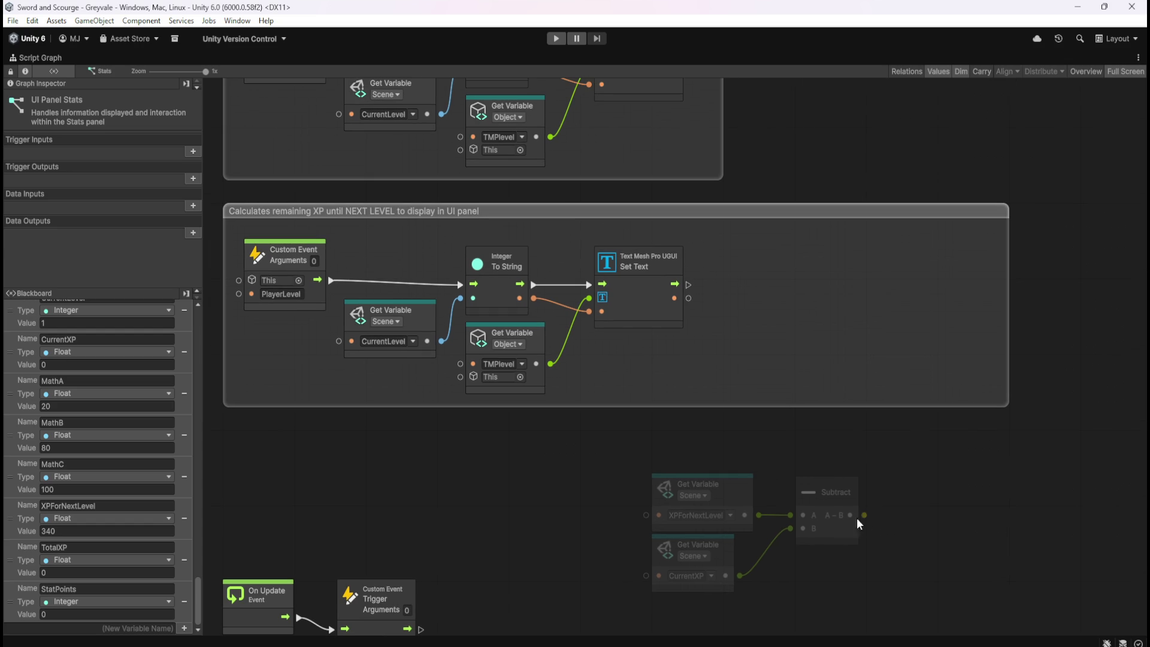
pyautogui.click(737, 489)
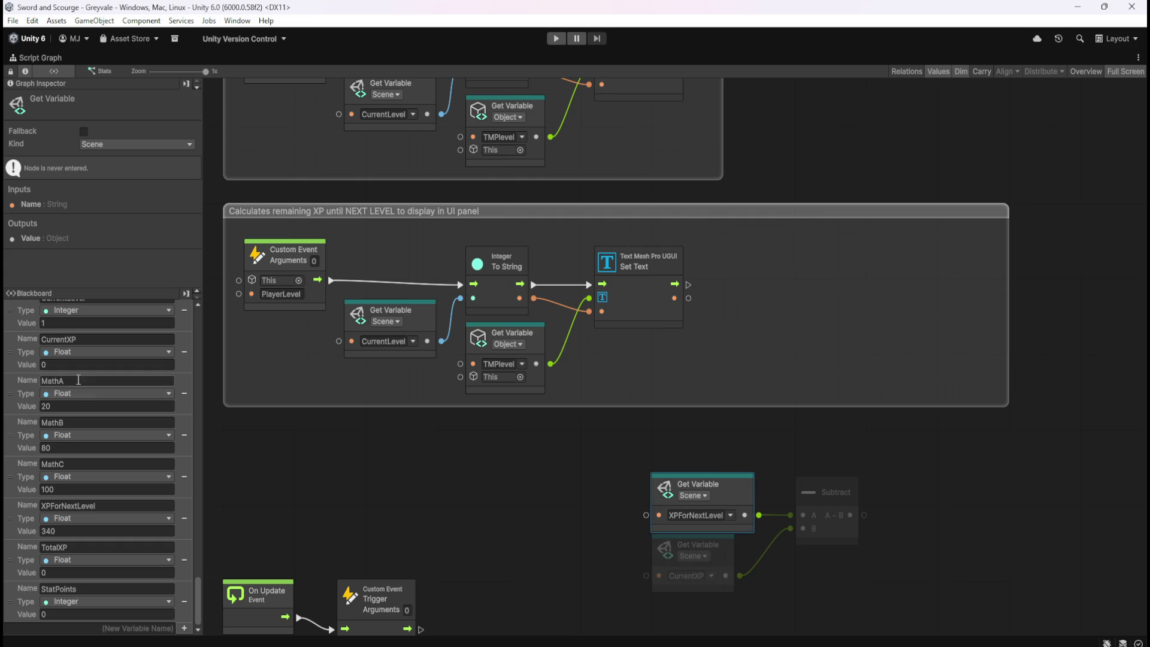
# - Add a Float To String node wired from the Subtract output
pyautogui.click(913, 566)
pyautogui.moveTo(864, 516); pyautogui.dragTo(888, 515)
pyautogui.write('float to string')
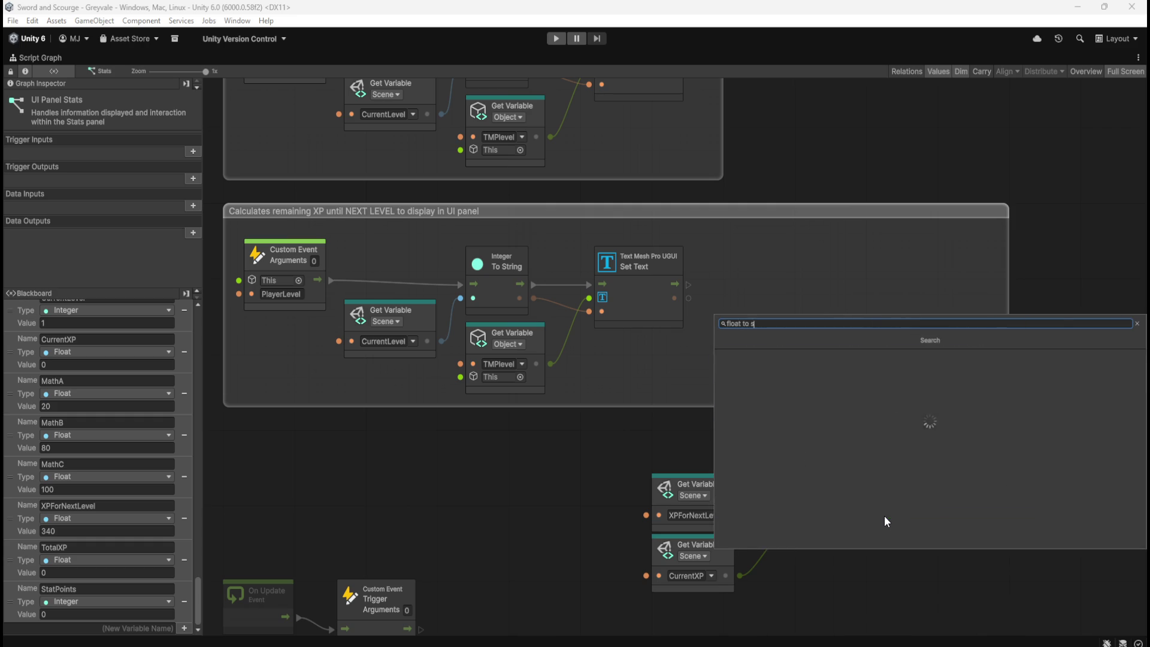
pyautogui.press('Return')
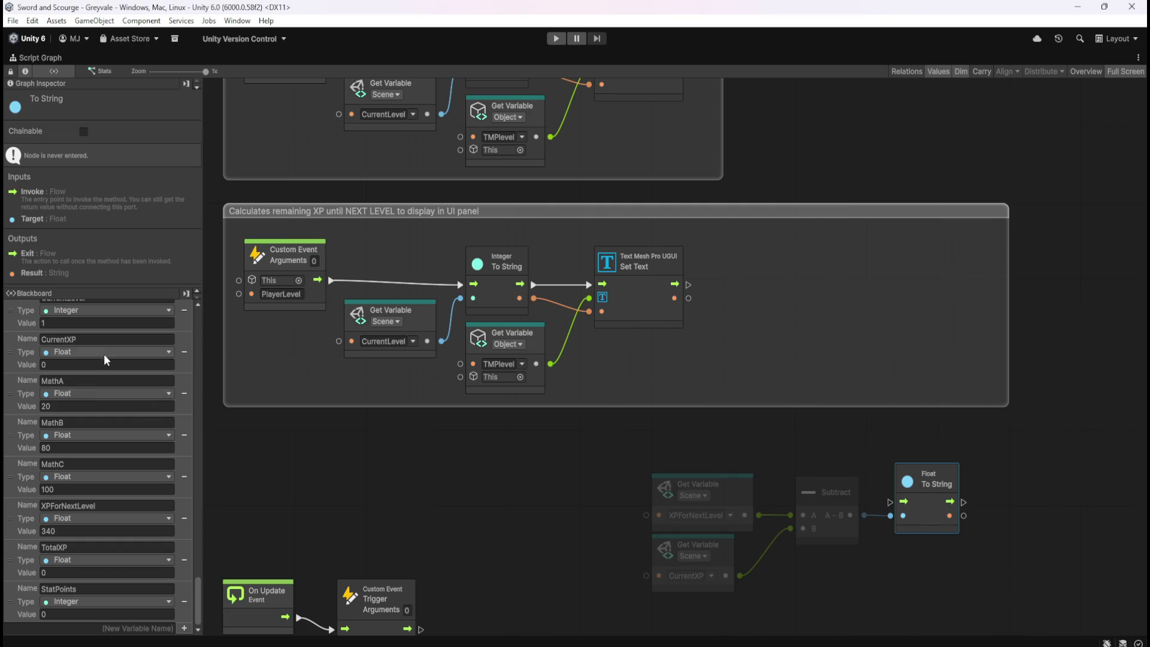
# - Switch the Blackboard to show the object-level variables
pyautogui.scroll(5, 160, 419)
pyautogui.moveTo(203, 575); pyautogui.dragTo(204, 310)
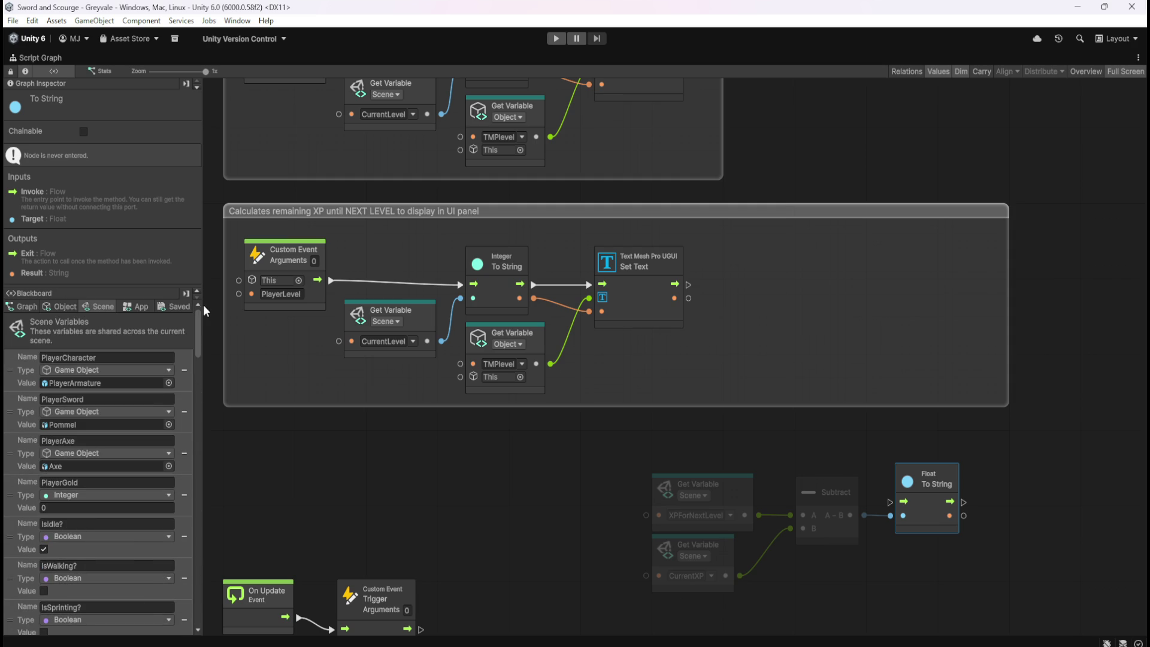
pyautogui.click(70, 308)
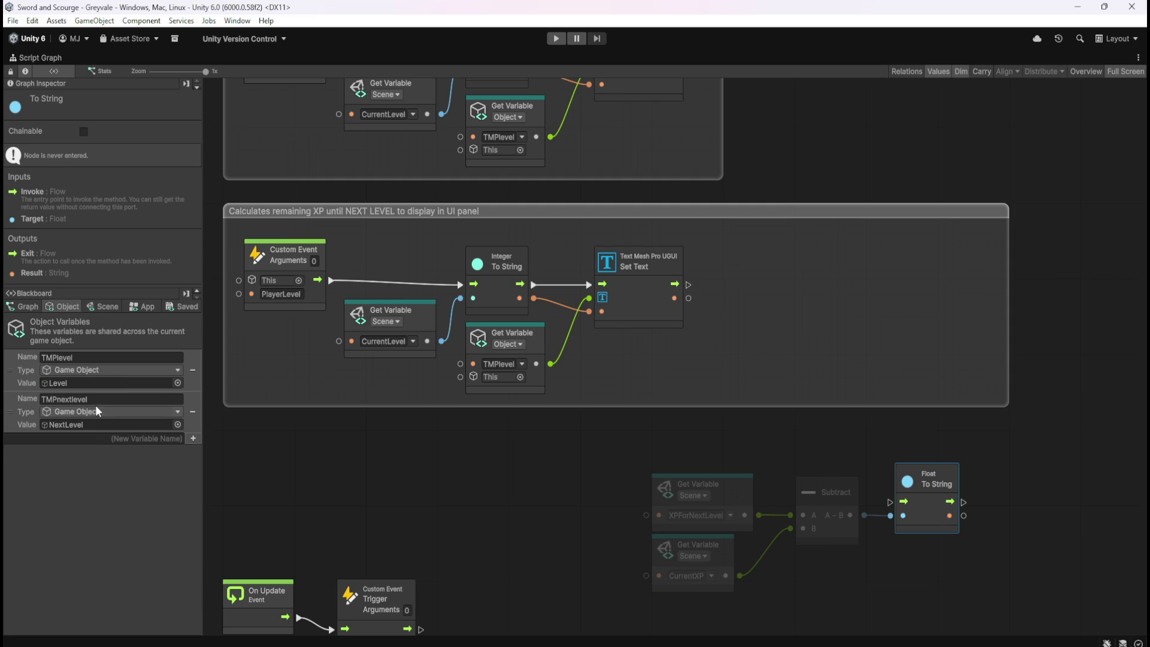
# - Point the Set Text getter at TMPnextlevel and move both nodes right
pyautogui.click(519, 366)
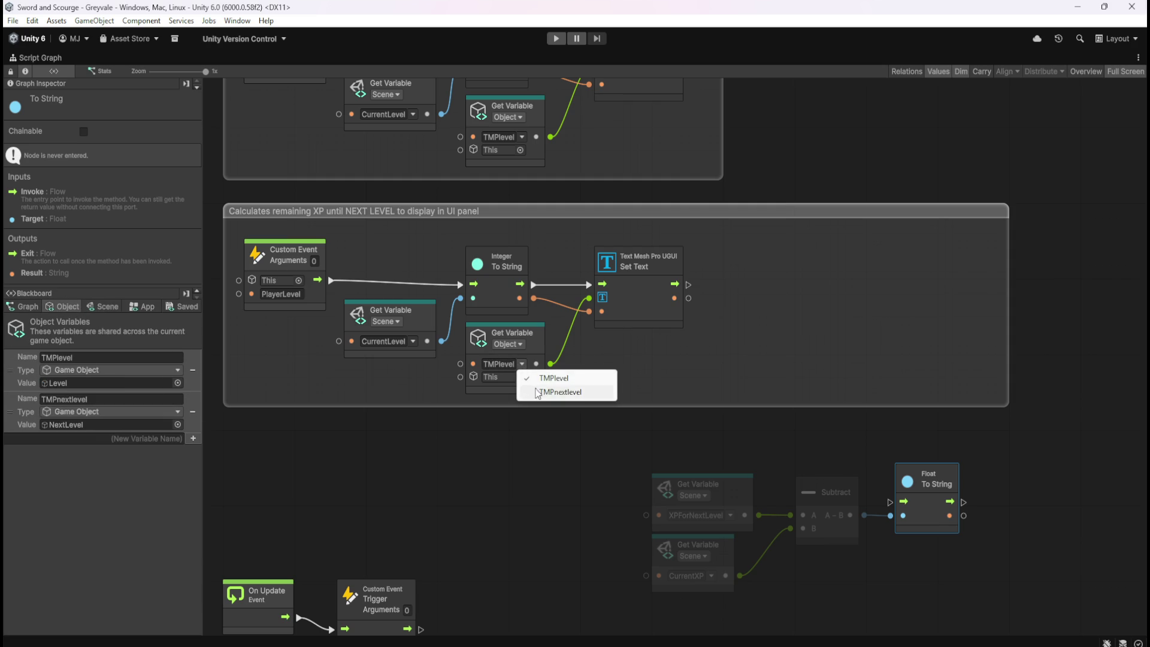
pyautogui.click(544, 391)
pyautogui.click(653, 364)
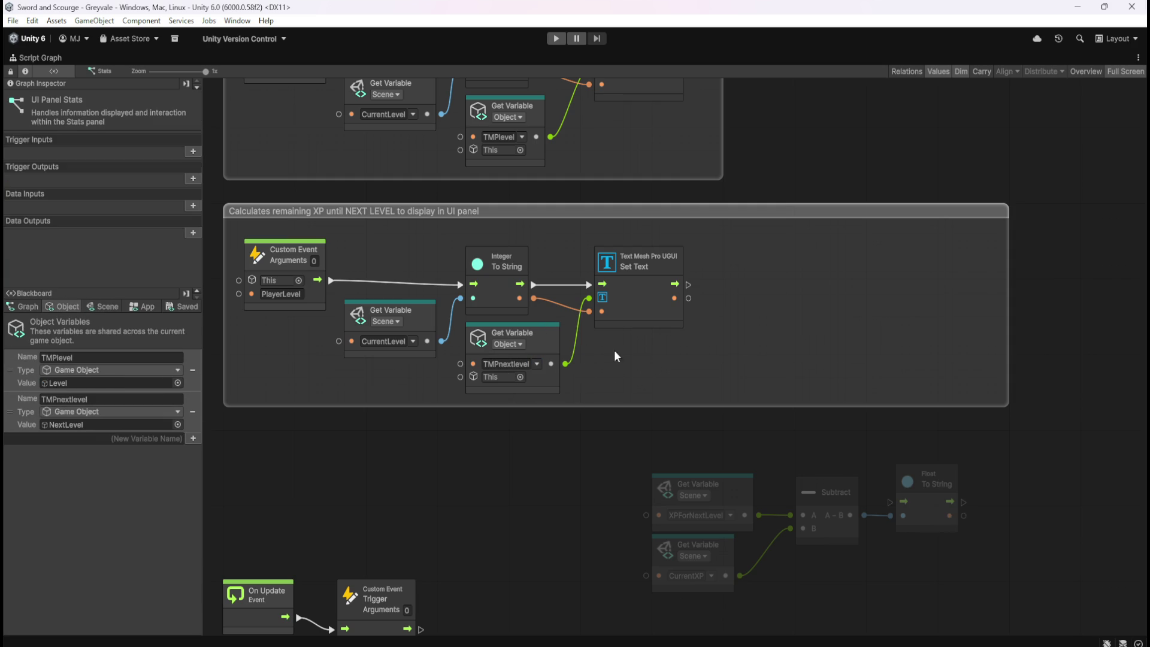
pyautogui.click(654, 321)
pyautogui.moveTo(751, 268); pyautogui.dragTo(563, 359)
pyautogui.moveTo(638, 326); pyautogui.dragTo(853, 320)
# - Delete the Integer To String and CurrentLevel nodes and move the four XP nodes into the group
pyautogui.moveTo(579, 361)
pyautogui.mouseDown()
pyautogui.moveTo(563, 345)
pyautogui.moveTo(430, 310)
pyautogui.mouseUp()
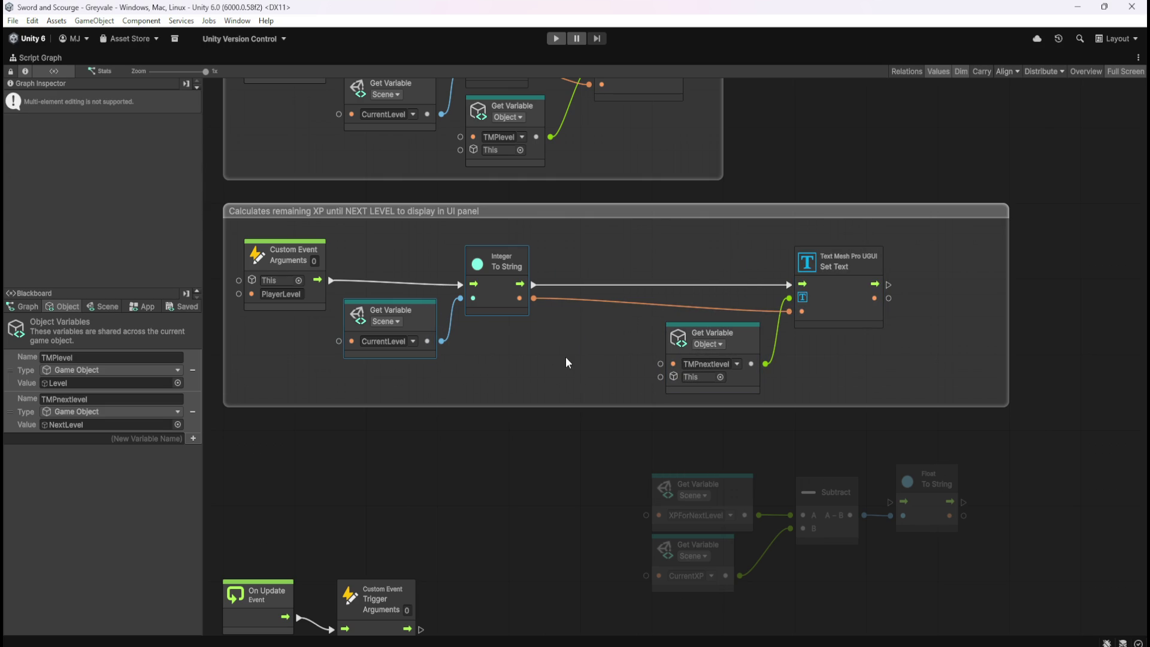
pyautogui.press('Delete')
pyautogui.moveTo(681, 433); pyautogui.dragTo(913, 569)
pyautogui.moveTo(917, 520)
pyautogui.mouseDown()
pyautogui.moveTo(566, 351)
pyautogui.moveTo(755, 500)
pyautogui.moveTo(910, 521)
pyautogui.moveTo(852, 542)
pyautogui.mouseUp()
pyautogui.moveTo(719, 412); pyautogui.dragTo(724, 460)
pyautogui.moveTo(630, 479); pyautogui.dragTo(813, 576)
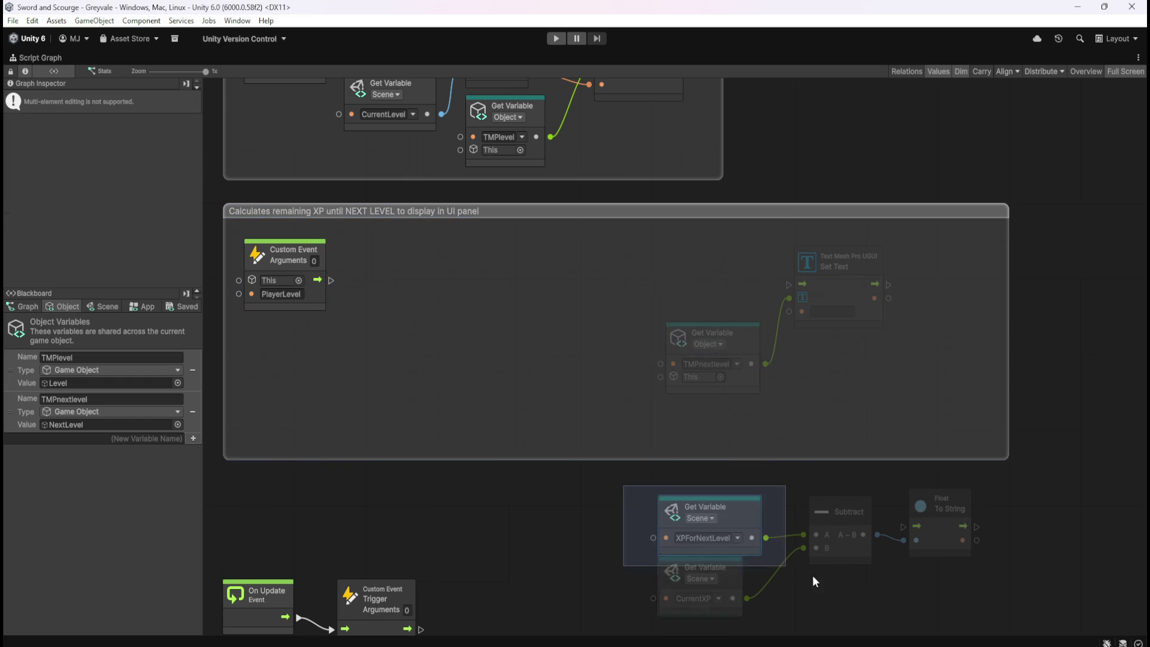
pyautogui.scroll(-1, 786, 495)
pyautogui.moveTo(743, 477)
pyautogui.mouseDown()
pyautogui.moveTo(454, 297)
pyautogui.moveTo(368, 301)
pyautogui.mouseUp()
pyautogui.click(483, 286)
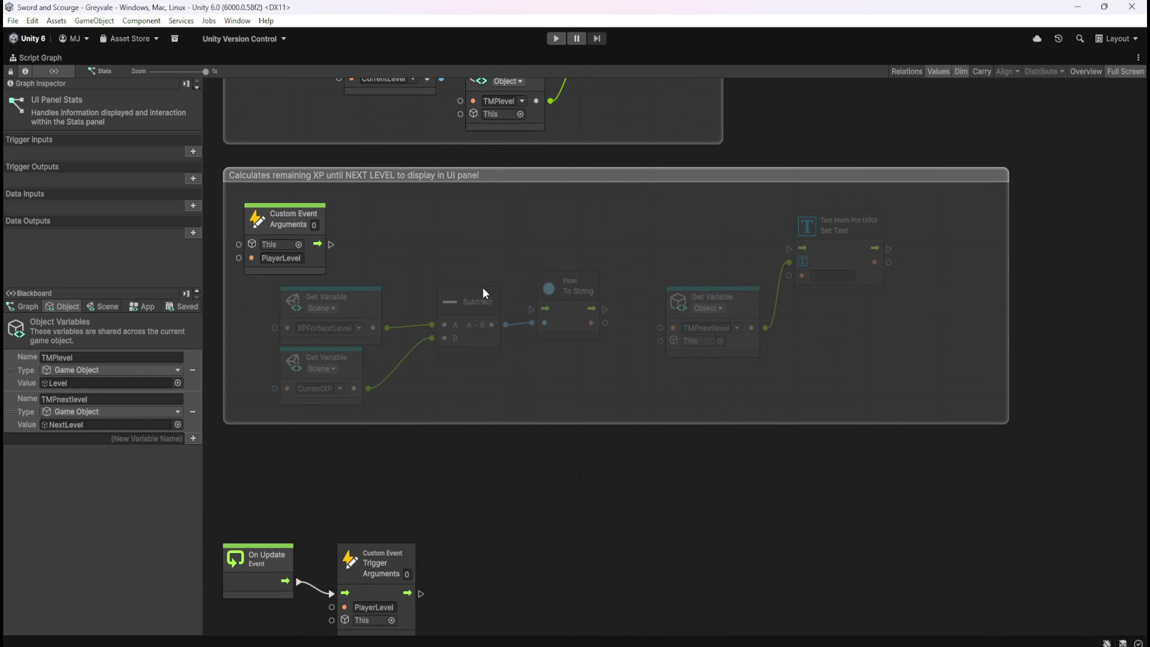
# - Wire Custom Event → To String → Set Text flow and feed the XP string into Set Text
pyautogui.moveTo(566, 287); pyautogui.dragTo(565, 226)
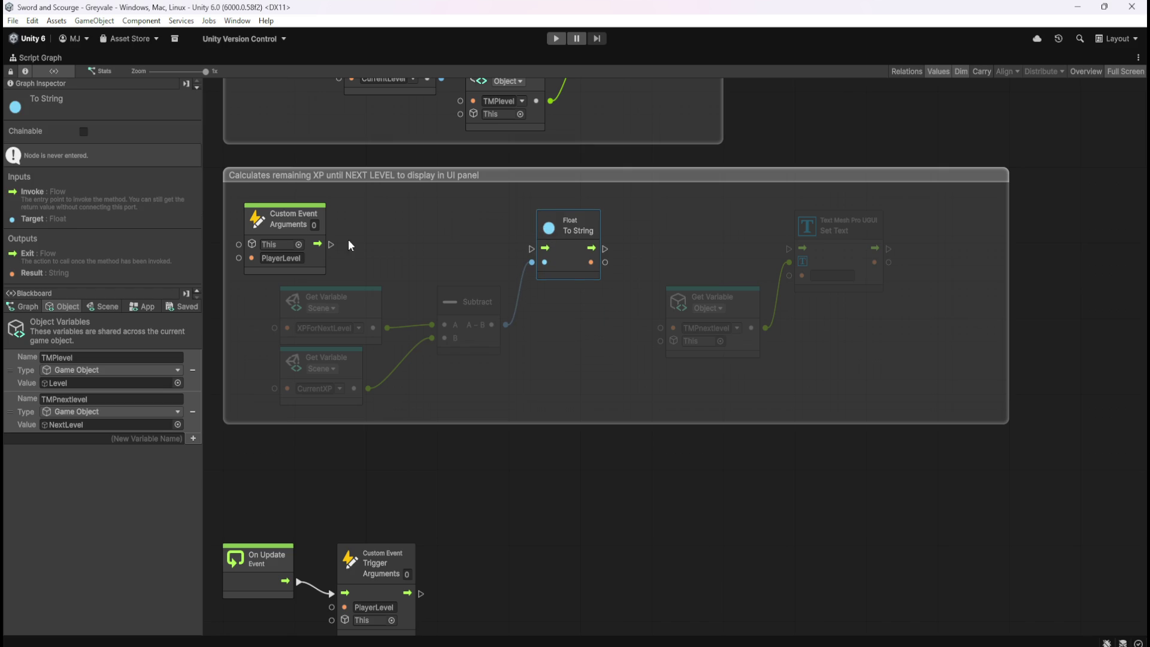
pyautogui.moveTo(333, 245); pyautogui.dragTo(531, 249)
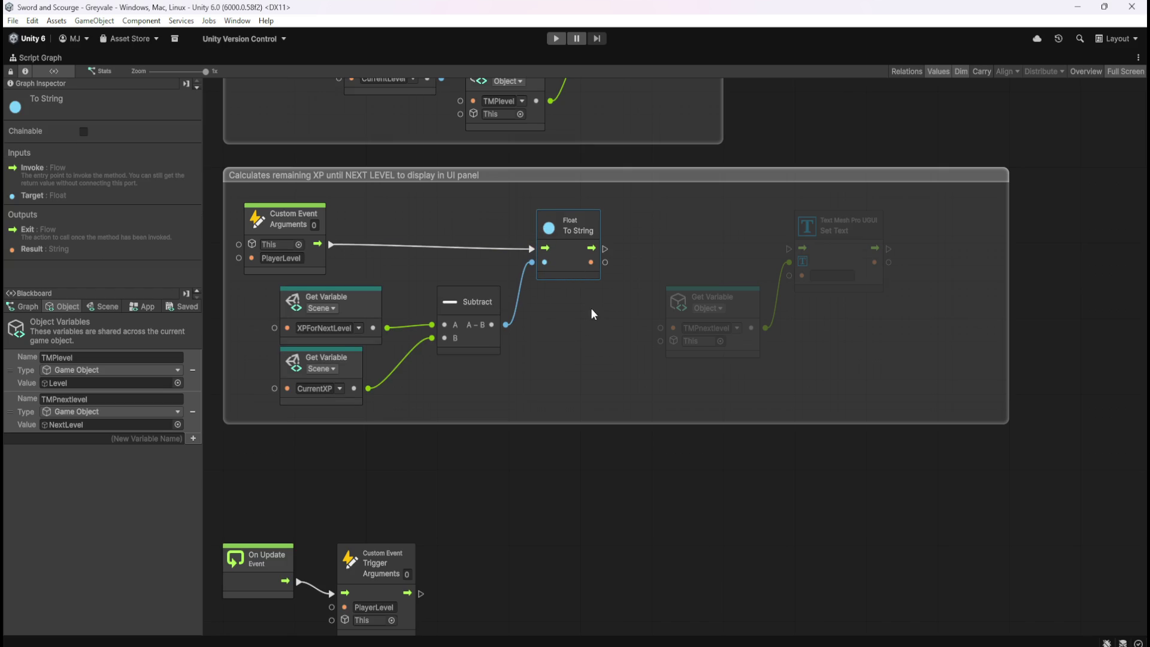
pyautogui.moveTo(604, 248); pyautogui.dragTo(771, 251)
pyautogui.moveTo(607, 263); pyautogui.dragTo(789, 273)
pyautogui.click(614, 325)
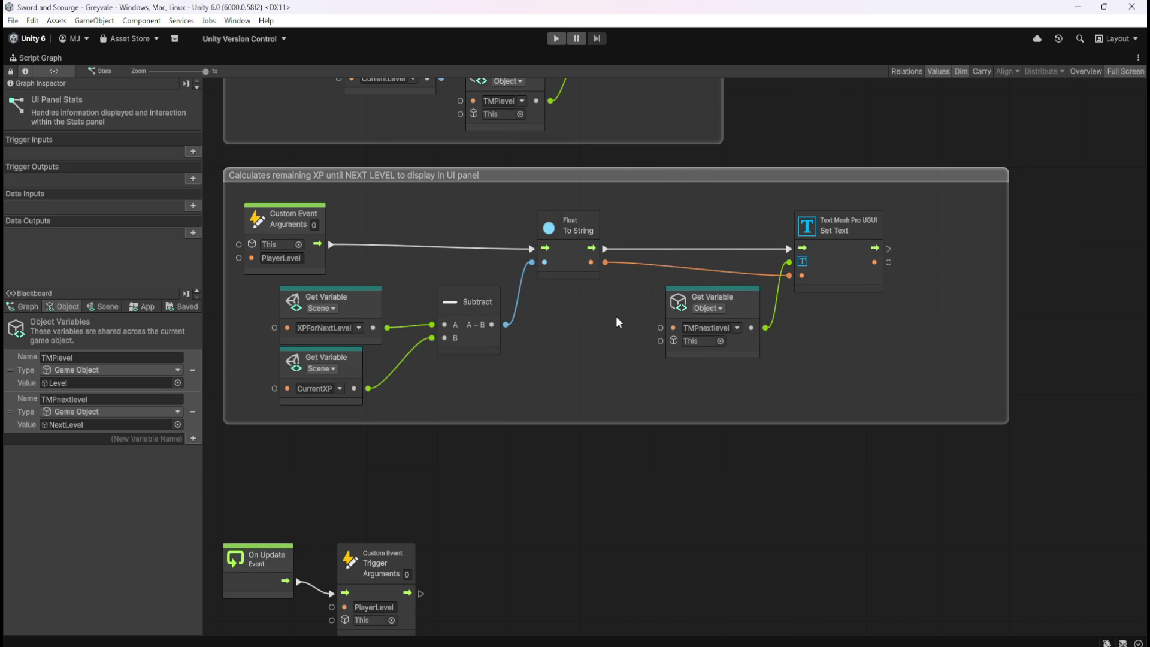
# - Narrow the remaining-XP comment group from the right
pyautogui.moveTo(648, 346); pyautogui.dragTo(659, 362)
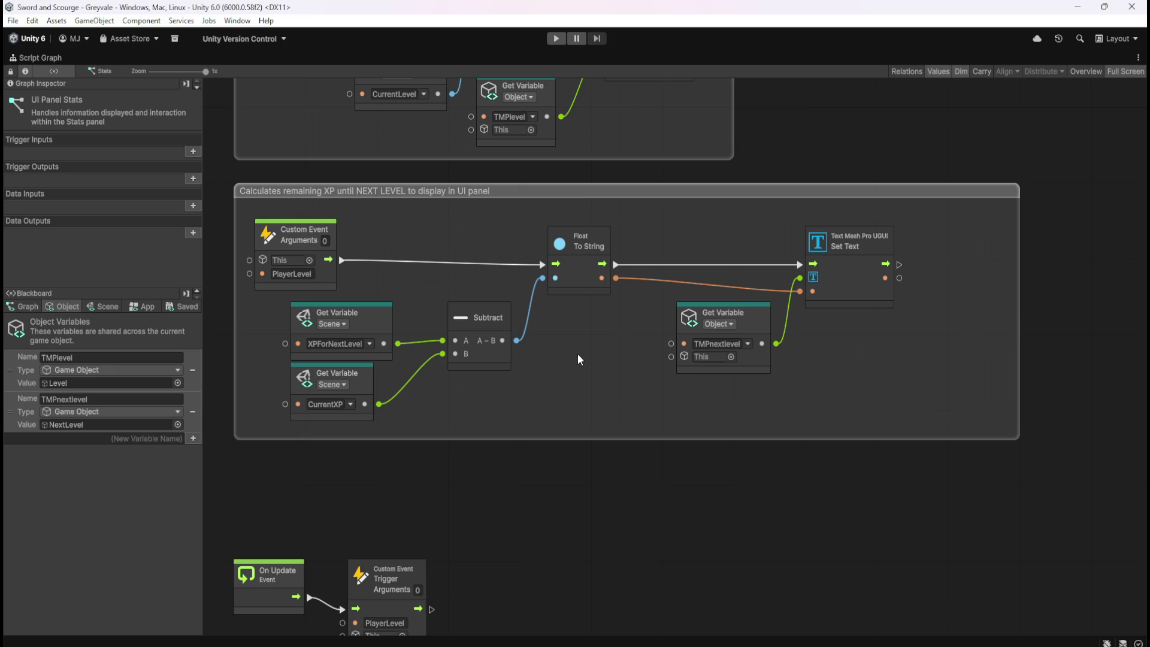
pyautogui.moveTo(1019, 325)
pyautogui.mouseDown()
pyautogui.moveTo(956, 332)
pyautogui.moveTo(943, 345)
pyautogui.mouseUp()
pyautogui.click(791, 519)
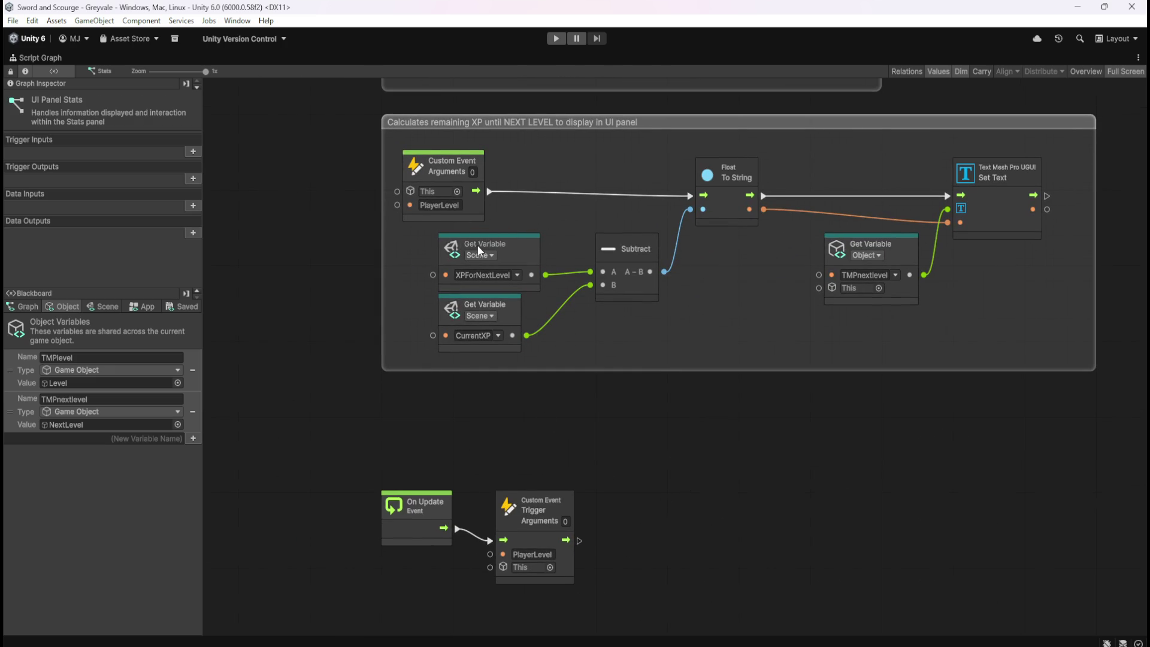
# - Rename the remaining-XP group's Custom Event to NextLevel
pyautogui.scroll(3, 479, 251)
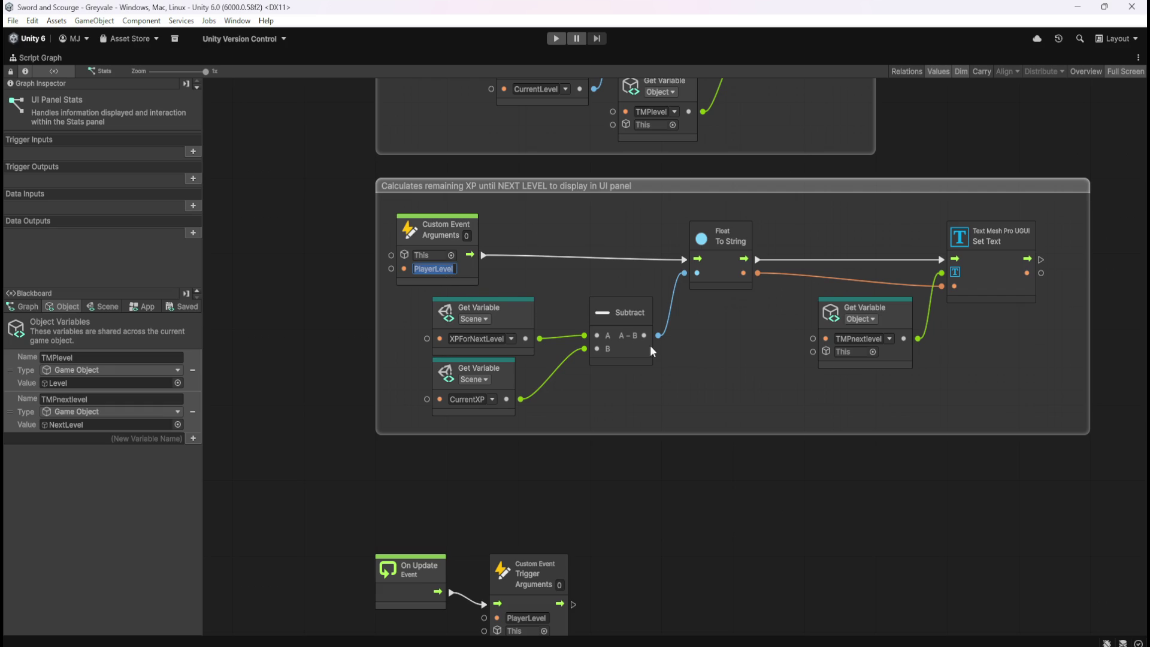
pyautogui.write('N')
pyautogui.scroll(-4, 684, 501)
# - Duplicate the PlayerLevel trigger, chain it after the original, and name it NextLevel
pyautogui.click(576, 538)
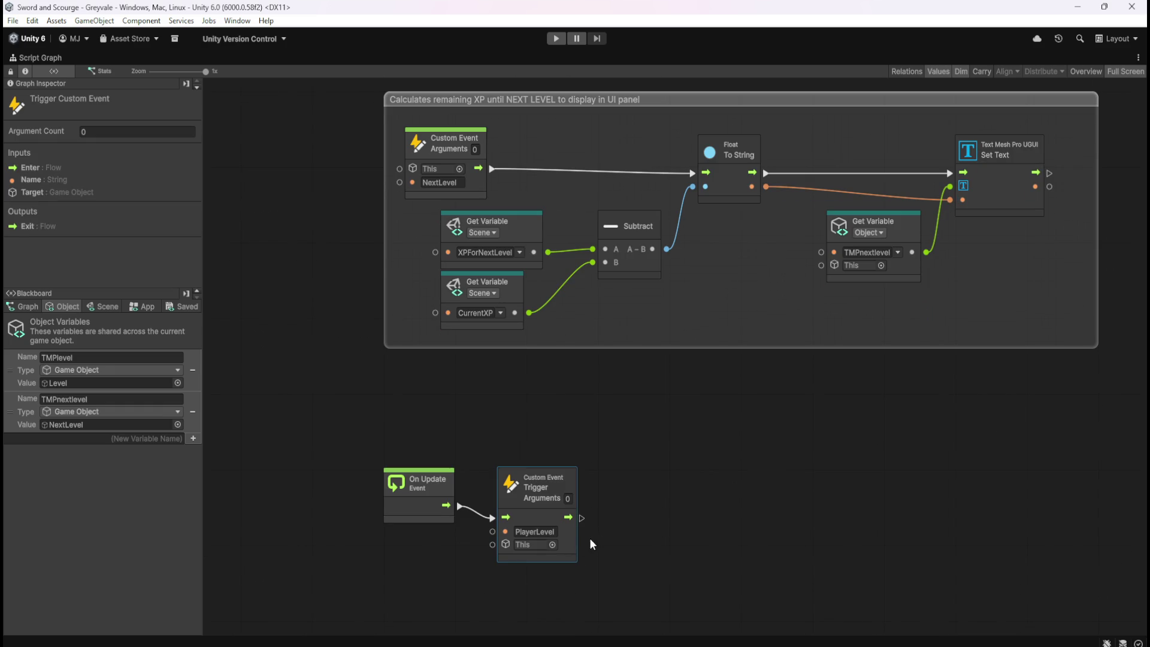
pyautogui.hotkey('ctrl', 'd')
pyautogui.moveTo(711, 393)
pyautogui.mouseDown()
pyautogui.moveTo(694, 537)
pyautogui.moveTo(681, 541)
pyautogui.mouseUp()
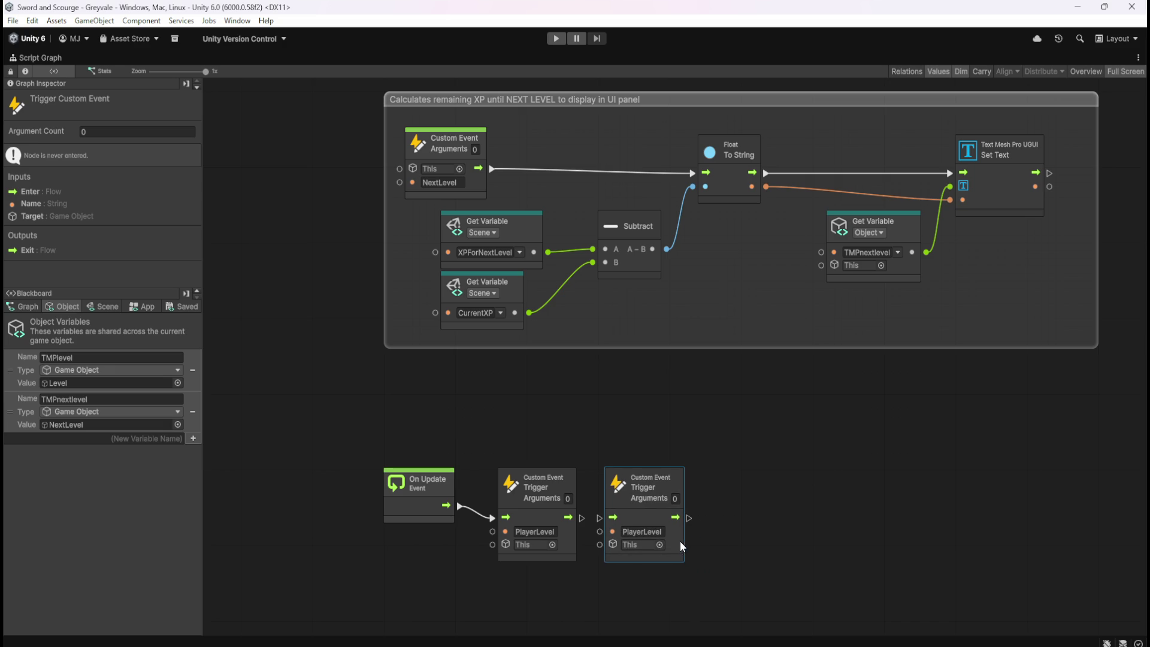
pyautogui.moveTo(581, 519); pyautogui.dragTo(600, 518)
pyautogui.click(666, 532)
pyautogui.hotkey('ctrl', 'v')
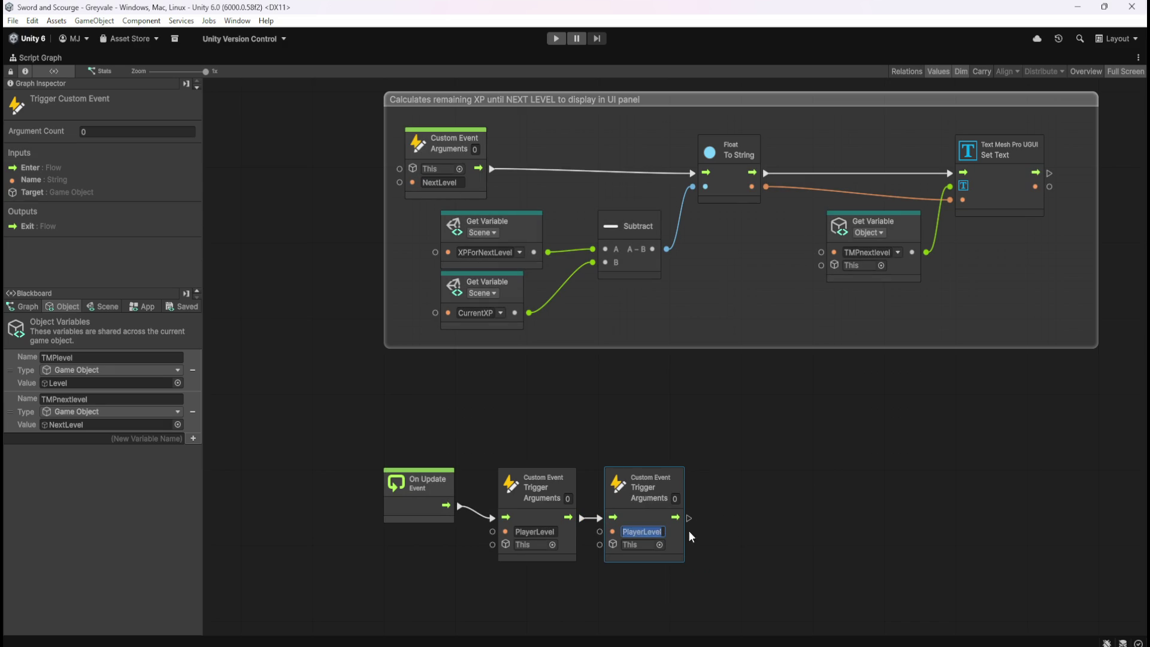
pyautogui.click(839, 417)
pyautogui.moveTo(839, 417); pyautogui.dragTo(806, 465)
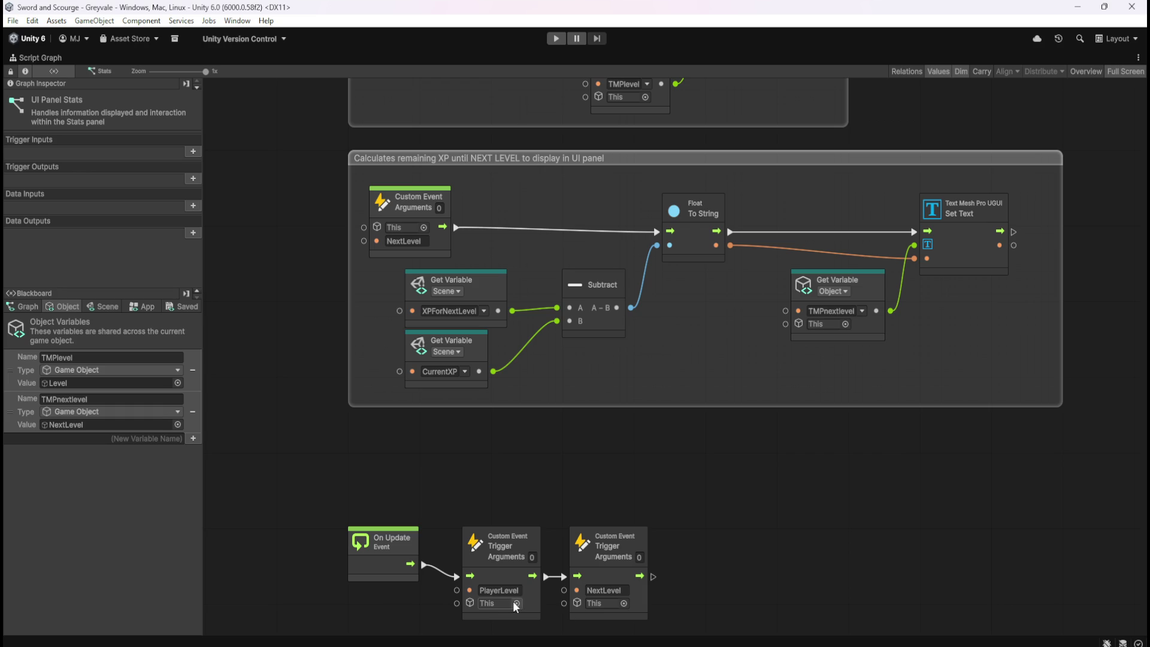
pyautogui.scroll(1, 783, 507)
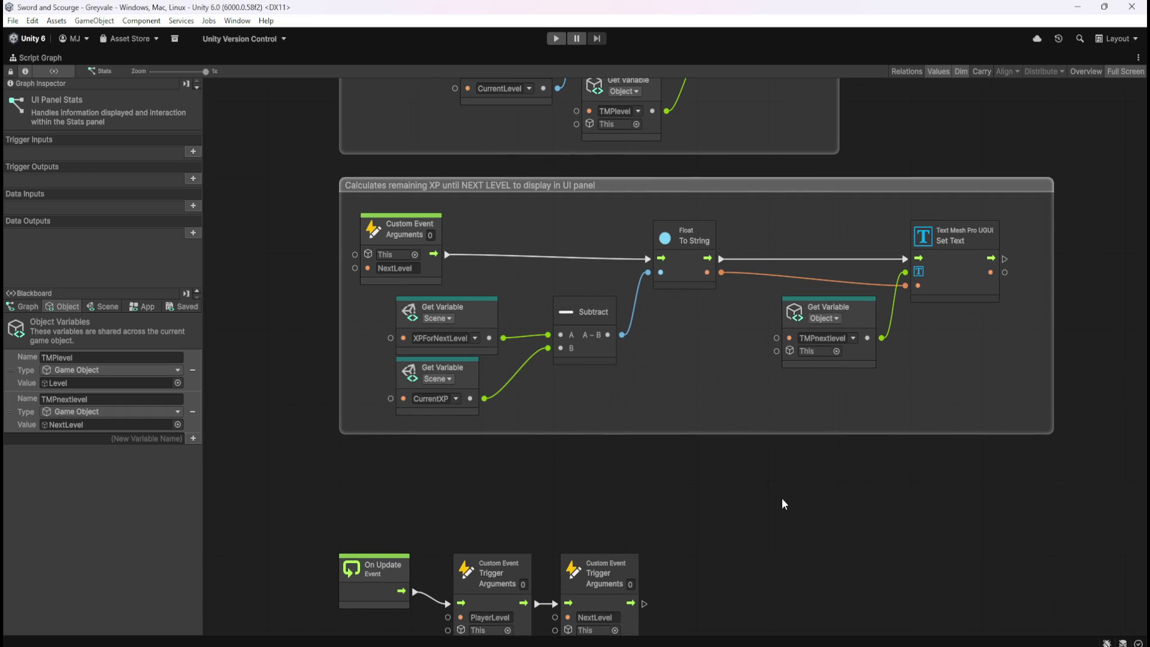
pyautogui.scroll(4, 776, 528)
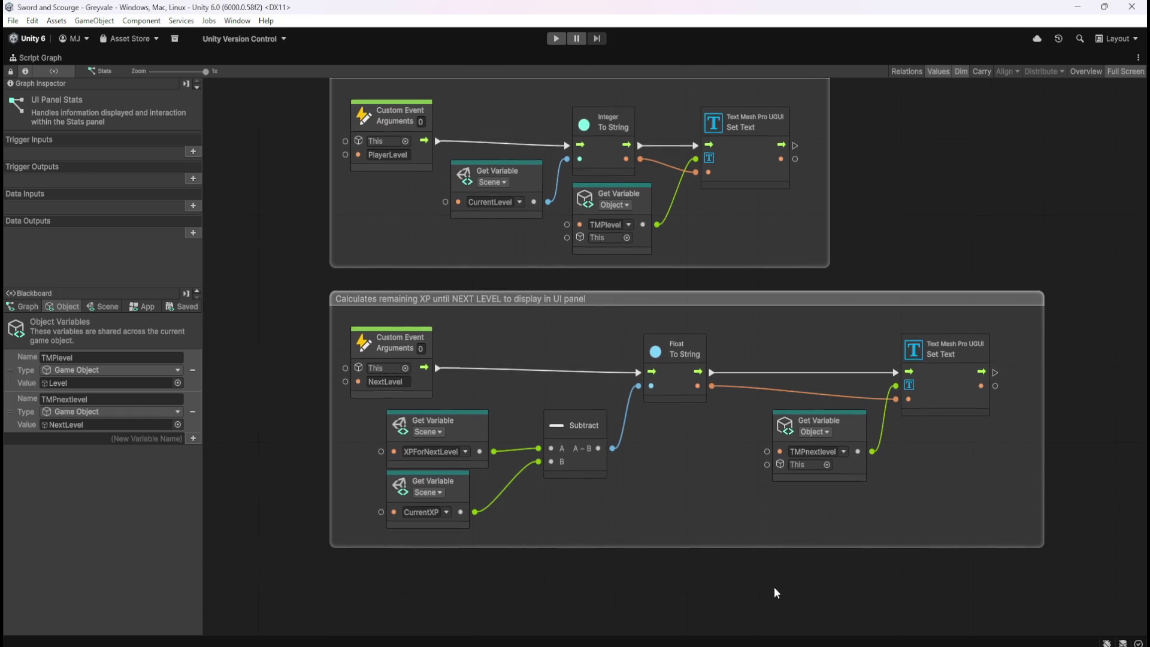
pyautogui.scroll(-3, 803, 486)
pyautogui.scroll(-1, 796, 490)
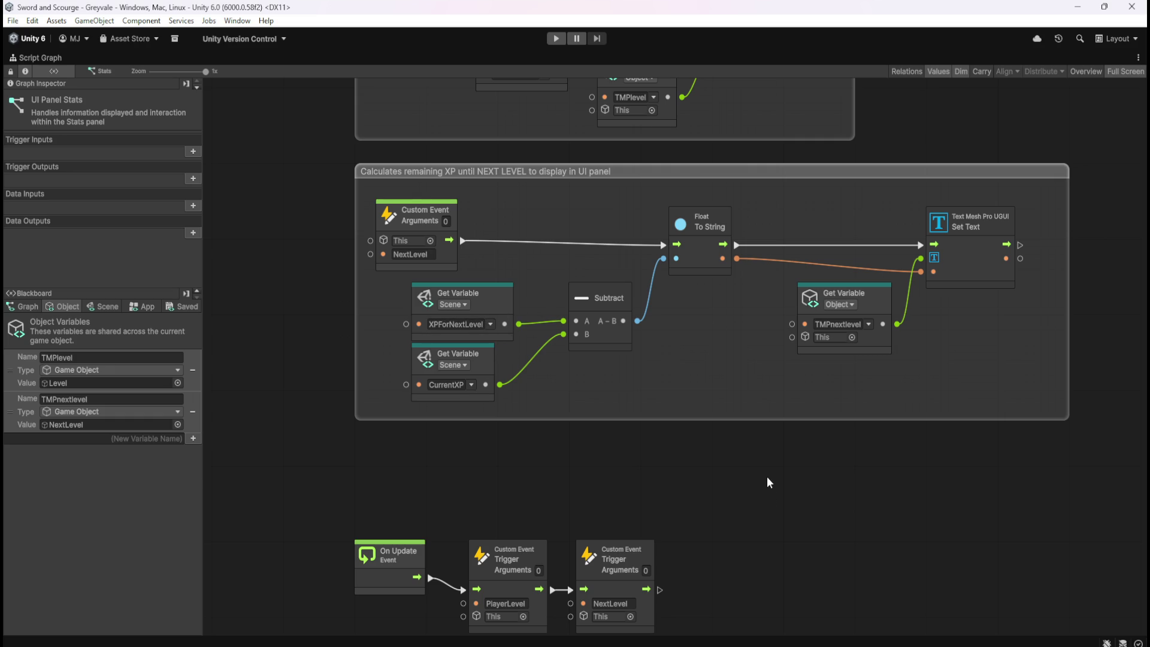
# - Restore the Script Graph layout, deactivate the Stats object, and enter Play mode
pyautogui.hotkey('shift', 'space')
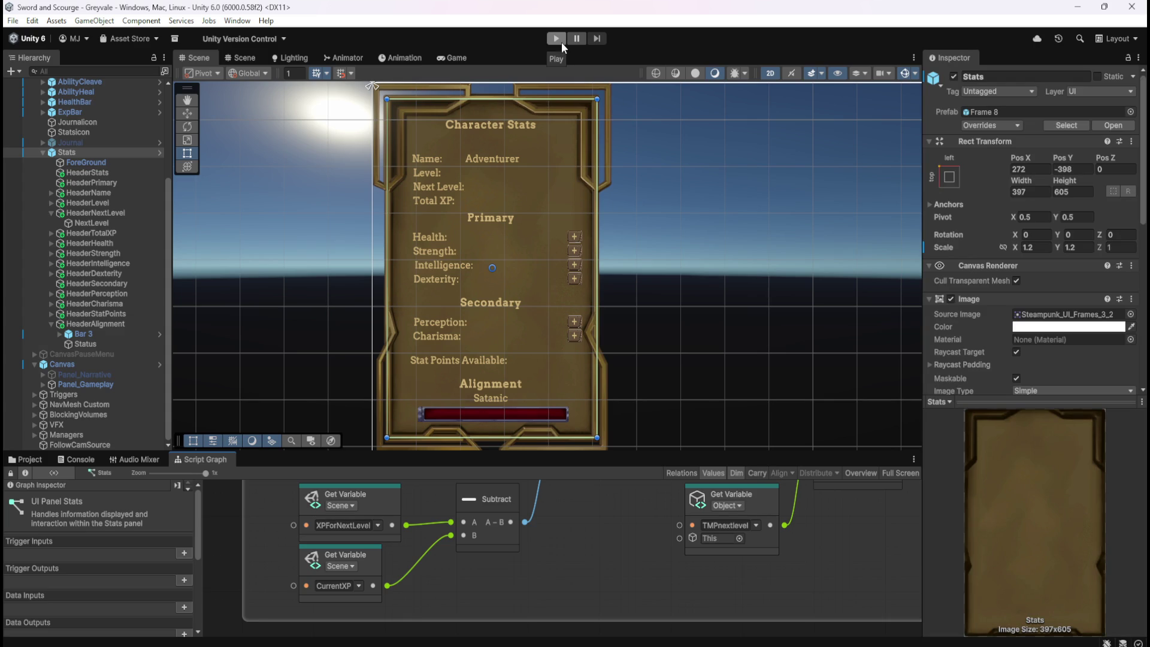
pyautogui.click(954, 77)
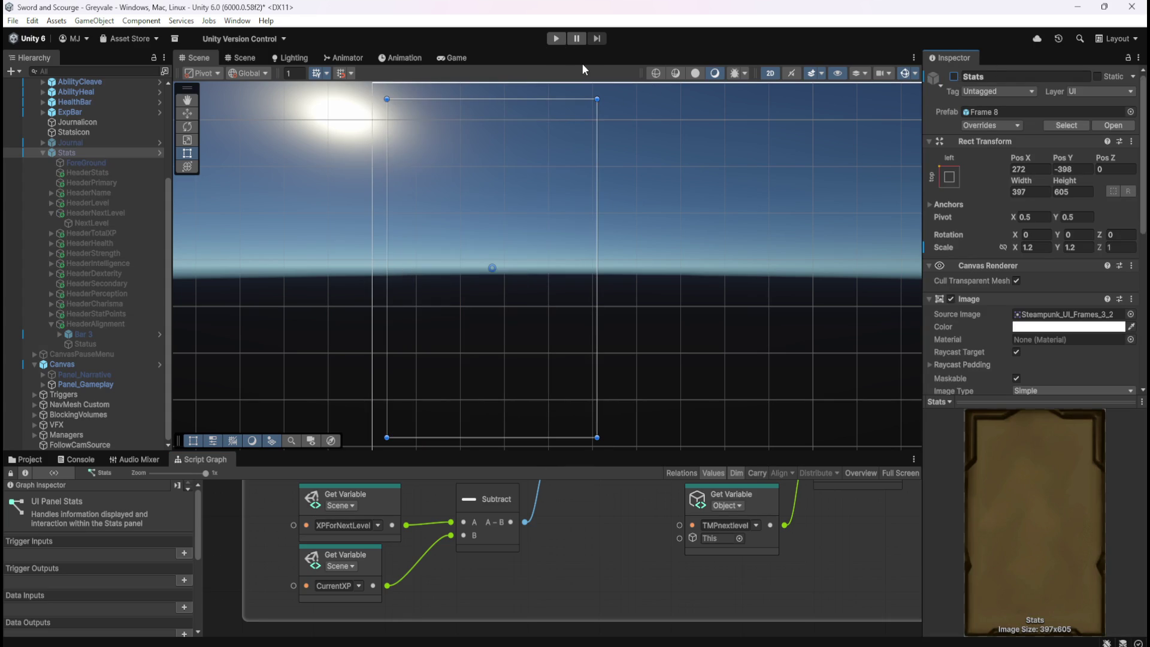
pyautogui.click(557, 38)
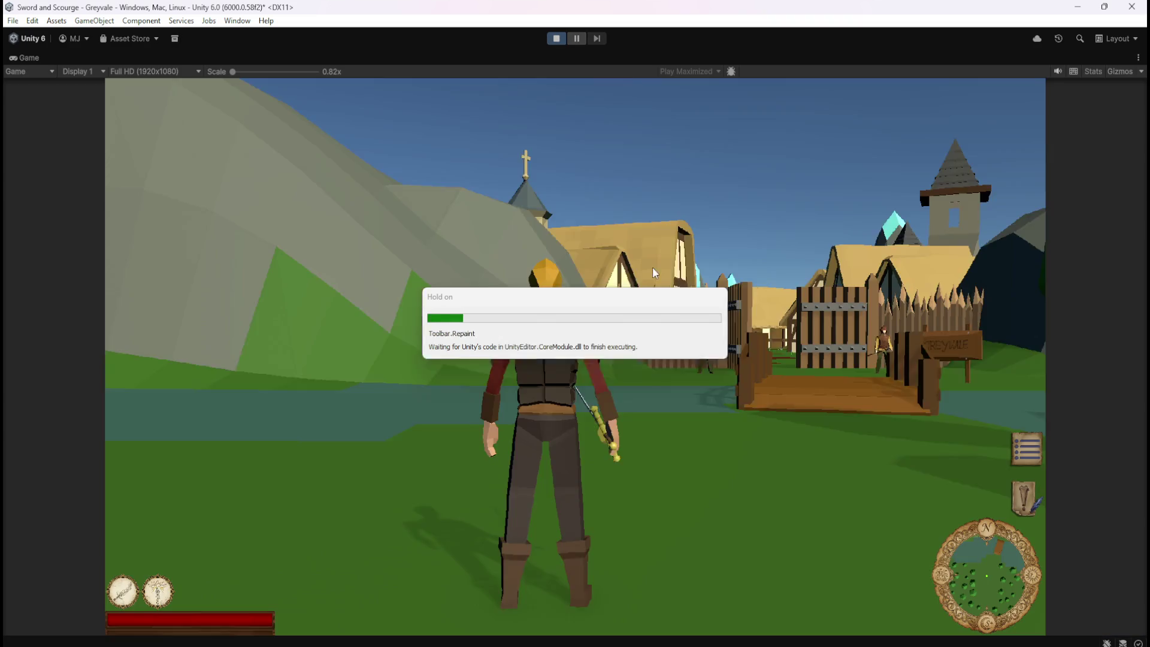
# - Open Character Stats with C, walk around the village with WASD, then pause with Esc
pyautogui.press('c')
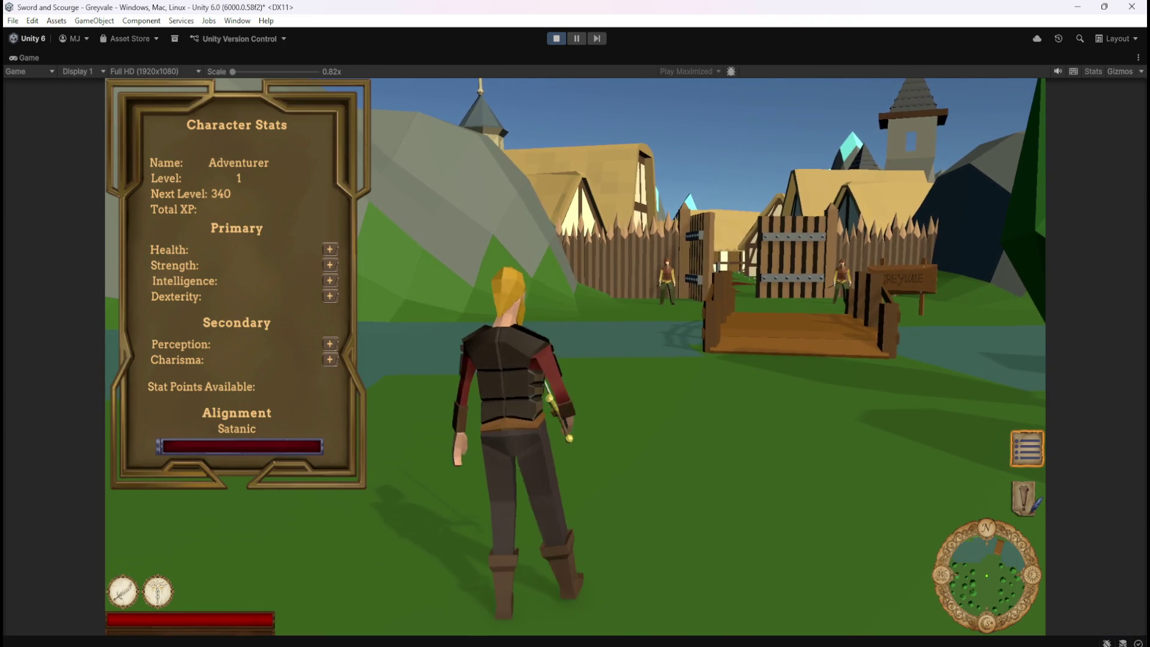
pyautogui.press('a')
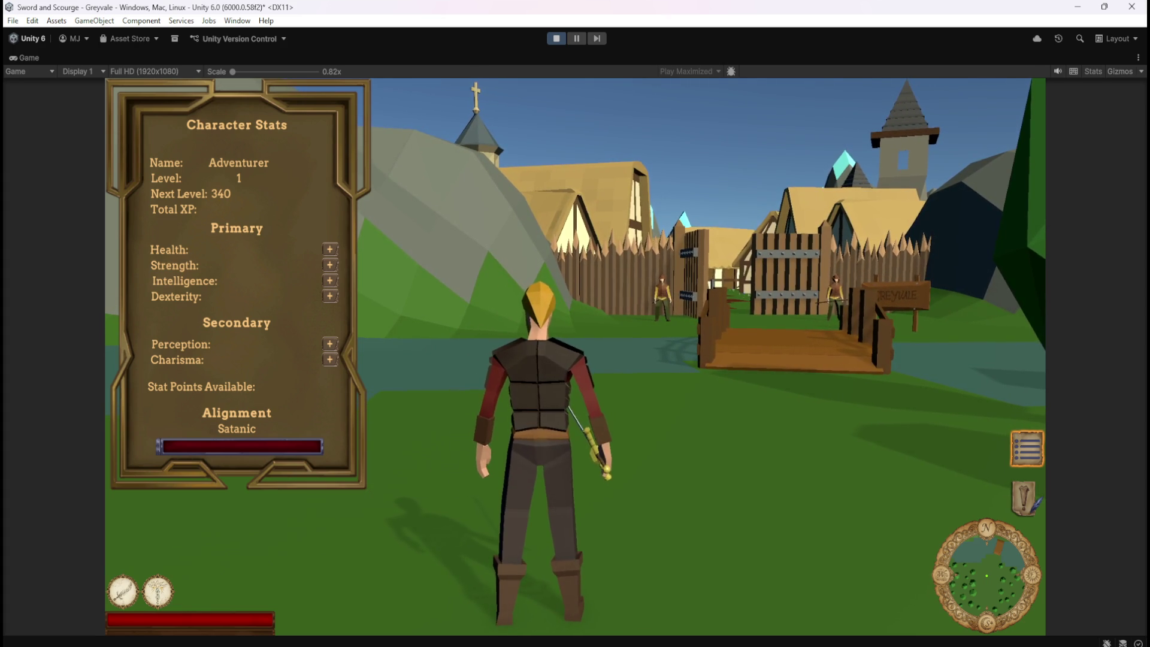
pyautogui.press('w')
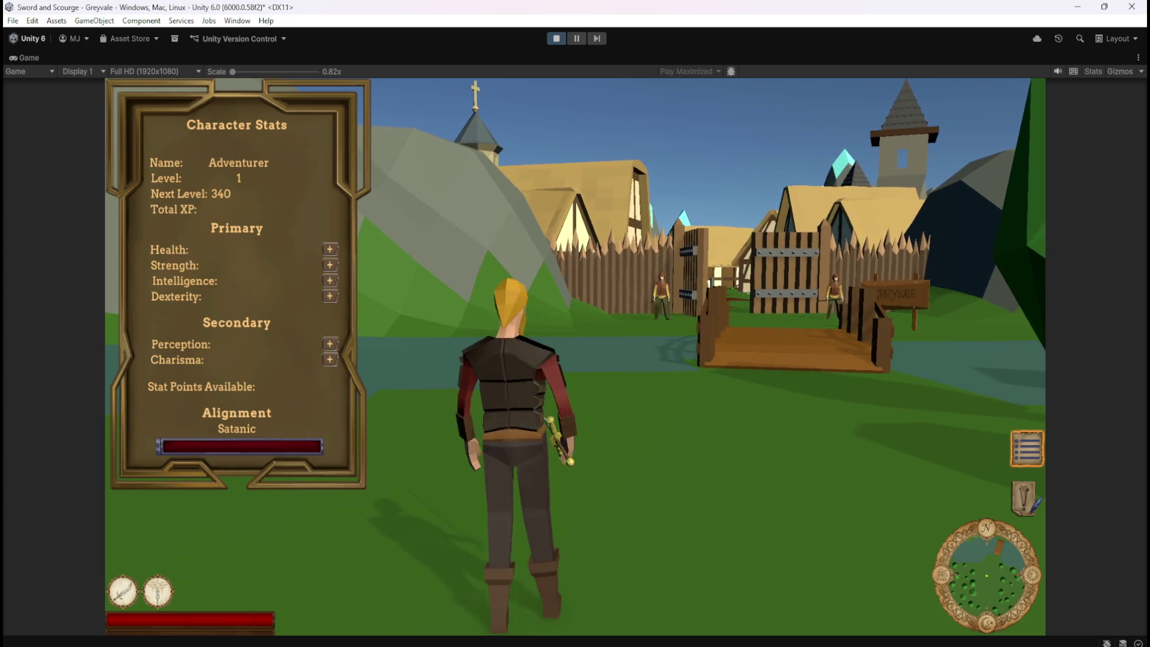
pyautogui.press('w')
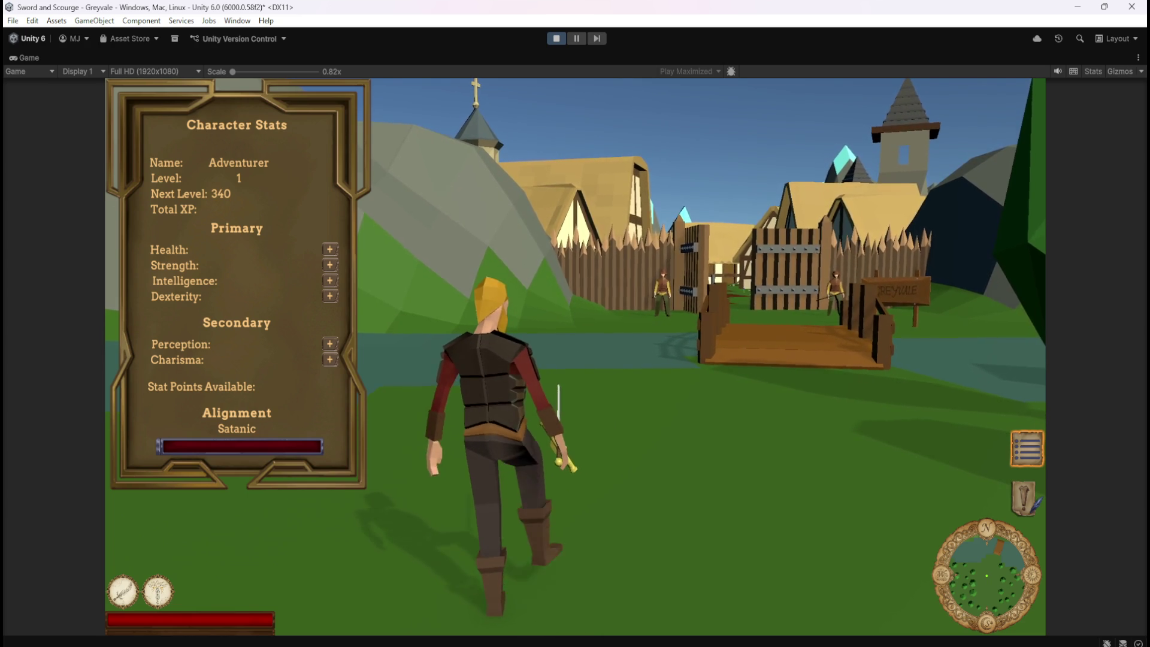
pyautogui.press('d')
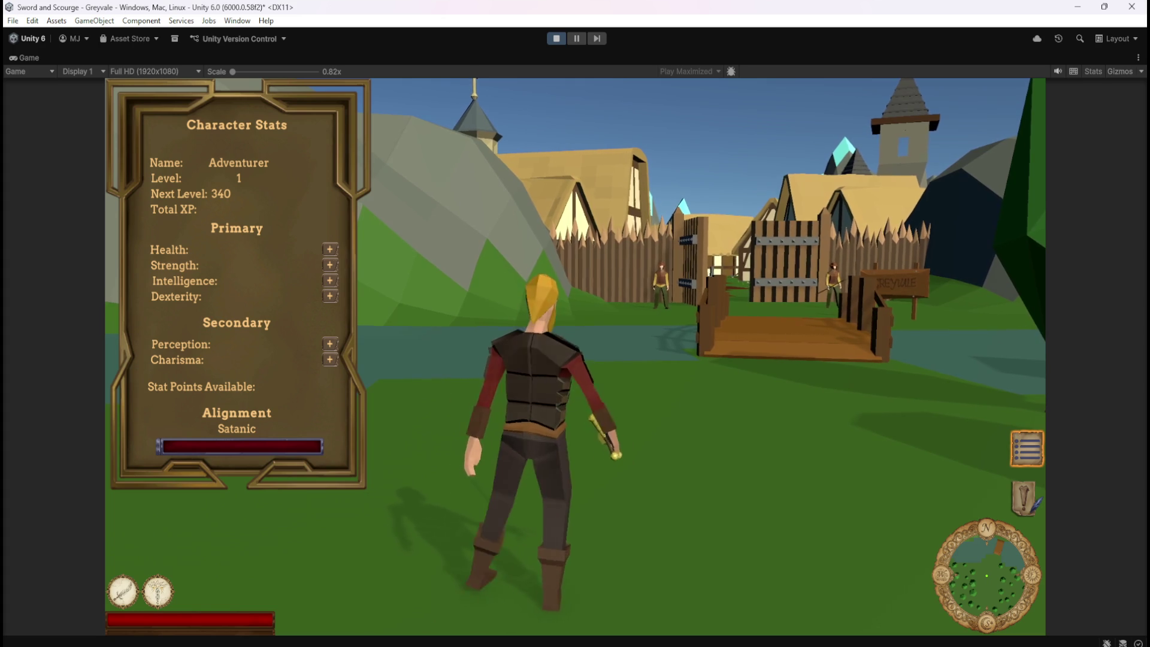
pyautogui.press('a')
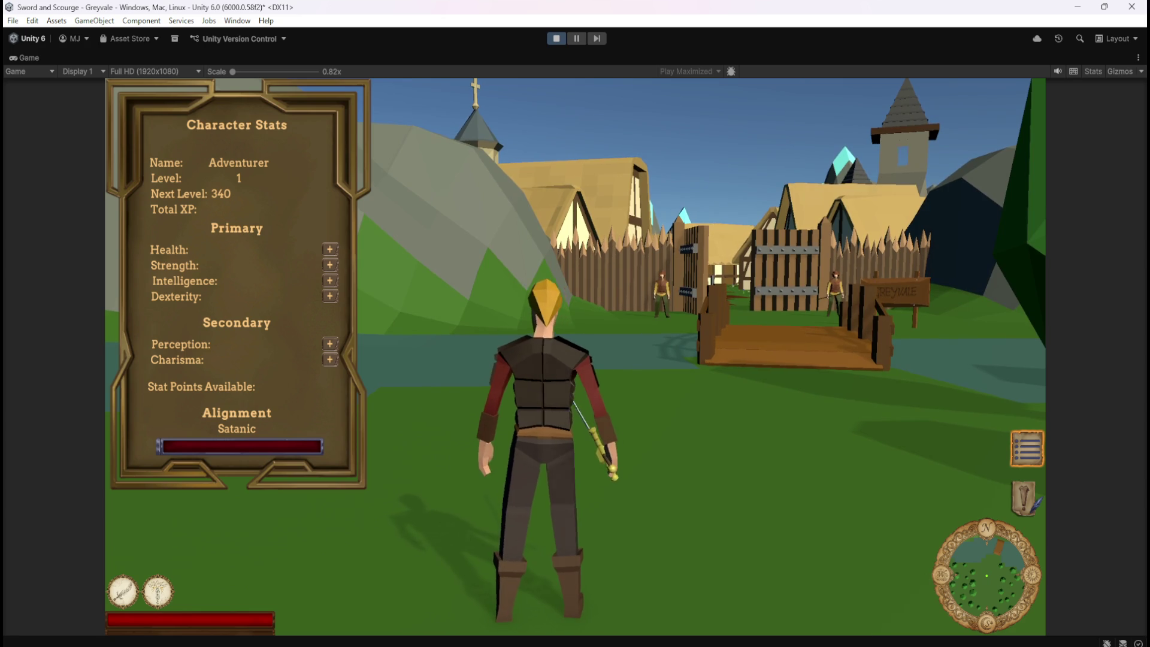
pyautogui.press('w')
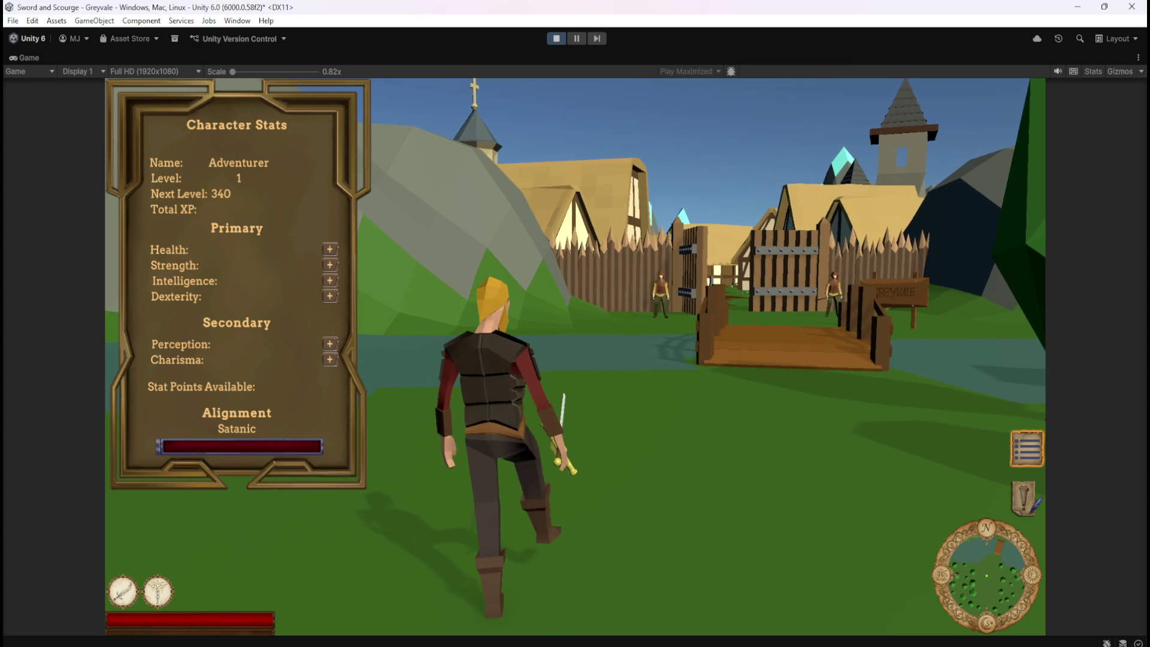
pyautogui.press('Escape')
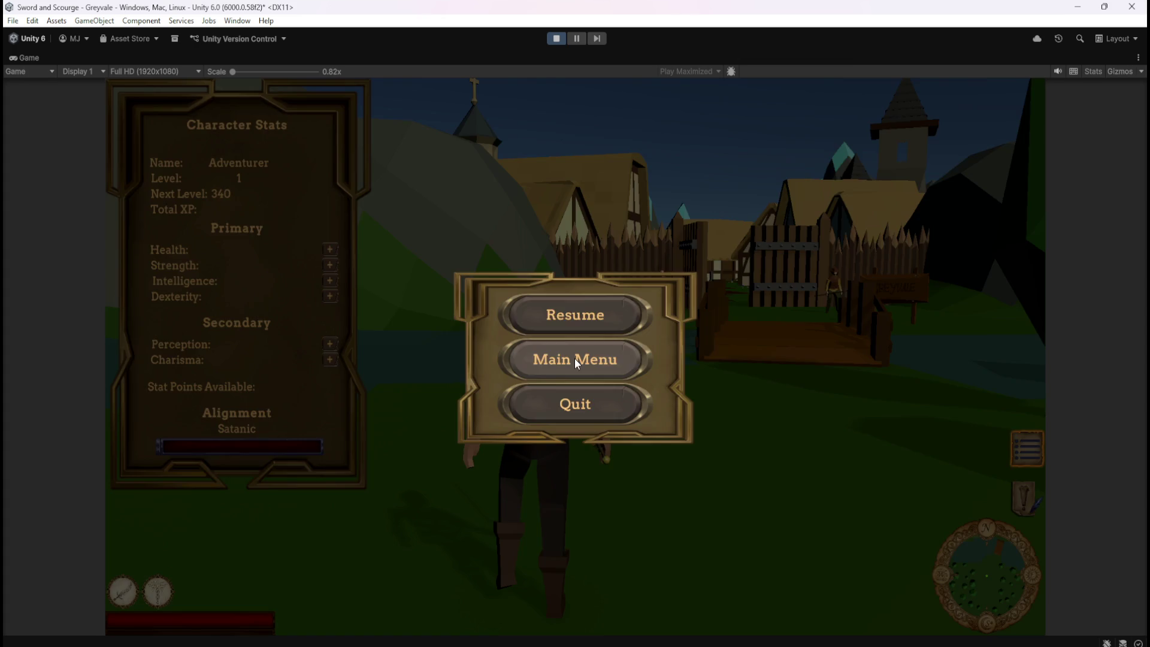
# - Stop Play mode, reactivate Stats, and expand HeaderName and HeaderLevel in the Hierarchy
pyautogui.click(556, 41)
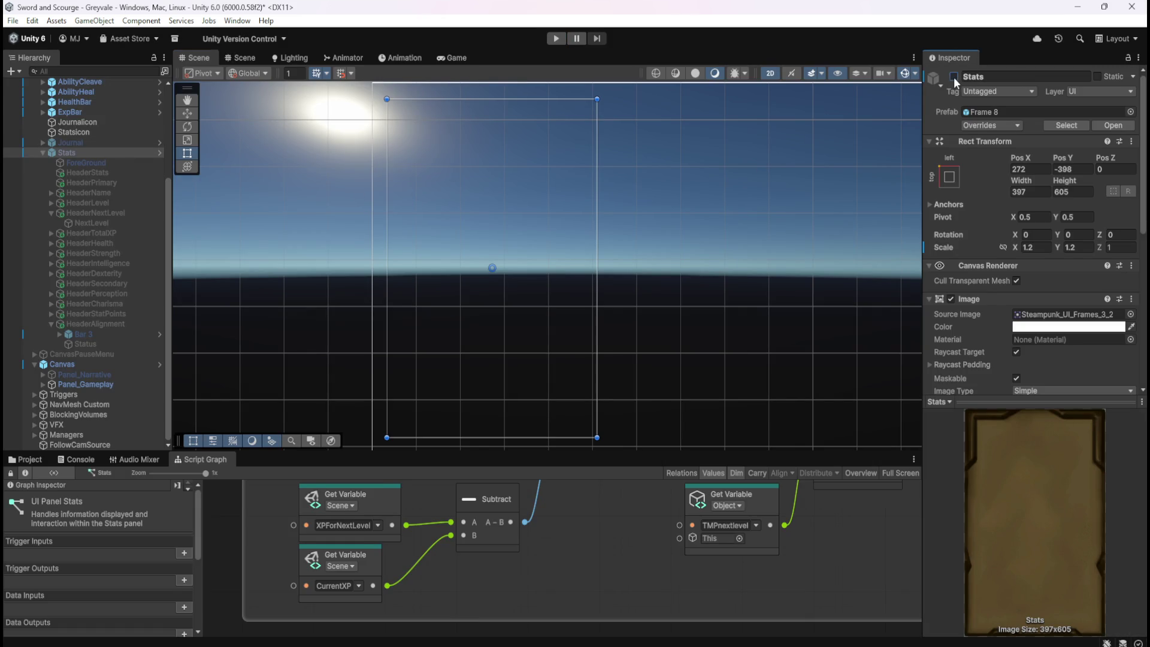
pyautogui.click(954, 77)
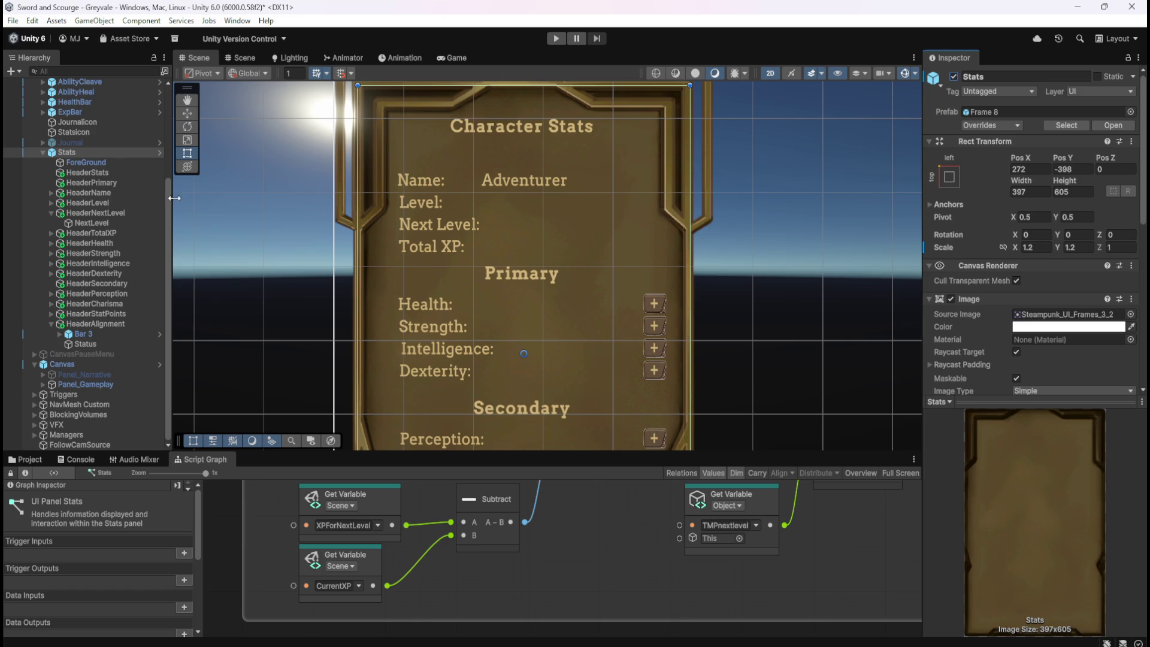
pyautogui.click(51, 192)
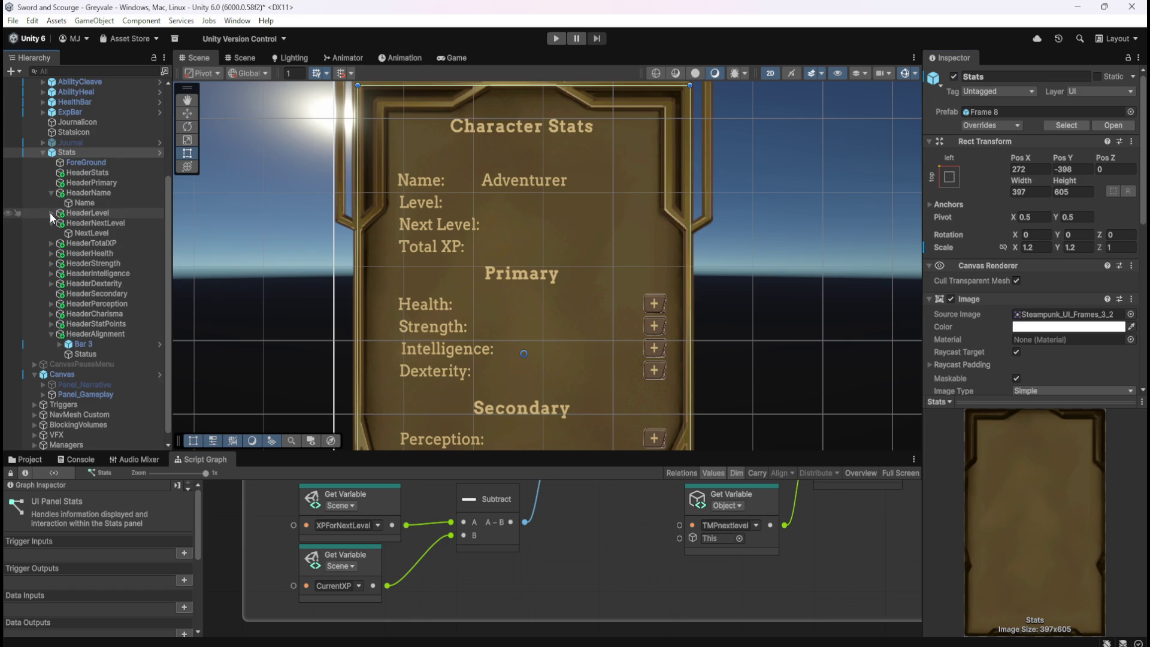
pyautogui.click(51, 213)
# - Left-align the Level value text, then select the Name text showing Adventurer
pyautogui.click(73, 223)
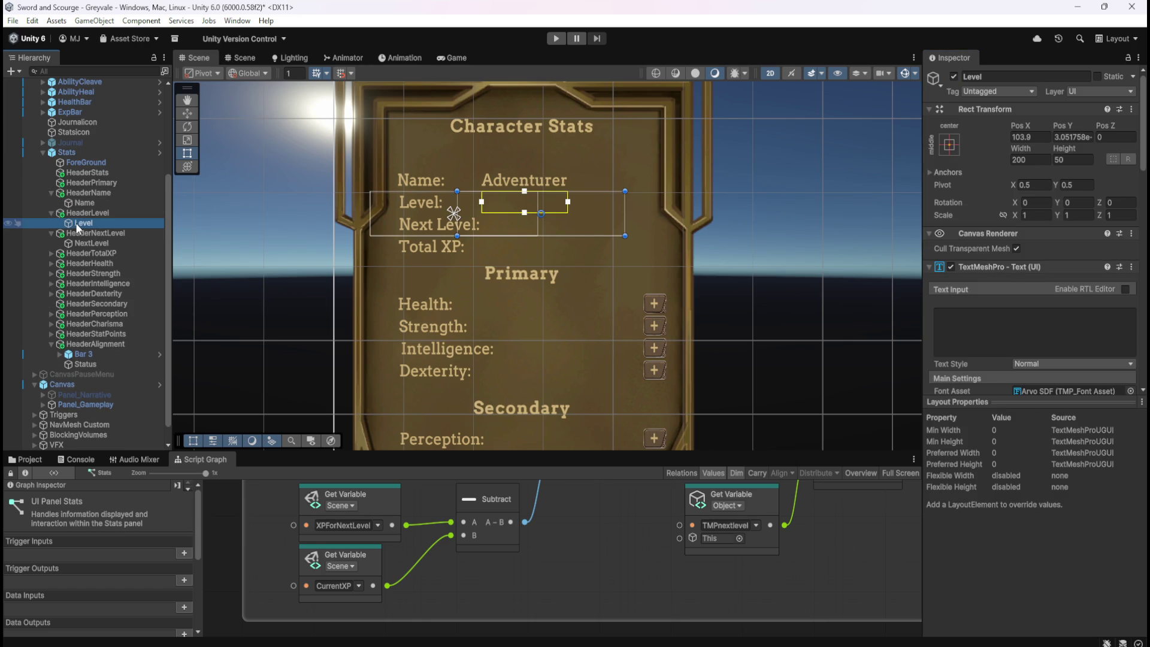
pyautogui.scroll(-5, 966, 346)
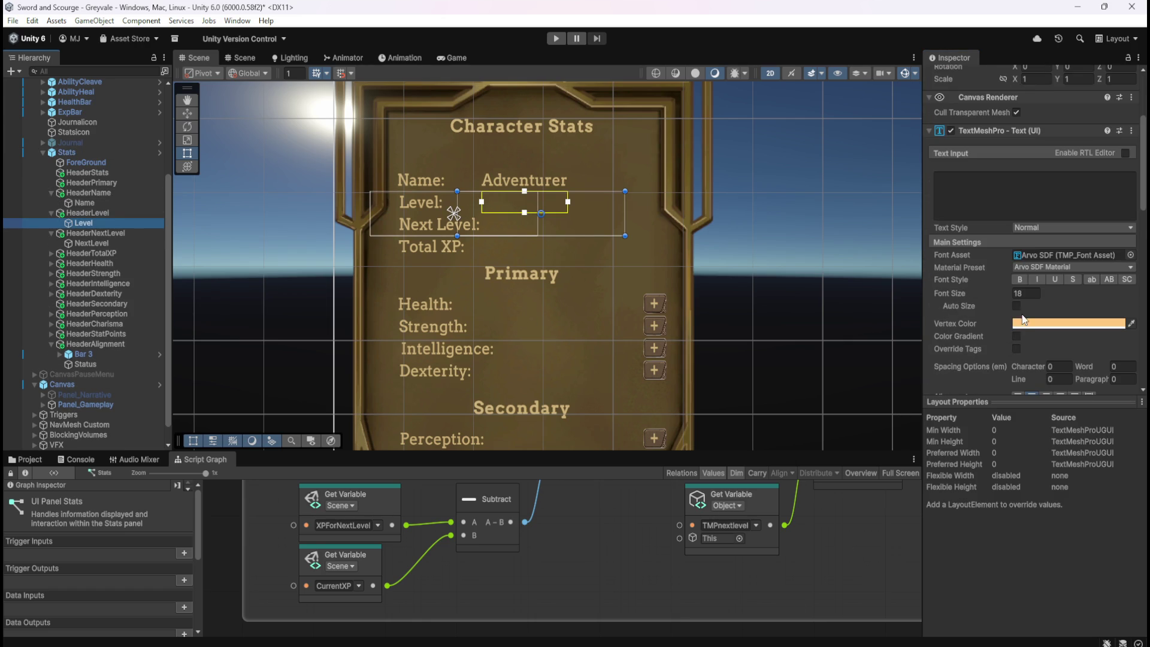
pyautogui.scroll(-4, 1007, 312)
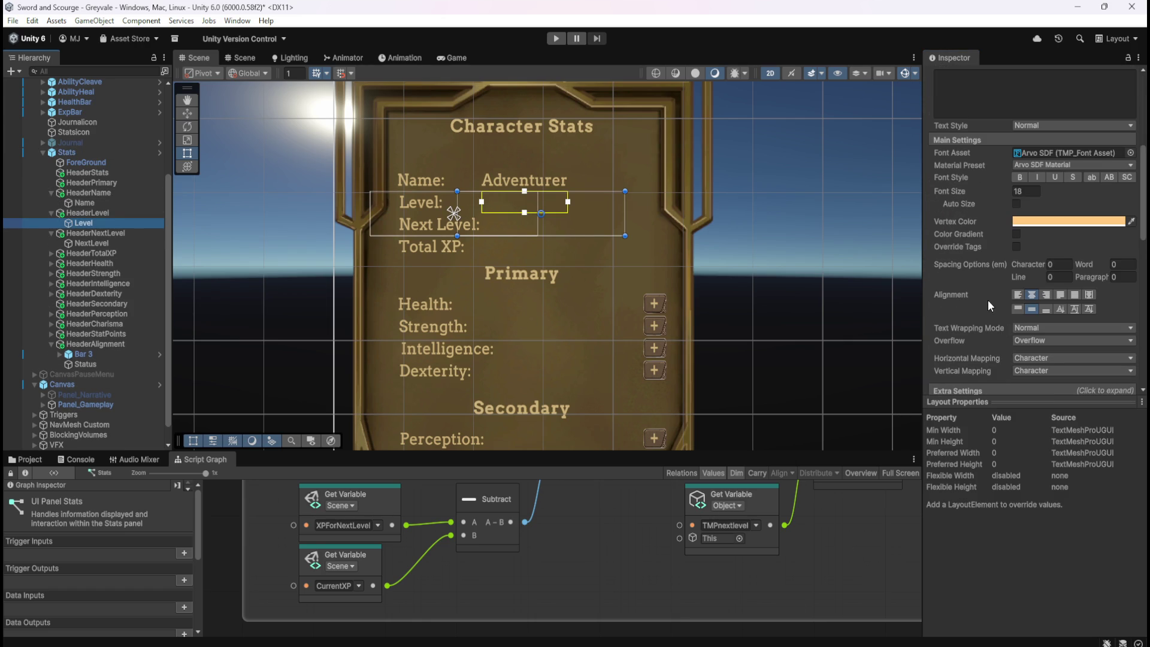
pyautogui.click(1020, 296)
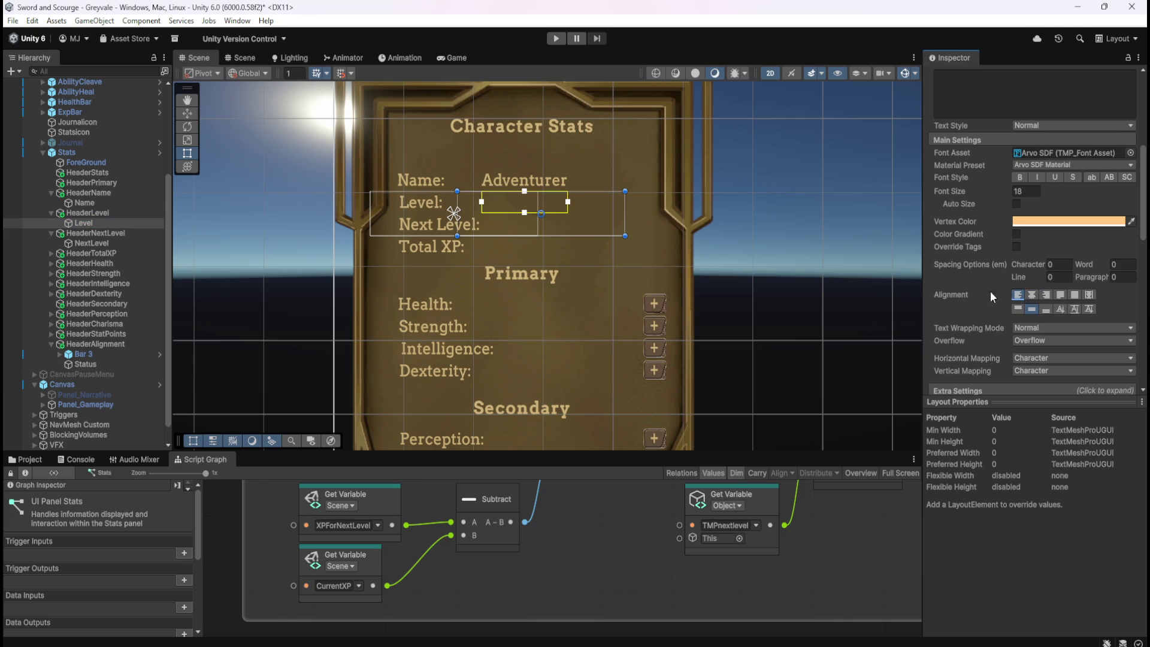
pyautogui.click(95, 200)
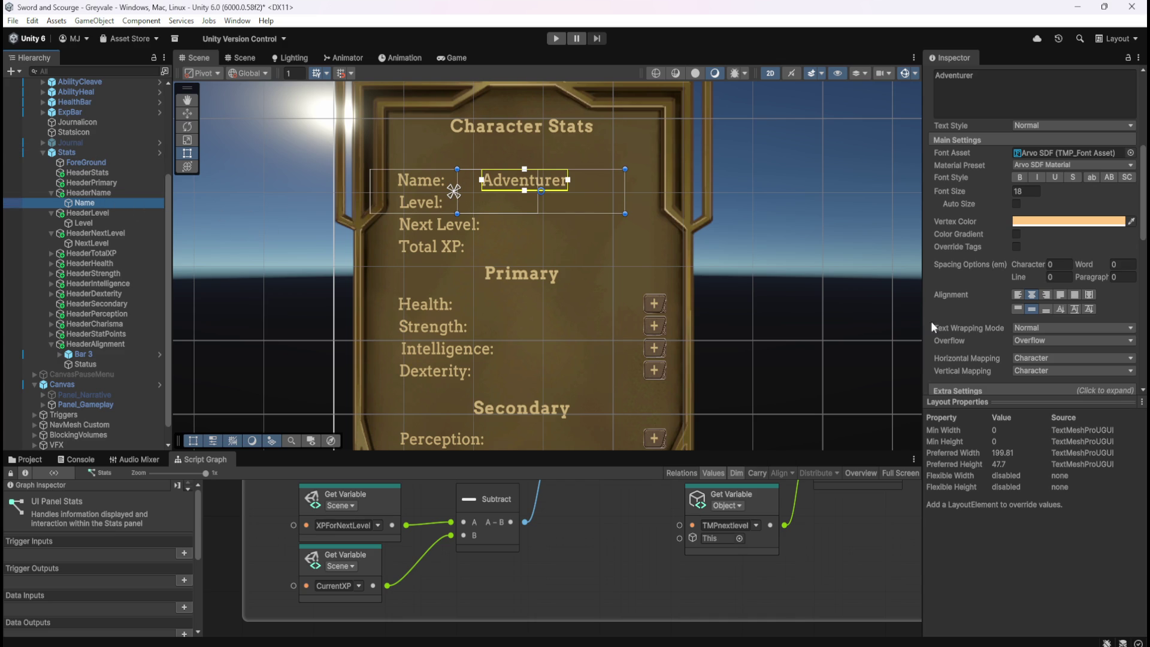
# - Move the Name and Level value texts left together with the Move tool
pyautogui.click(89, 224)
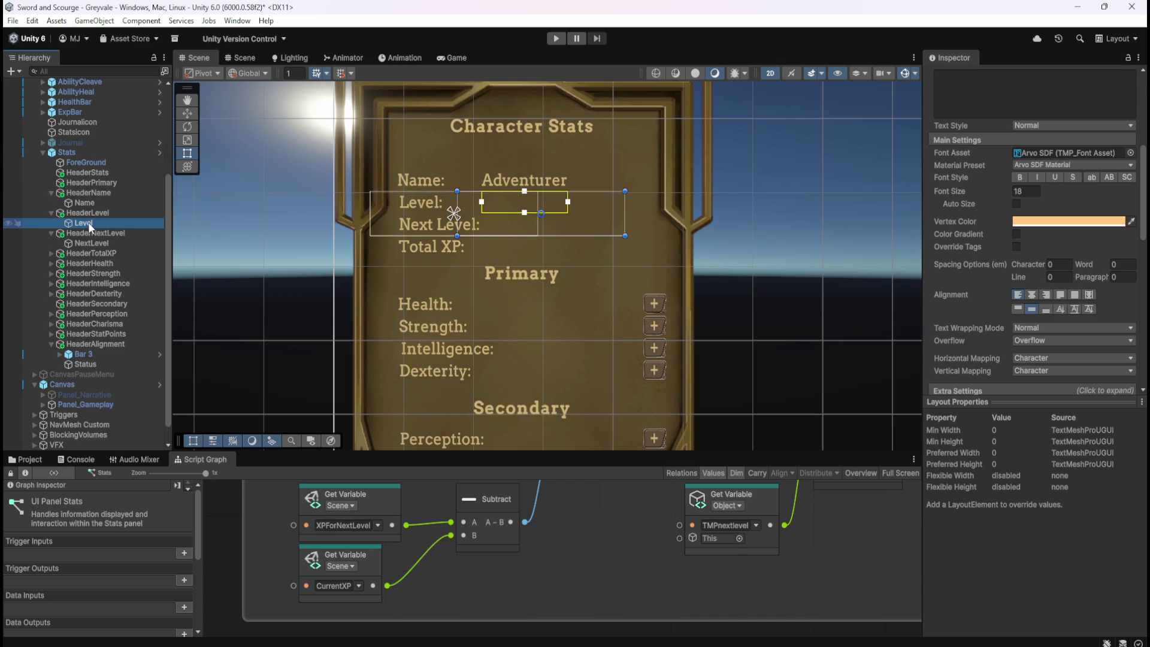
pyautogui.click(87, 204)
pyautogui.keyDown('ctrl'); pyautogui.click(83, 222); pyautogui.keyUp('ctrl')
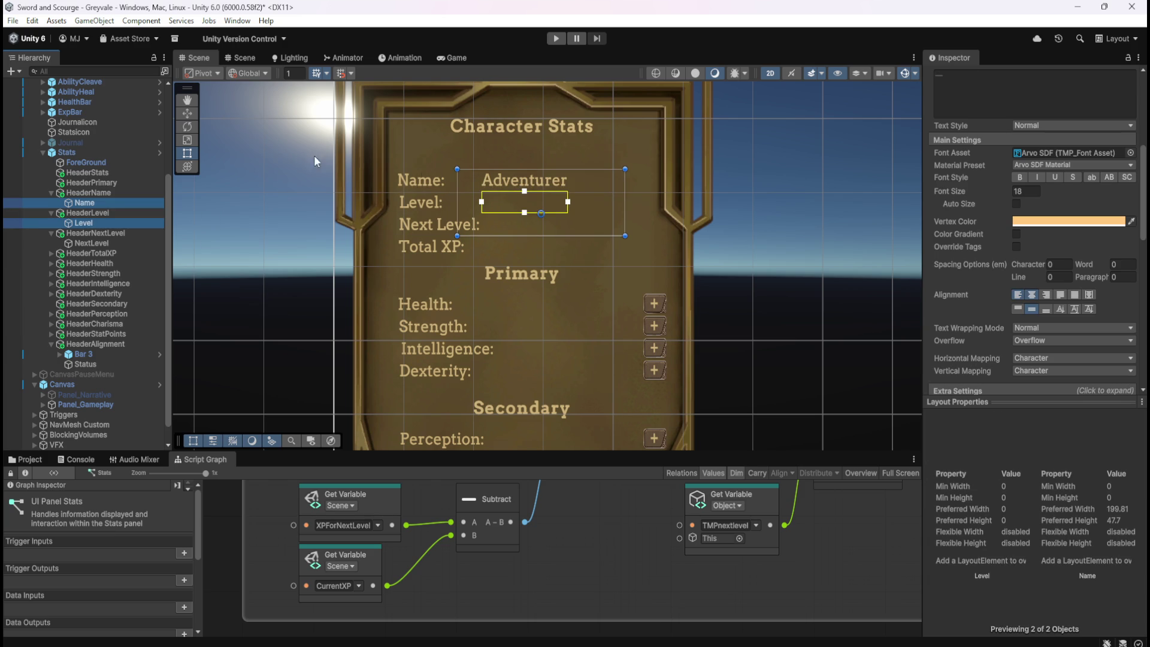
pyautogui.press('w')
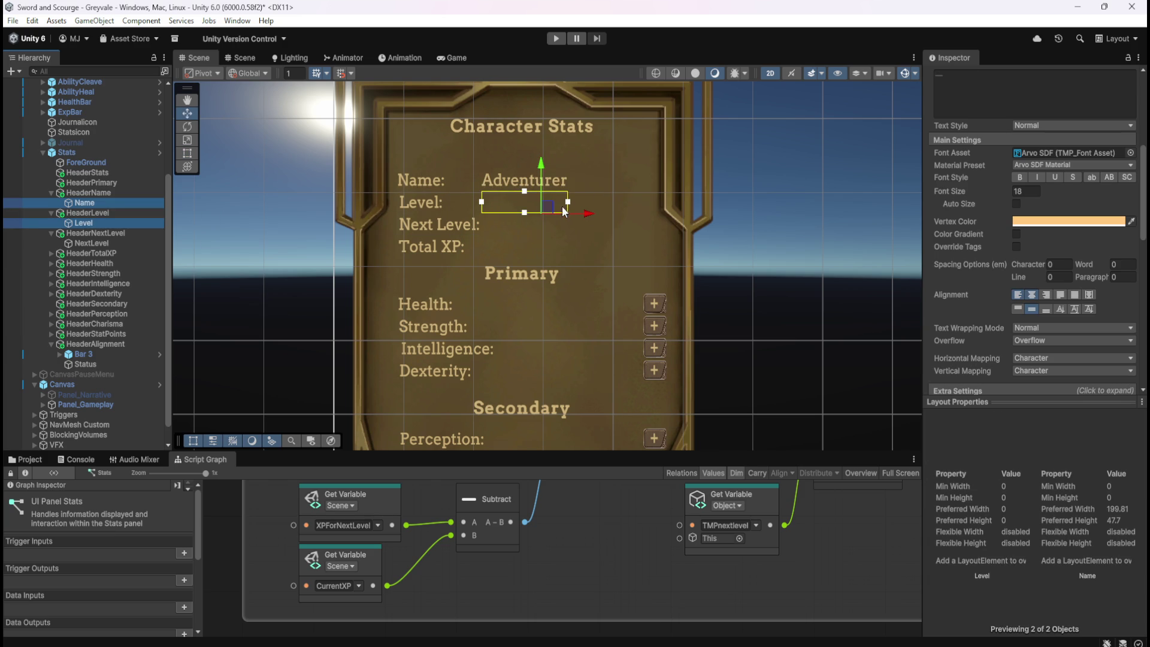
pyautogui.moveTo(586, 217); pyautogui.dragTo(557, 223)
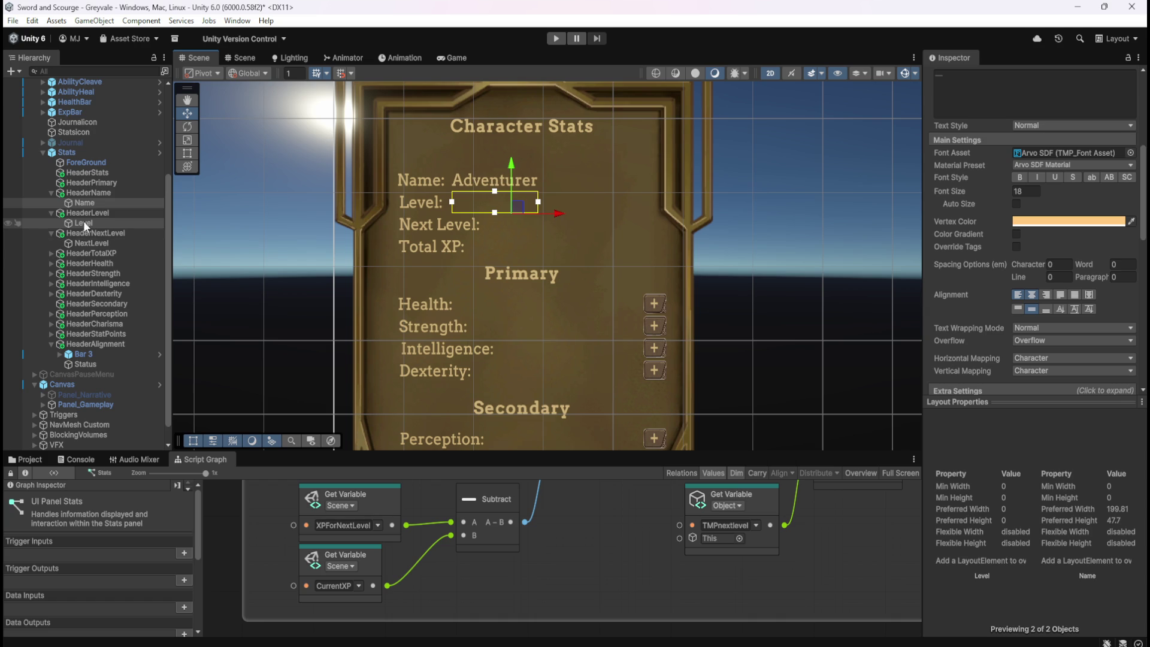
# - Check the Next Level and Level texts, then select the Stats panel object
pyautogui.click(84, 243)
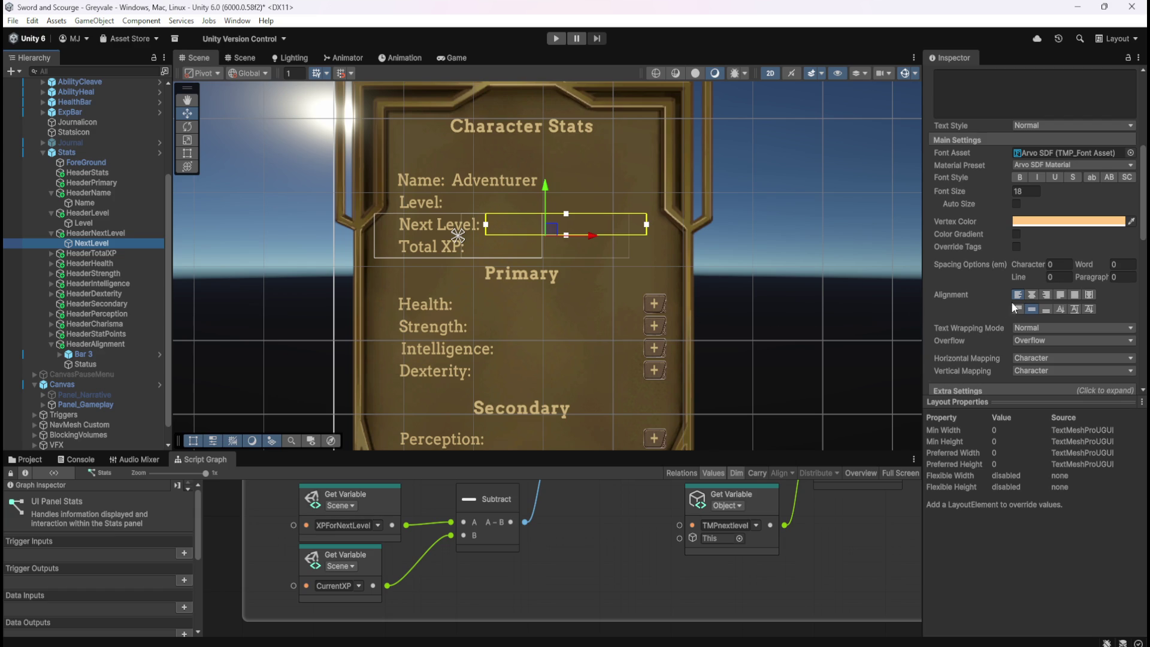
pyautogui.click(116, 223)
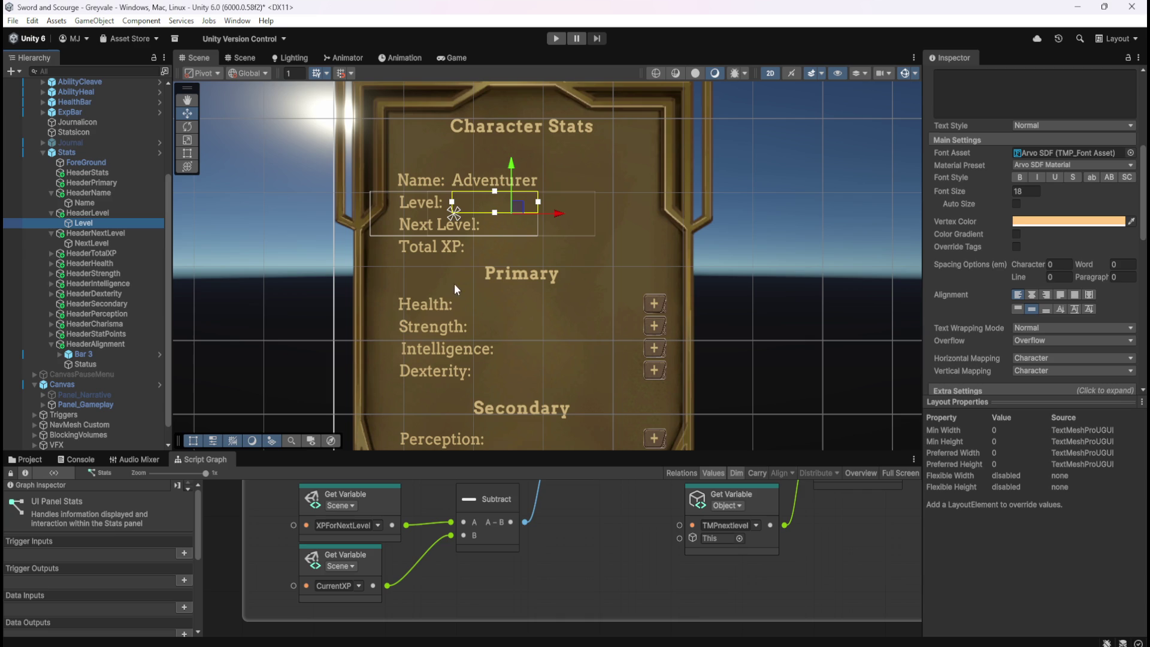
pyautogui.click(108, 152)
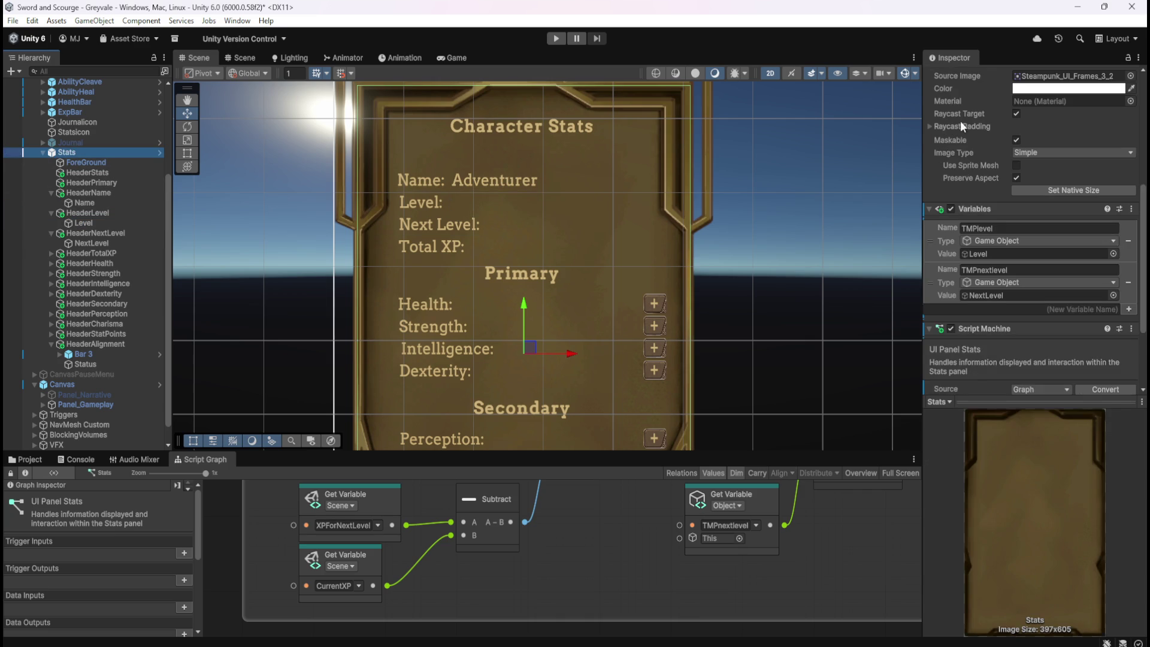
# - Deactivate the Stats panel so it starts hidden, then enter Play mode
pyautogui.scroll(5, 962, 116)
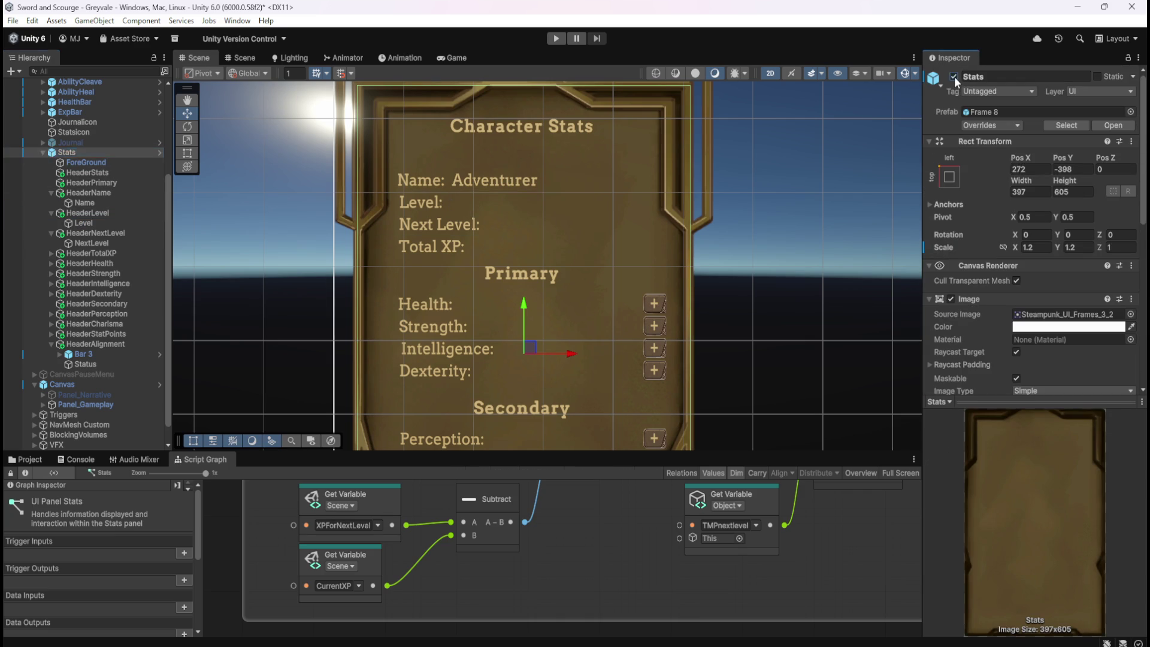
pyautogui.click(954, 77)
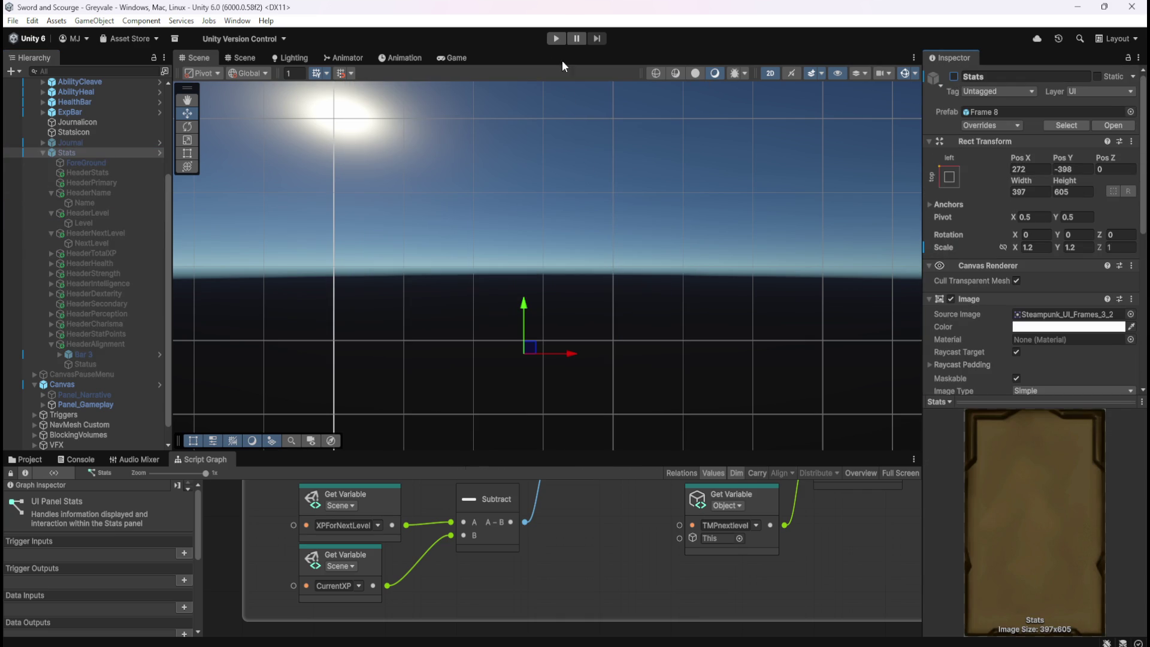
pyautogui.click(556, 38)
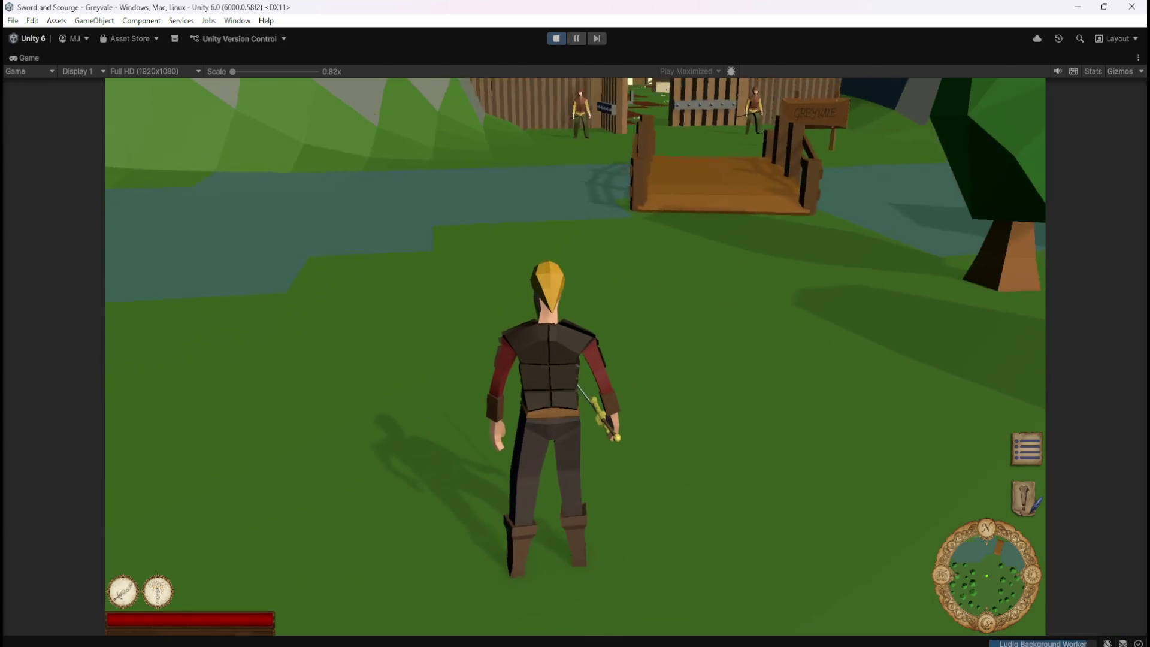
# - Toggle the Character Stats panel with C, walk forward, then pause and stop the playtest
pyautogui.press('c')
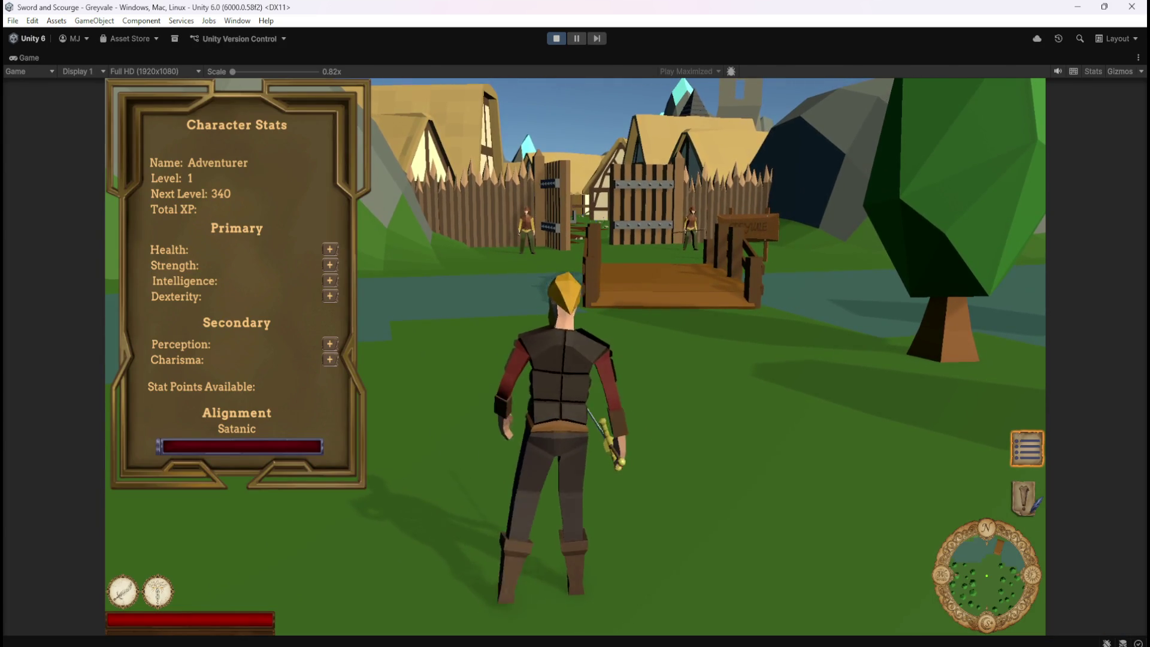
pyautogui.press('c')
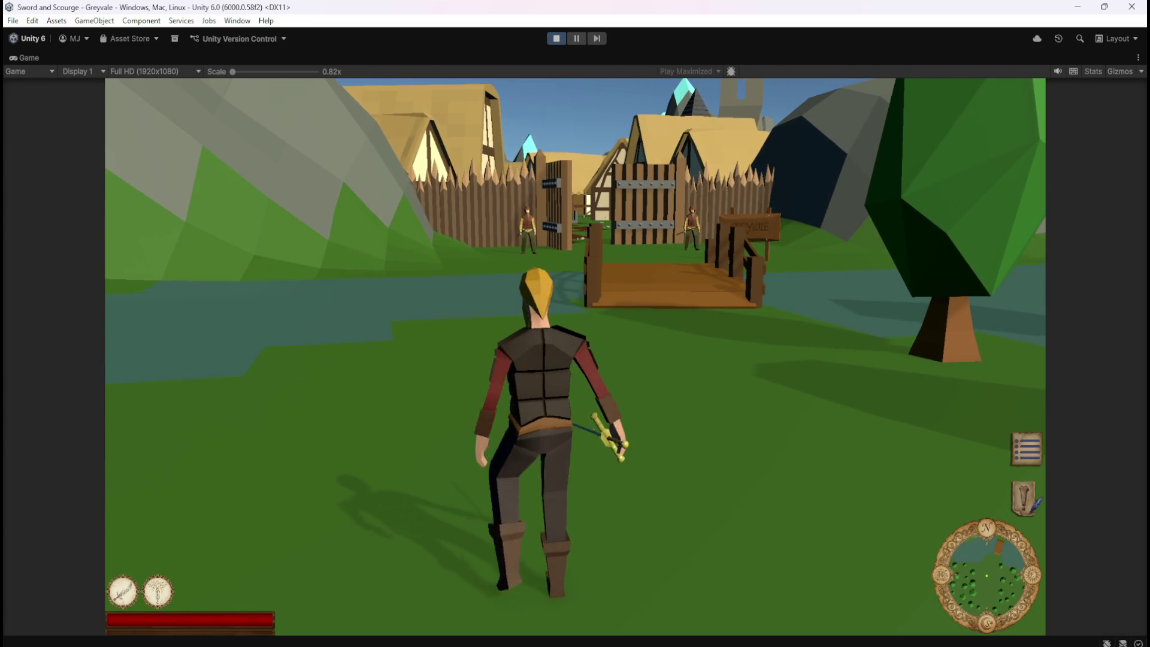
pyautogui.press('c')
pyautogui.press('w')
pyautogui.press('c')
pyautogui.press('c')
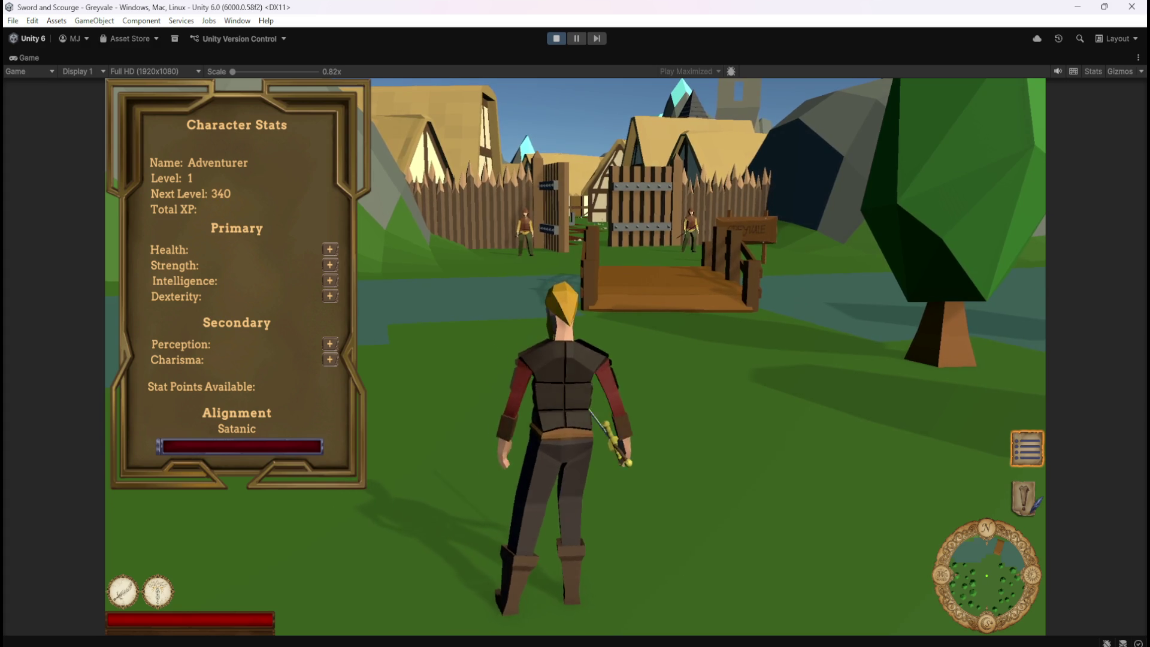
pyautogui.press('Escape')
pyautogui.click(555, 39)
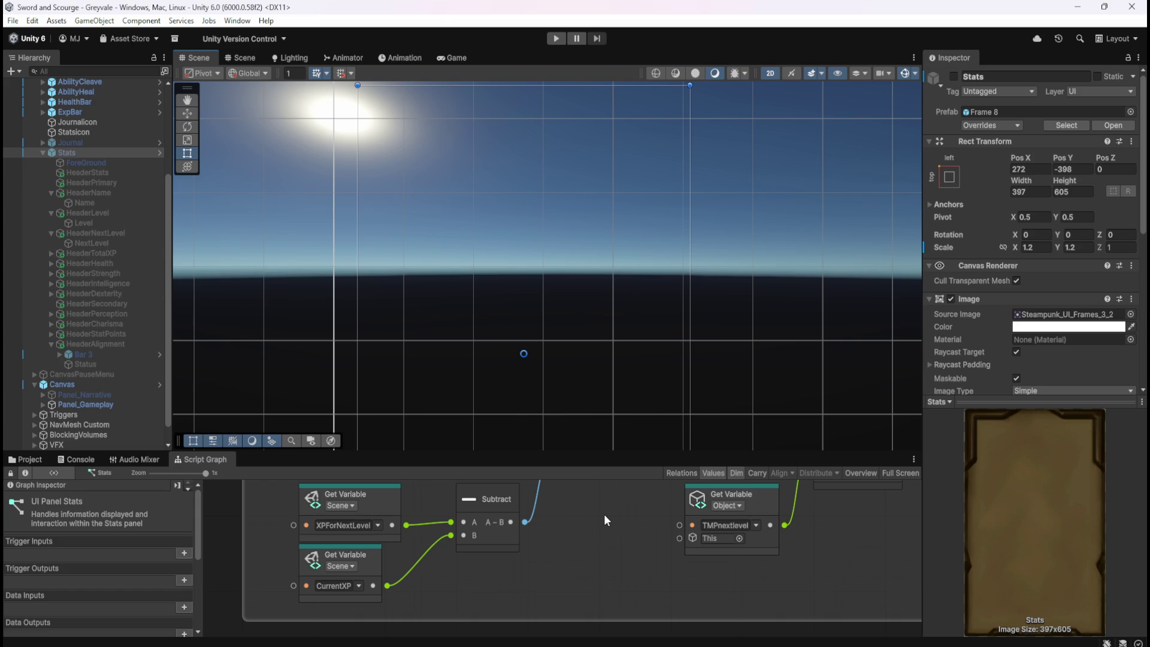
# - In the maximized graph, add a three-input String Concat node with Str 2 set to 'XP'
pyautogui.hotkey('shift', 'space')
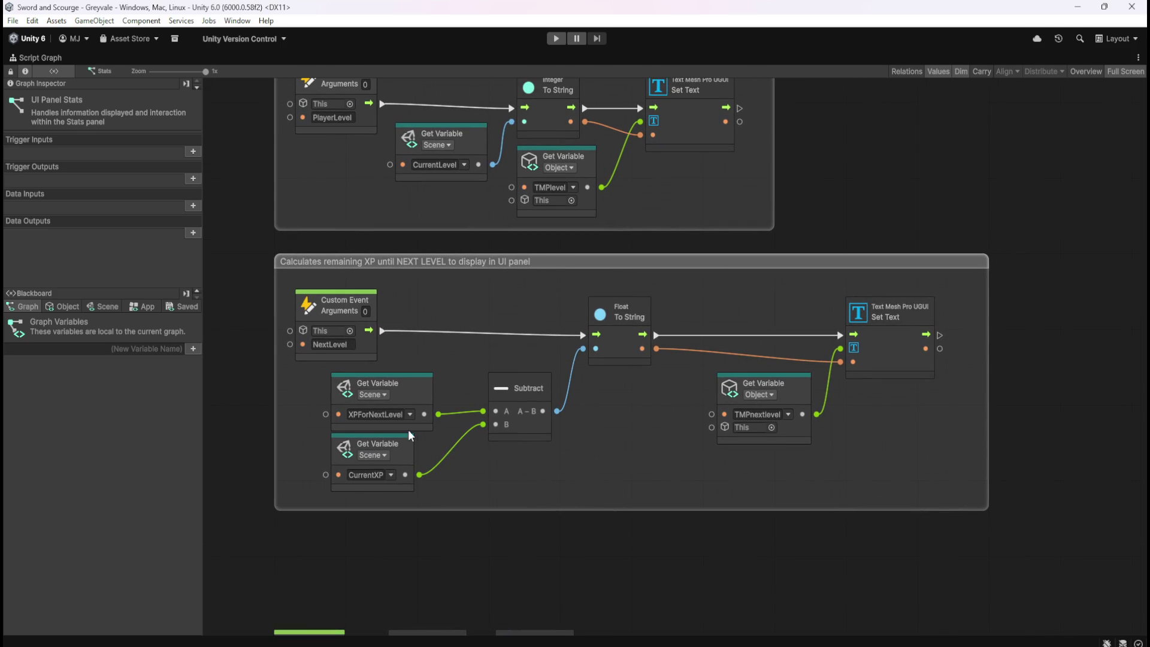
pyautogui.moveTo(624, 456)
pyautogui.mouseDown()
pyautogui.moveTo(680, 493)
pyautogui.moveTo(677, 470)
pyautogui.moveTo(629, 468)
pyautogui.mouseUp()
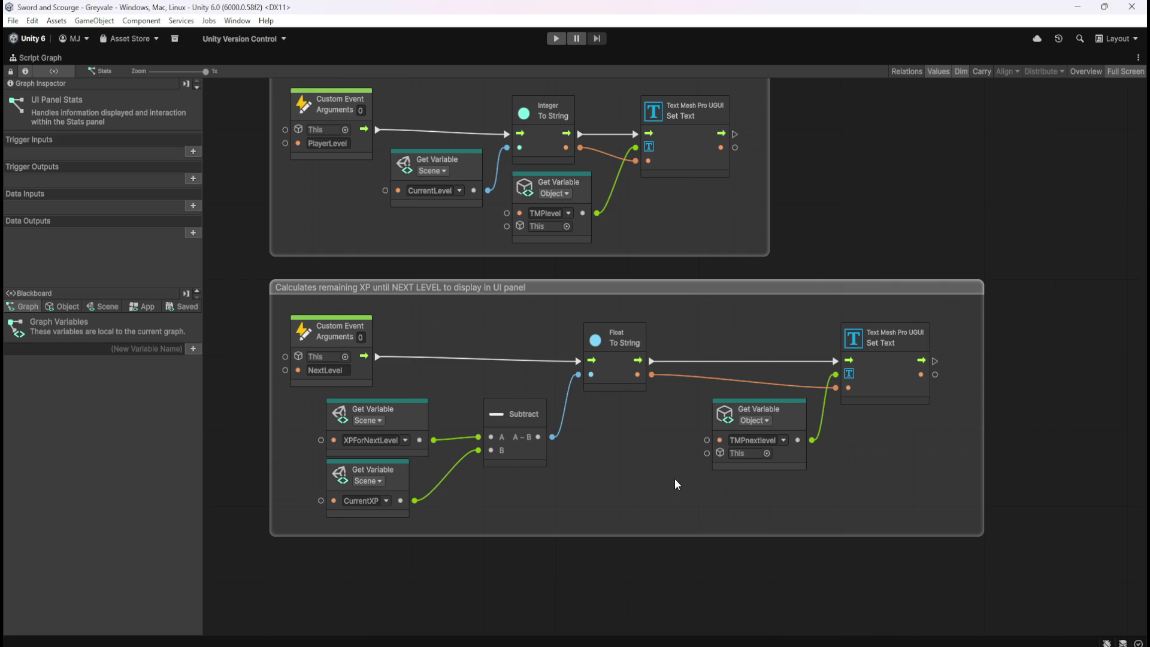
pyautogui.rightClick(634, 478)
pyautogui.write('corcate')
pyautogui.press('BackSpace')
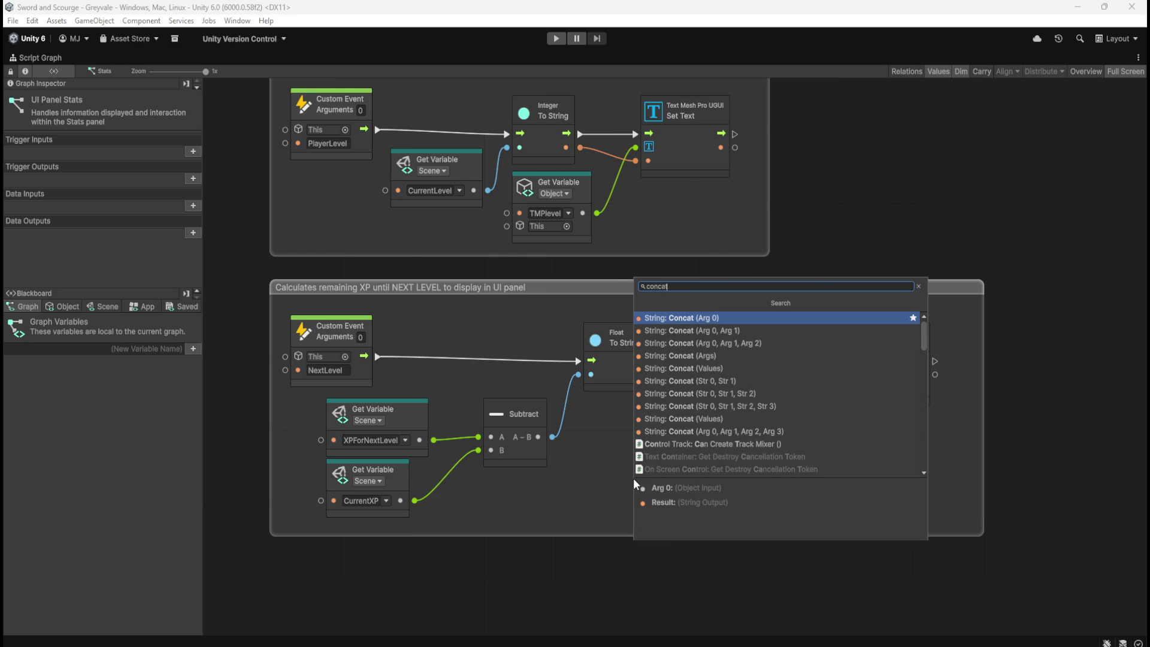
pyautogui.press('Down')
pyautogui.press('Down')
pyautogui.press('Down')
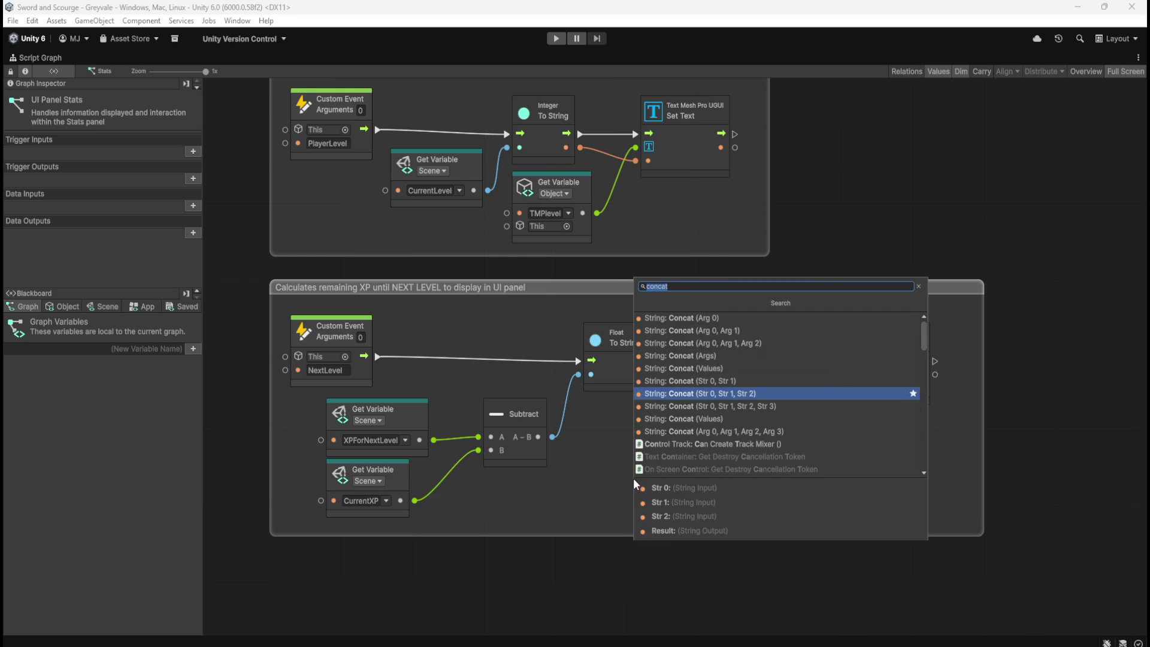
pyautogui.press('Return')
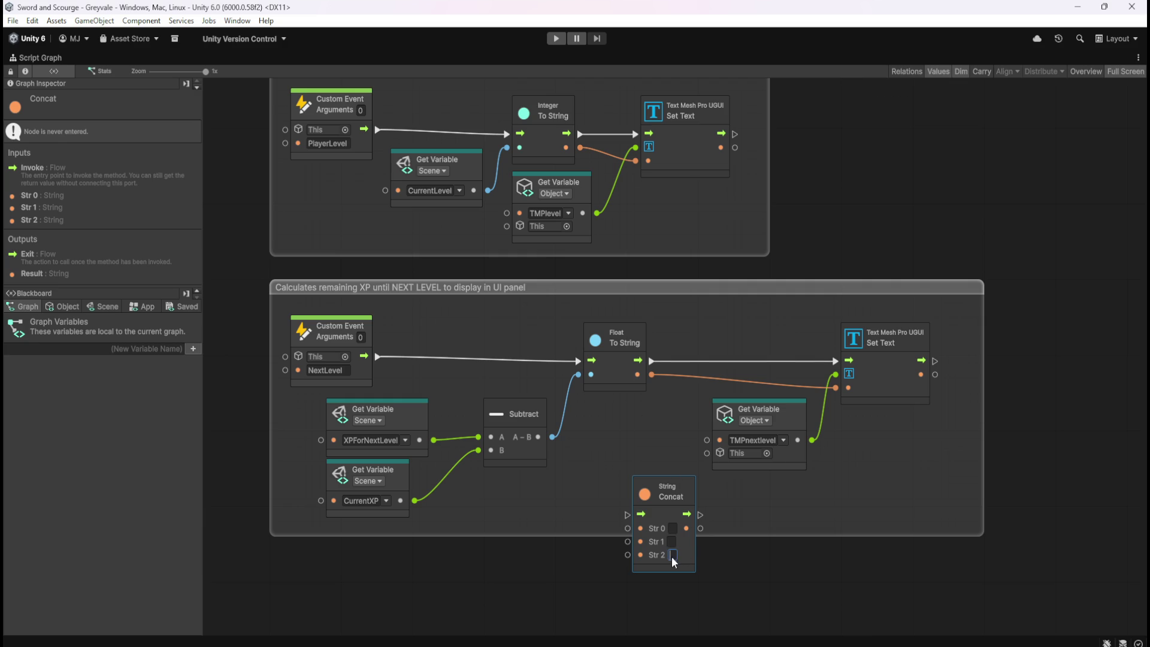
pyautogui.write('XP')
pyautogui.click(743, 567)
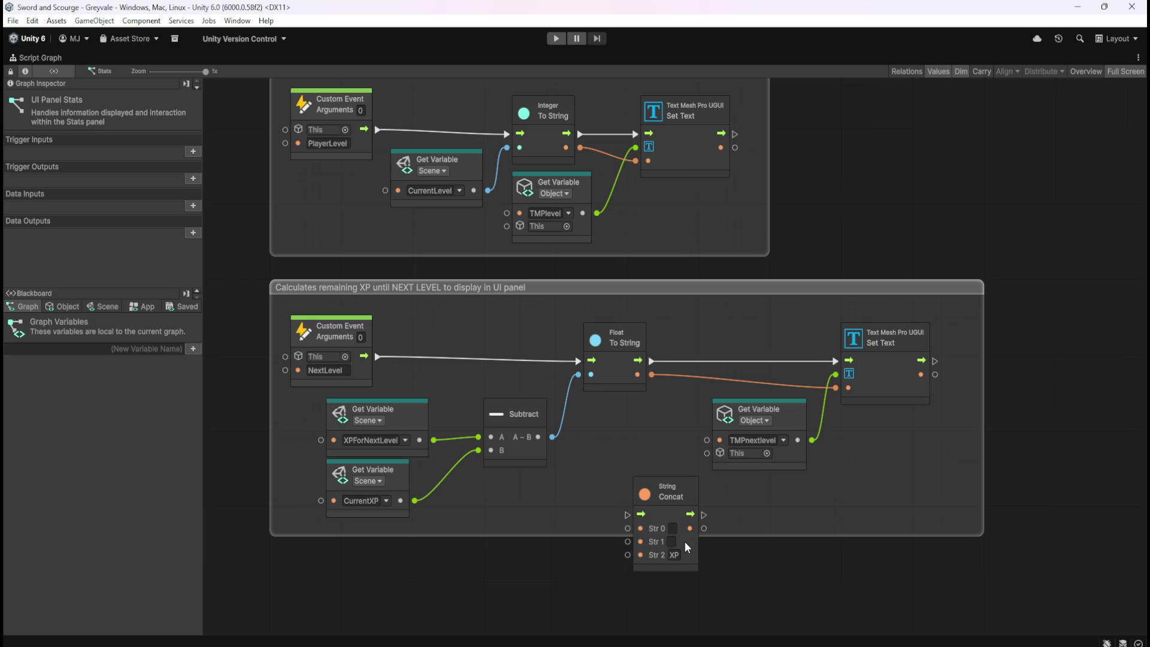
# - Widen the group and place Concat between To String and Set Text, feeding Str 0
pyautogui.hscroll(3, 934, 450)
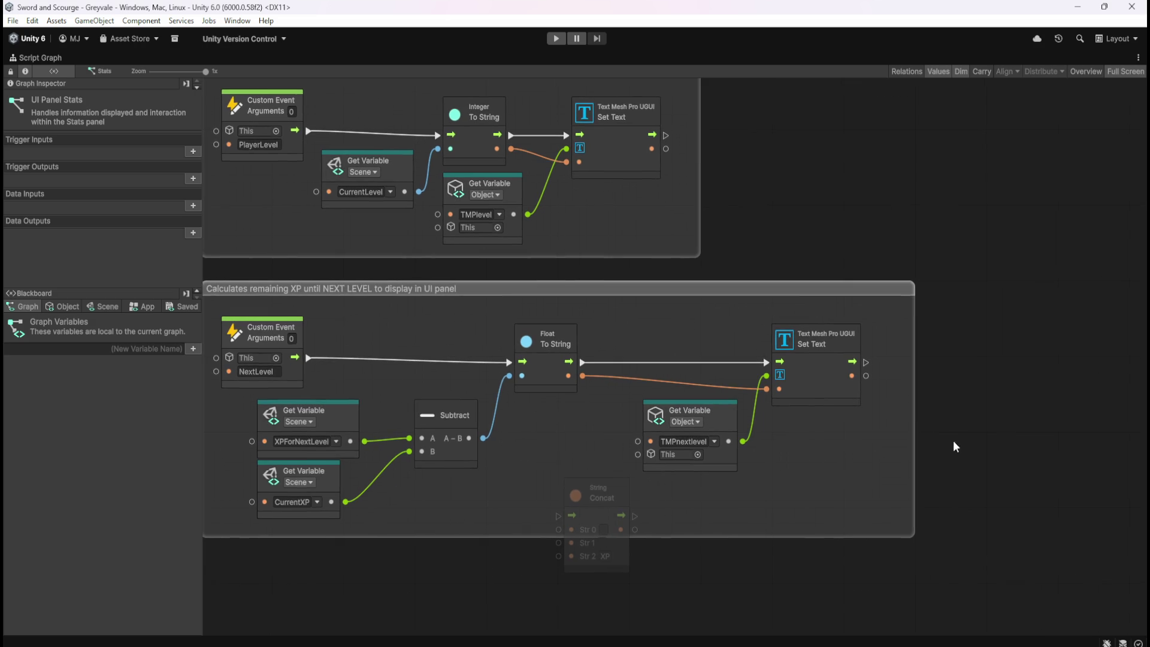
pyautogui.moveTo(916, 428); pyautogui.dragTo(987, 428)
pyautogui.moveTo(686, 333)
pyautogui.mouseDown()
pyautogui.moveTo(708, 353)
pyautogui.moveTo(826, 390)
pyautogui.moveTo(934, 397)
pyautogui.mouseUp()
pyautogui.click(689, 462)
pyautogui.moveTo(629, 484); pyautogui.dragTo(683, 331)
pyautogui.moveTo(580, 363); pyautogui.dragTo(872, 363)
pyautogui.moveTo(584, 376); pyautogui.dragTo(617, 376)
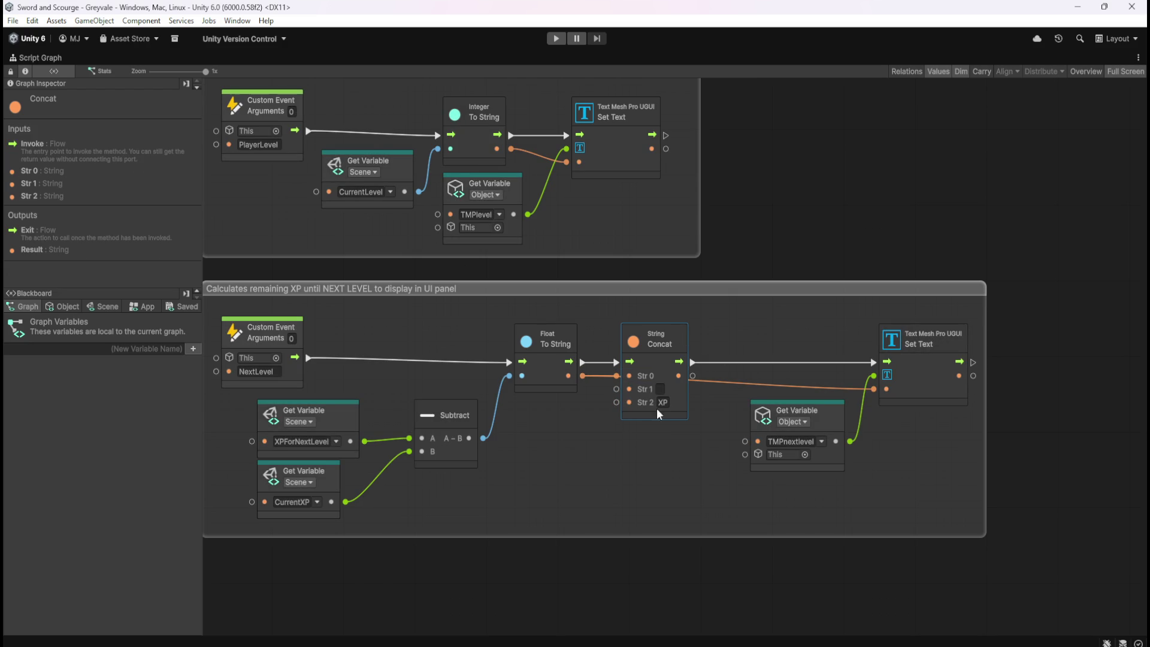
pyautogui.click(657, 456)
# - Move TMPnextlevel and Set Text back left and restore the normal Script Graph layout
pyautogui.moveTo(751, 376)
pyautogui.mouseDown()
pyautogui.moveTo(931, 426)
pyautogui.moveTo(921, 389)
pyautogui.moveTo(886, 386)
pyautogui.mouseUp()
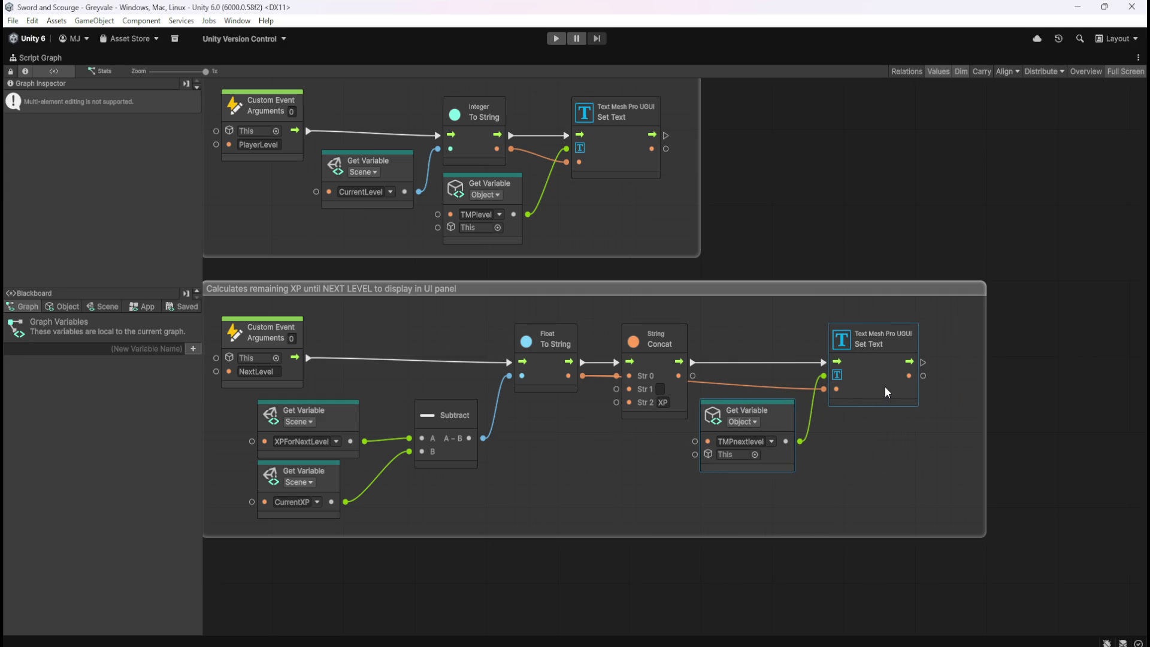
pyautogui.click(875, 457)
pyautogui.click(990, 434)
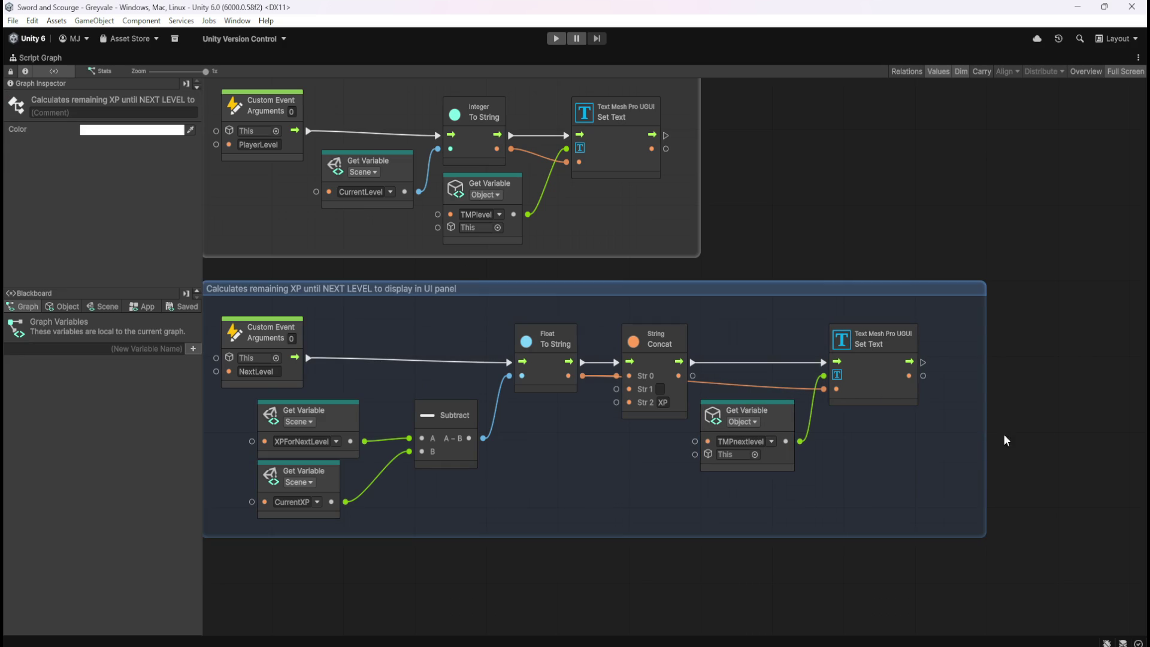
pyautogui.click(1049, 428)
pyautogui.hotkey('shift', 'space')
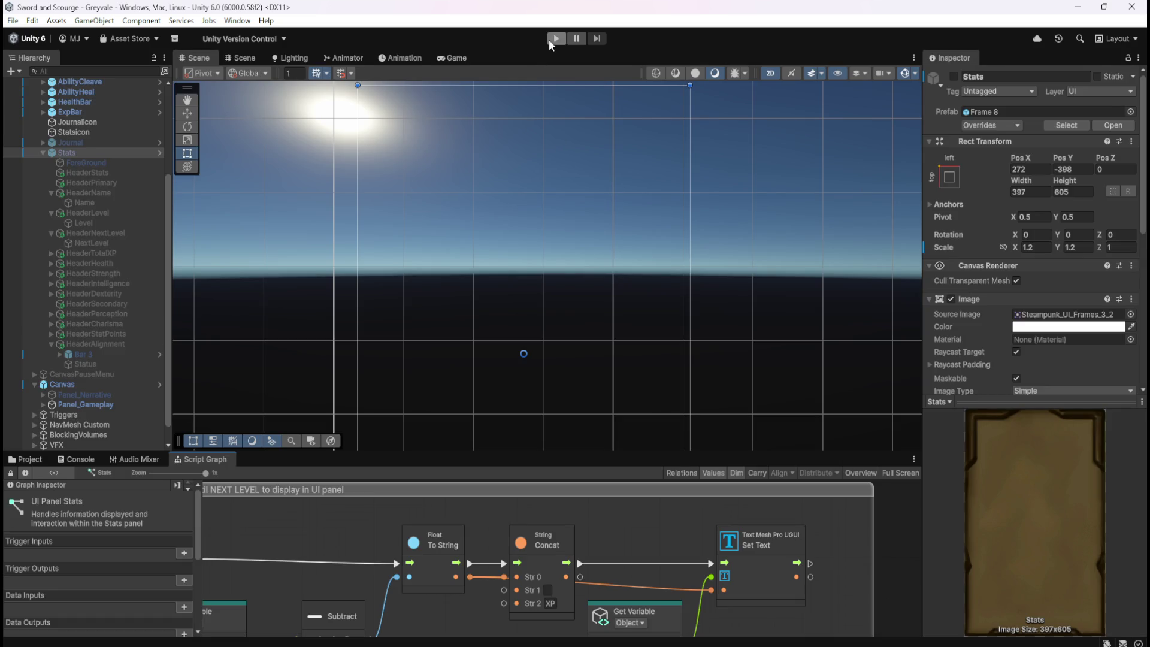
# - Play-test the game with the Character Stats panel open to check the XP suffix, then stop
pyautogui.click(551, 39)
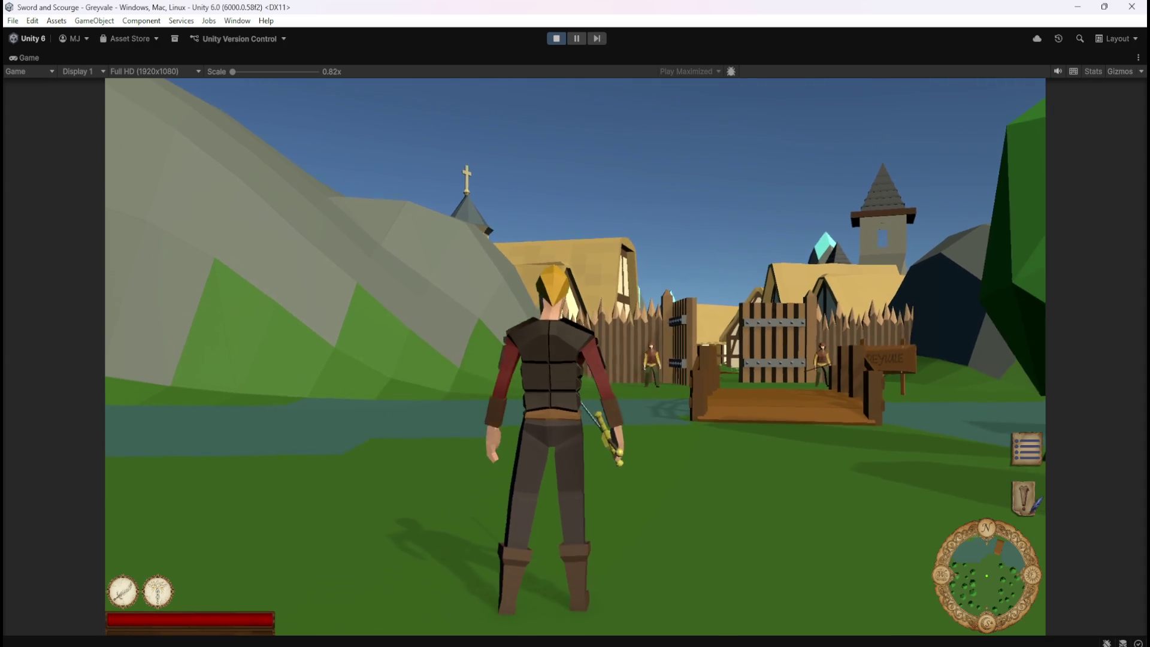
pyautogui.press('c')
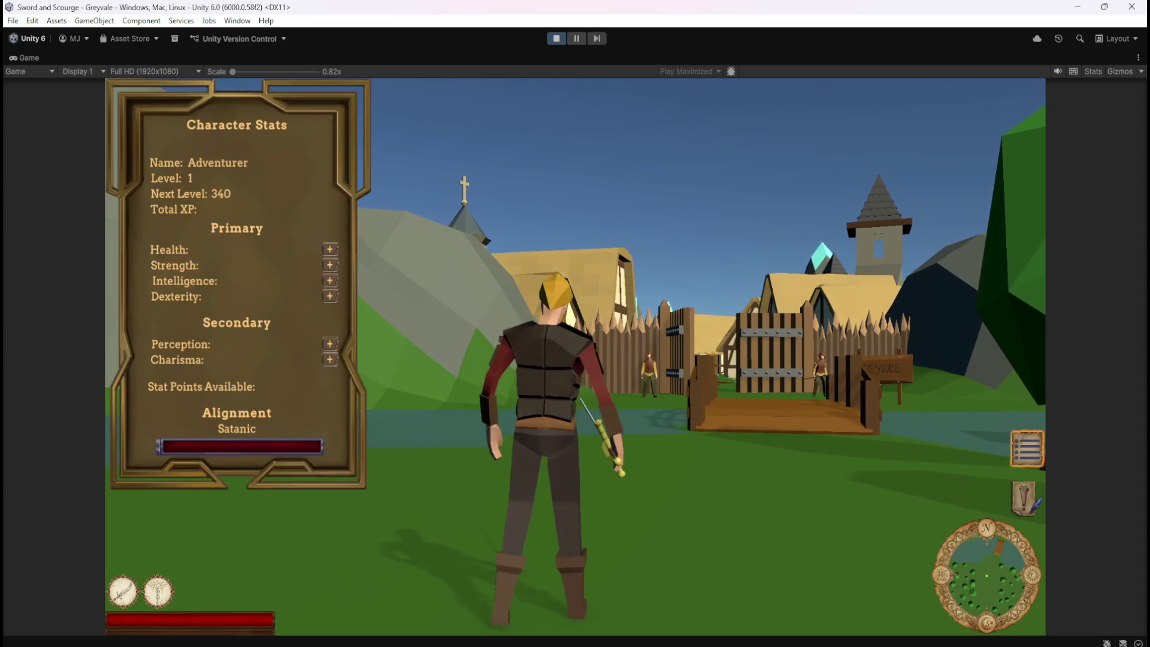
pyautogui.press('a')
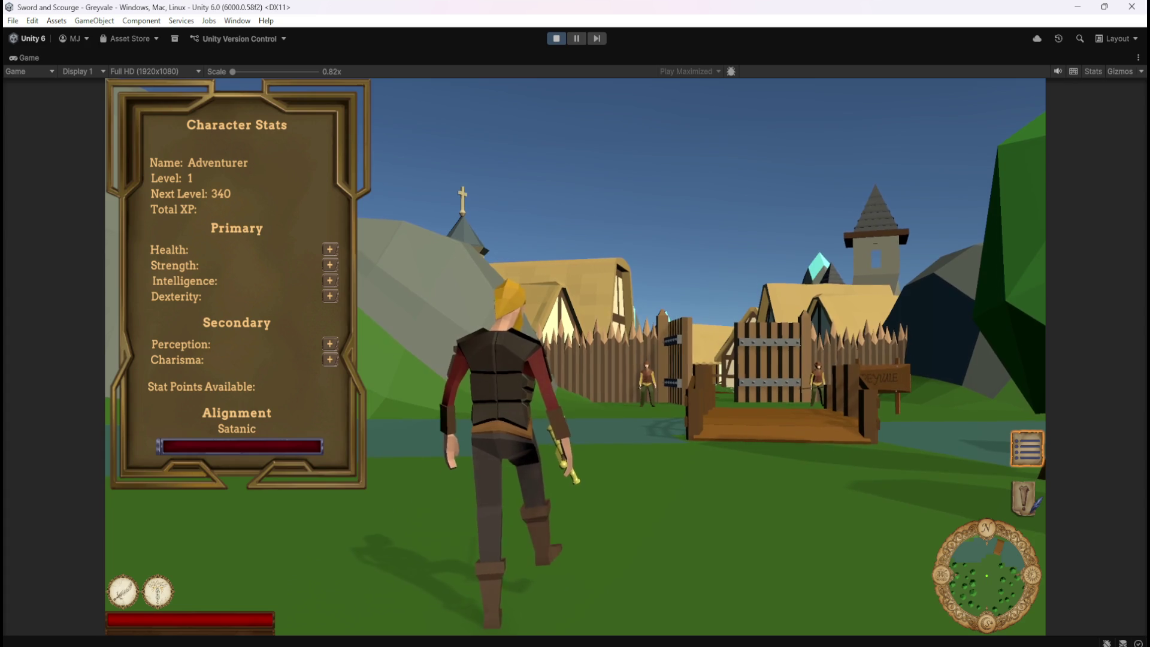
pyautogui.press('c')
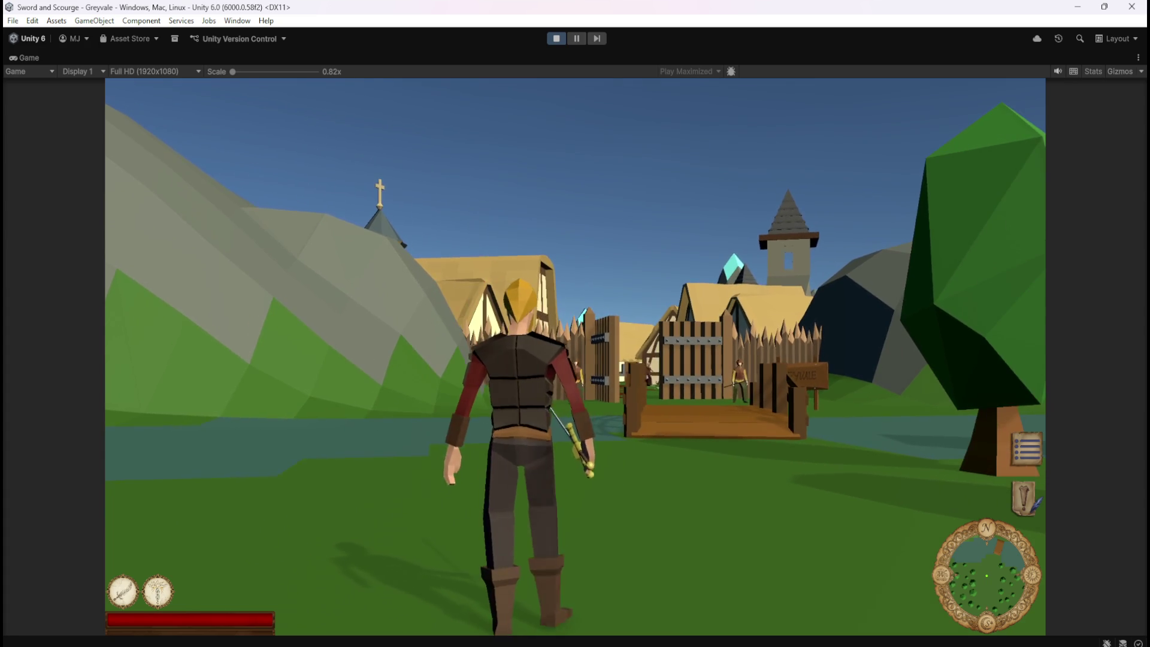
pyautogui.press('c')
pyautogui.press('Escape')
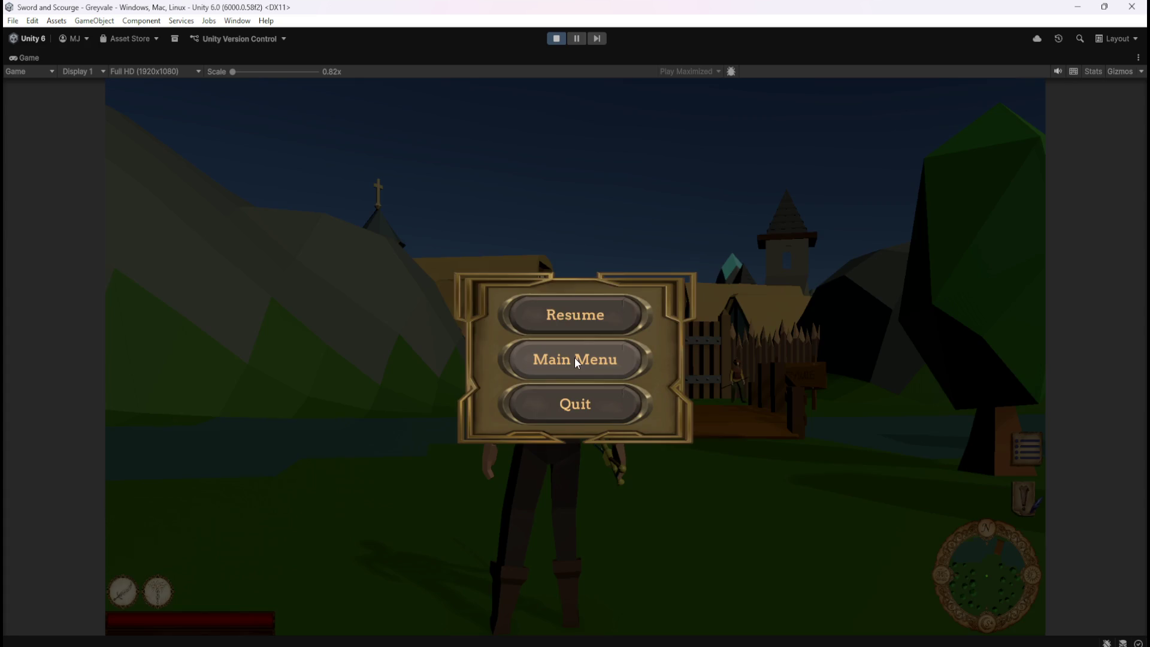
pyautogui.click(558, 36)
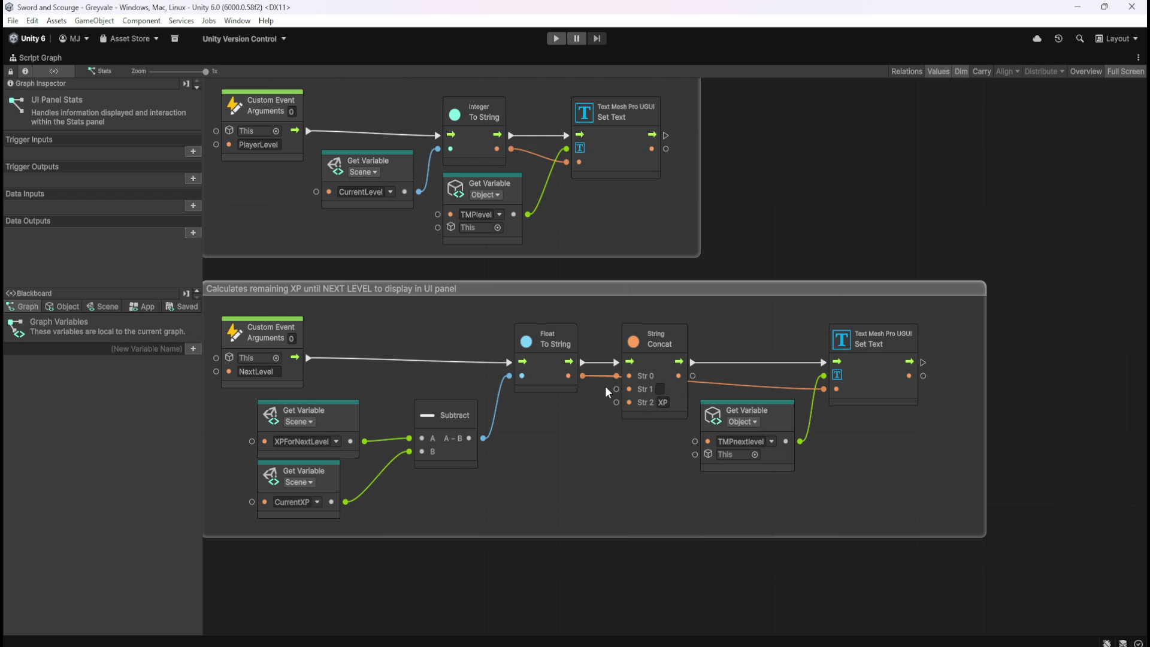
# - Reconnect Concat's result to the Next Level Set Text's text input and run the game again
pyautogui.rightClick(823, 388)
pyautogui.moveTo(694, 375); pyautogui.dragTo(824, 389)
pyautogui.hotkey('shift', 'space')
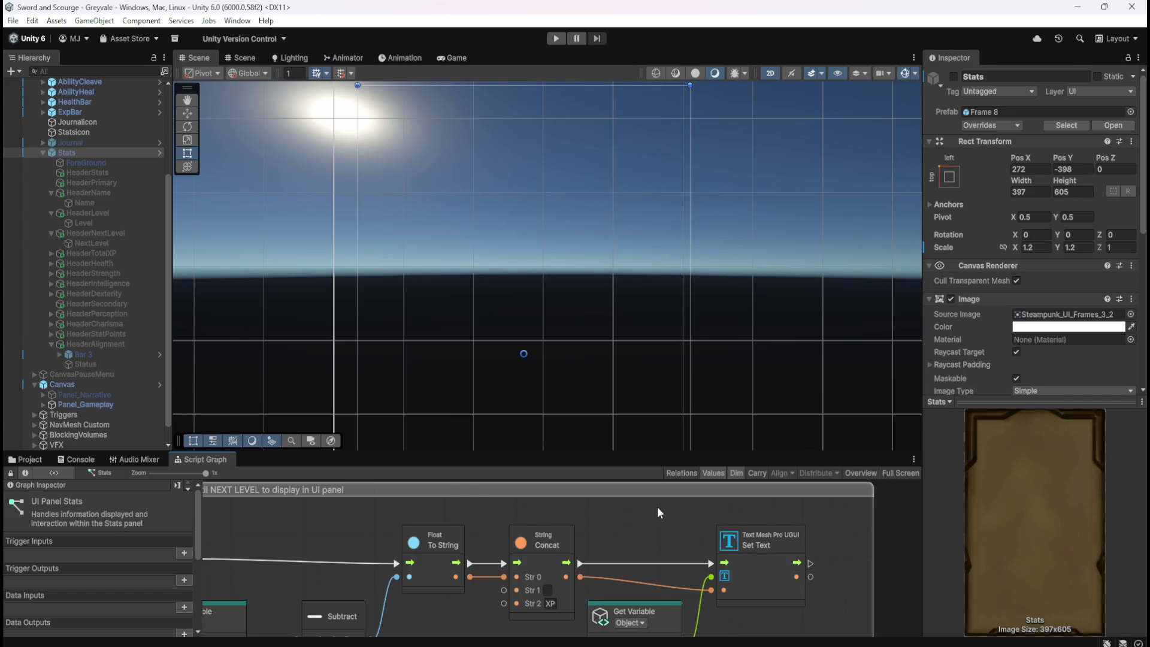
pyautogui.click(556, 37)
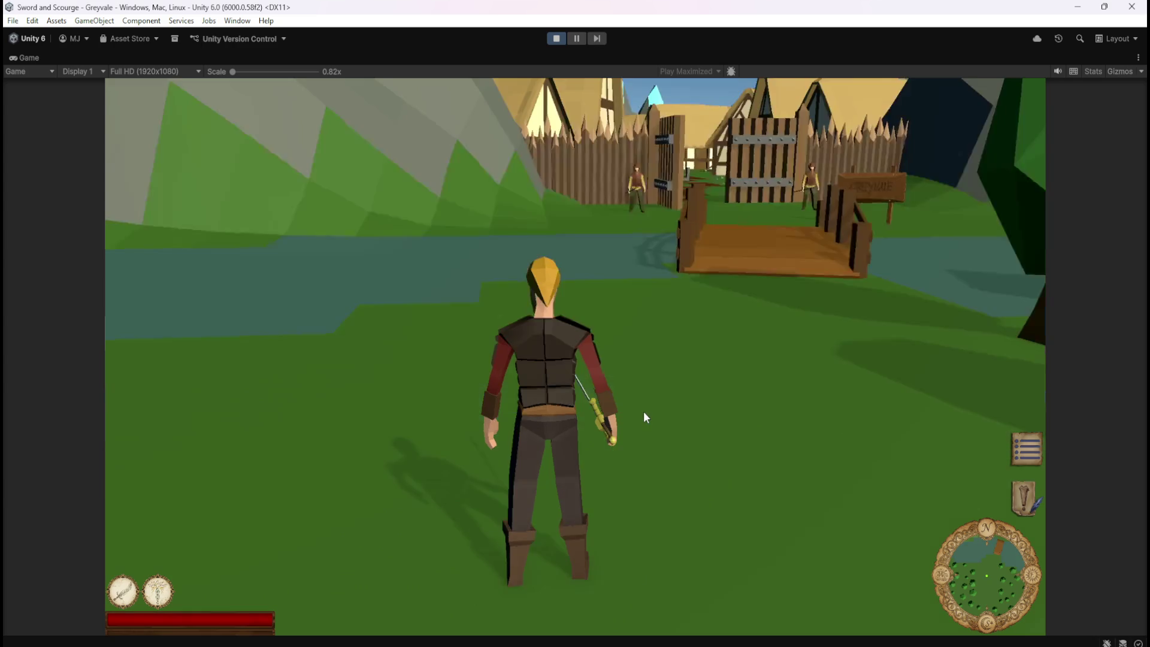
# - Walk the character around to confirm Next Level reads 340XP, then pause and stop the game
pyautogui.press('a')
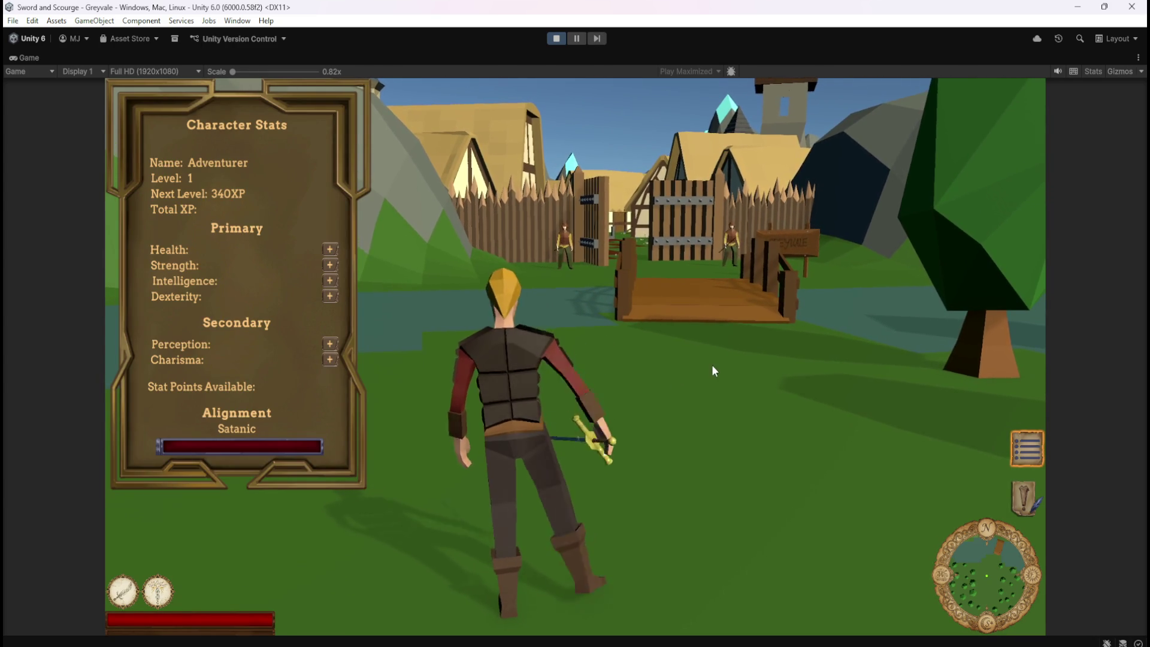
pyautogui.press('d')
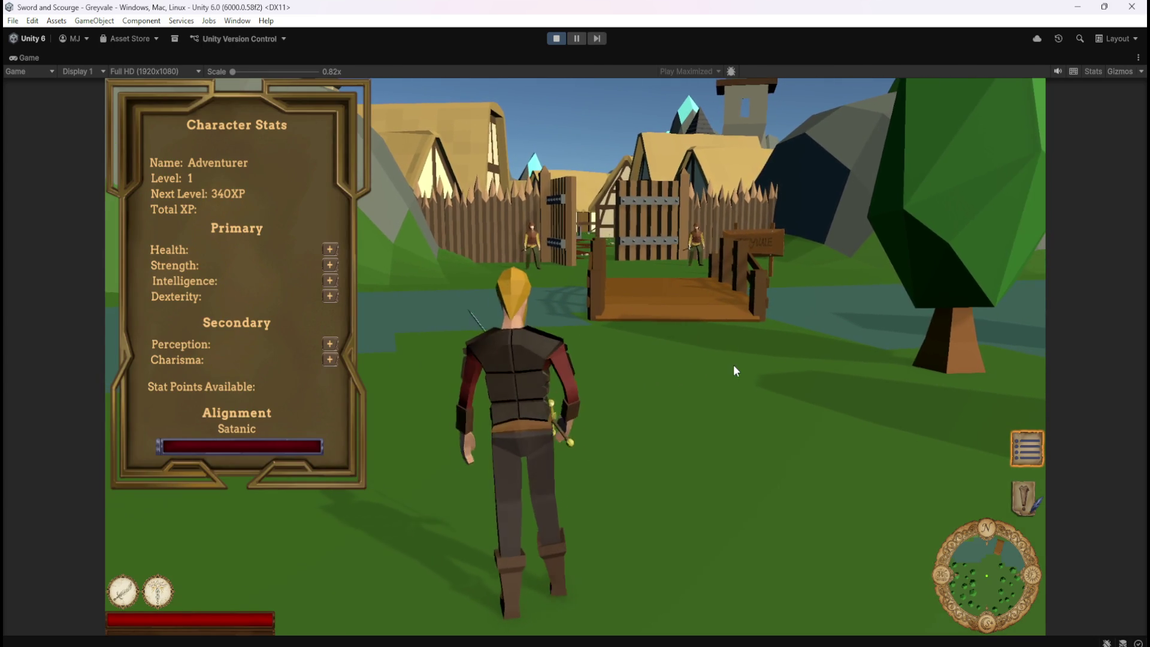
pyautogui.press('w')
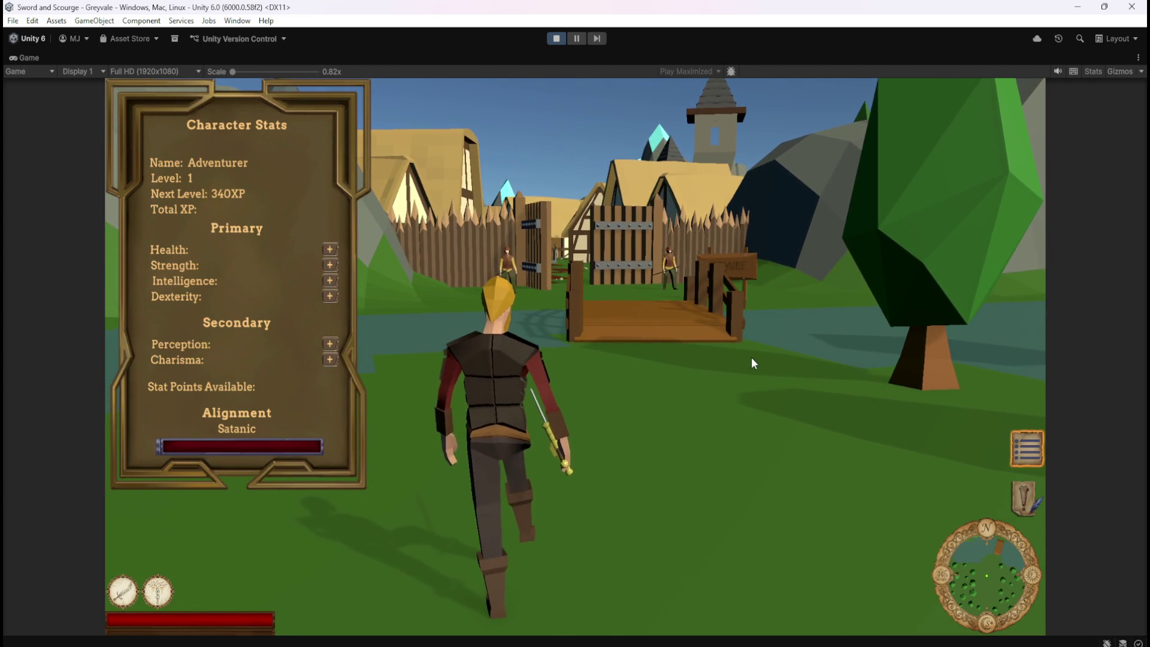
pyautogui.press('d')
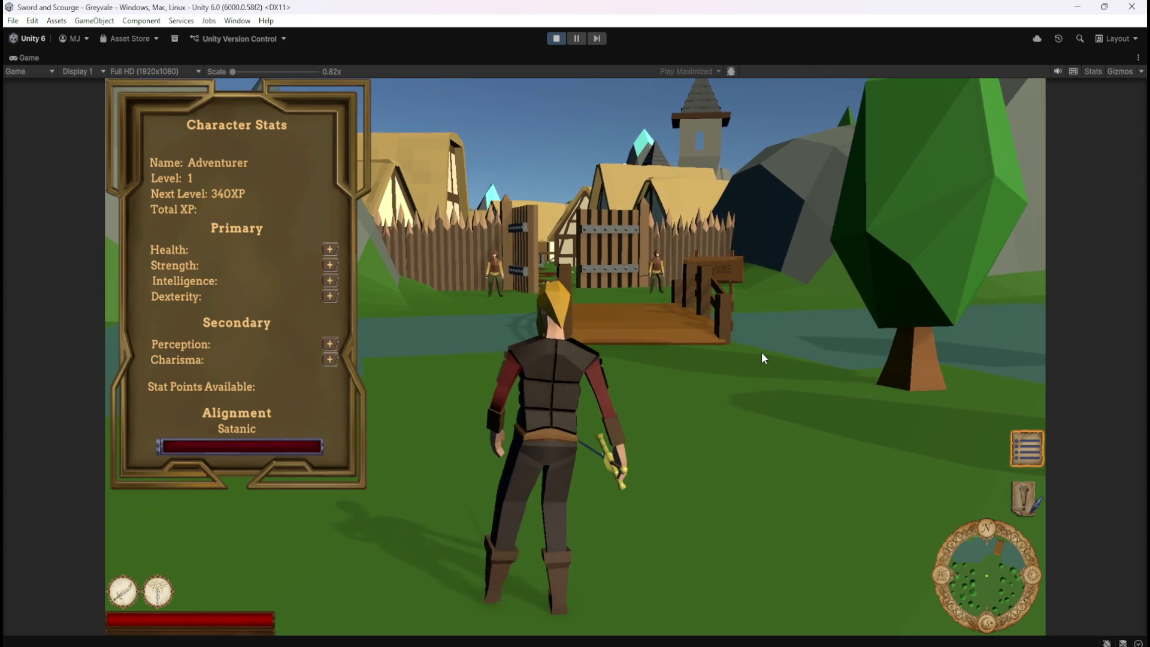
pyautogui.press('Escape')
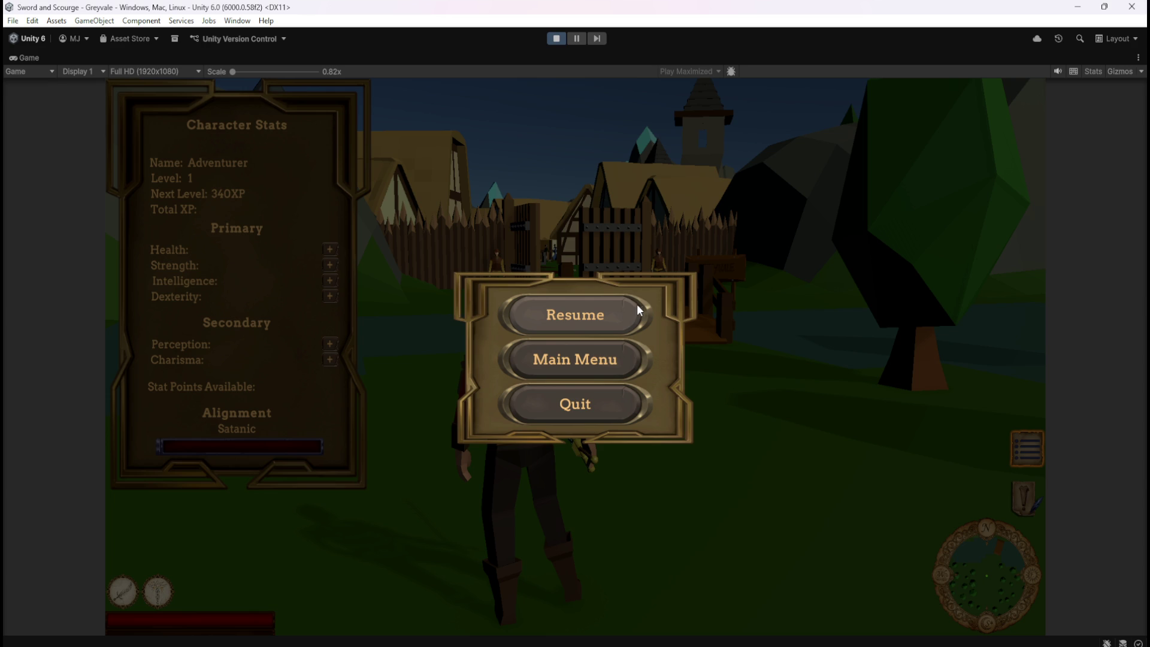
pyautogui.click(556, 38)
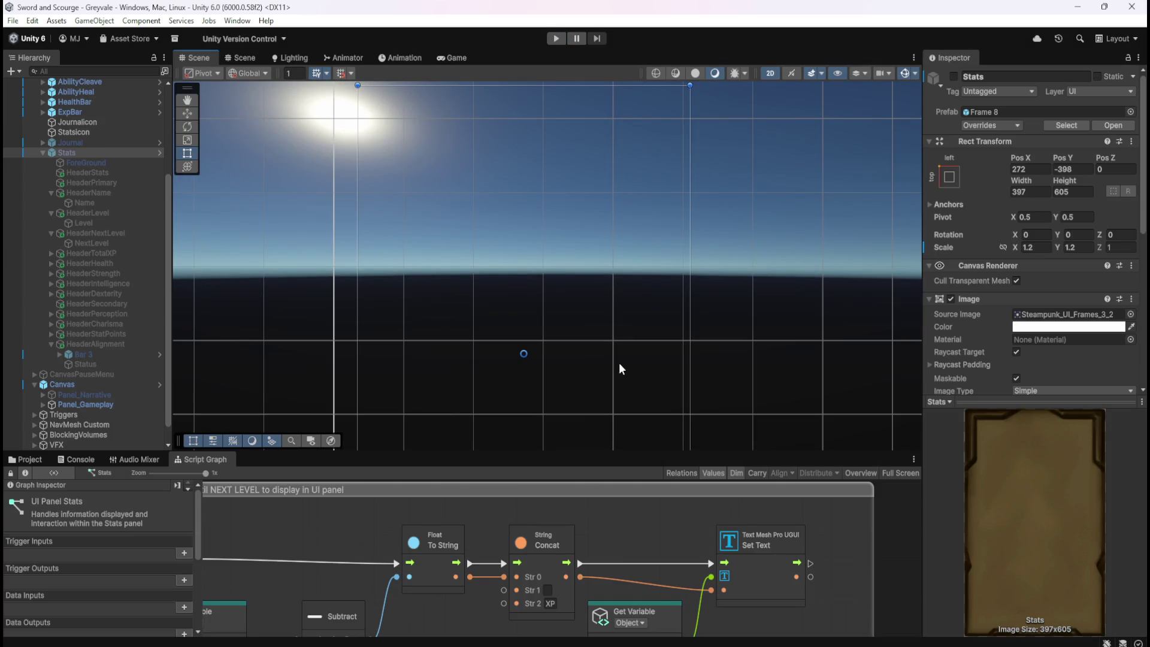
# - Change the String Concat Str 2 suffix to lowercase 'xp'
pyautogui.click(551, 590)
pyautogui.click(556, 604)
pyautogui.write('xp')
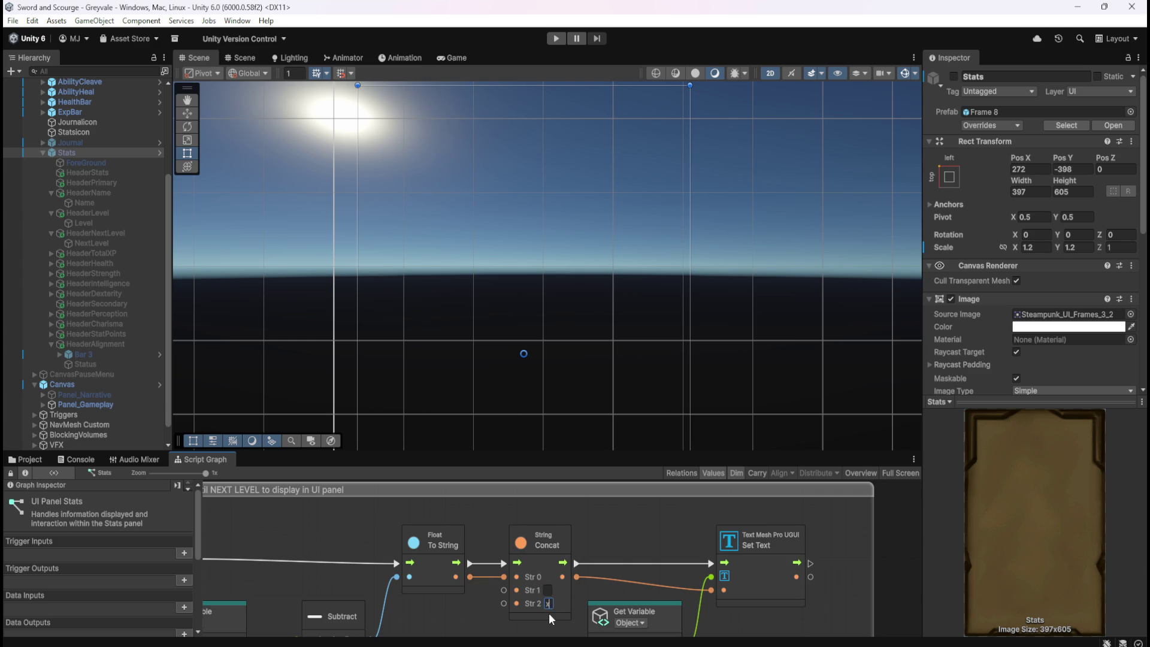
pyautogui.click(623, 535)
# - Play-test with the stats panel open to confirm Next Level reads 340 xp, then stop
pyautogui.click(556, 38)
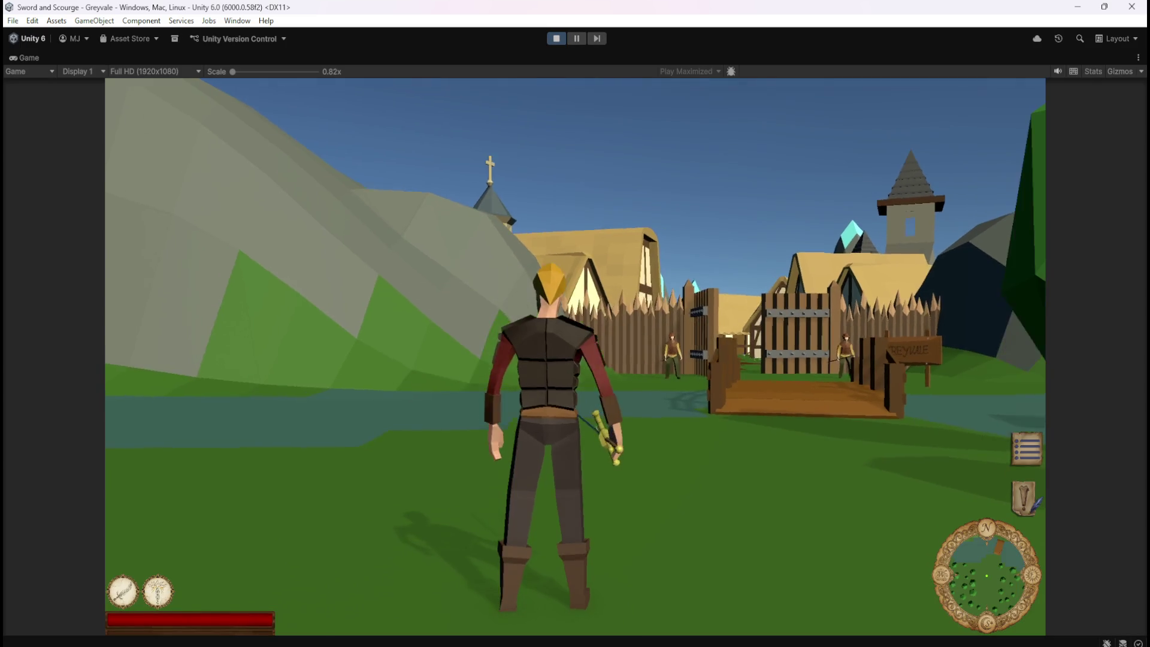
pyautogui.press('c')
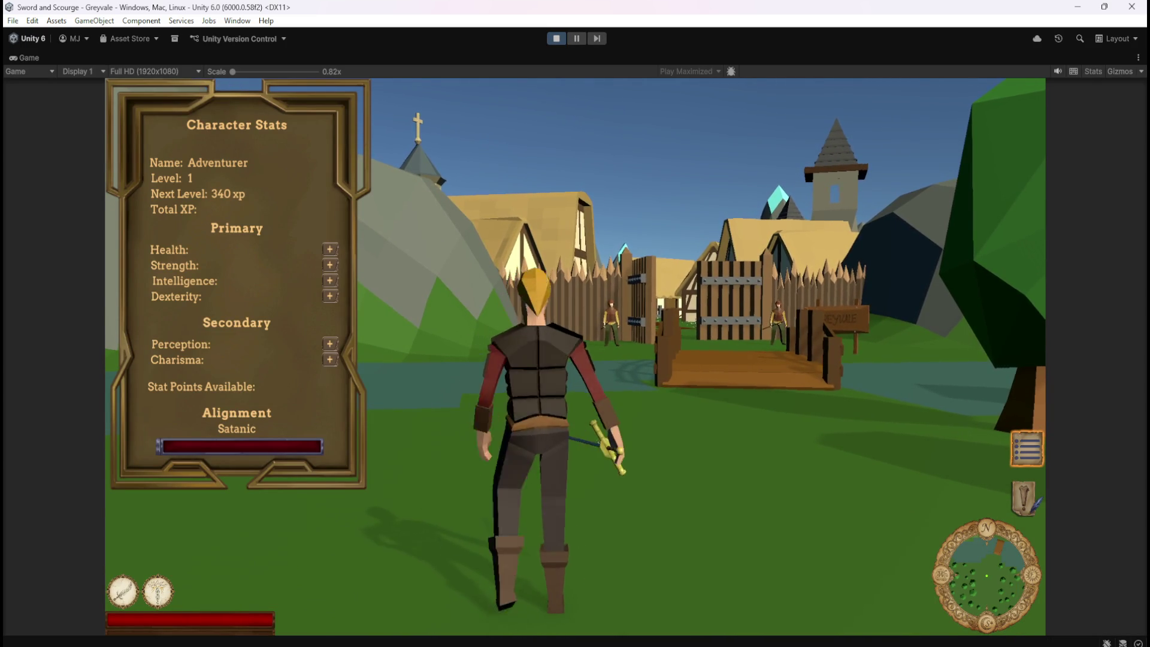
pyautogui.press('a')
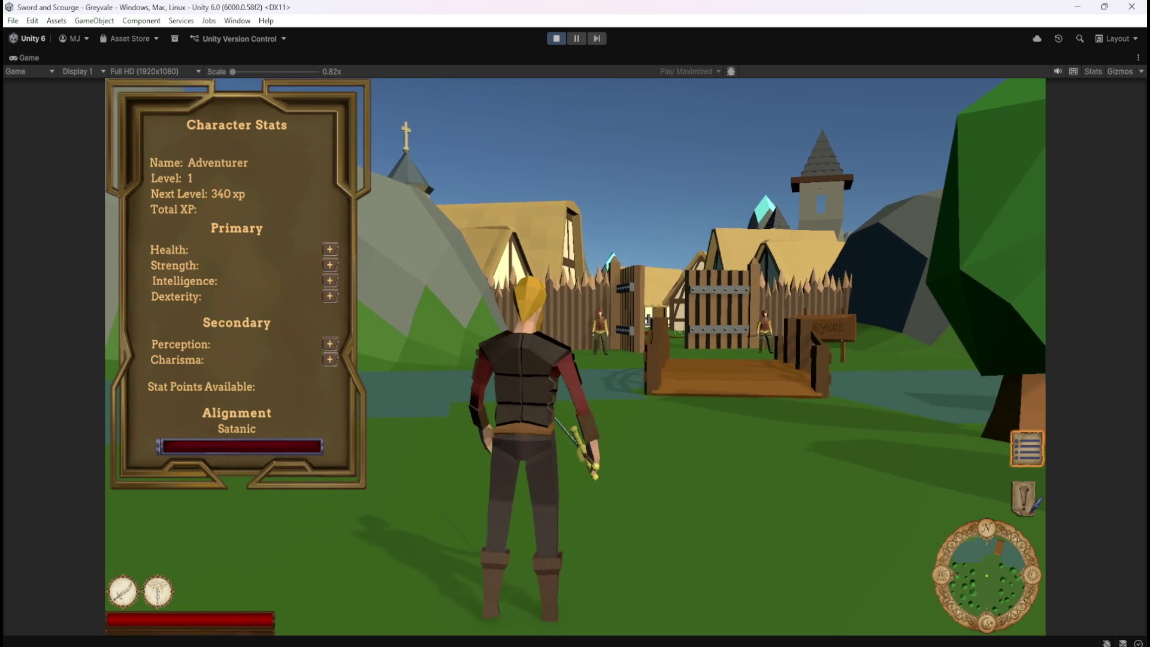
pyautogui.press('w')
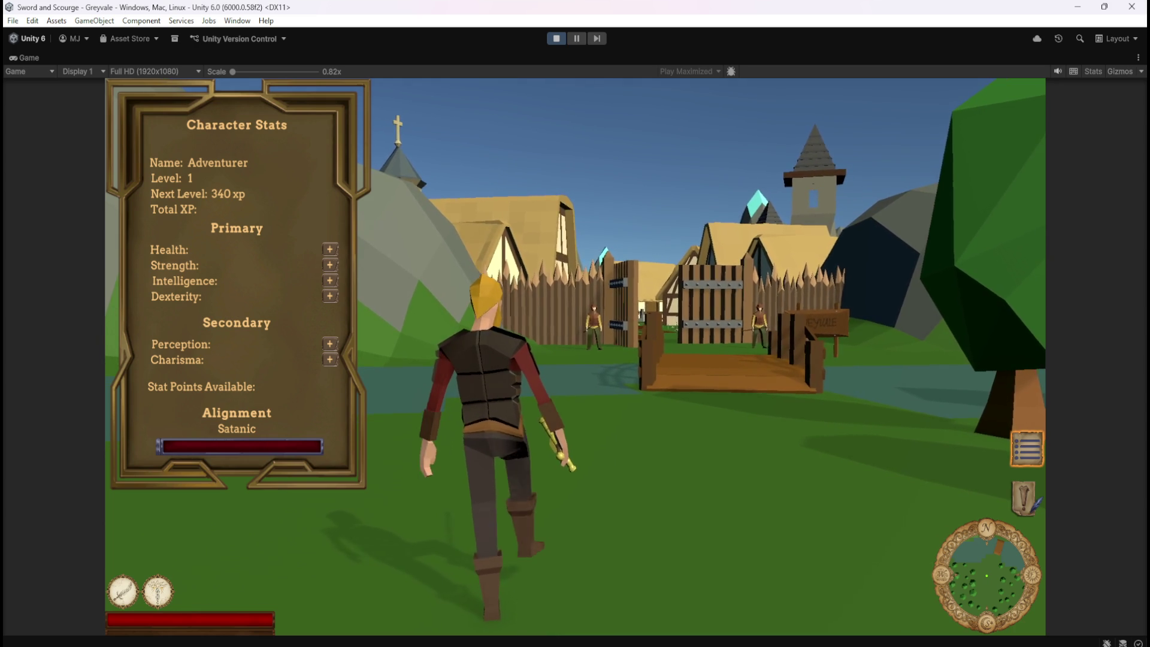
pyautogui.press('Escape')
pyautogui.click(575, 315)
pyautogui.press('Escape')
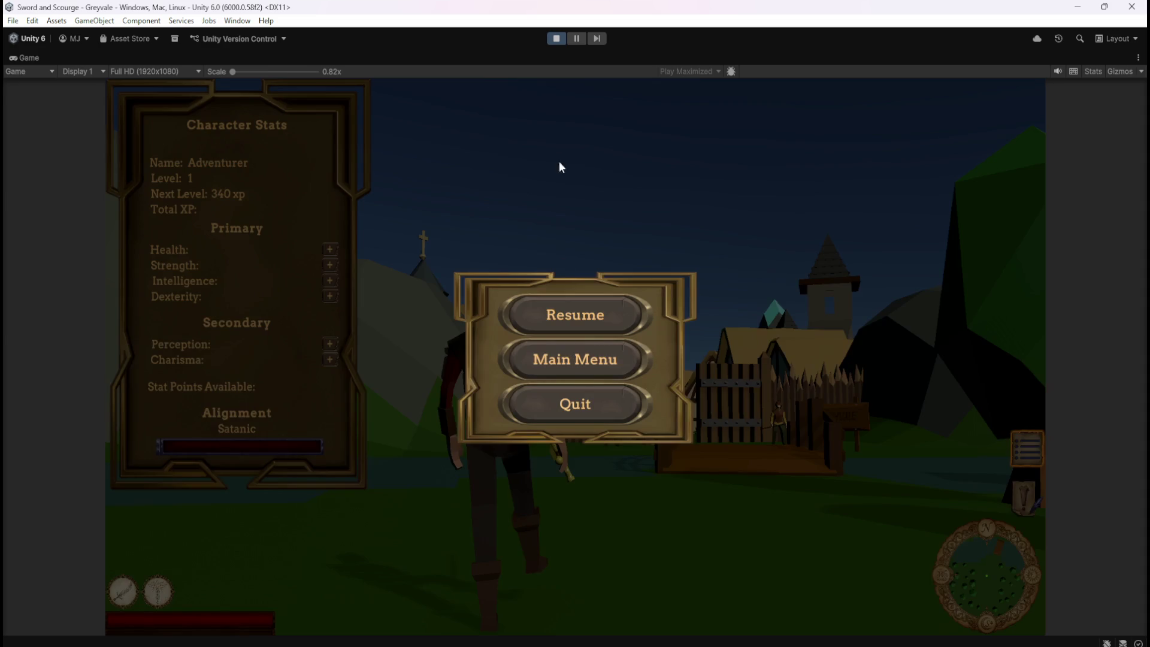
pyautogui.click(556, 39)
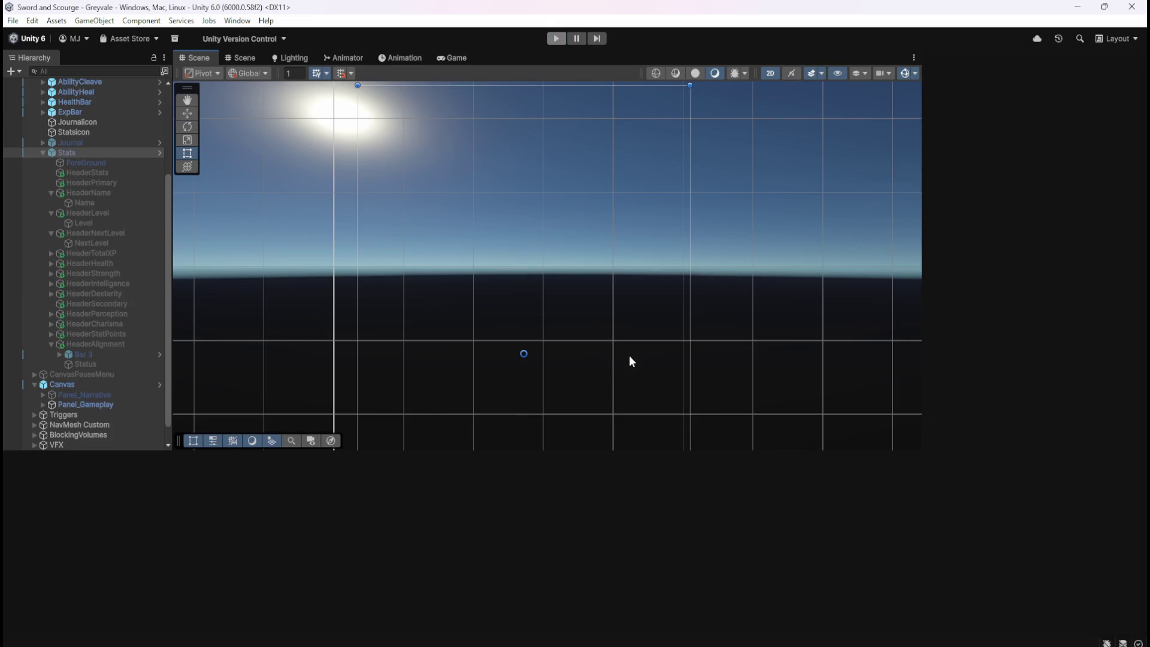
# - Change the String Concat Str 2 suffix back to uppercase 'XP'
pyautogui.click(553, 599)
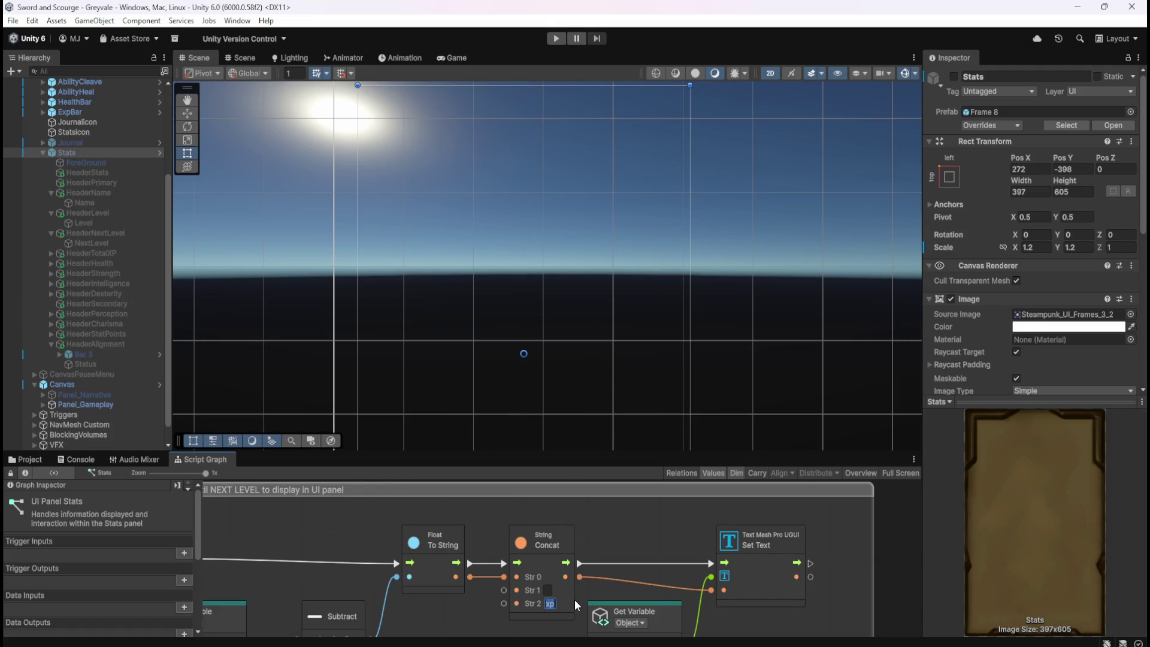
pyautogui.write('XP')
pyautogui.press('Return')
# - Play-test with the Character Stats panel open to confirm Next Level reads 340 XP
pyautogui.click(566, 38)
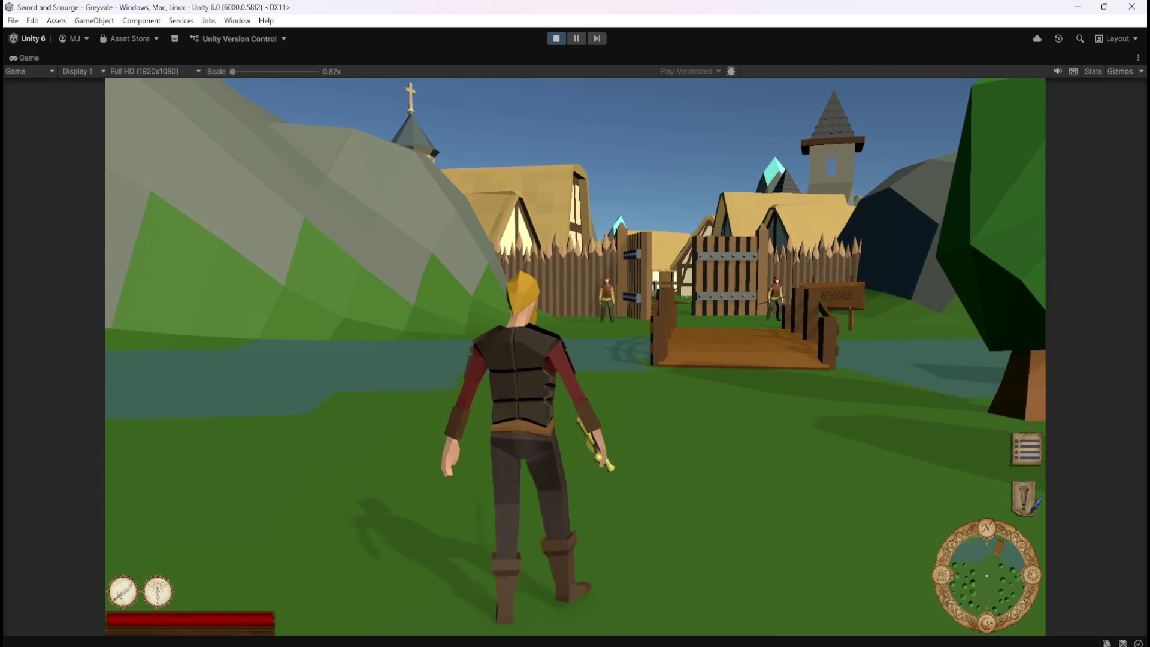
pyautogui.click(1027, 449)
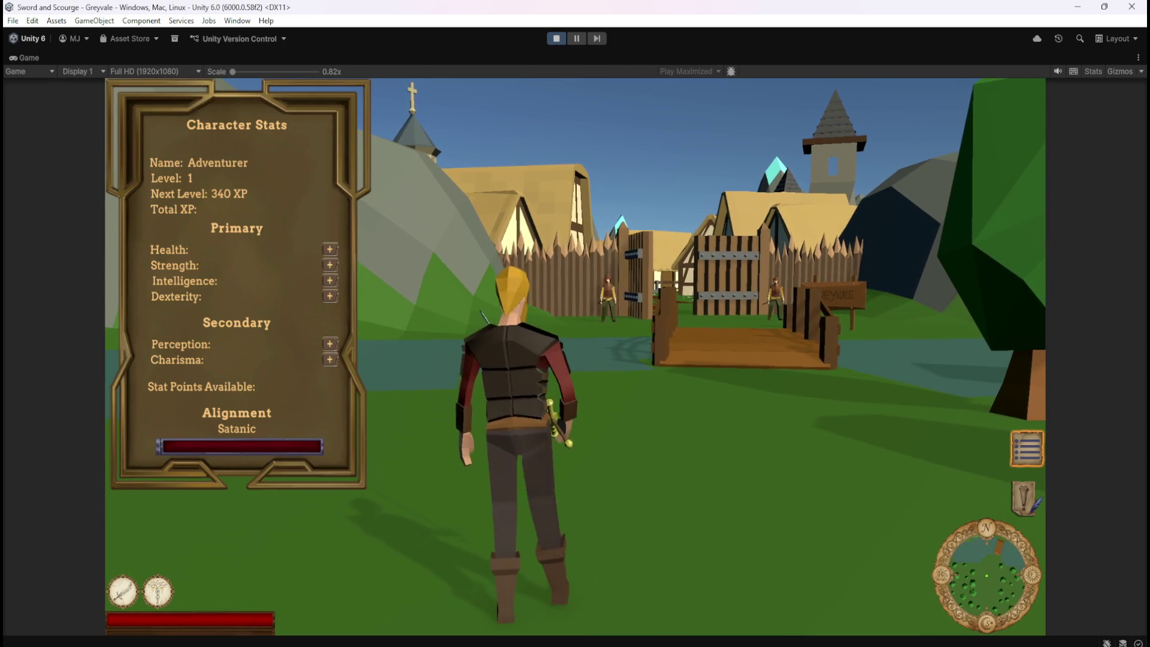
pyautogui.press('w')
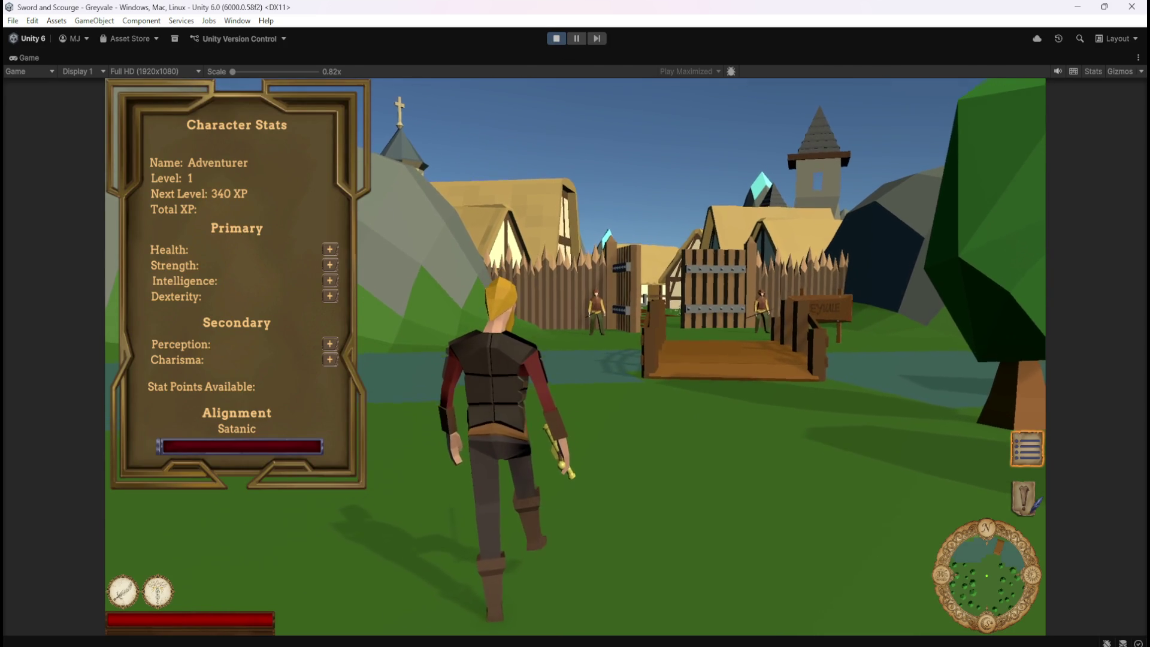
pyautogui.press('a')
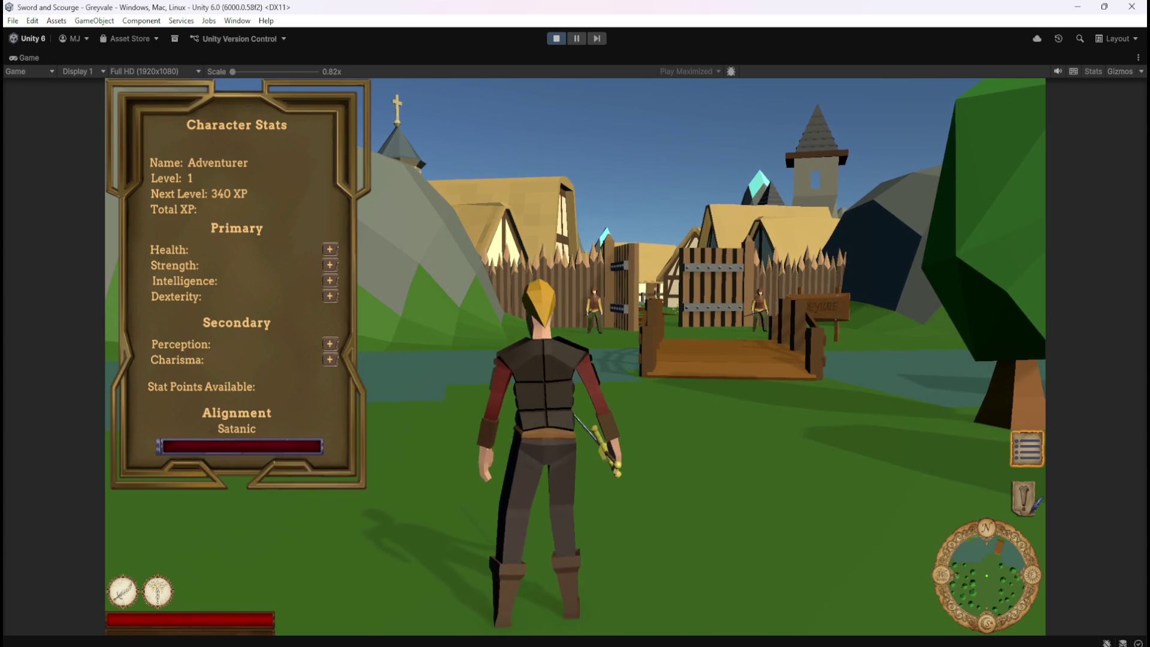
pyautogui.press('d')
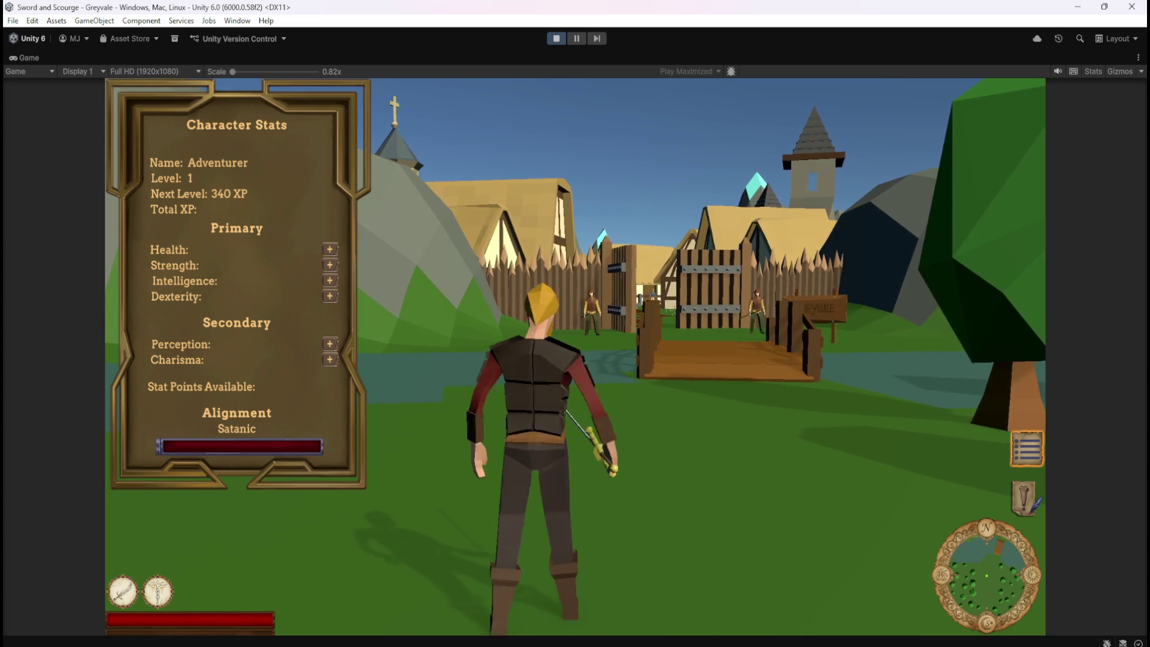
pyautogui.press('Escape')
# - Stop the game and move the On Update trigger chain lower in the Script Graph
pyautogui.click(549, 37)
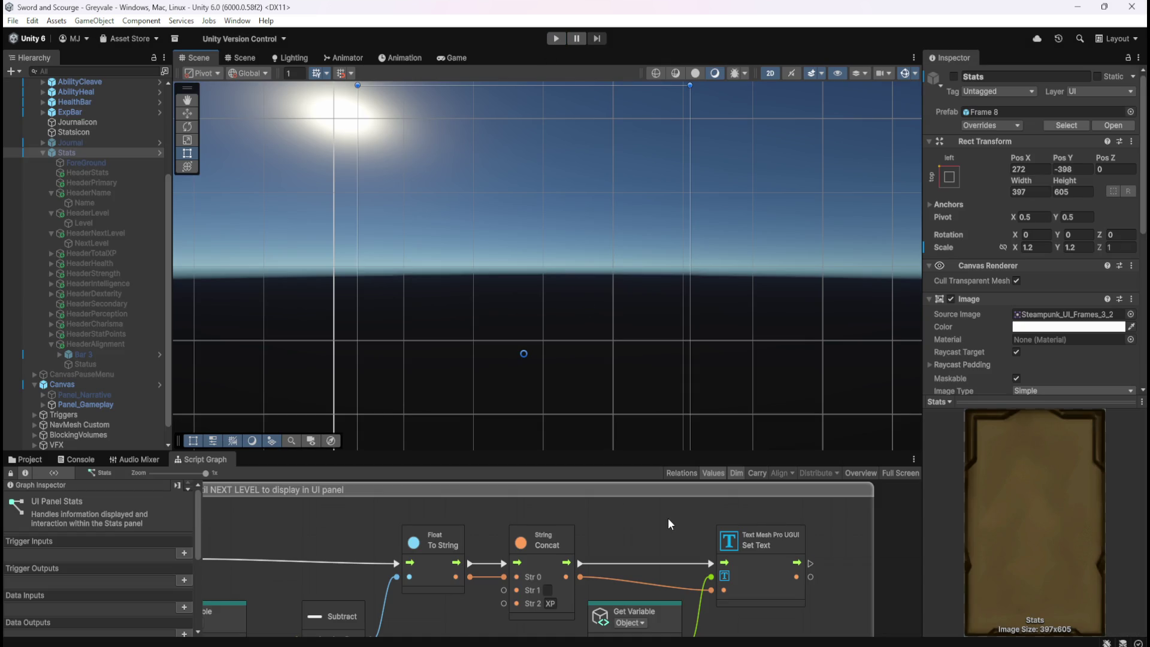
pyautogui.hotkey('shift', 'space')
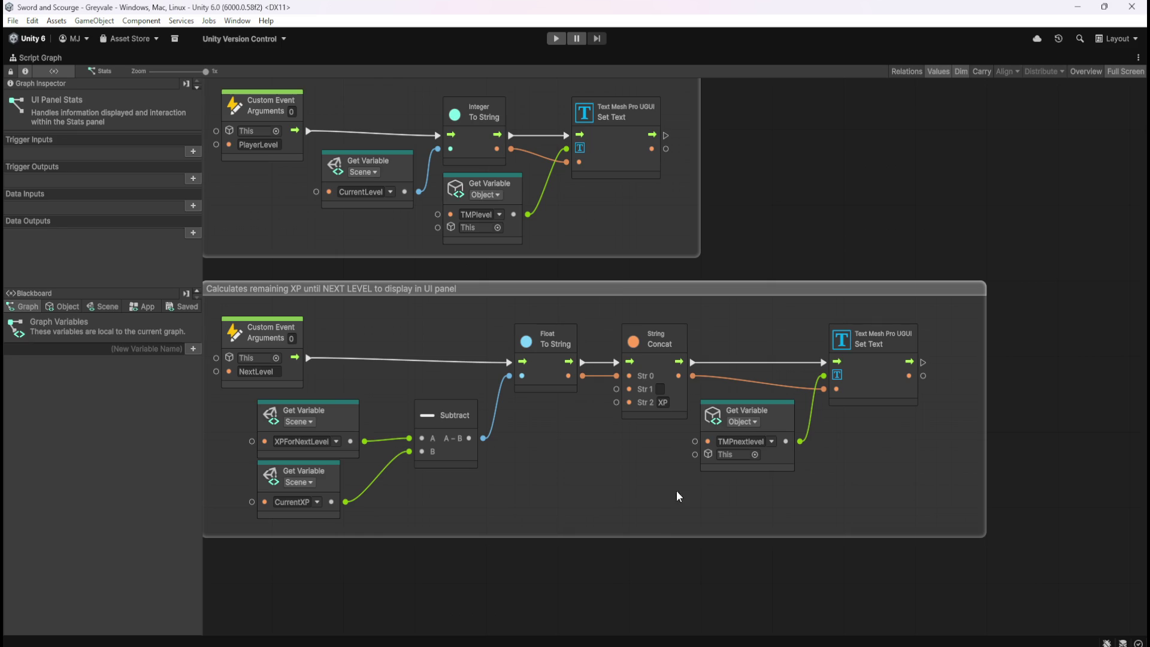
pyautogui.scroll(-10, 677, 497)
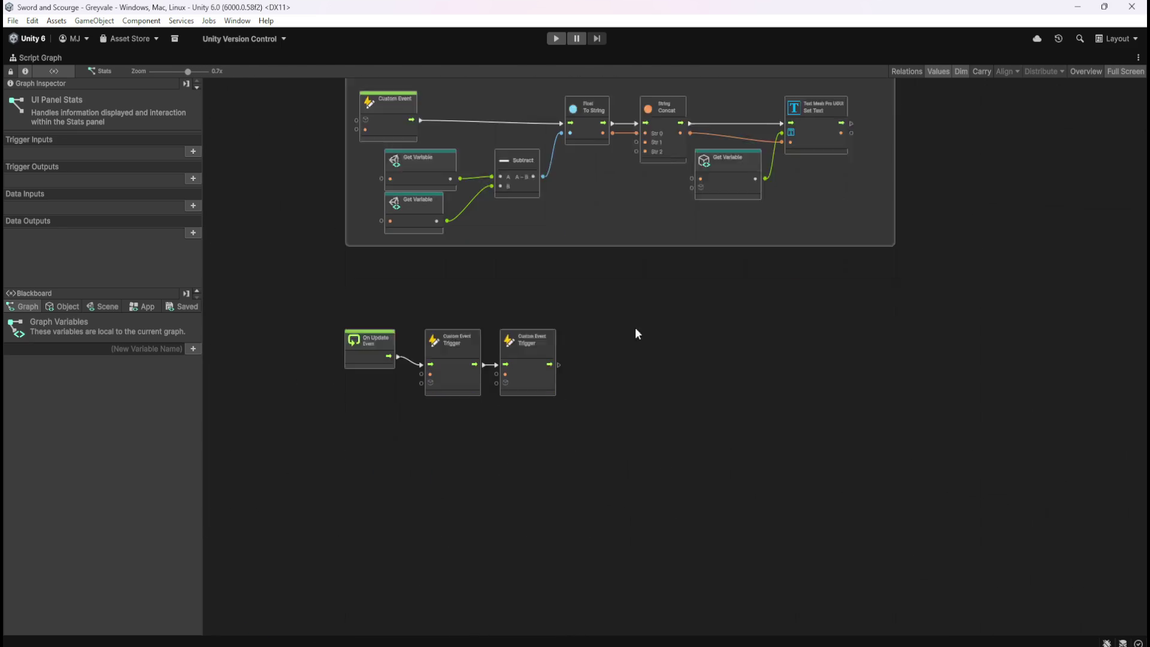
pyautogui.moveTo(321, 264)
pyautogui.mouseDown()
pyautogui.moveTo(531, 323)
pyautogui.moveTo(550, 565)
pyautogui.mouseUp()
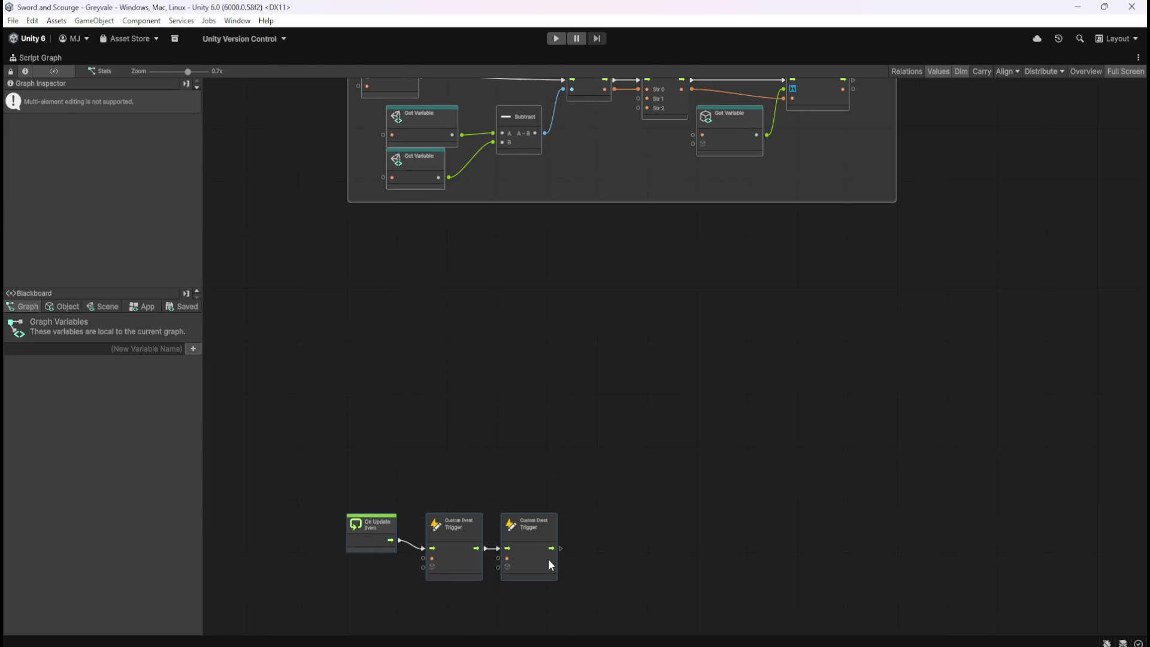
pyautogui.click(634, 380)
pyautogui.scroll(5, 654, 479)
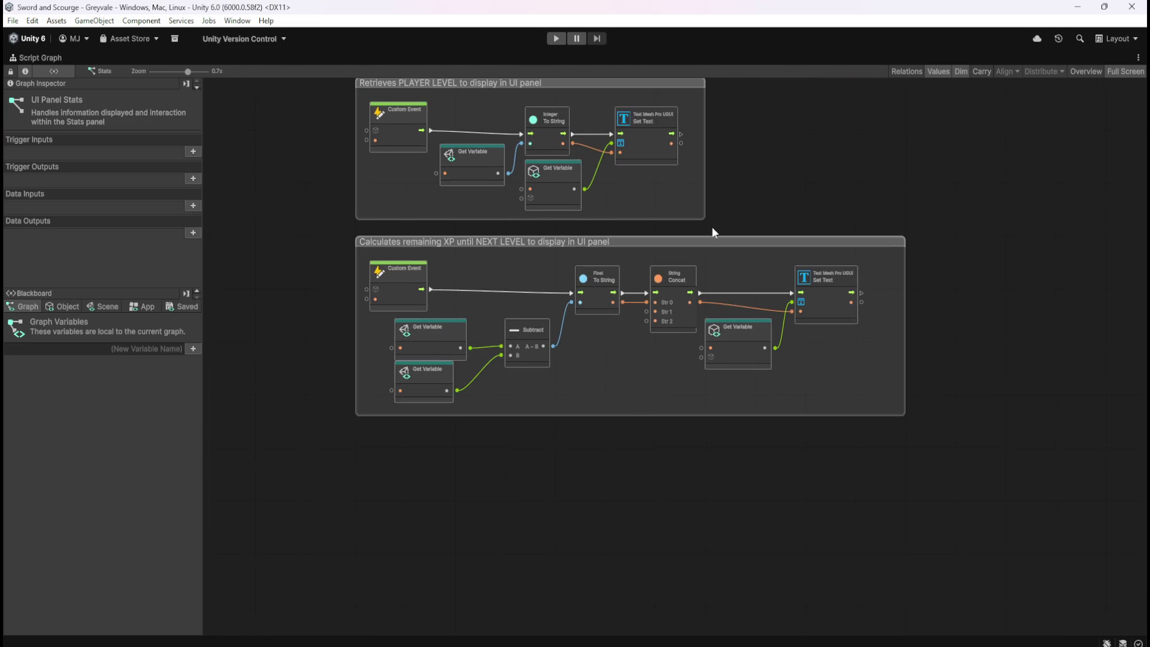
pyautogui.scroll(1, 796, 234)
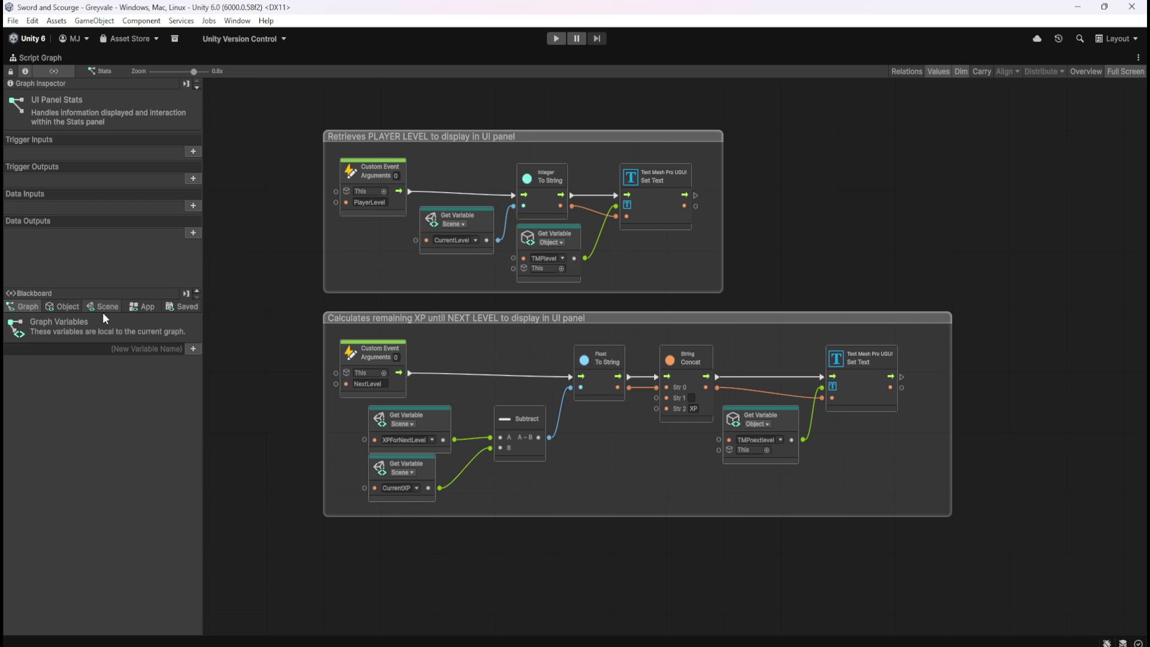
pyautogui.hotkey('shift', 'space')
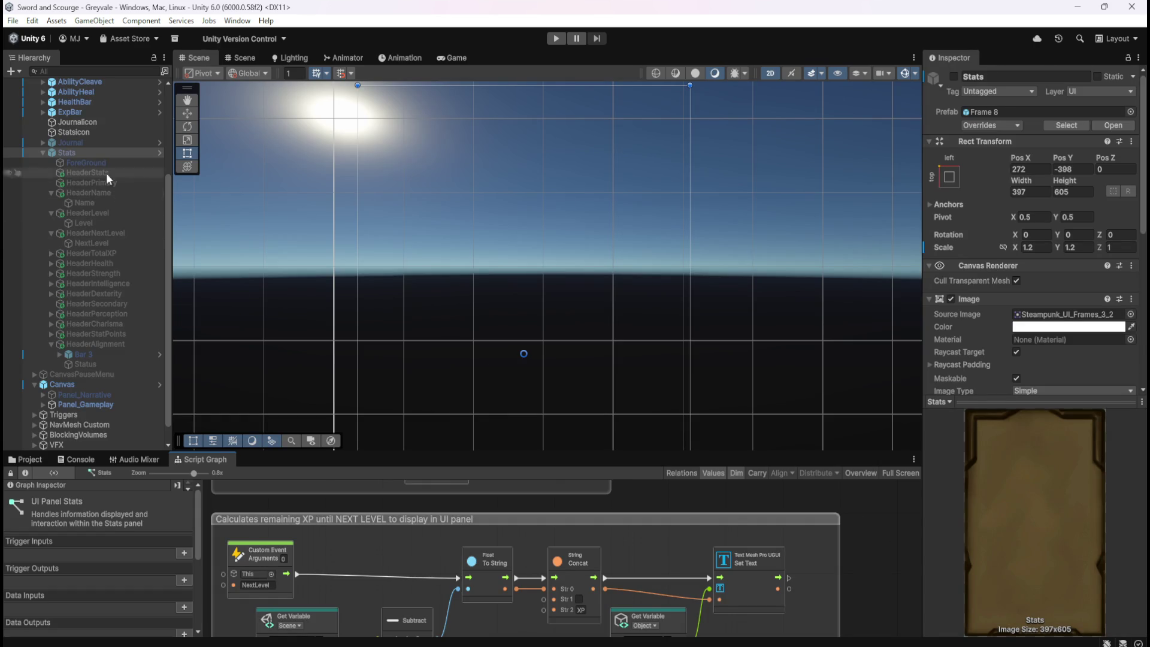
# - Select the Stats panel and expand HeaderTotalXP in the Hierarchy to reveal TotalXP
pyautogui.click(954, 77)
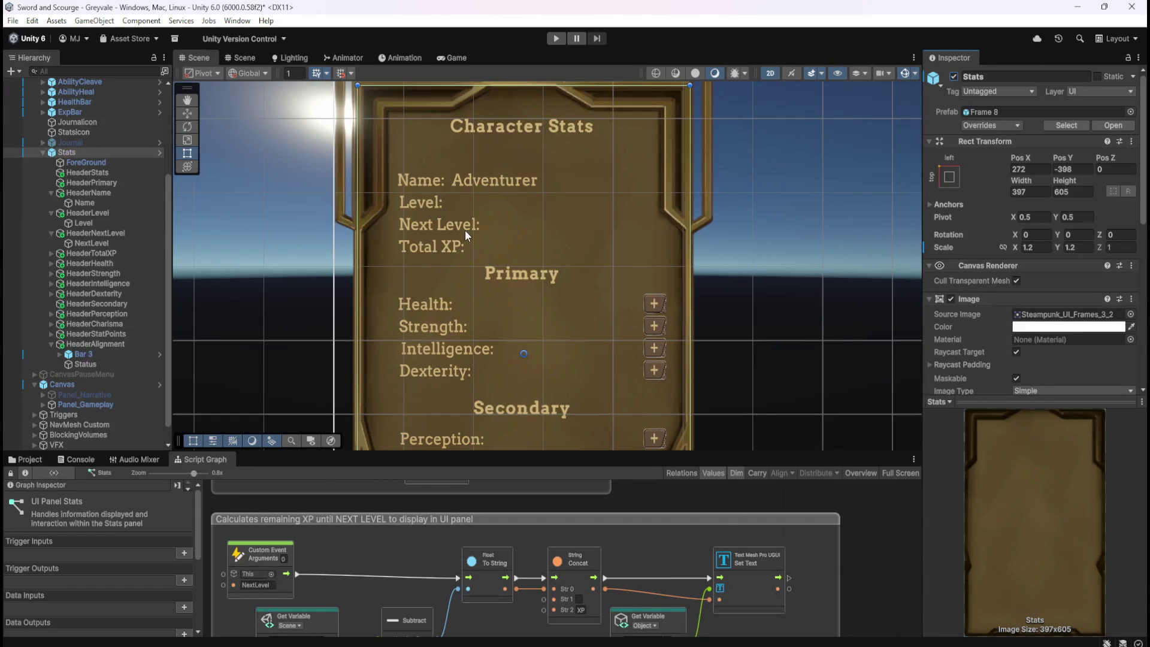
pyautogui.click(51, 192)
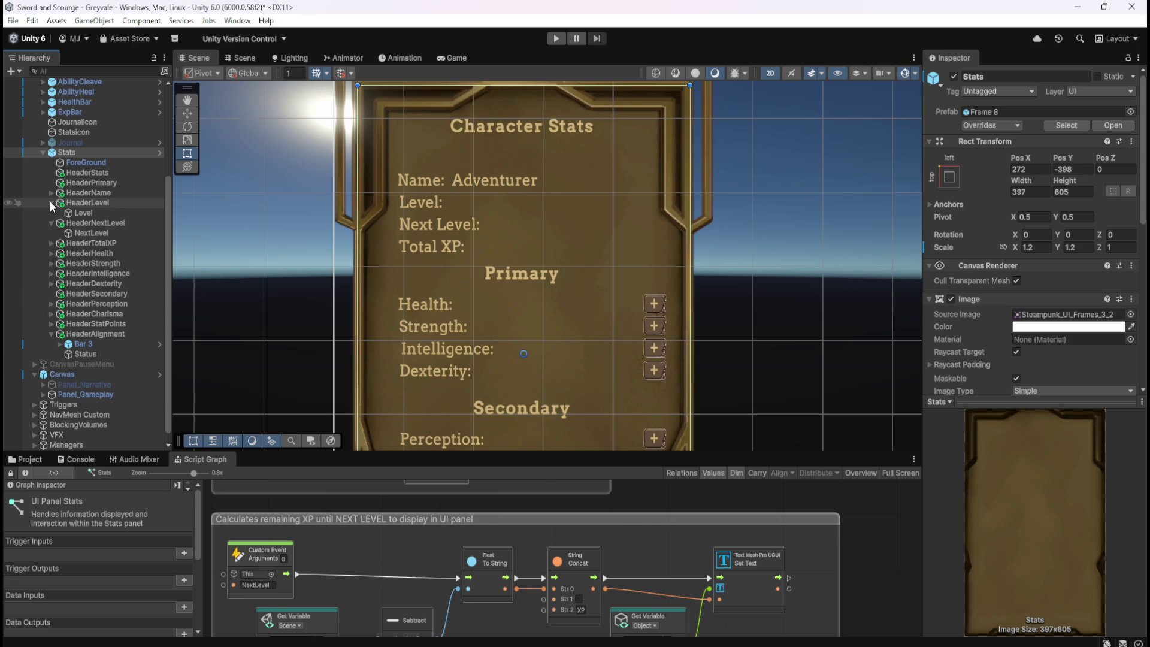
pyautogui.click(49, 202)
pyautogui.click(49, 211)
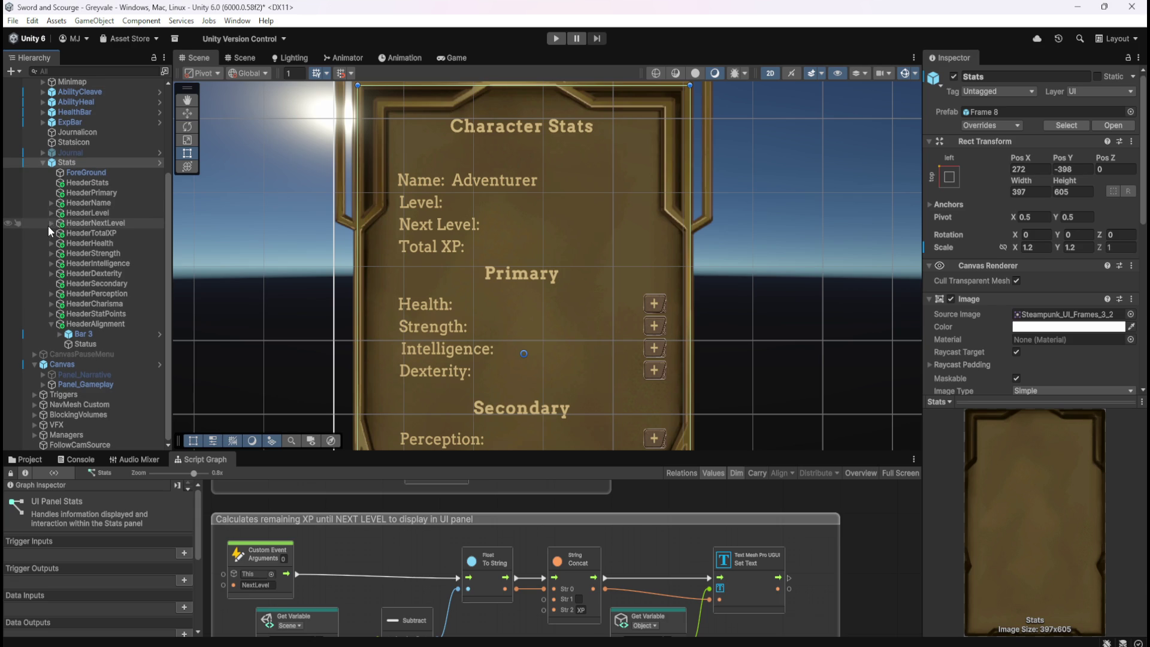
pyautogui.click(49, 233)
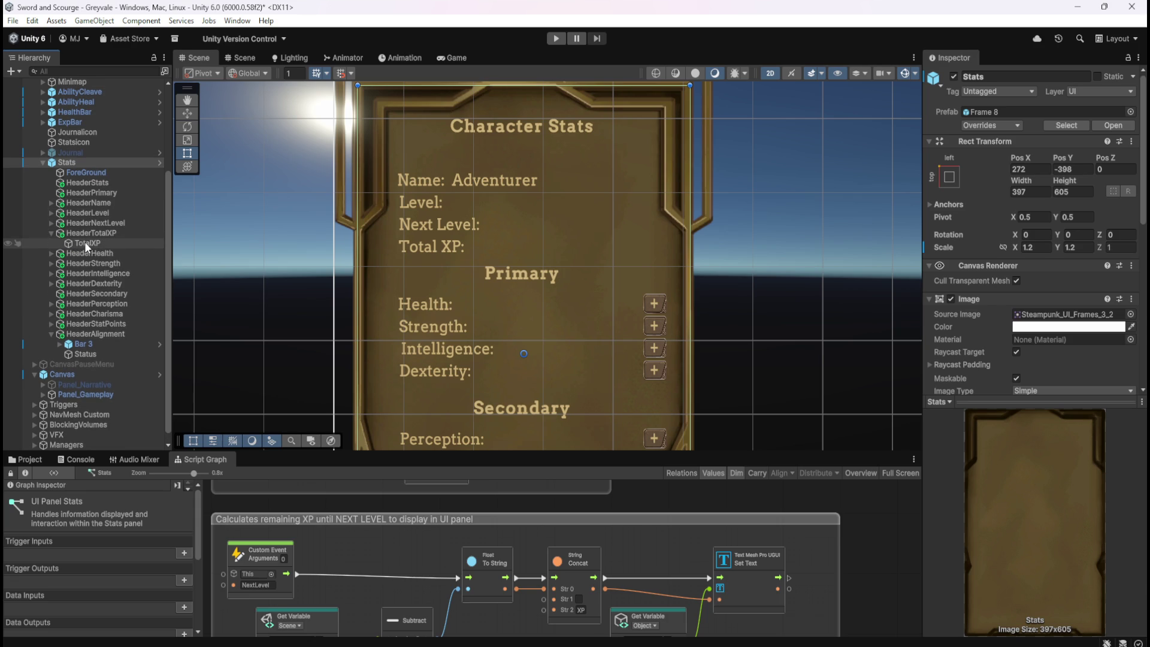
pyautogui.scroll(-8, 937, 364)
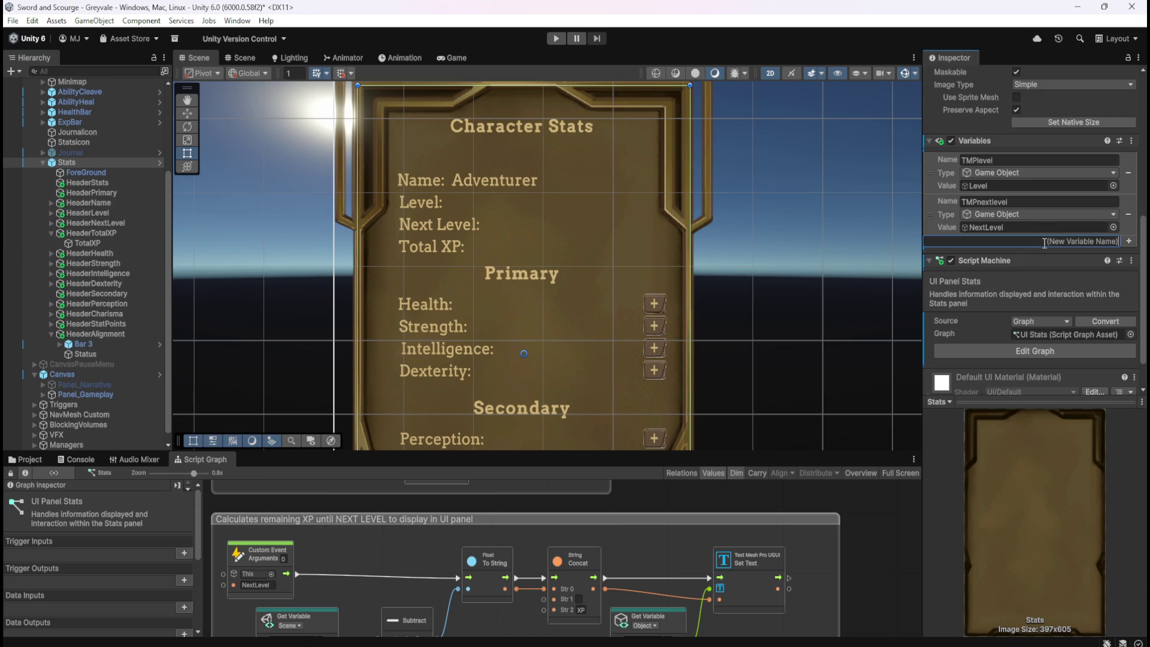
# - Add a Game Object variable TMPtotalxp and assign the TotalXP object as its value
pyautogui.write('TMP')
pyautogui.write('totalxp')
pyautogui.press('Return')
pyautogui.click(1027, 255)
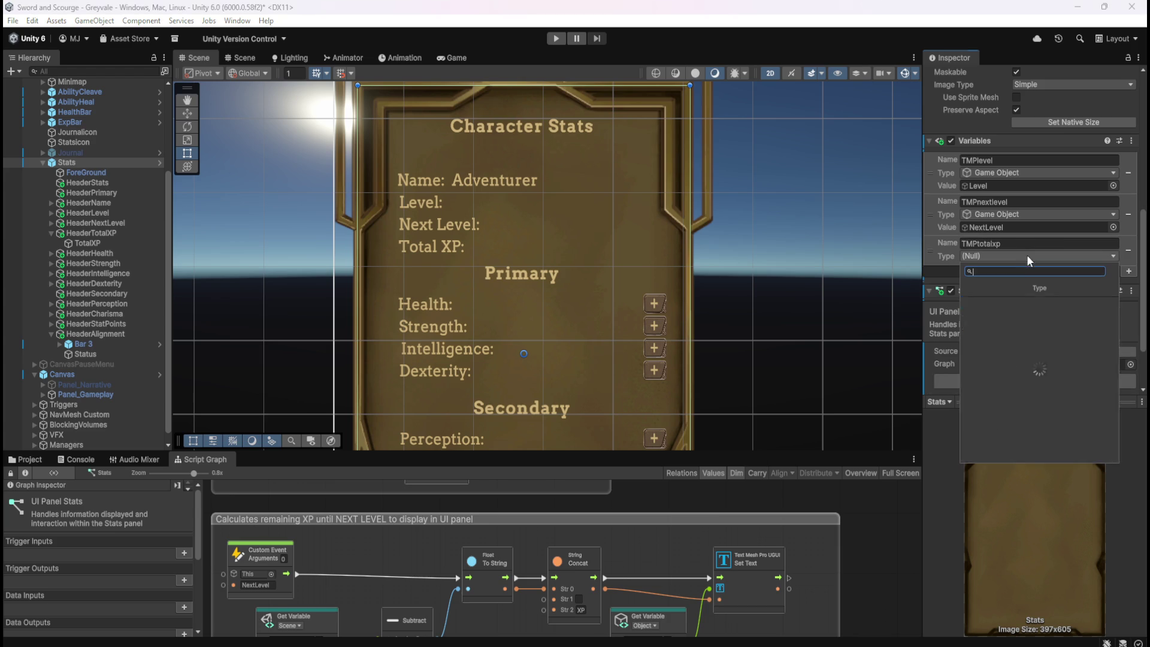
pyautogui.click(984, 364)
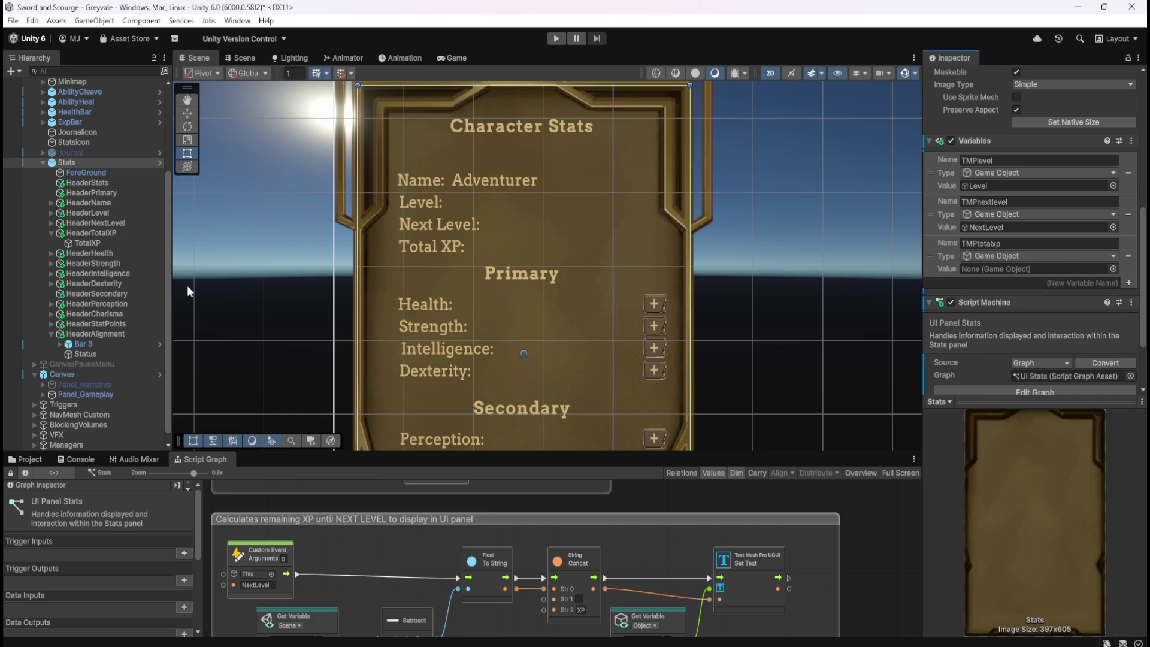
pyautogui.moveTo(87, 243); pyautogui.dragTo(1002, 267)
pyautogui.hotkey('shift', 'space')
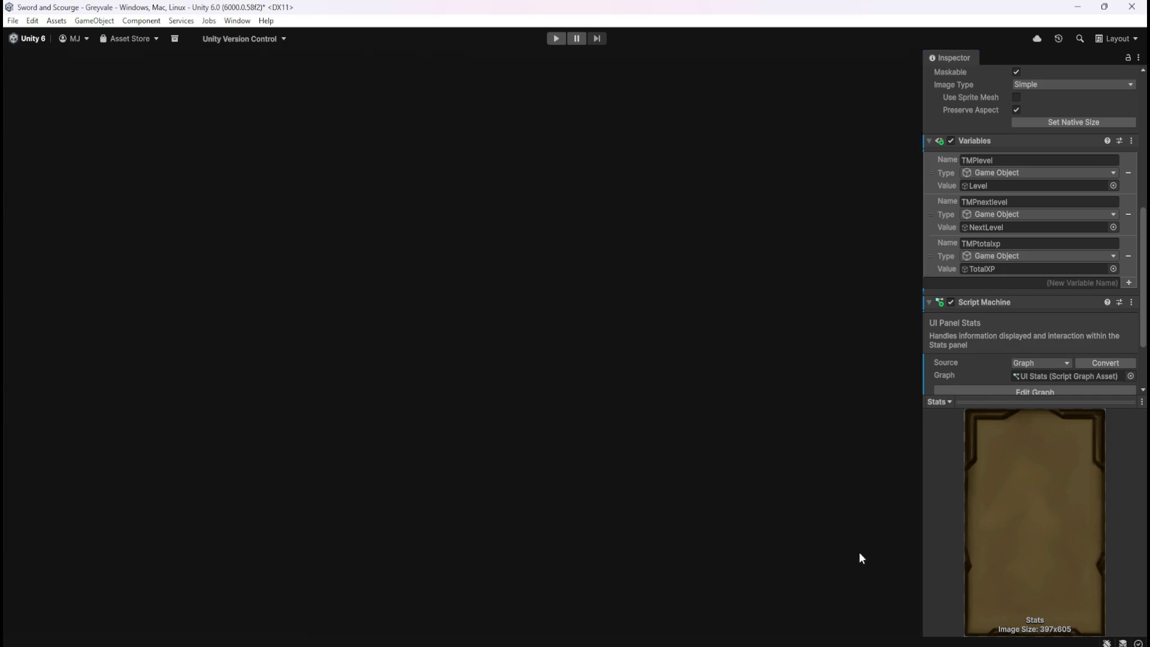
# - Paste a copy of the PLAYER LEVEL group below the XP group and title it TOTAL XP
pyautogui.moveTo(391, 150)
pyautogui.mouseDown()
pyautogui.moveTo(745, 278)
pyautogui.moveTo(751, 303)
pyautogui.mouseUp()
pyautogui.hotkey('ctrl', 'x')
pyautogui.scroll(-5, 887, 367)
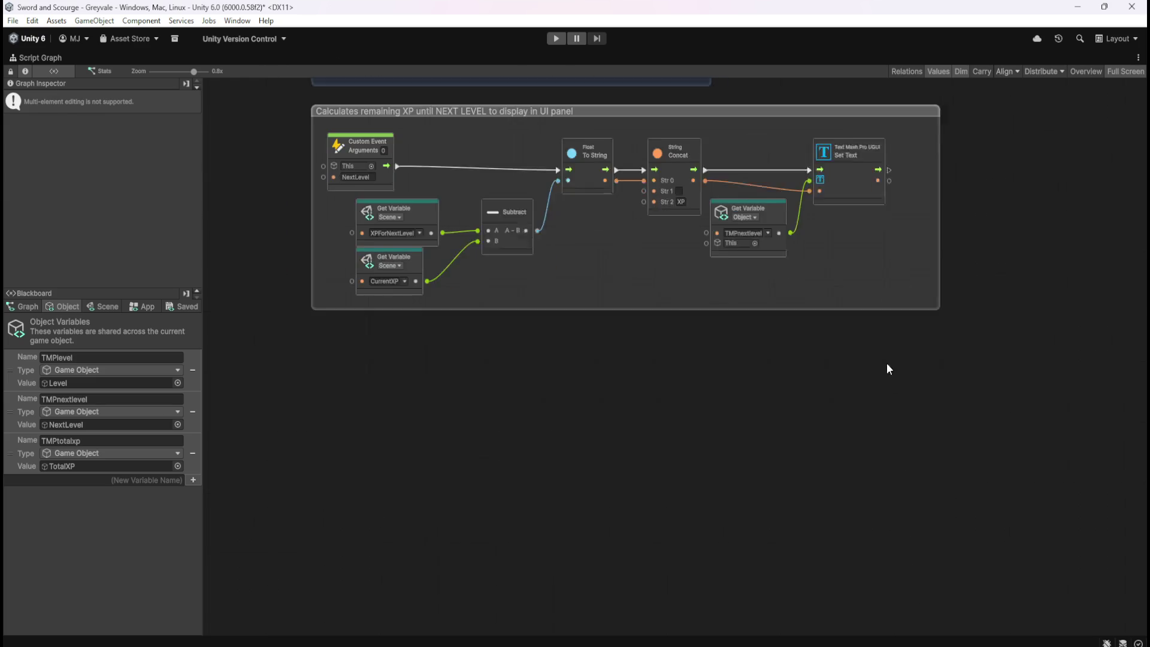
pyautogui.hotkey('ctrl', 'v')
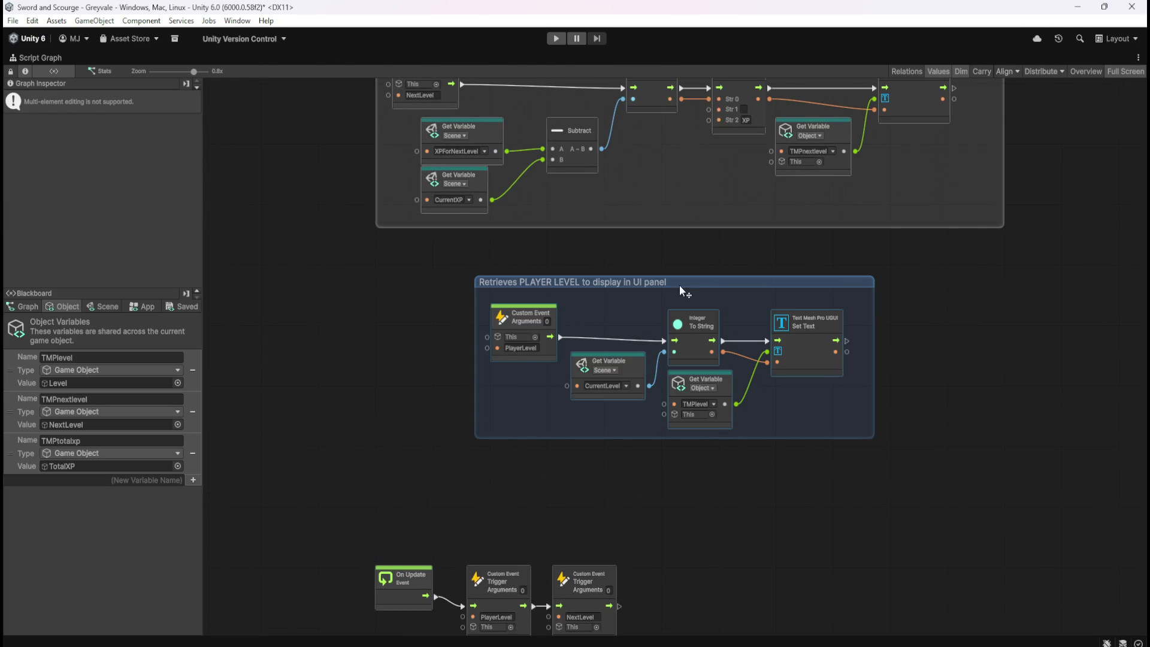
pyautogui.moveTo(701, 282); pyautogui.dragTo(597, 271)
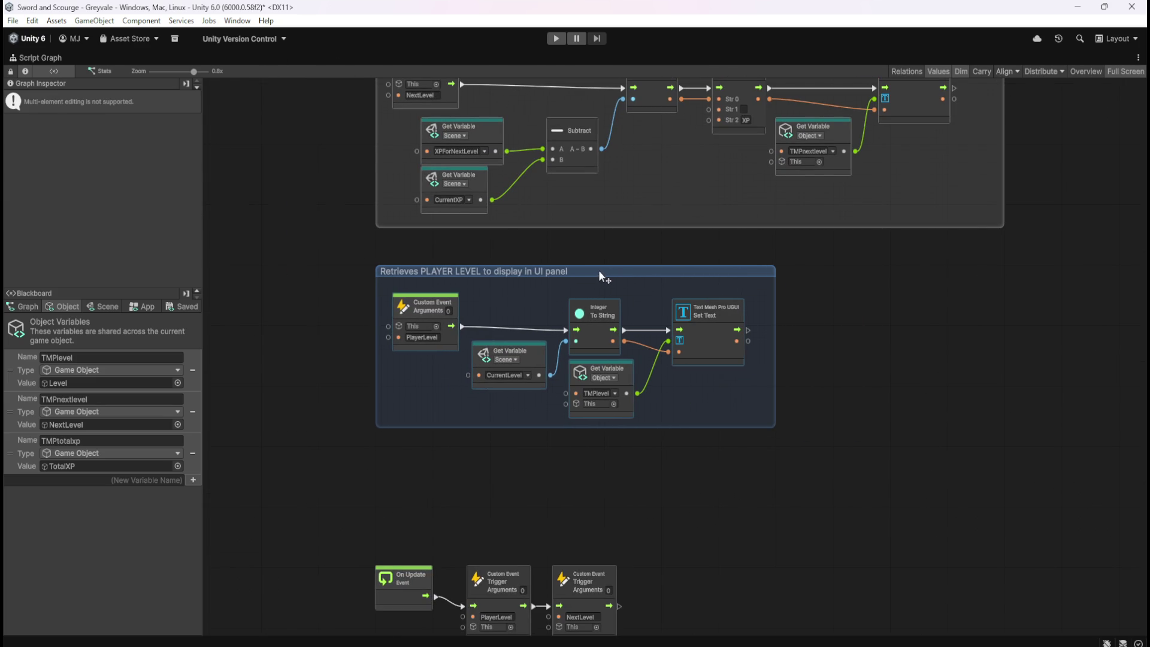
pyautogui.moveTo(421, 271); pyautogui.dragTo(475, 274)
pyautogui.write('TOTAL XP')
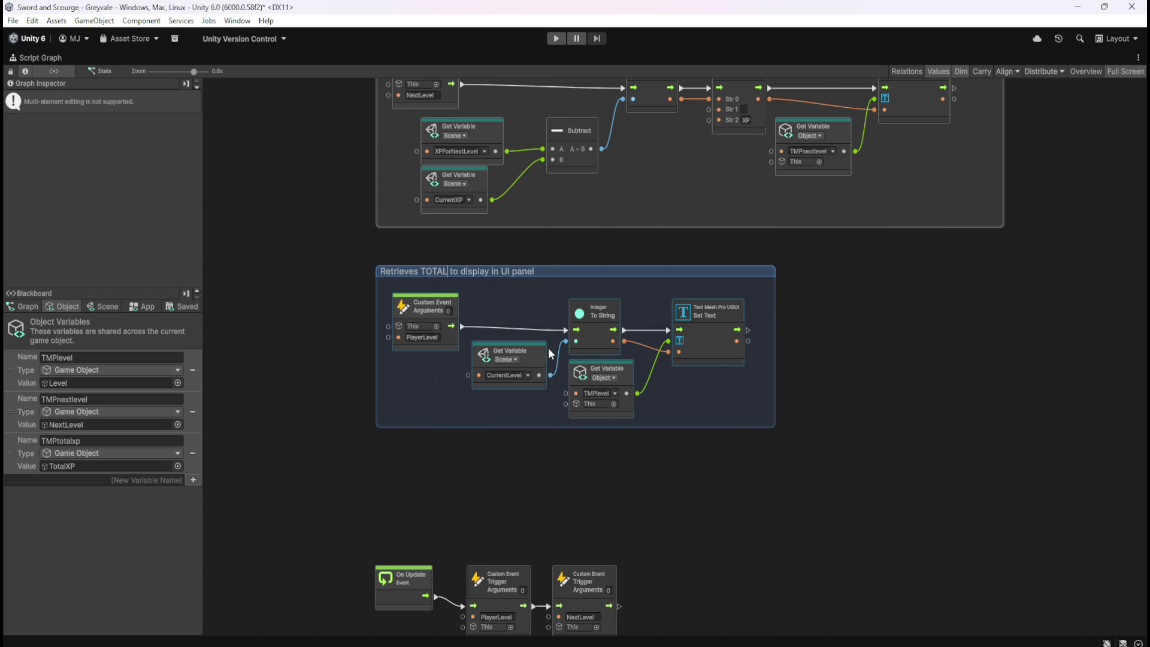
pyautogui.click(509, 314)
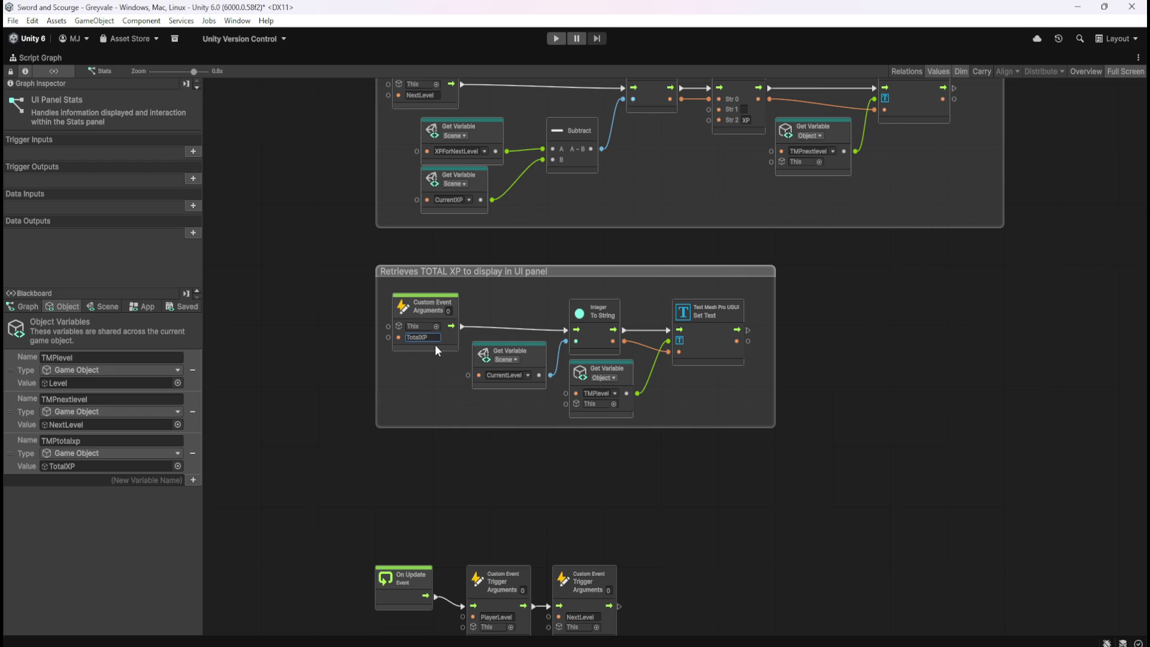
# - Point the copy at the TotalXP event, TMPtotalxp object and TotalXP scene variable, then save and play
pyautogui.click(292, 383)
pyautogui.click(615, 392)
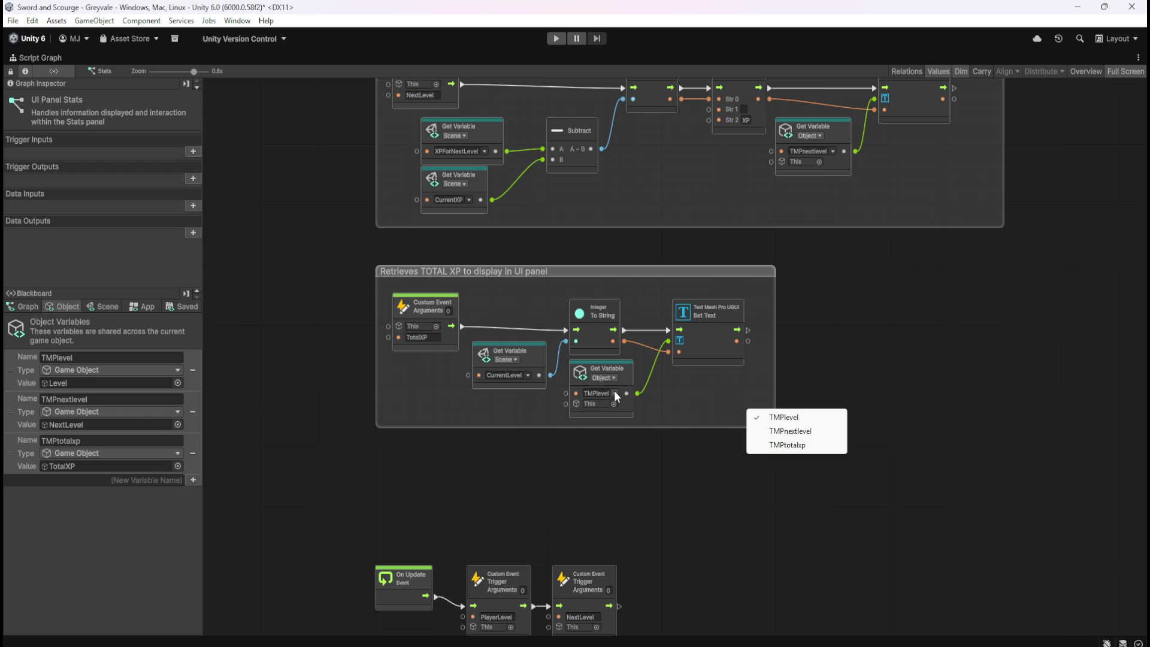
pyautogui.click(798, 445)
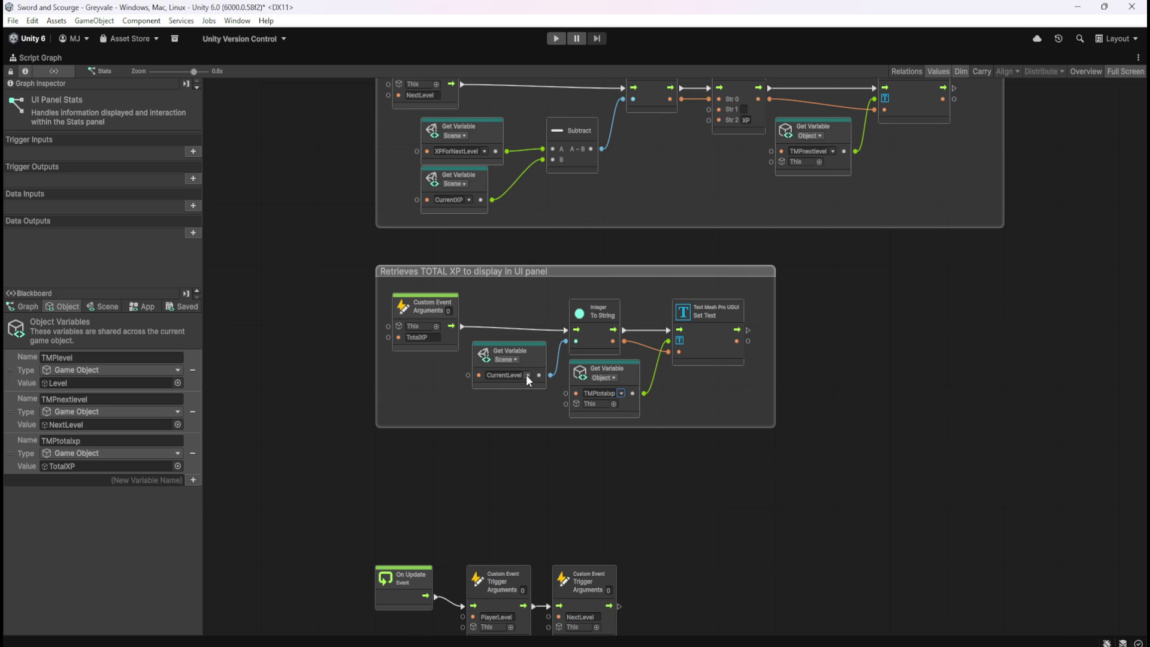
pyautogui.click(528, 375)
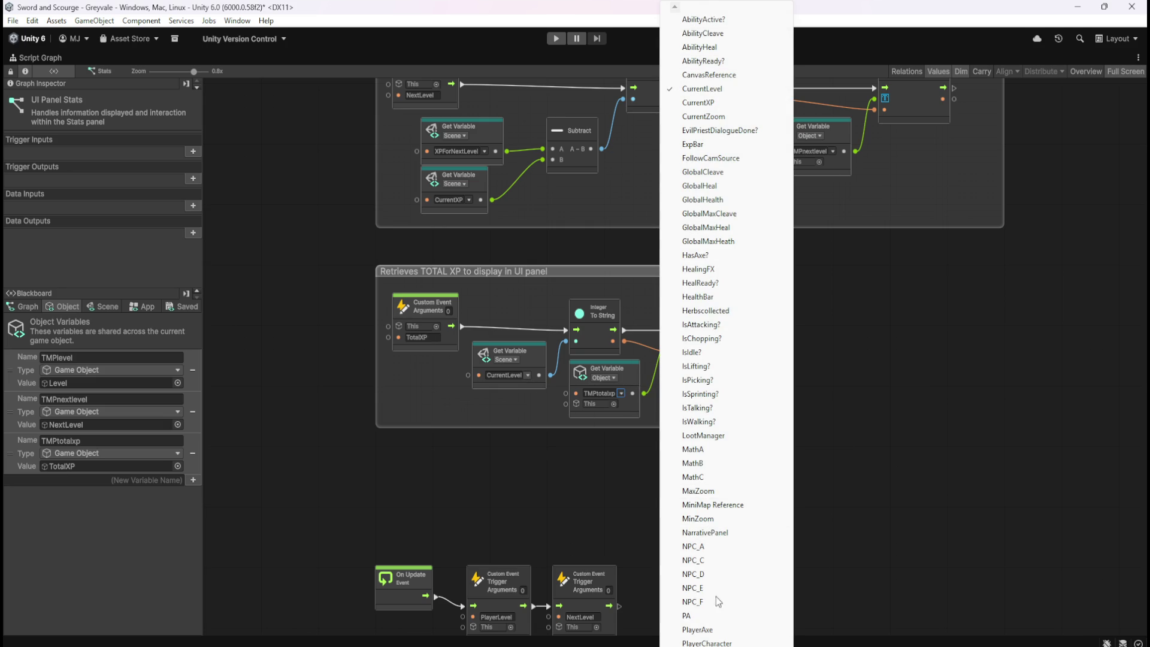
pyautogui.scroll(-4, 709, 643)
pyautogui.scroll(-4, 727, 330)
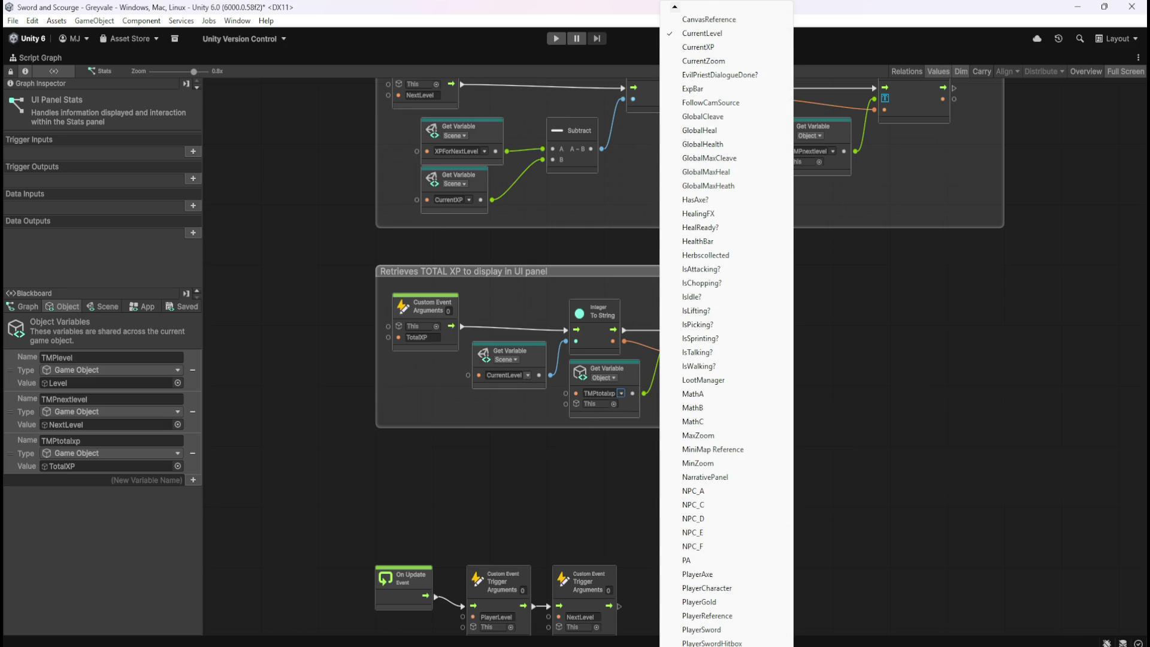
pyautogui.scroll(-1, 707, 601)
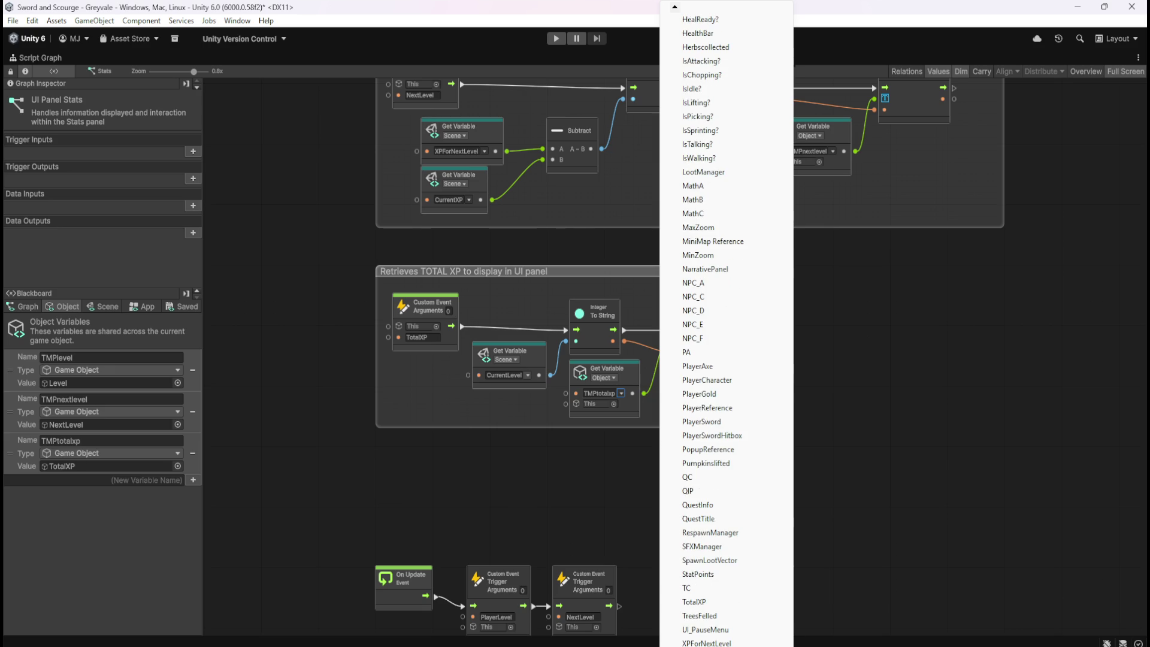
pyautogui.click(698, 601)
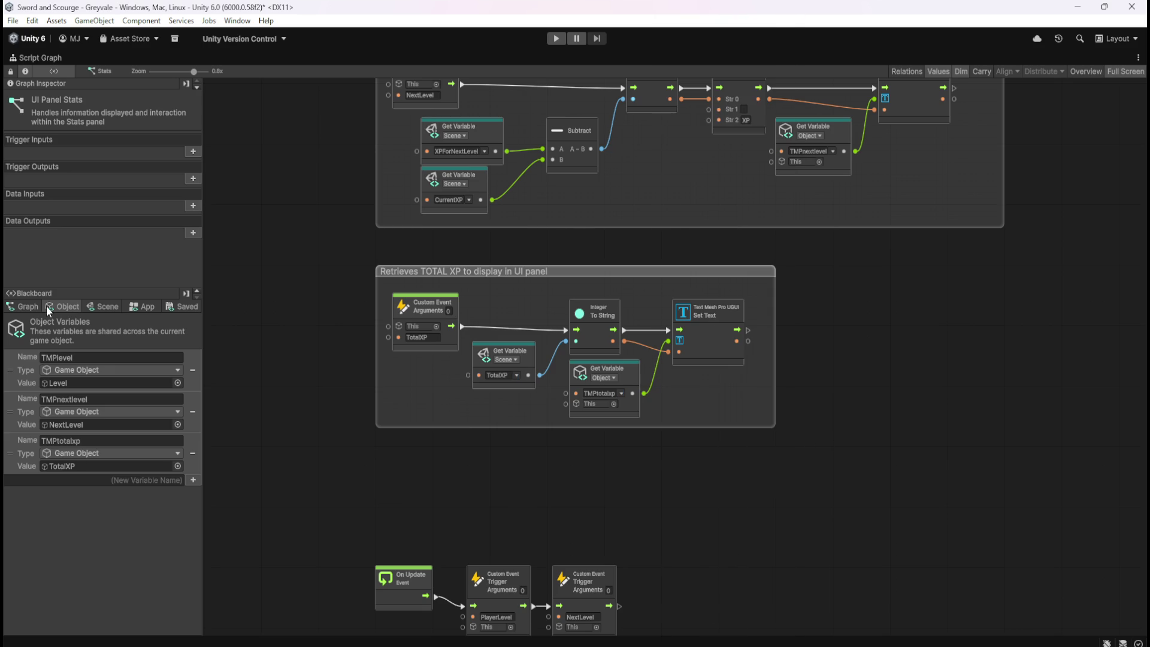
pyautogui.click(102, 307)
pyautogui.moveTo(196, 323); pyautogui.dragTo(218, 600)
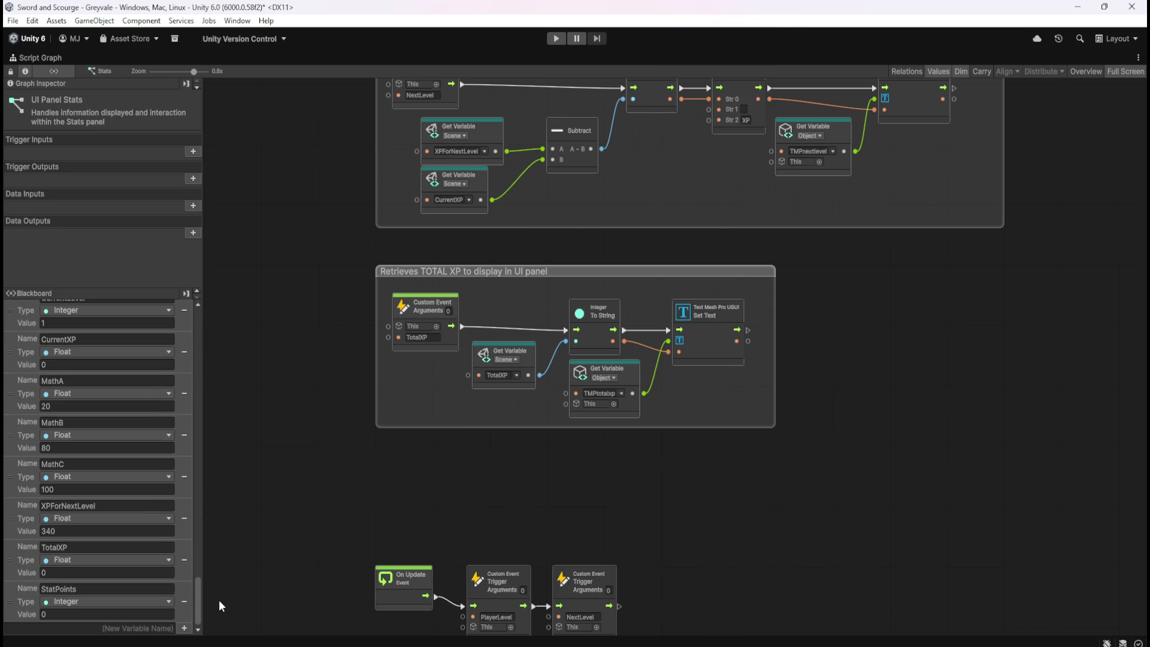
pyautogui.hotkey('ctrl', 's')
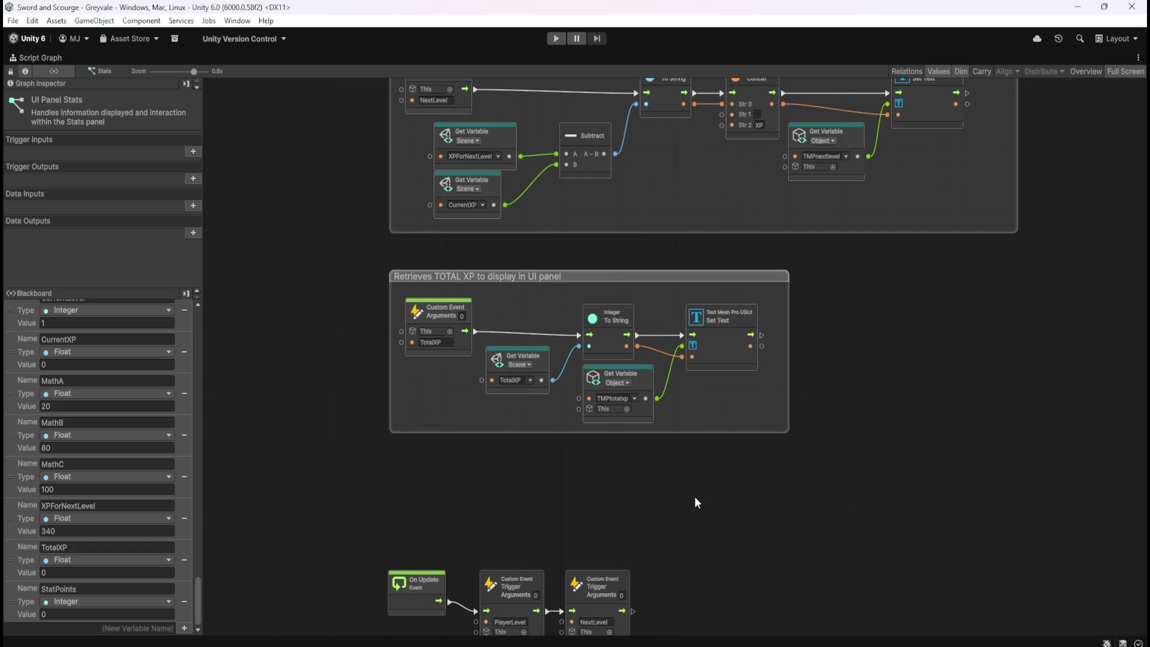
pyautogui.hotkey('ctrl', 'p')
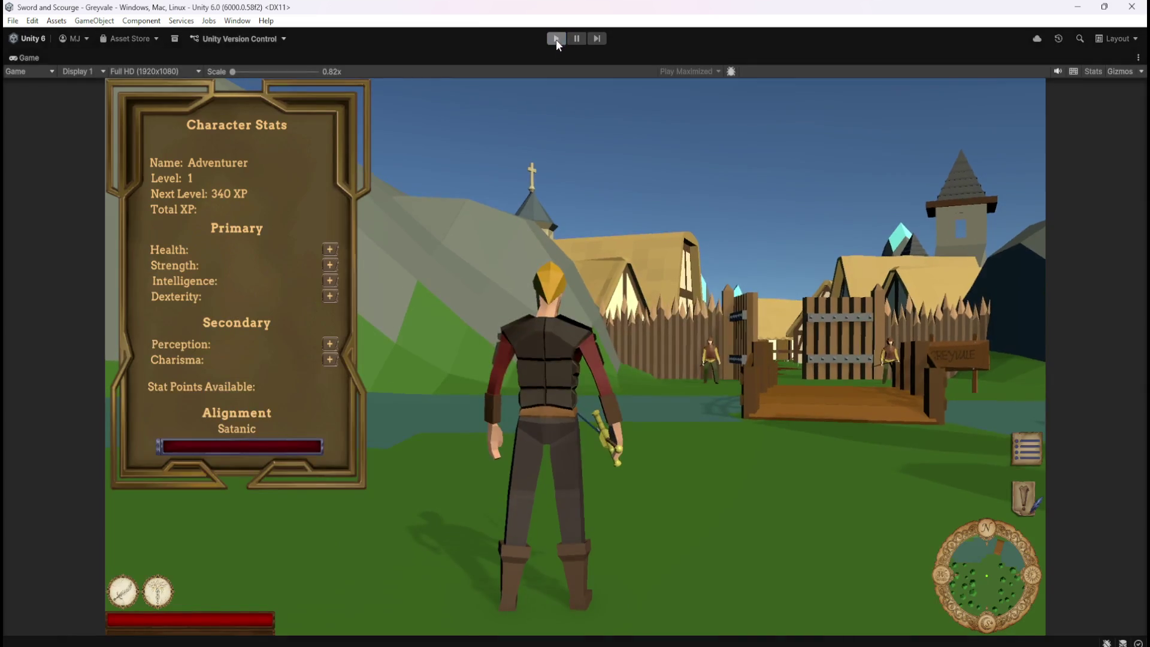
# - Stop the game and duplicate the NextLevel trigger node, chaining the copy after it
pyautogui.click(557, 38)
pyautogui.hotkey('shift', 'space')
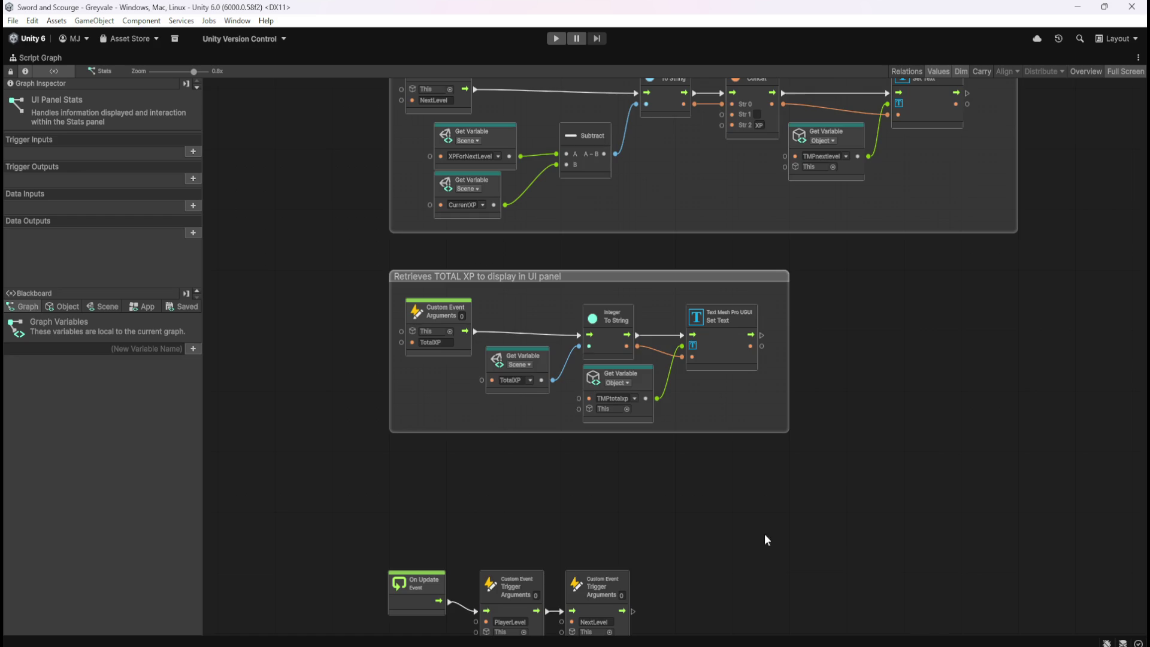
pyautogui.scroll(-5, 767, 449)
pyautogui.scroll(2, 667, 308)
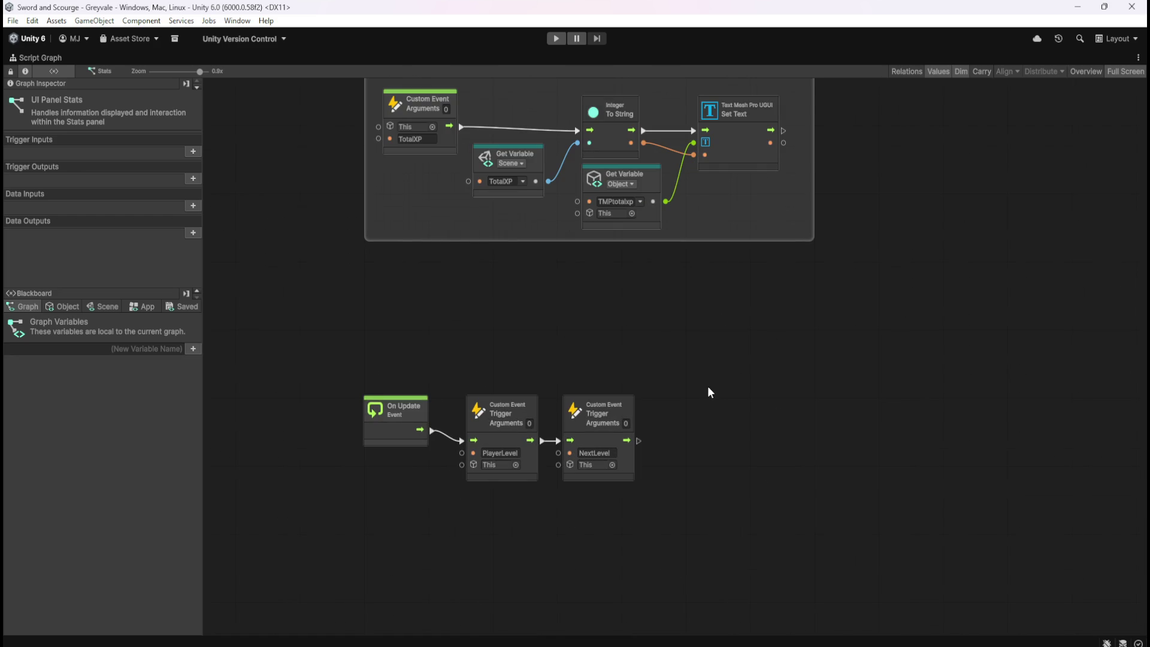
pyautogui.moveTo(707, 347); pyautogui.dragTo(627, 429)
pyautogui.hotkey('ctrl', 'd')
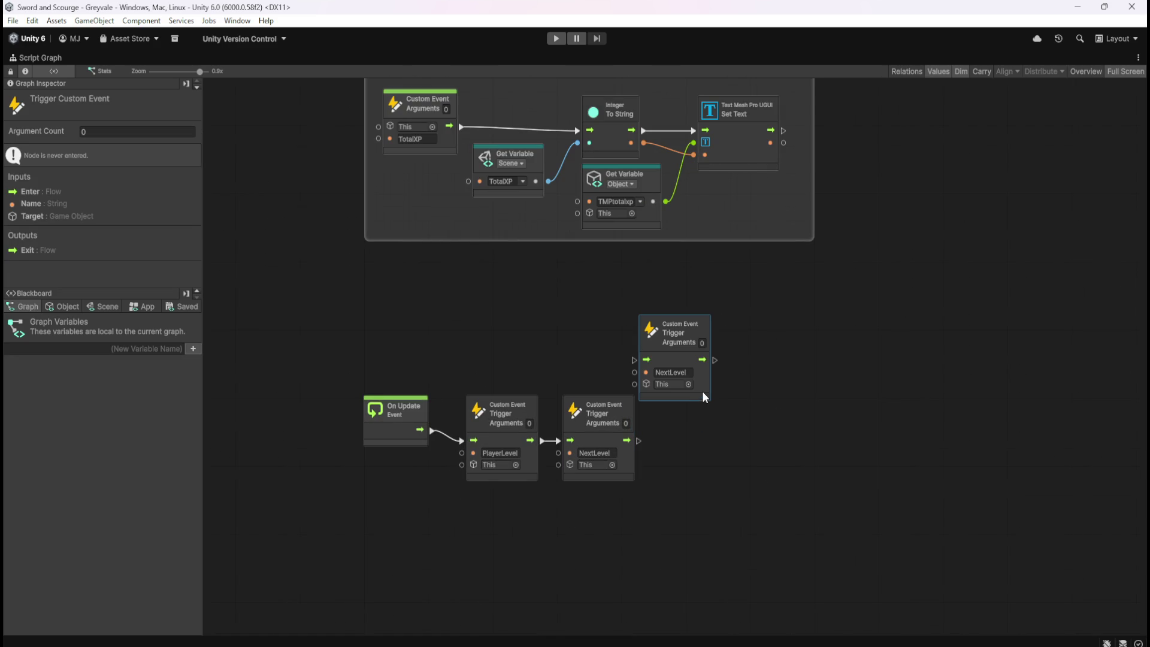
pyautogui.moveTo(705, 395); pyautogui.dragTo(727, 474)
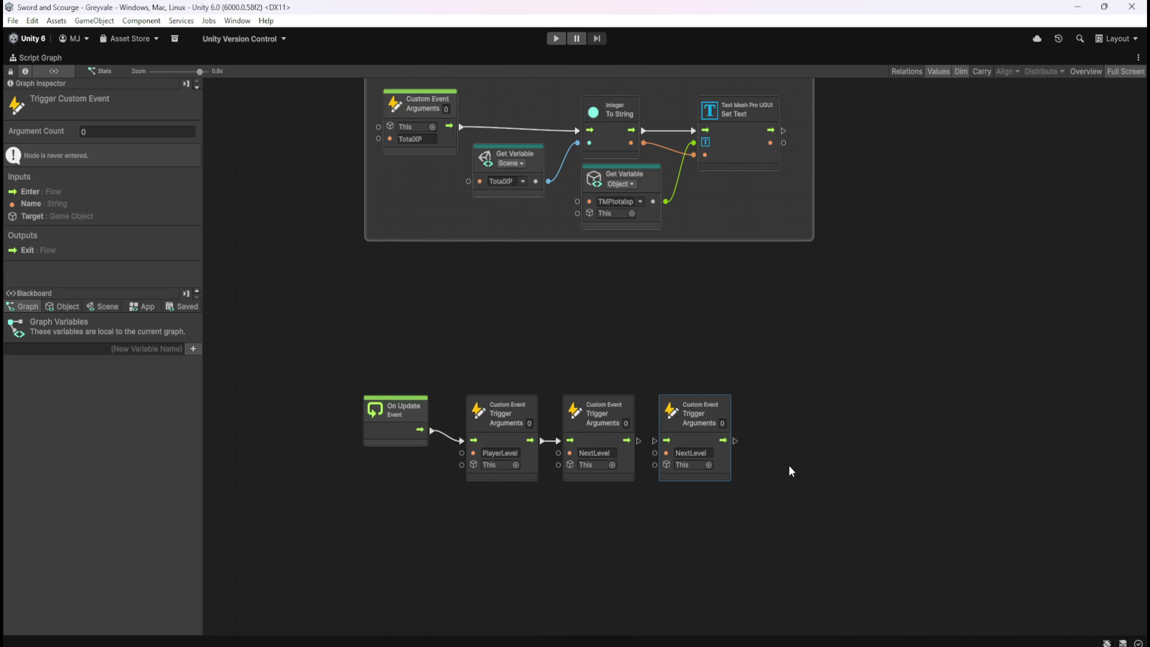
pyautogui.moveTo(638, 443); pyautogui.dragTo(659, 441)
pyautogui.click(803, 449)
# - Rename the new trigger's event to TotalXP, copied from the custom event's name
pyautogui.doubleClick(417, 139)
pyautogui.hotkey('ctrl', 'c')
pyautogui.doubleClick(692, 453)
pyautogui.hotkey('ctrl', 'v')
pyautogui.press('Return')
pyautogui.hotkey('shift', 'space')
# - Play-test the game to check Total XP reads 0, then pause and stop play mode
pyautogui.hotkey('ctrl', 'p')
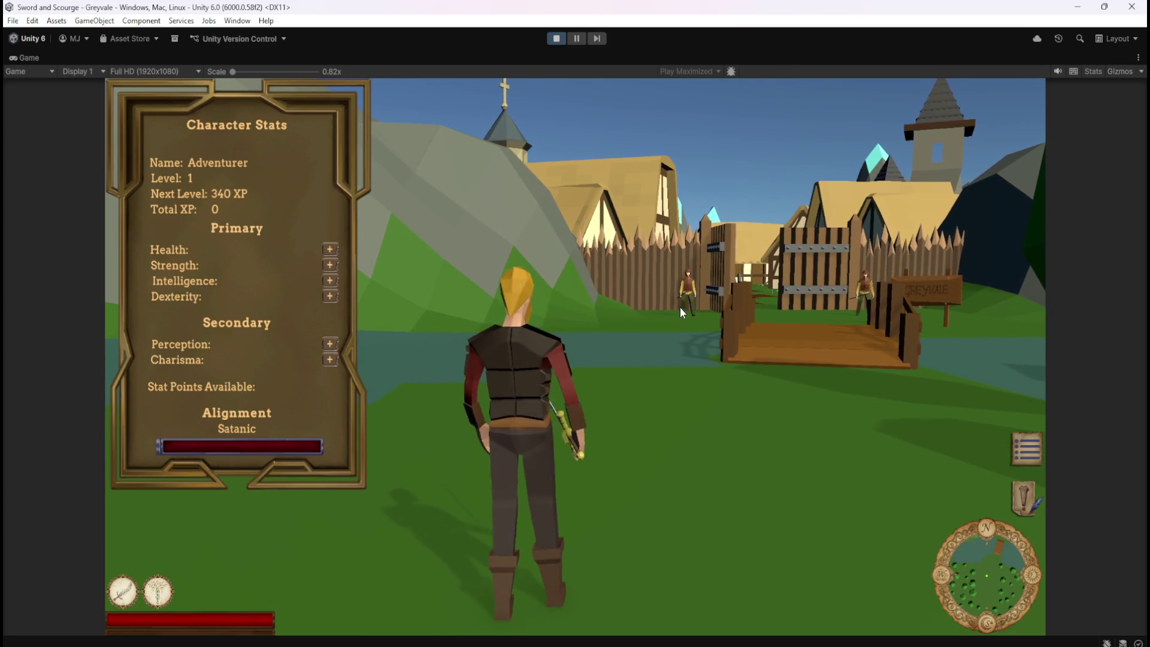
pyautogui.press('w')
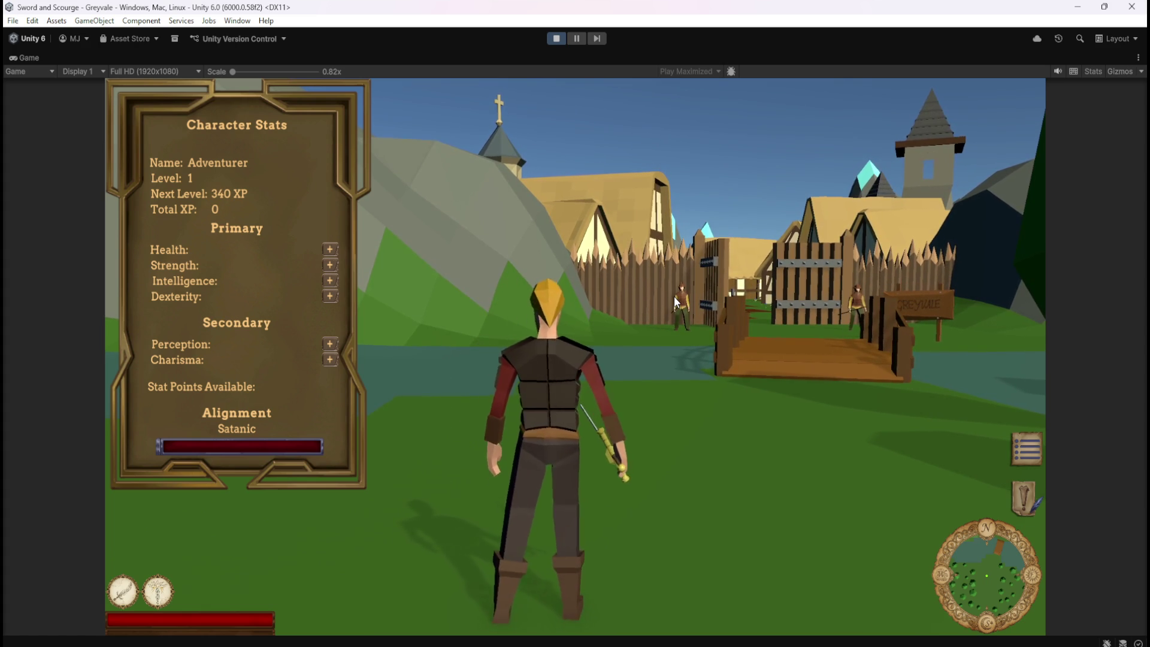
pyautogui.press('Escape')
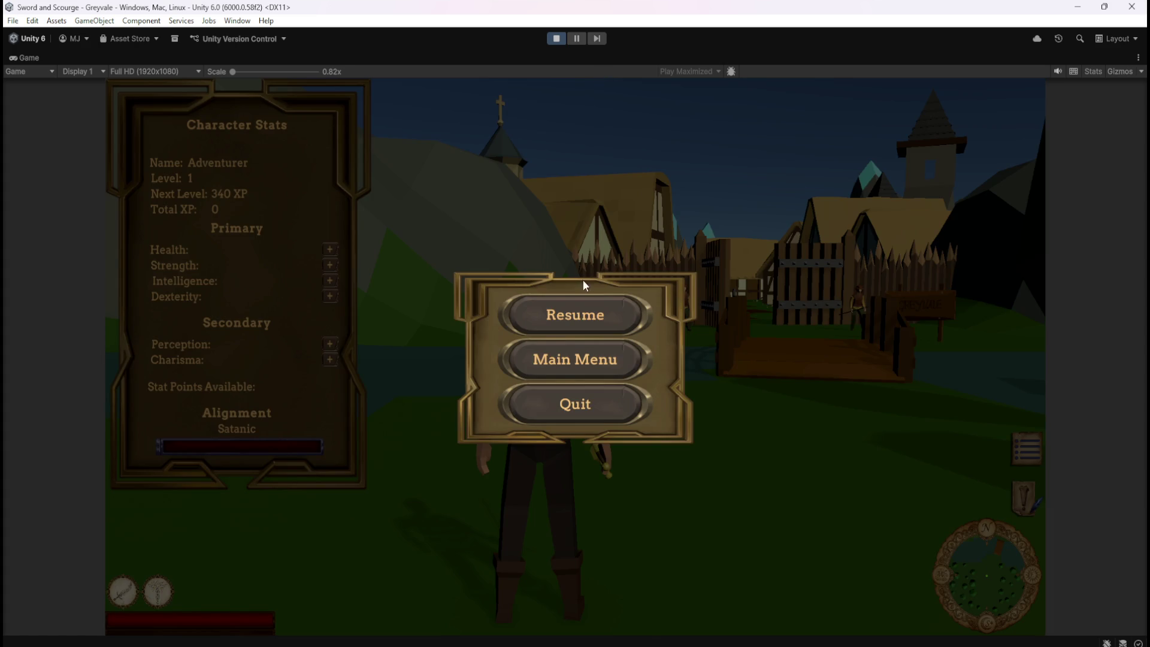
pyautogui.click(577, 306)
pyautogui.press('Escape')
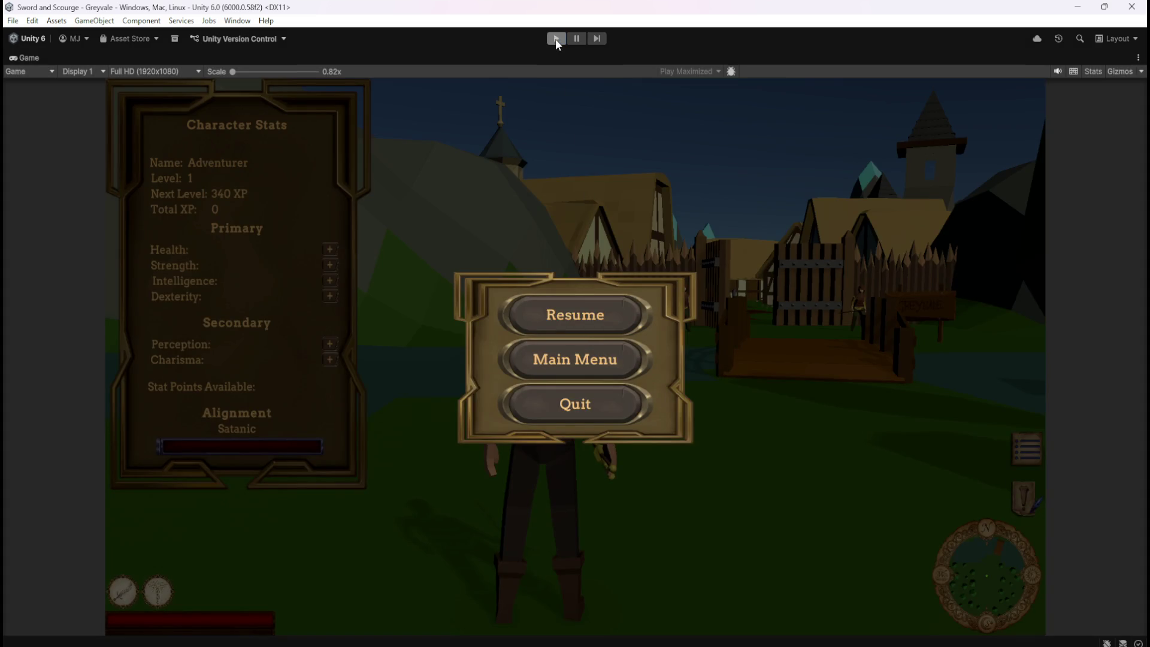
pyautogui.click(555, 38)
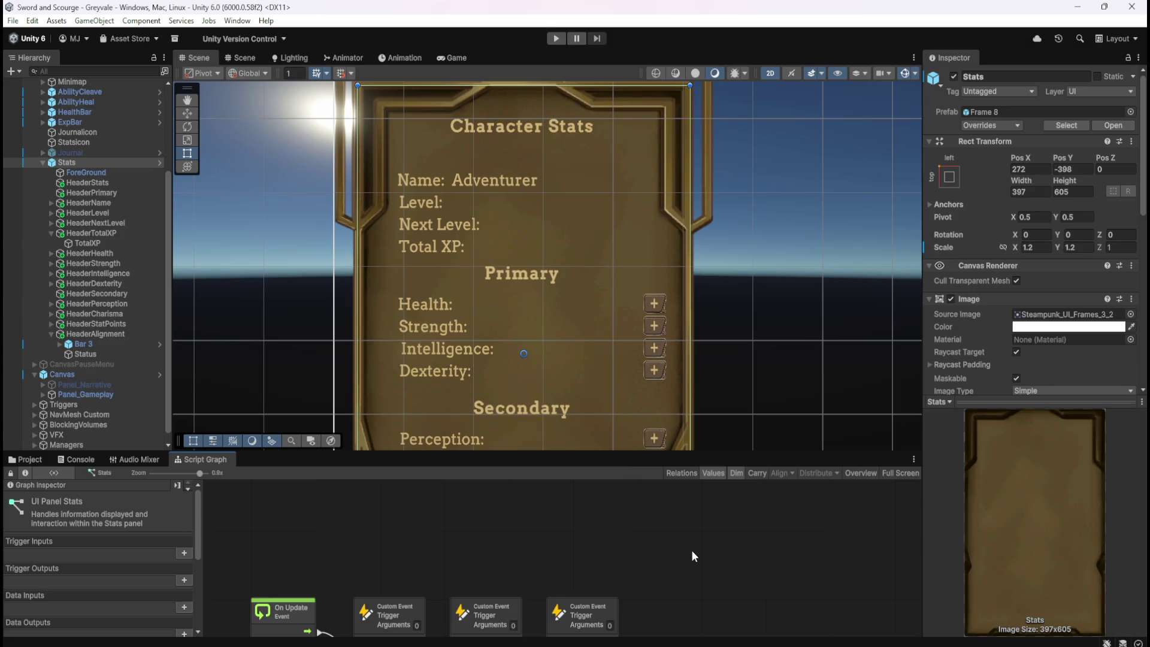
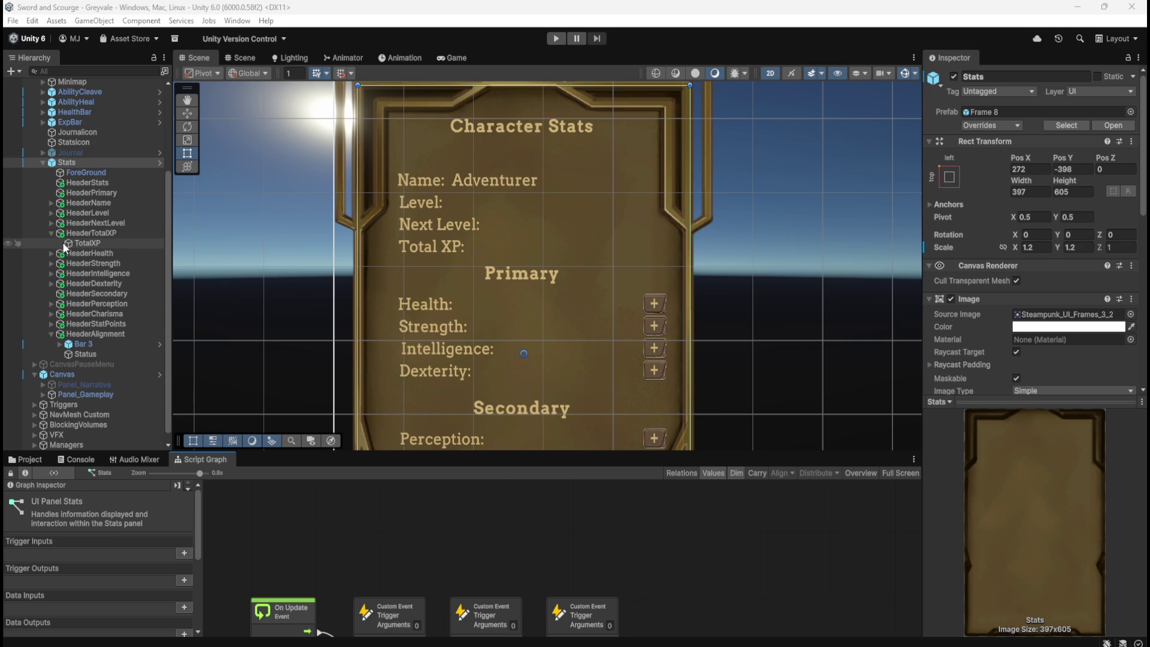
# - Turn on Auto Size for the Total XP and Next Level value texts
pyautogui.click(74, 244)
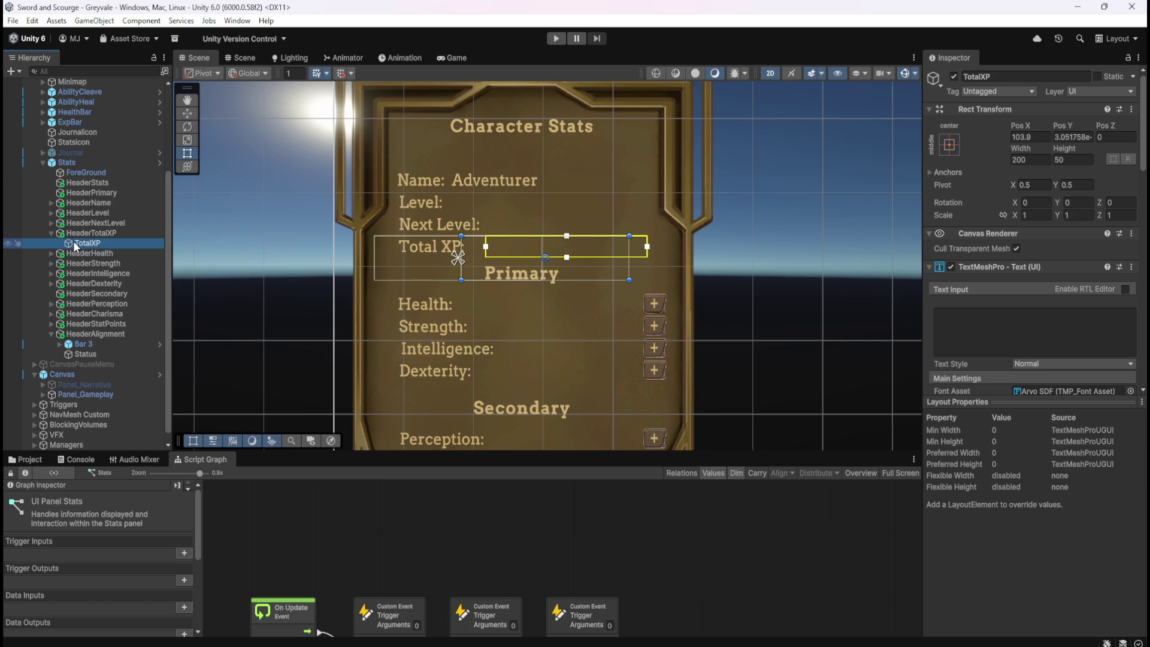
pyautogui.scroll(-3, 965, 323)
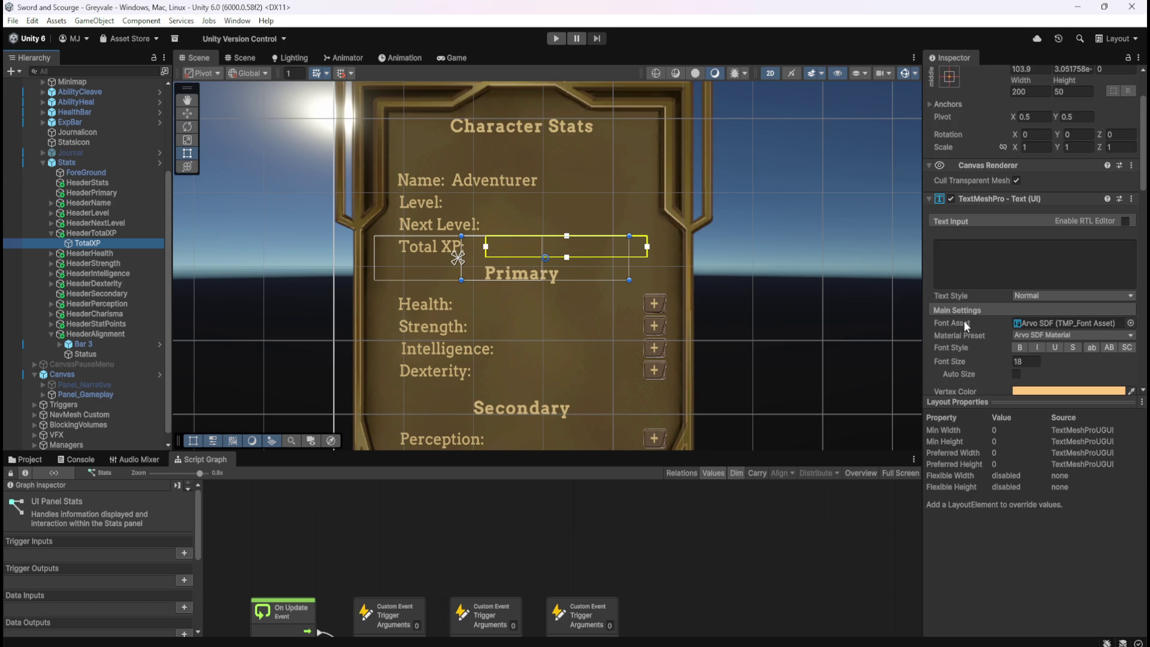
pyautogui.click(1017, 375)
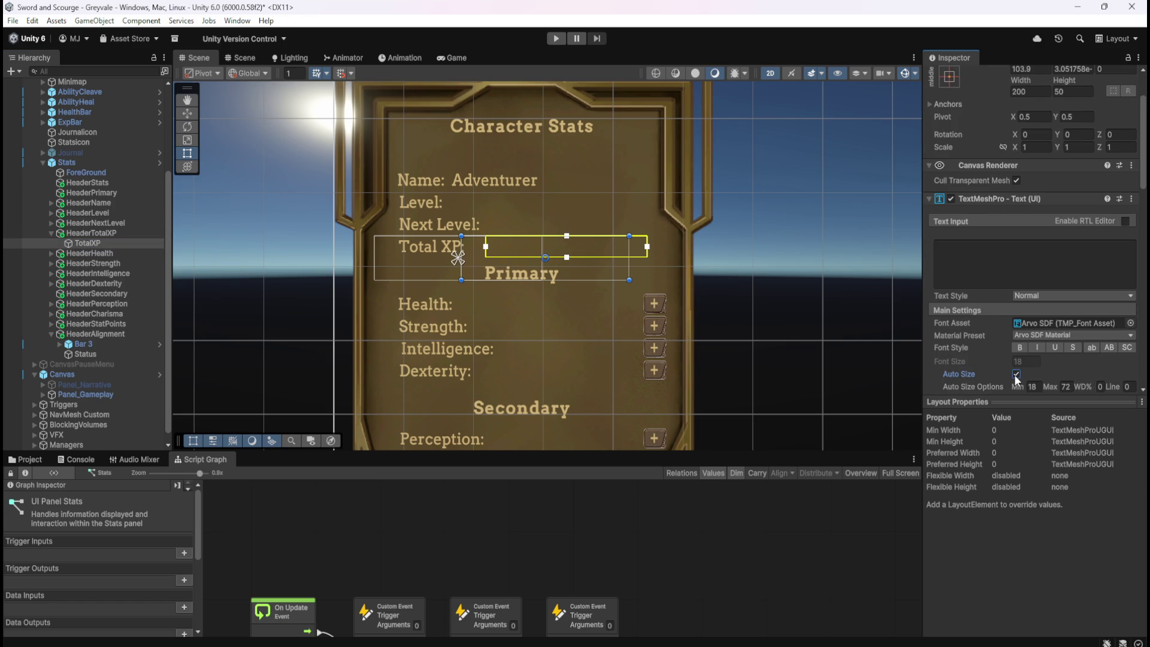
pyautogui.click(52, 223)
pyautogui.click(92, 233)
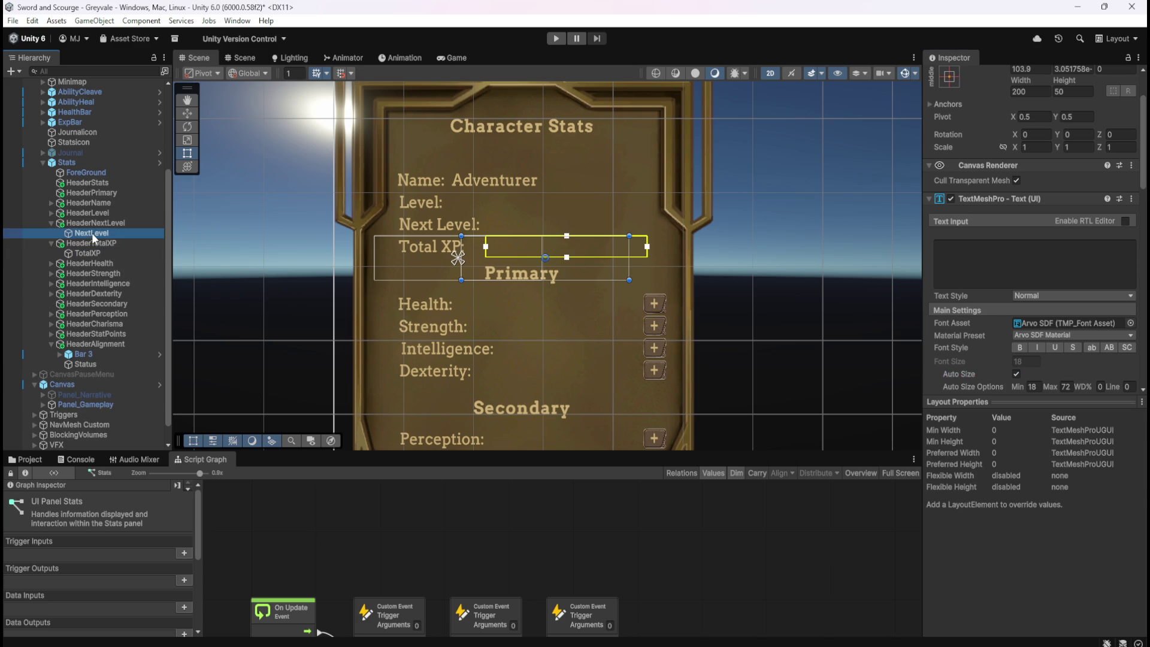
pyautogui.click(1018, 374)
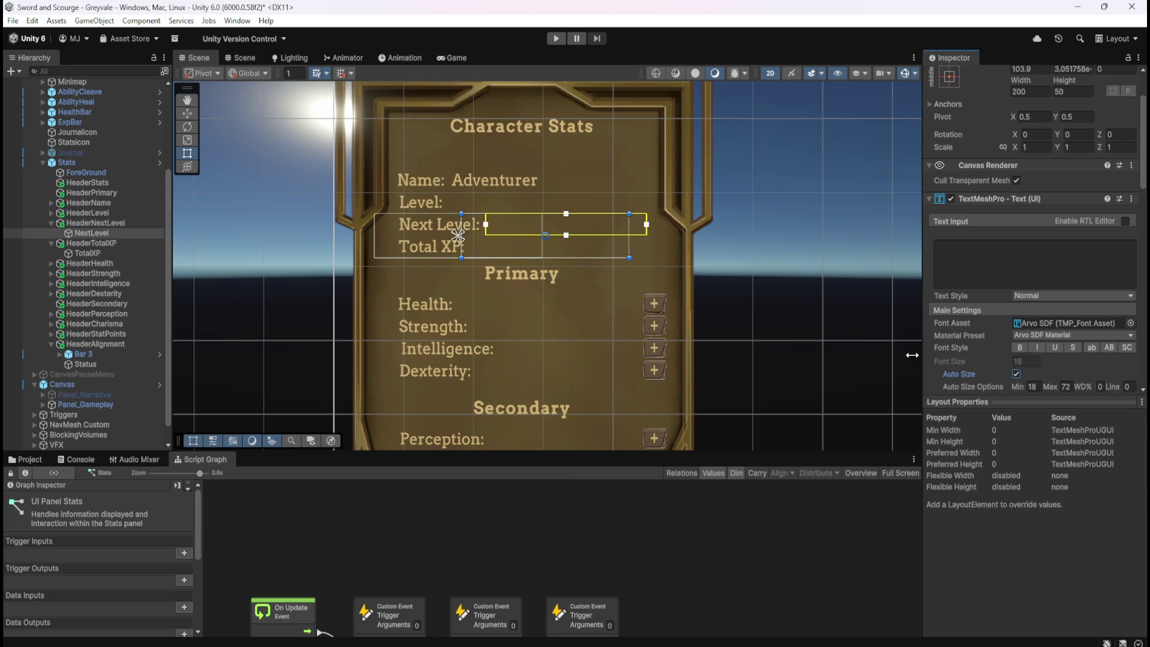
# - Recheck both texts, collapse the Next Level and Total XP headers, and expand HeaderHealth
pyautogui.click(85, 253)
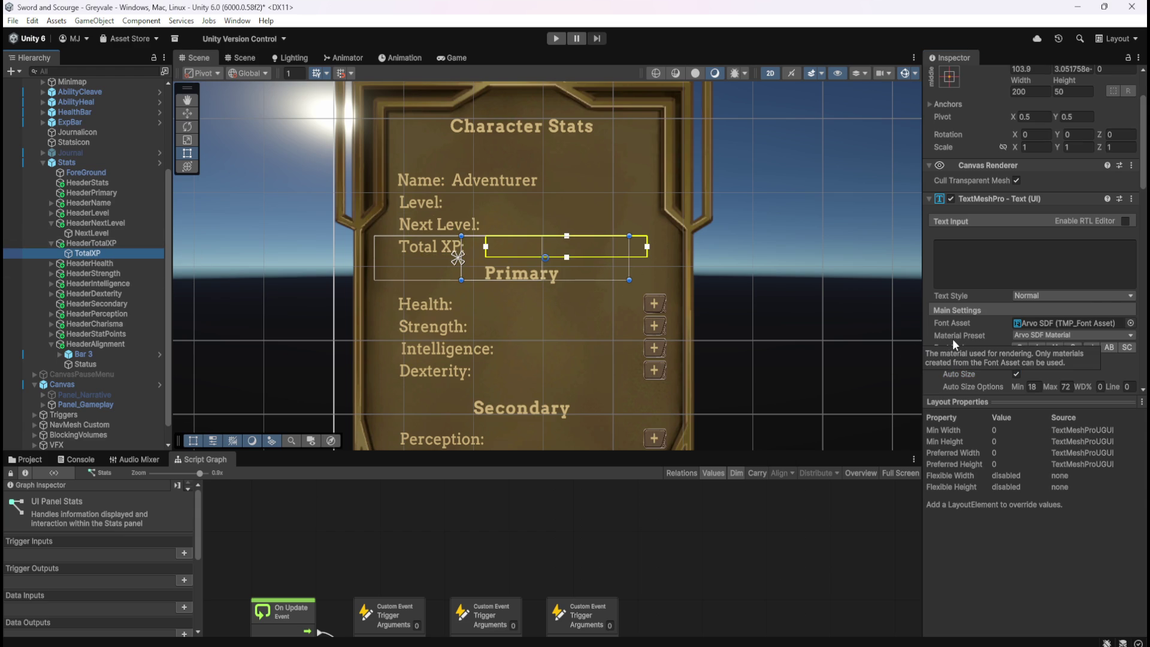
pyautogui.scroll(-3, 952, 339)
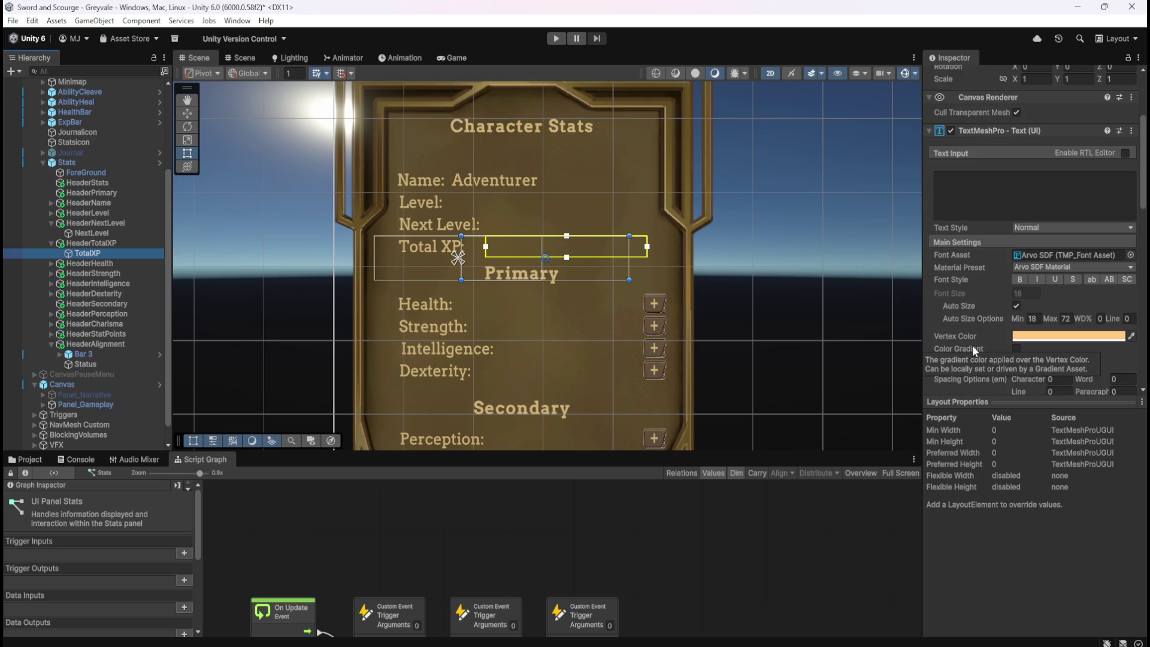
pyautogui.click(101, 232)
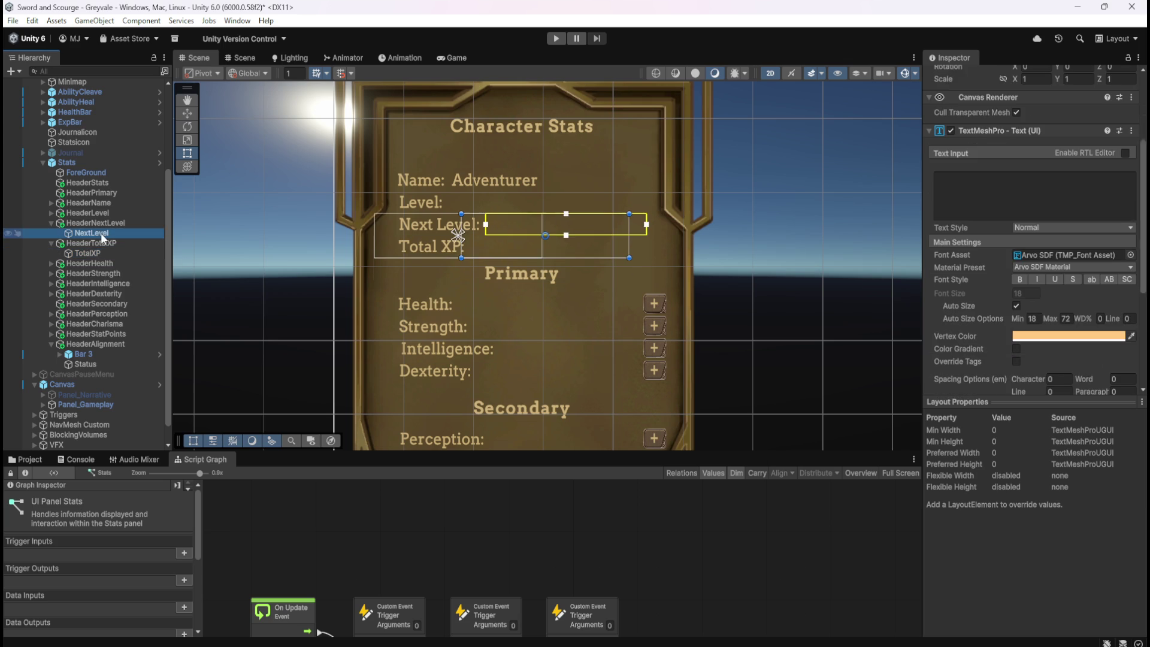
pyautogui.click(52, 223)
pyautogui.click(52, 233)
pyautogui.click(51, 243)
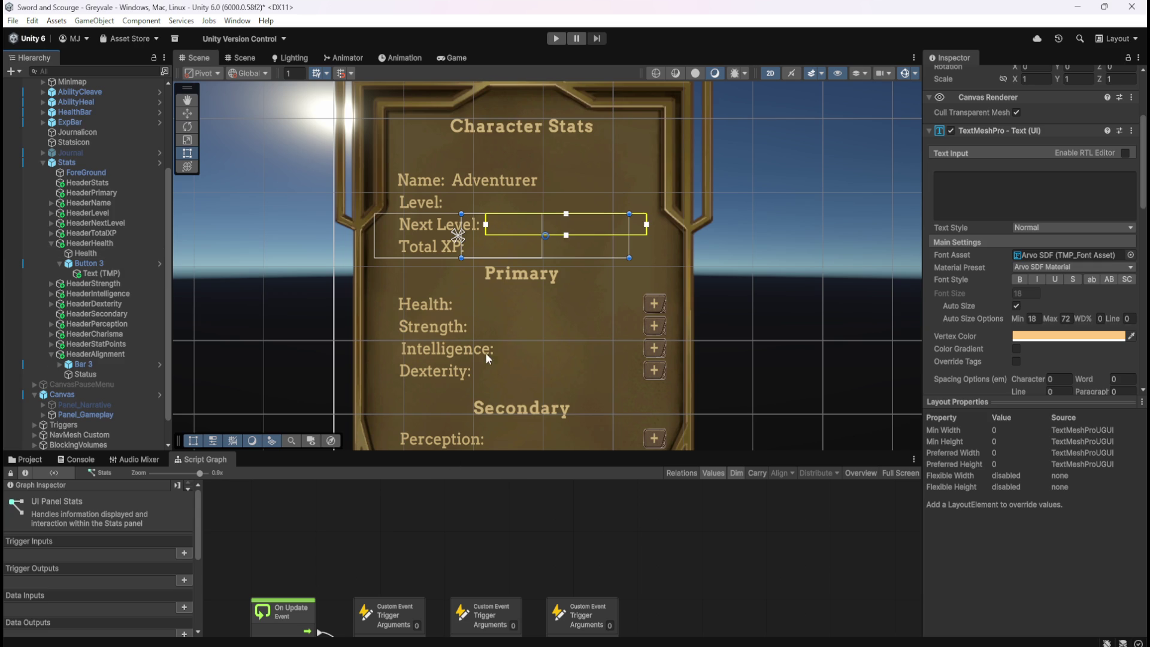
# - Drag the Health value text's Pos X right to about 141.79, beside its plus button
pyautogui.click(99, 275)
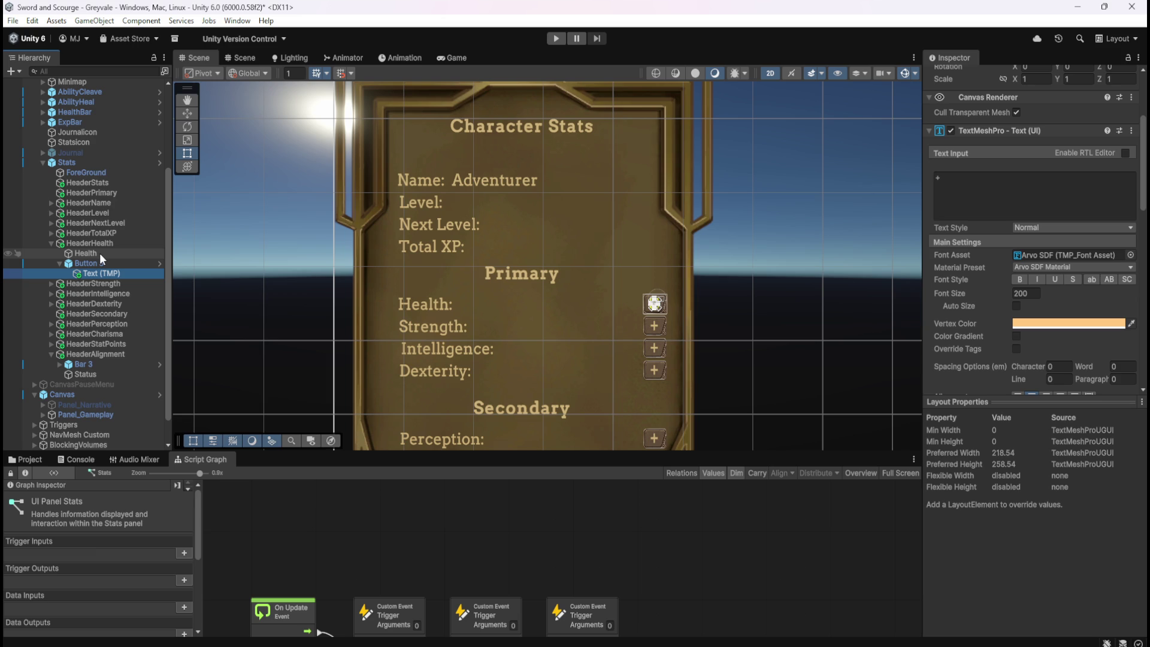
pyautogui.click(100, 253)
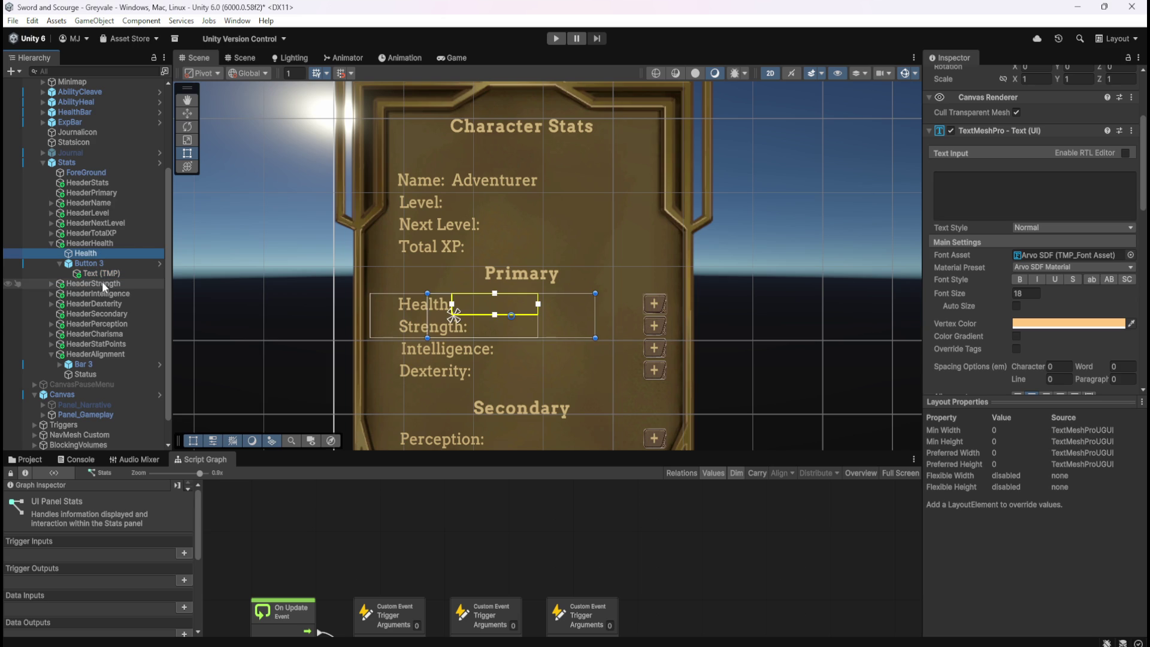
pyautogui.click(51, 284)
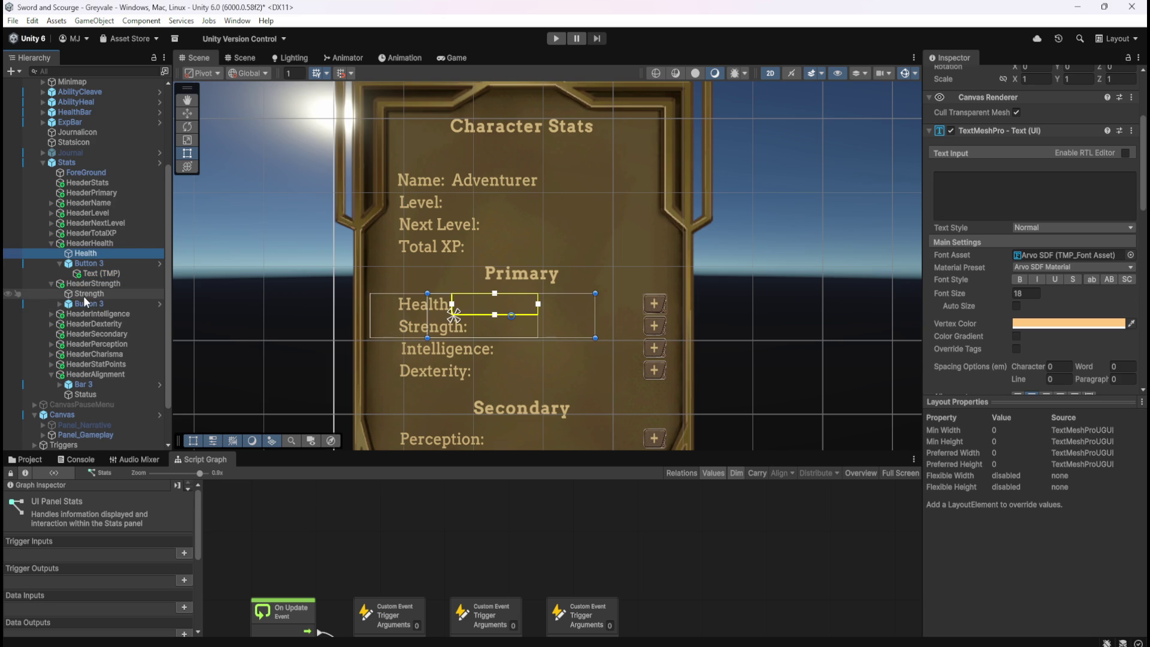
pyautogui.click(89, 294)
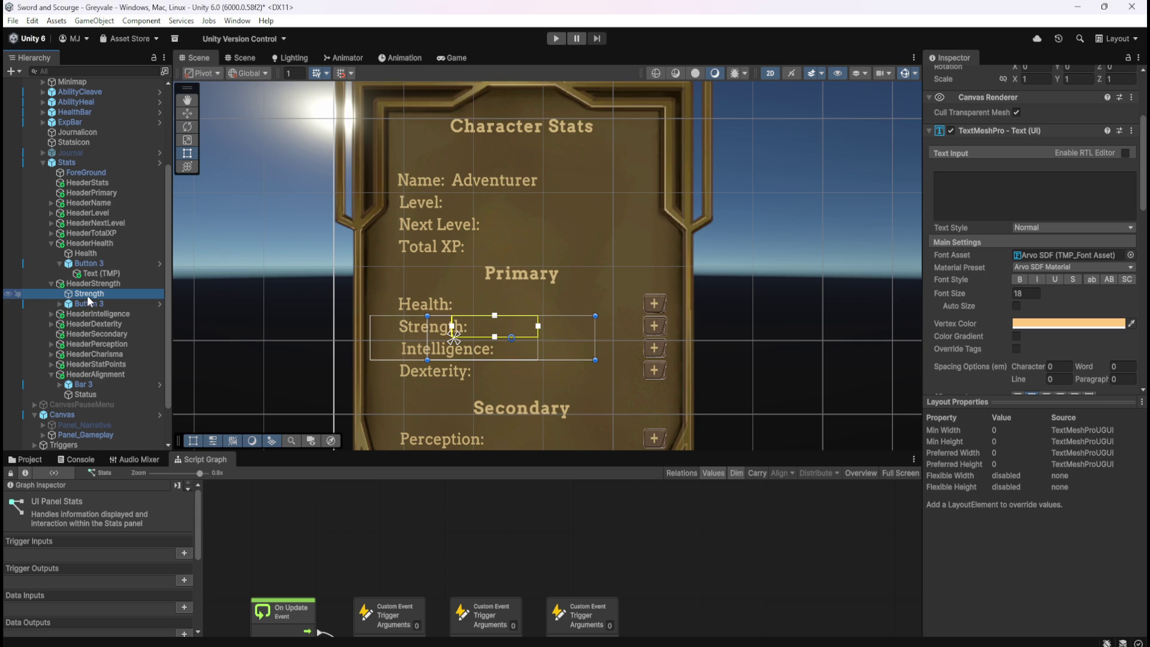
pyautogui.click(117, 256)
pyautogui.scroll(-10, 1000, 322)
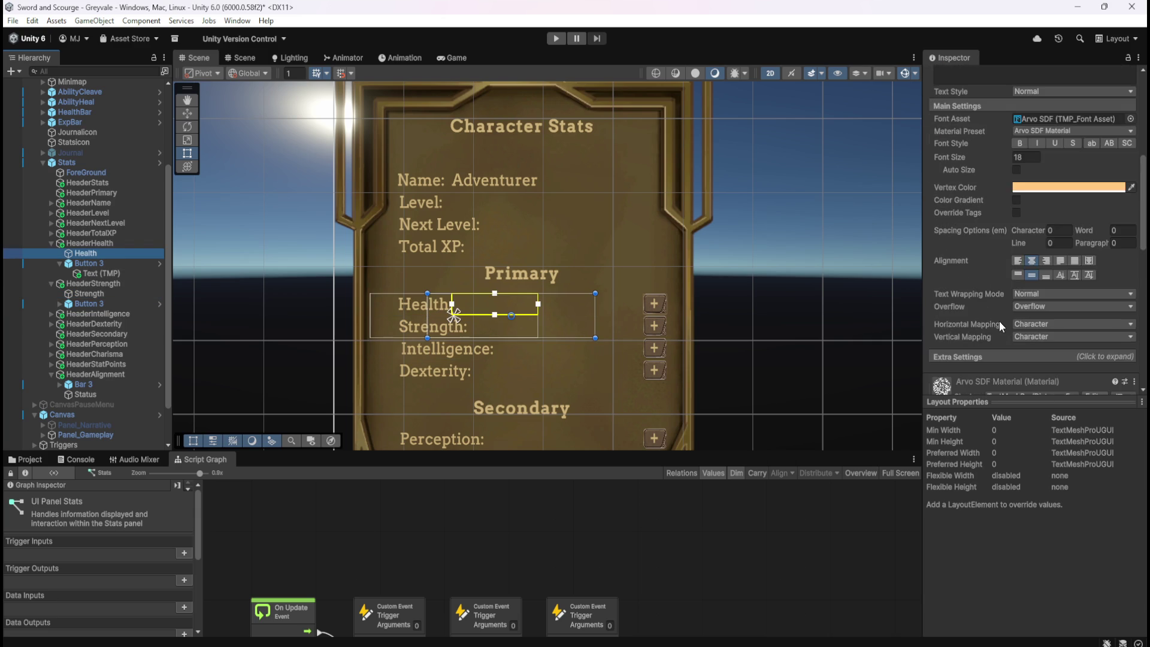
pyautogui.scroll(10, 1000, 321)
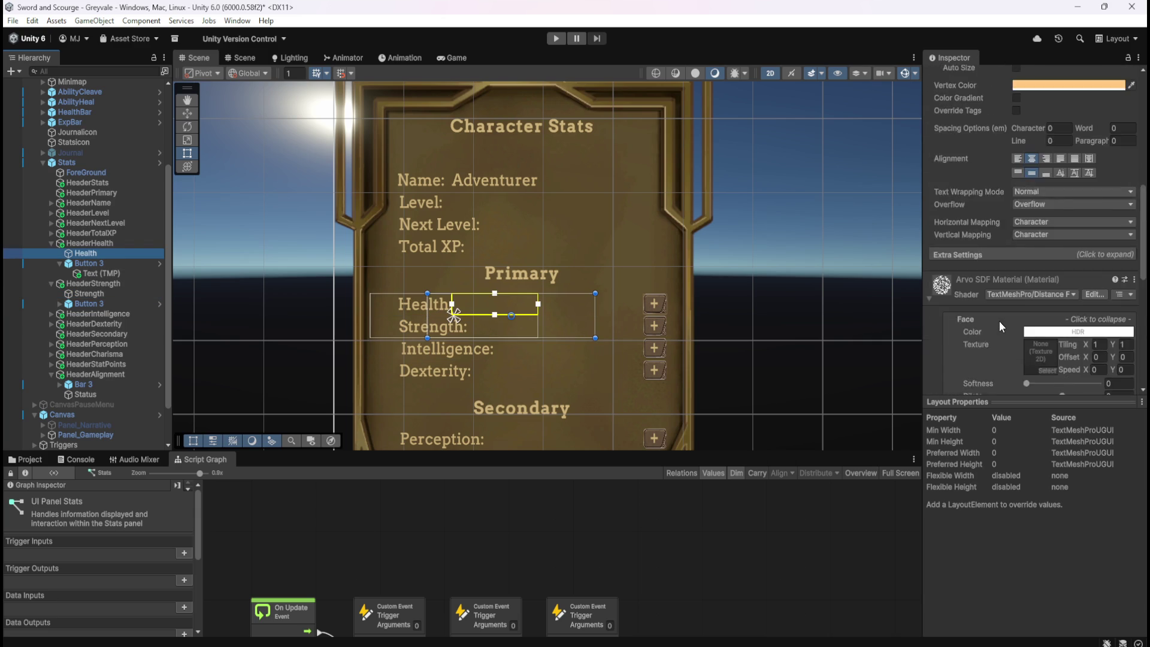
pyautogui.moveTo(1021, 126)
pyautogui.mouseDown()
pyautogui.moveTo(1055, 126)
pyautogui.moveTo(236, 163)
pyautogui.moveTo(717, 218)
pyautogui.moveTo(948, 213)
pyautogui.moveTo(743, 196)
pyautogui.moveTo(488, 208)
pyautogui.moveTo(958, 233)
pyautogui.moveTo(1002, 207)
pyautogui.moveTo(922, 202)
pyautogui.moveTo(1138, 212)
pyautogui.moveTo(136, 214)
pyautogui.moveTo(364, 231)
pyautogui.moveTo(120, 236)
pyautogui.moveTo(212, 240)
pyautogui.moveTo(201, 246)
pyautogui.mouseUp()
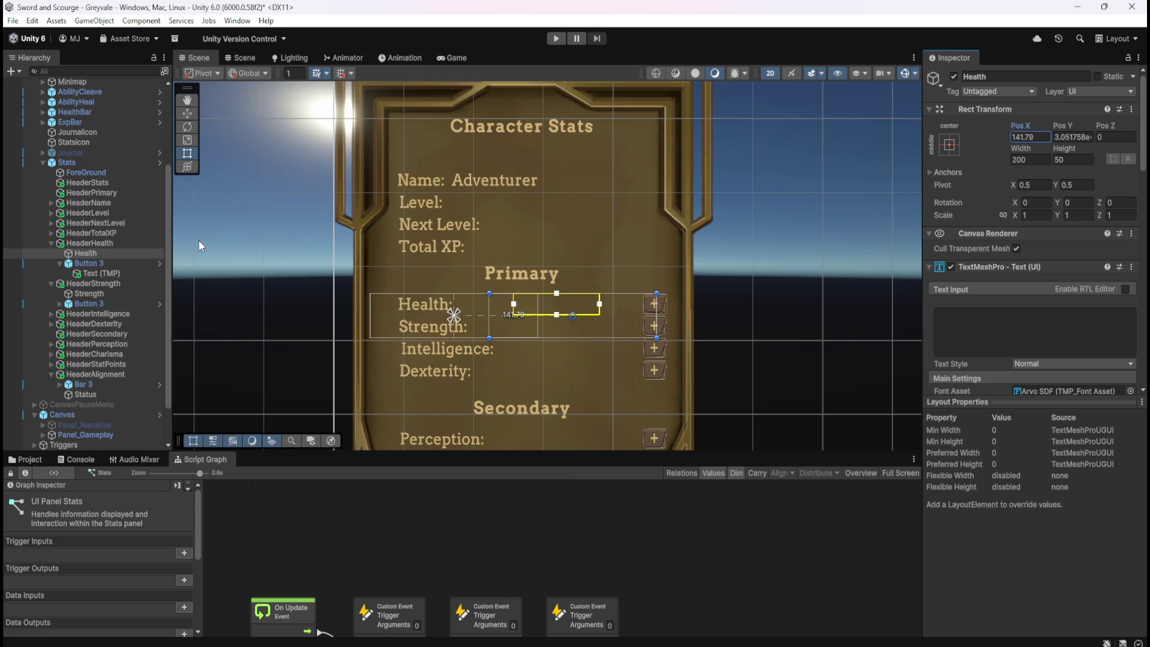
# - Set Pos X to 150 for the Health and Strength value texts
pyautogui.click(1039, 137)
pyautogui.write('150')
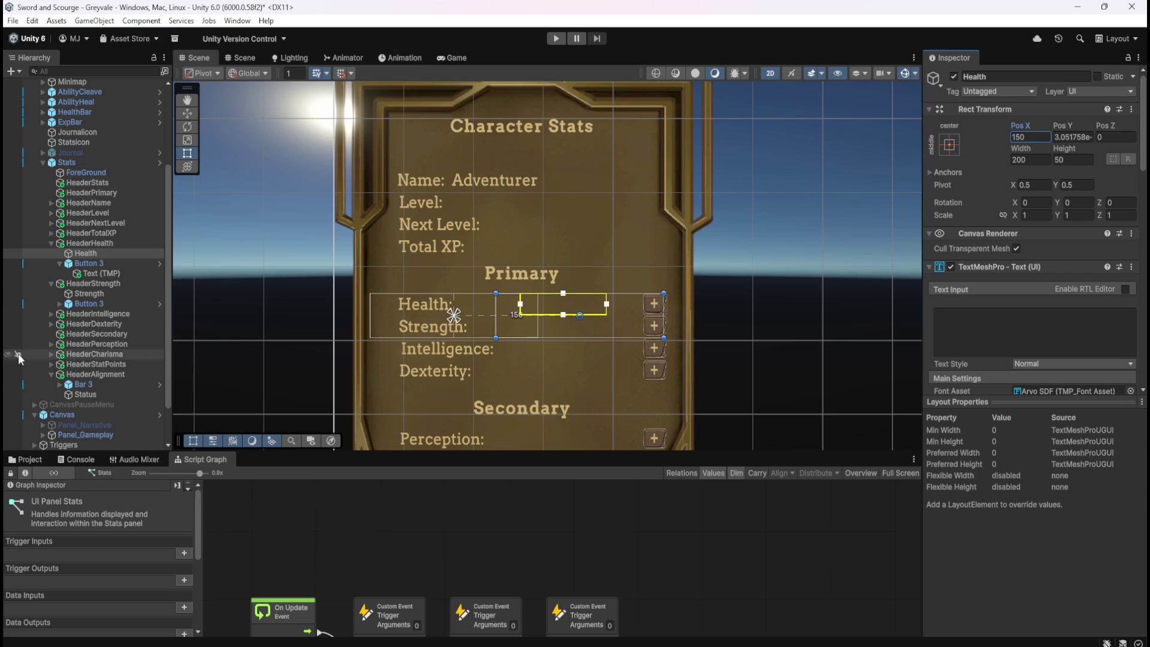
pyautogui.click(90, 293)
pyautogui.click(1040, 135)
pyautogui.write('150')
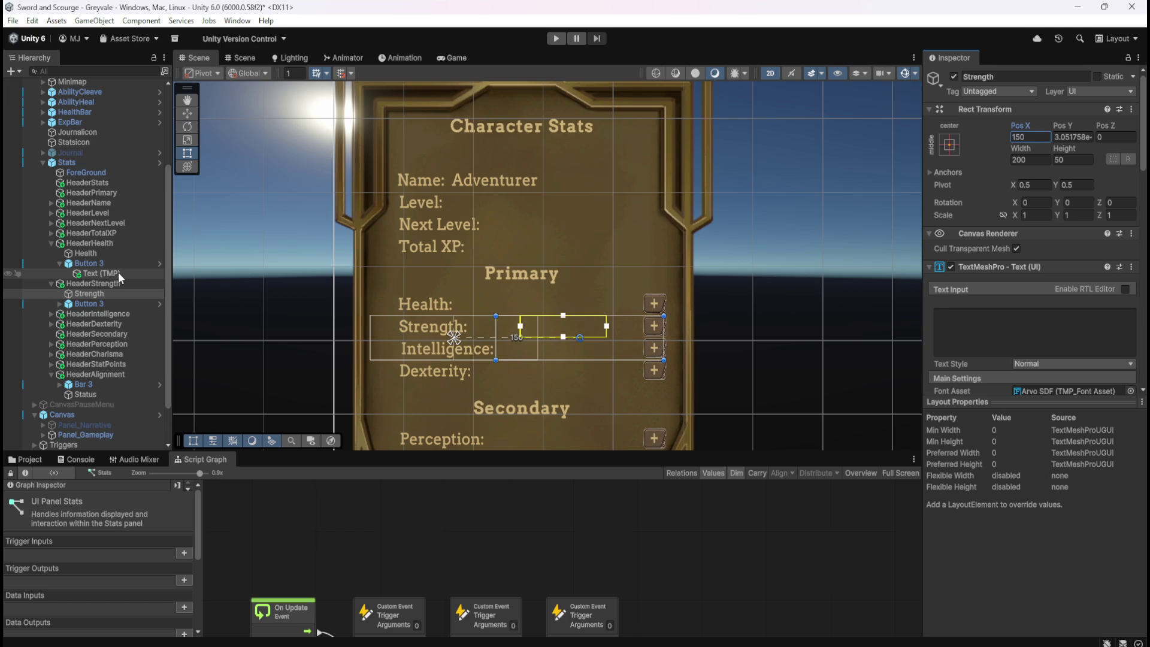
pyautogui.click(102, 292)
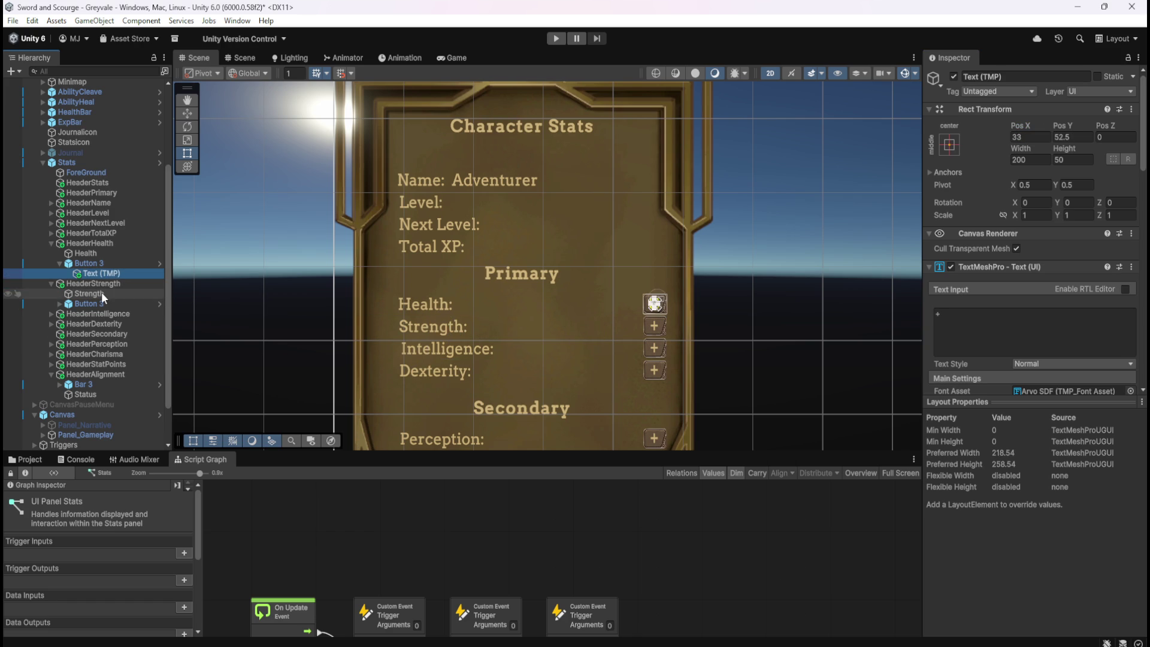
pyautogui.click(95, 253)
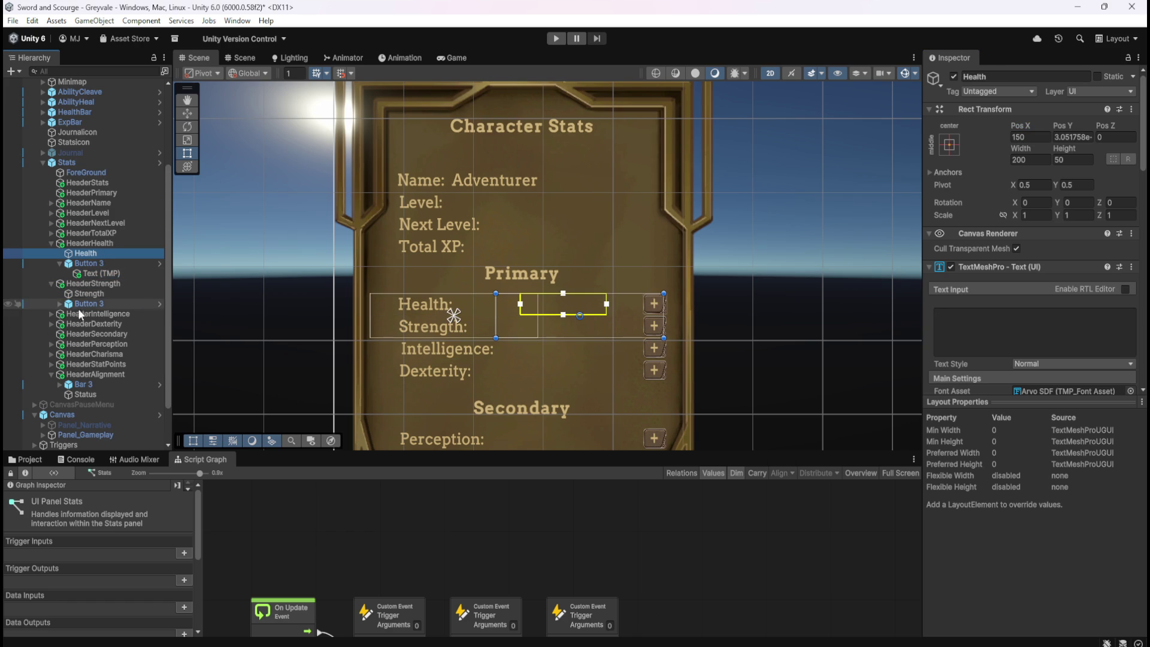
# - Expand the Intelligence, Dexterity, Perception and Charisma headers and pan the scene to see the panel
pyautogui.click(51, 314)
pyautogui.click(51, 344)
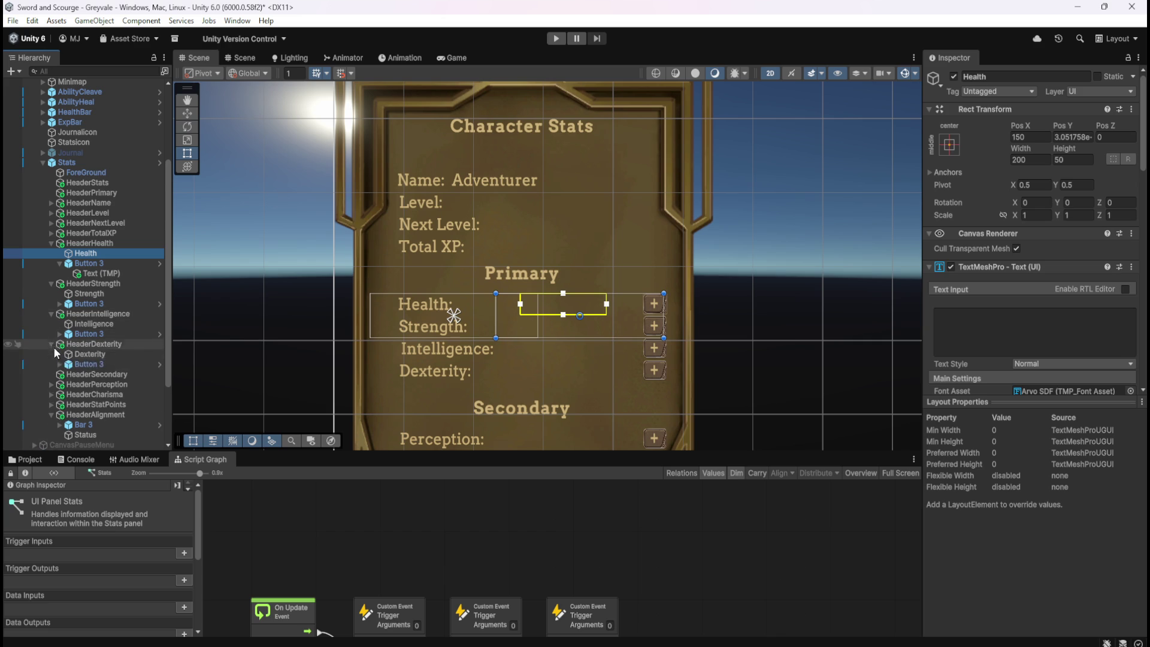
pyautogui.scroll(-2, 55, 353)
pyautogui.click(51, 347)
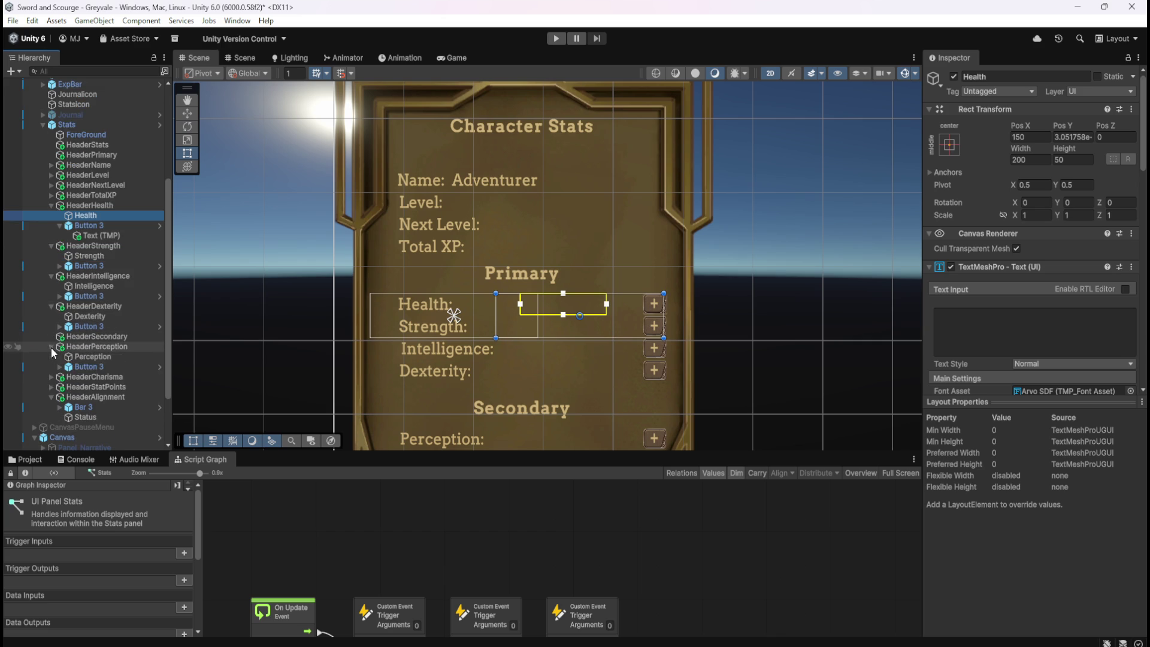
pyautogui.click(51, 376)
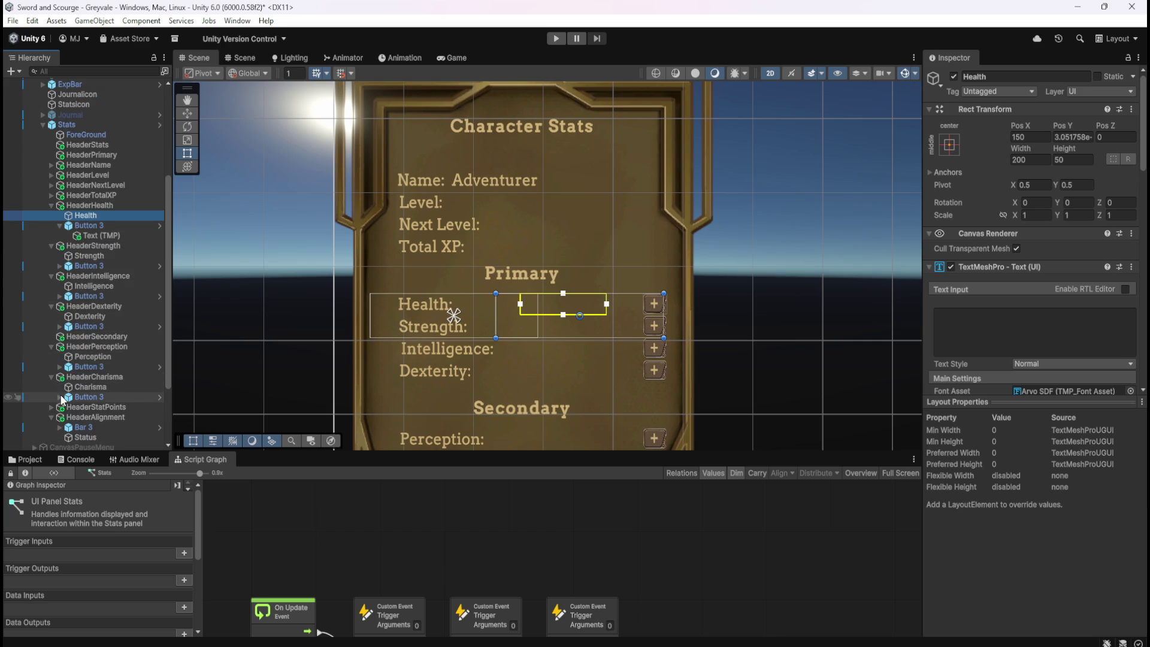
pyautogui.scroll(-4, 78, 386)
pyautogui.scroll(-2, 440, 337)
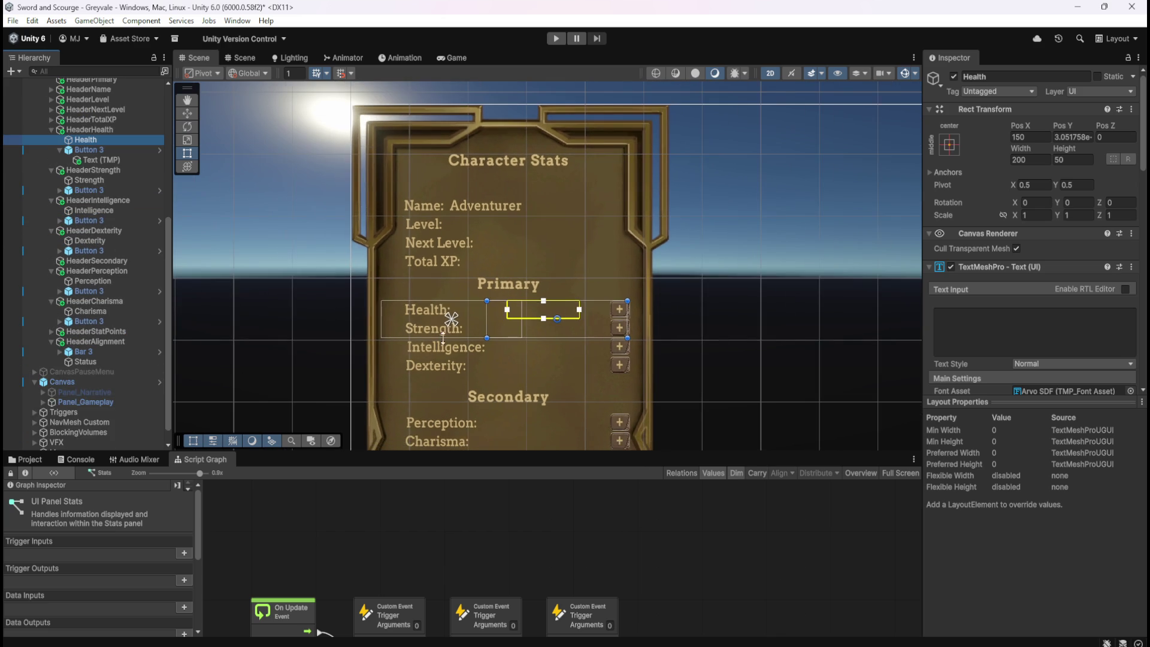
pyautogui.moveTo(715, 377); pyautogui.dragTo(721, 272)
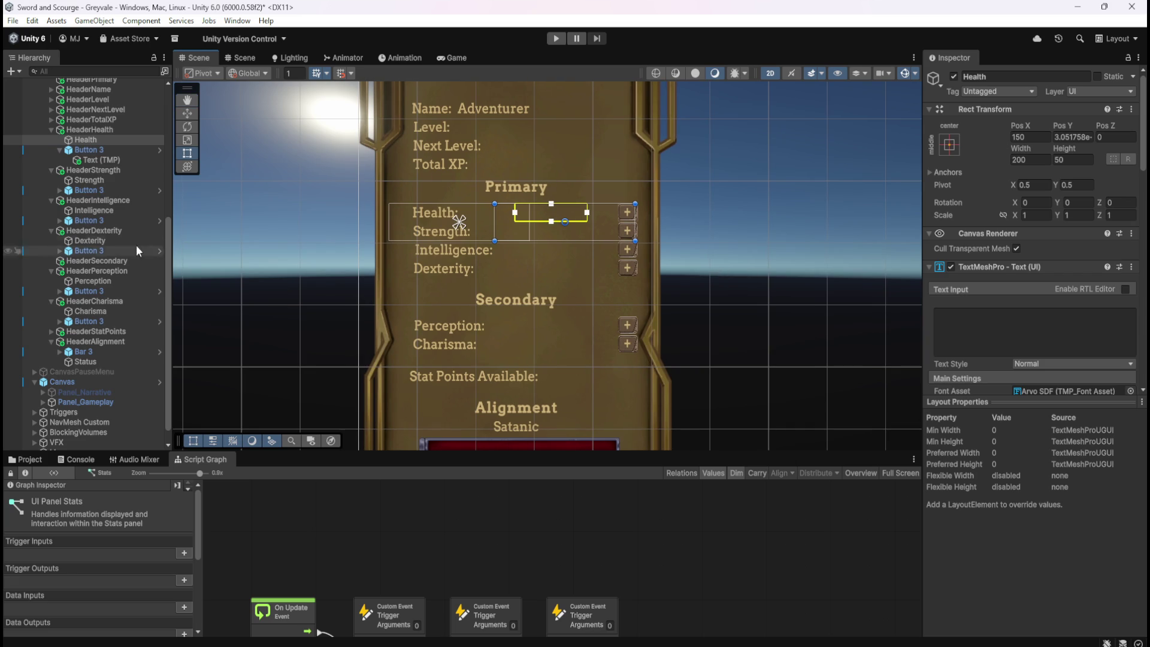
pyautogui.click(109, 179)
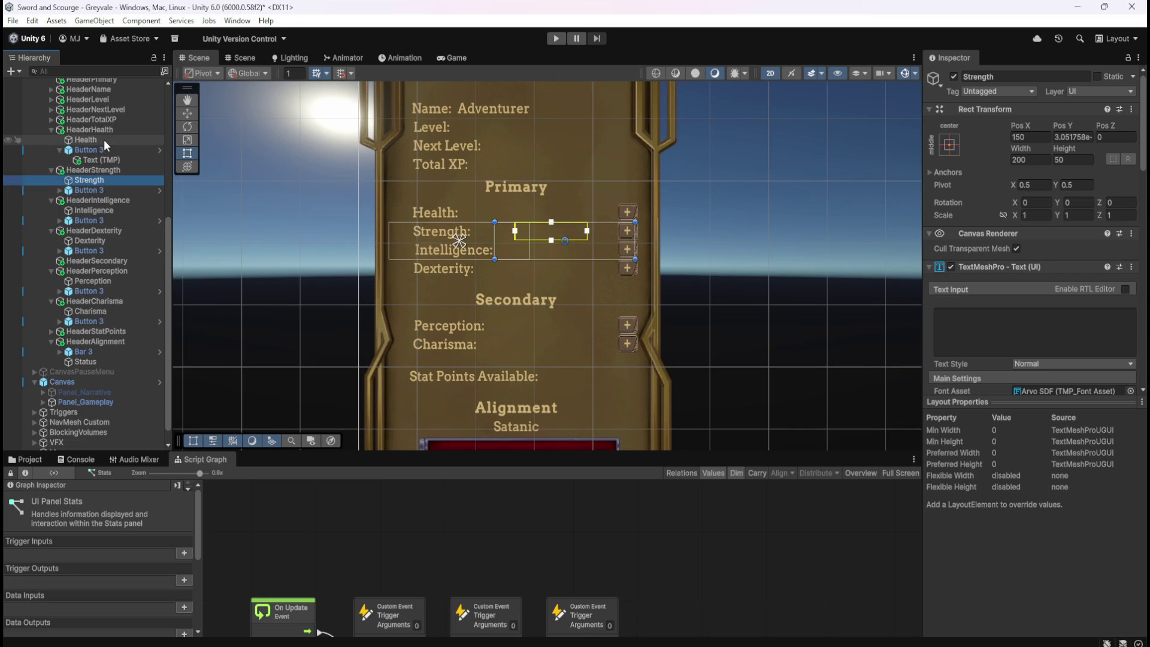
pyautogui.click(103, 139)
pyautogui.click(99, 182)
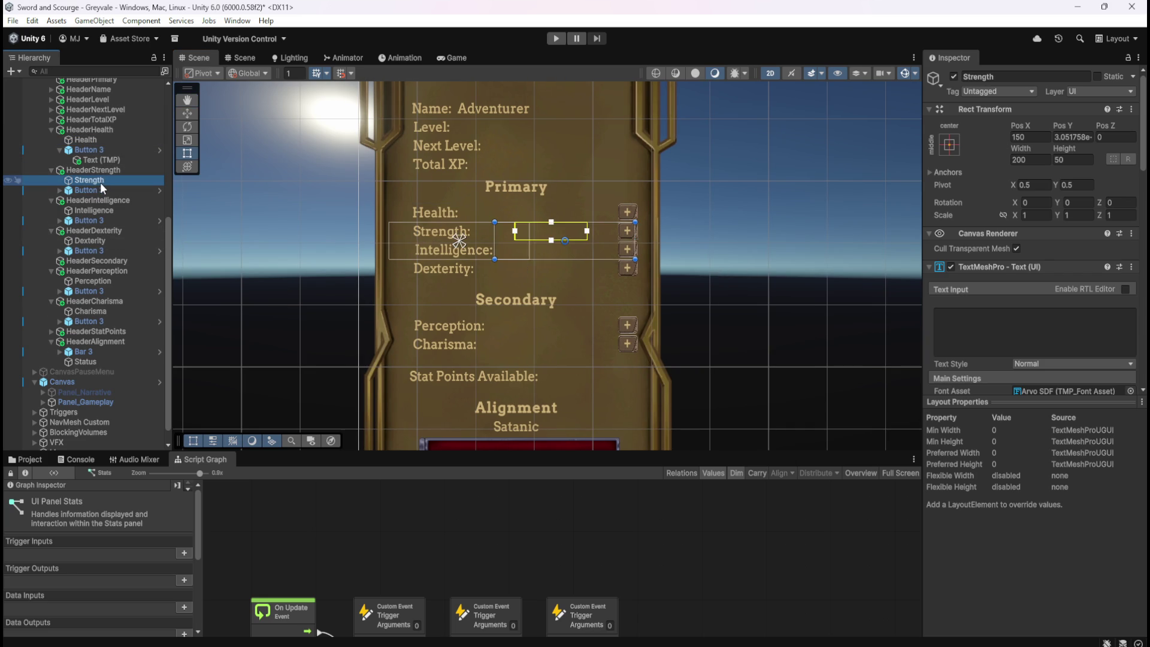
pyautogui.scroll(-5, 1012, 326)
pyautogui.scroll(5, 991, 337)
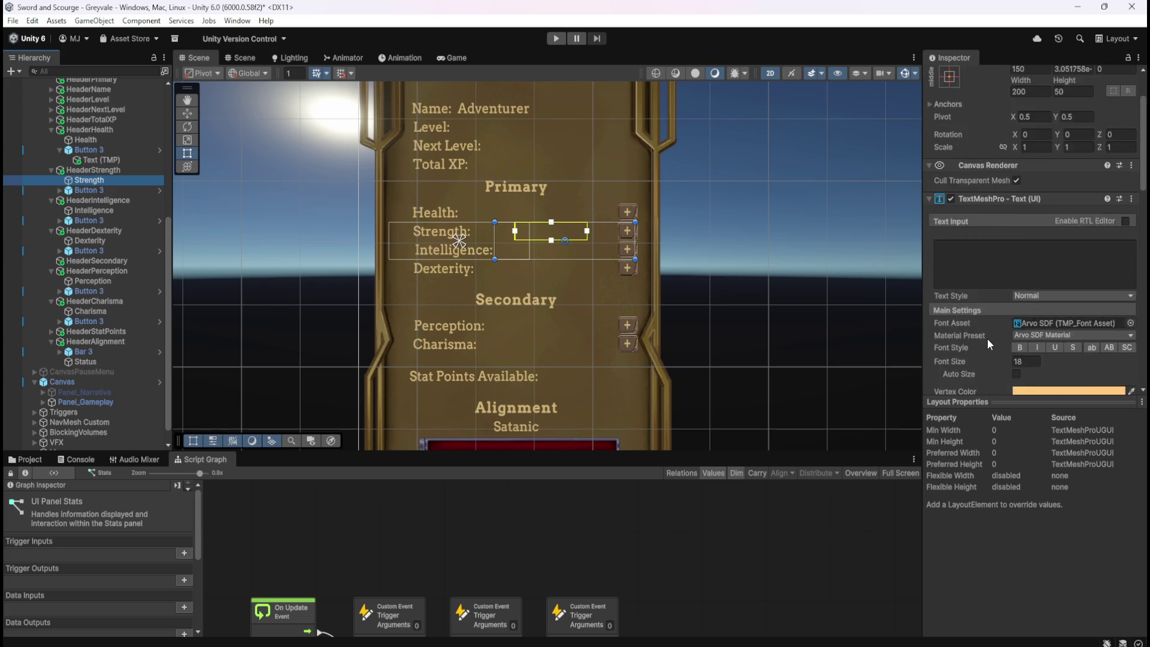
pyautogui.click(102, 142)
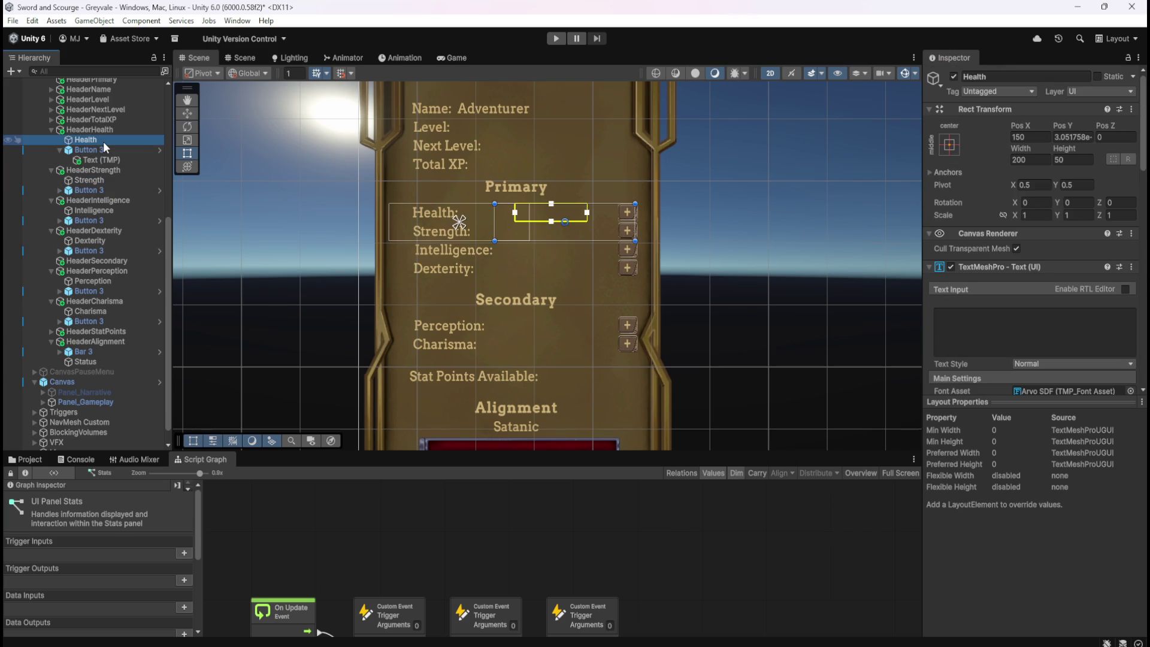
pyautogui.click(95, 180)
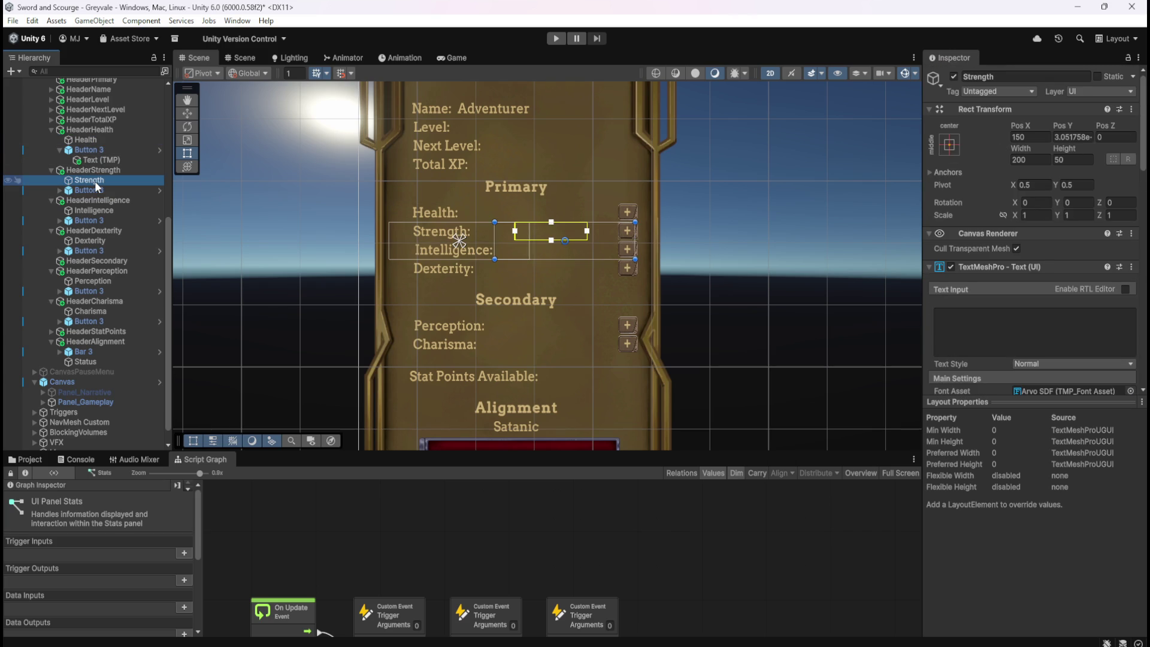
# - Edit Intelligence's Pos X (entering 0) and set Dexterity's Pos X to 150
pyautogui.click(97, 211)
pyautogui.click(1025, 137)
pyautogui.write('0')
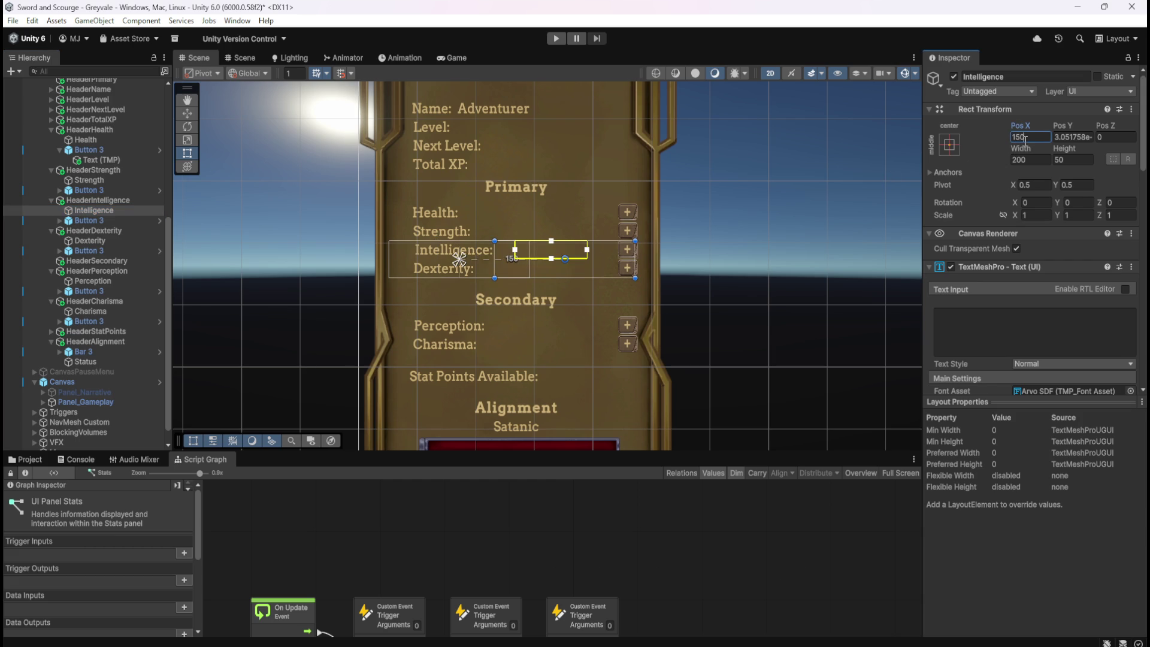
pyautogui.click(106, 242)
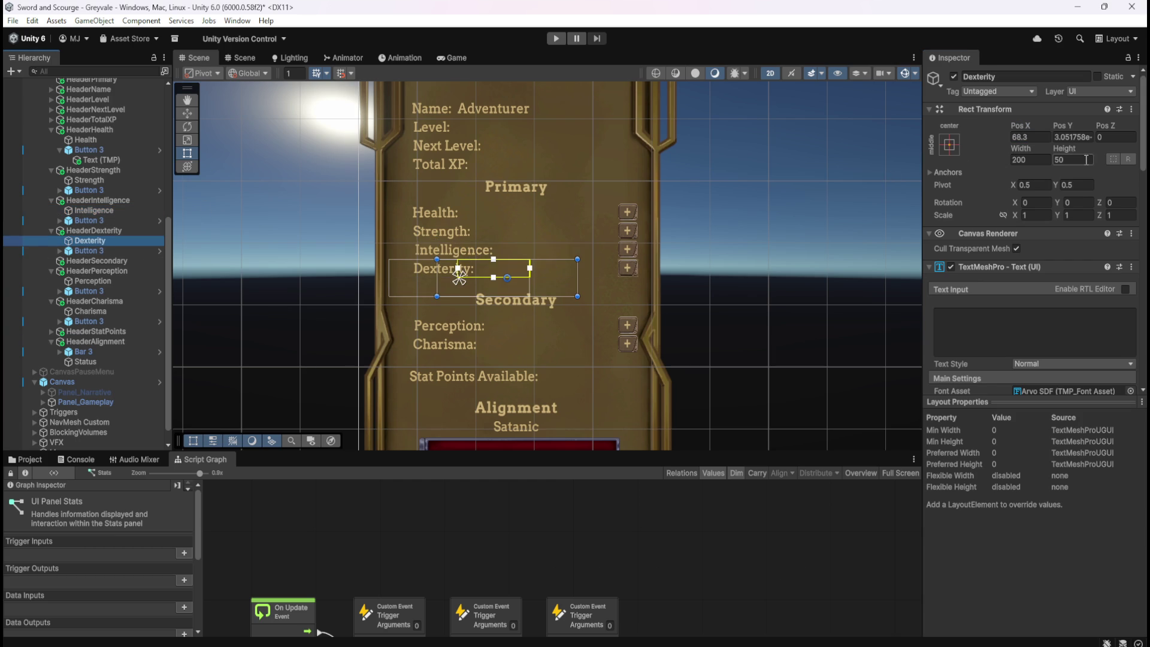
pyautogui.click(1030, 137)
pyautogui.write('150')
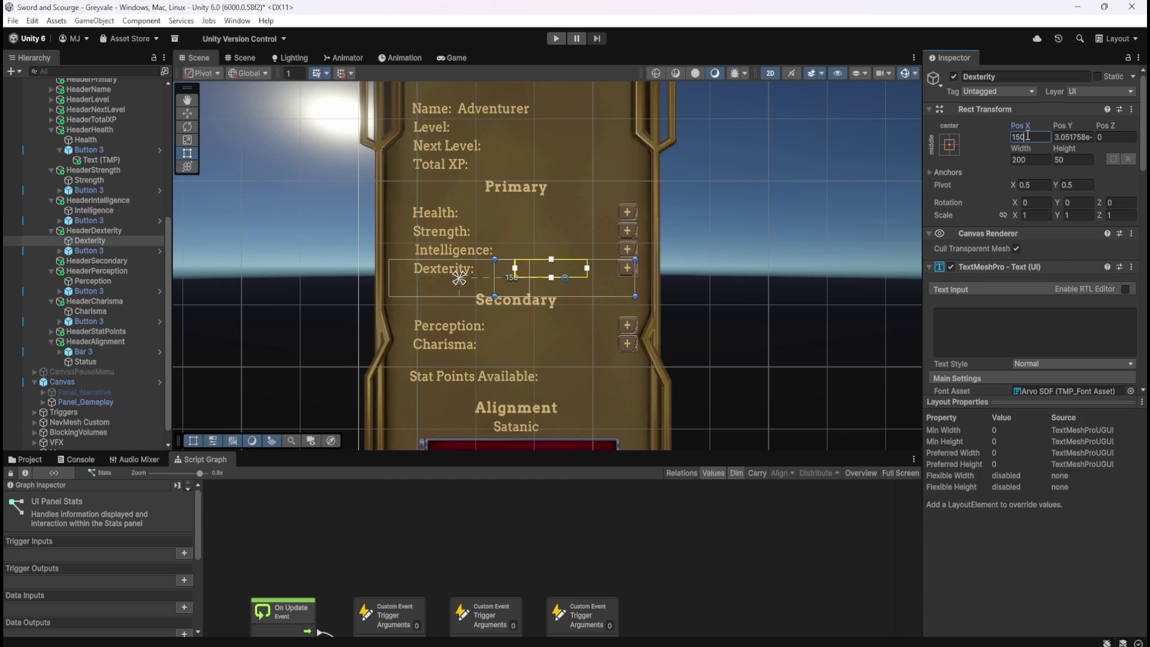
# - Set Pos X to 150 for the Perception and Charisma texts, then select the StatPoints text
pyautogui.click(88, 280)
pyautogui.click(1039, 136)
pyautogui.write('150')
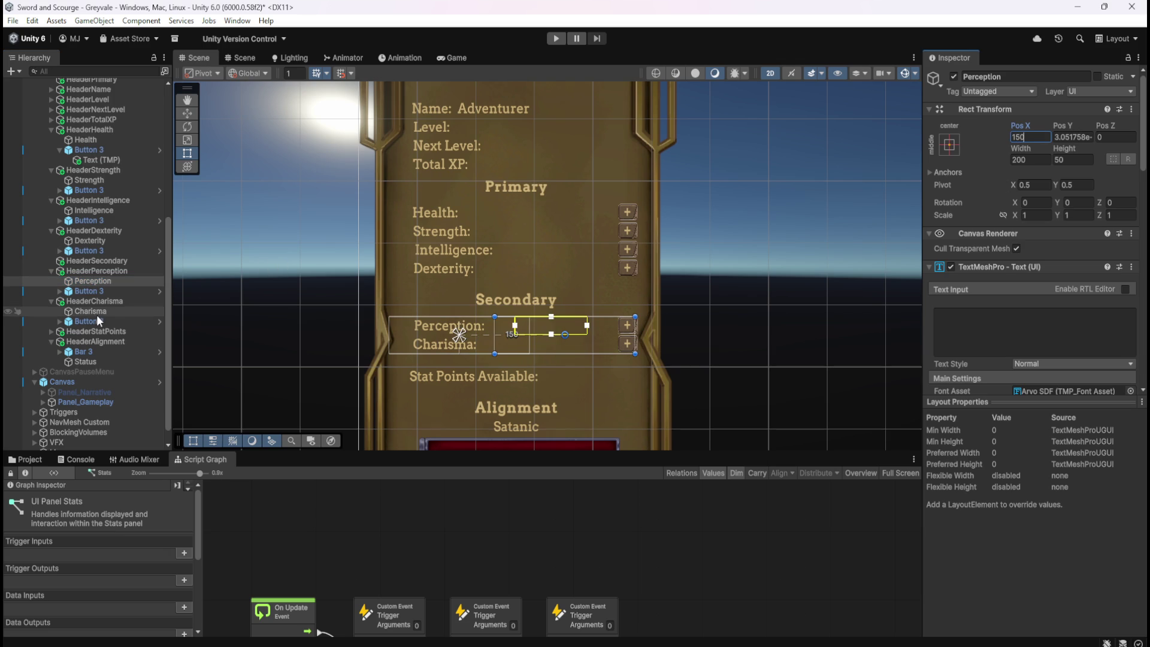
pyautogui.click(90, 311)
pyautogui.click(1037, 136)
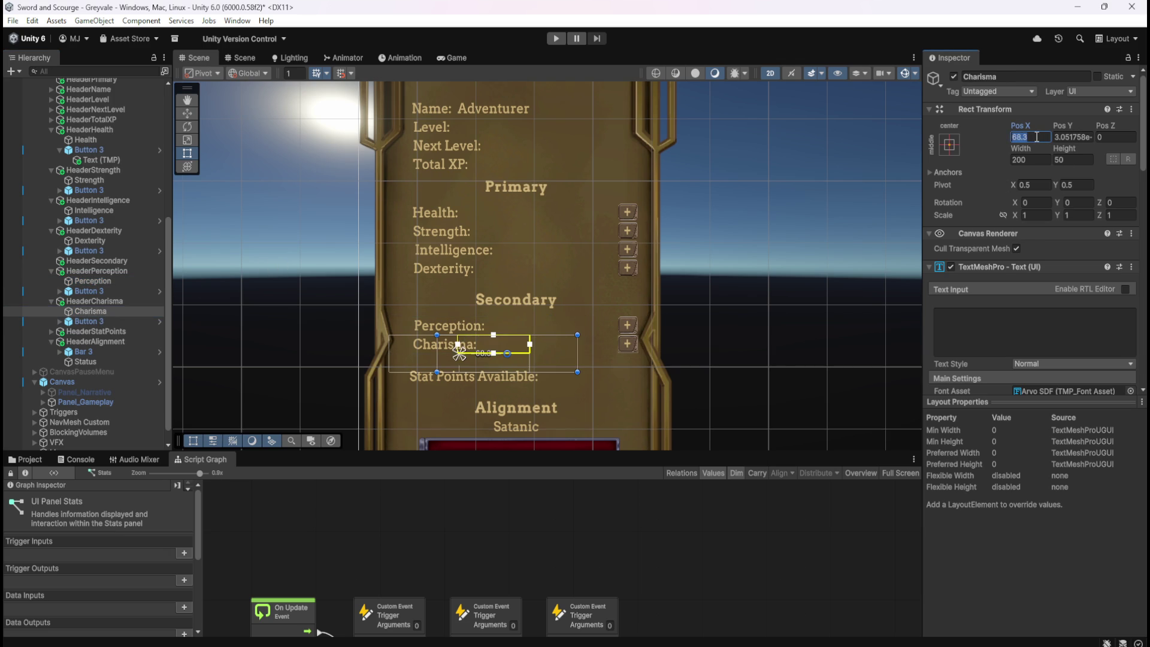
pyautogui.write('150')
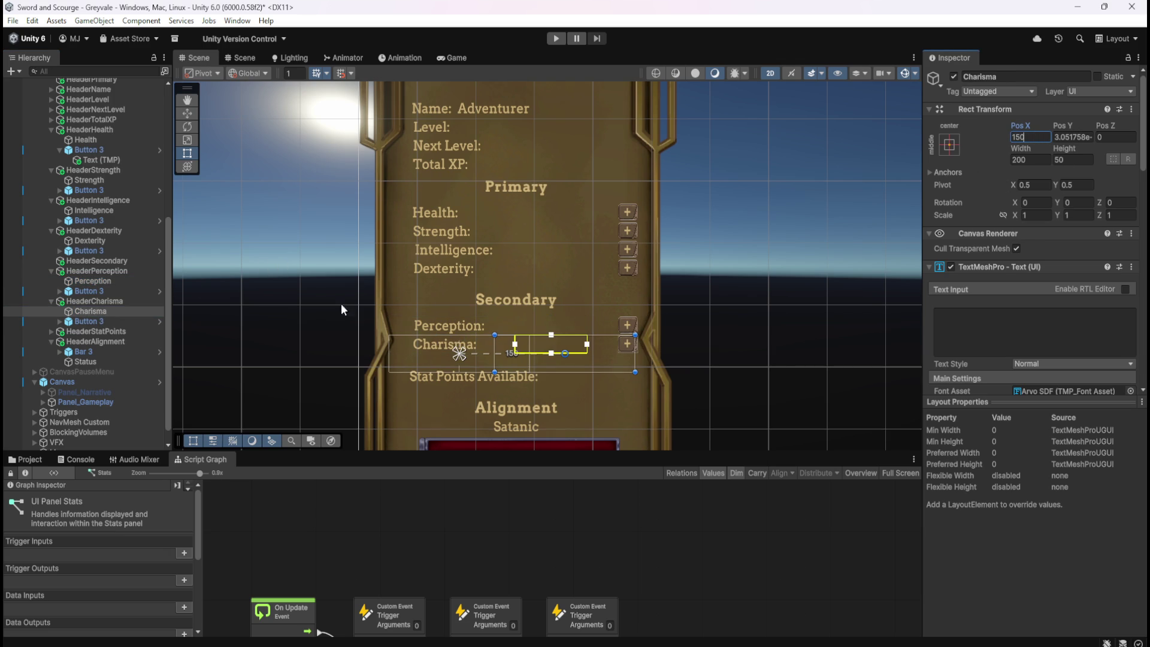
pyautogui.click(51, 332)
pyautogui.click(86, 342)
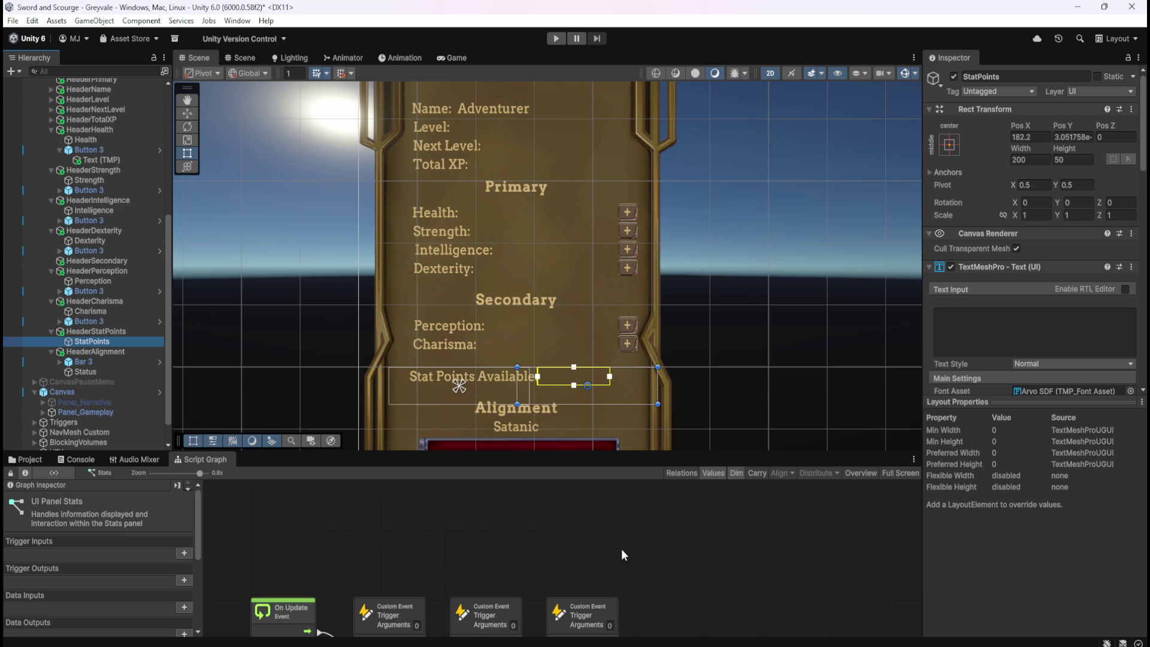
pyautogui.hotkey('shift', 'space')
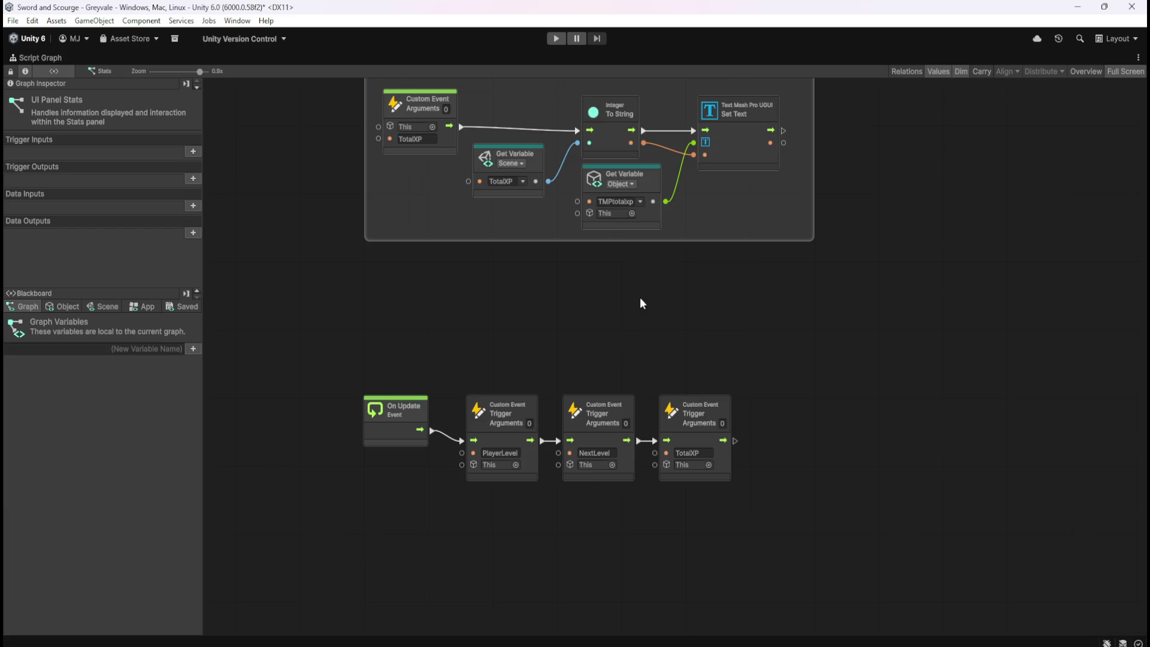
pyautogui.moveTo(325, 332); pyautogui.dragTo(844, 545)
pyautogui.scroll(-6, 713, 427)
pyautogui.scroll(2, 639, 307)
pyautogui.moveTo(639, 307); pyautogui.dragTo(640, 394)
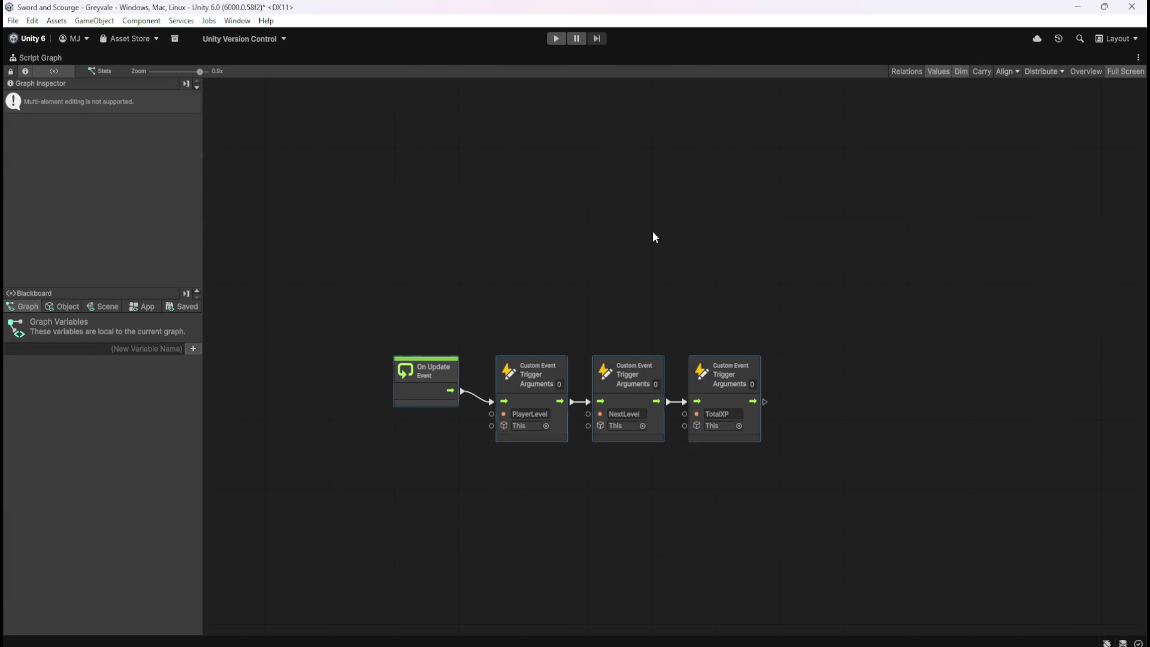
pyautogui.click(652, 236)
pyautogui.moveTo(652, 236); pyautogui.dragTo(681, 422)
pyautogui.scroll(1, 681, 422)
pyautogui.scroll(7, 715, 372)
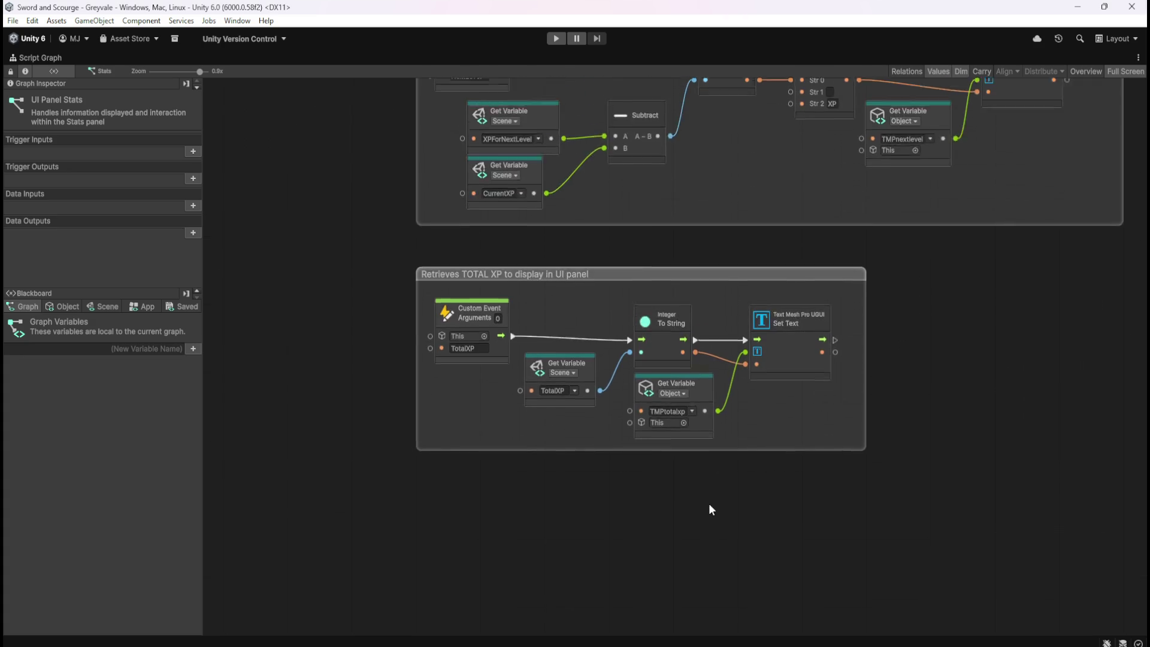
pyautogui.hotkey('shift', 'space')
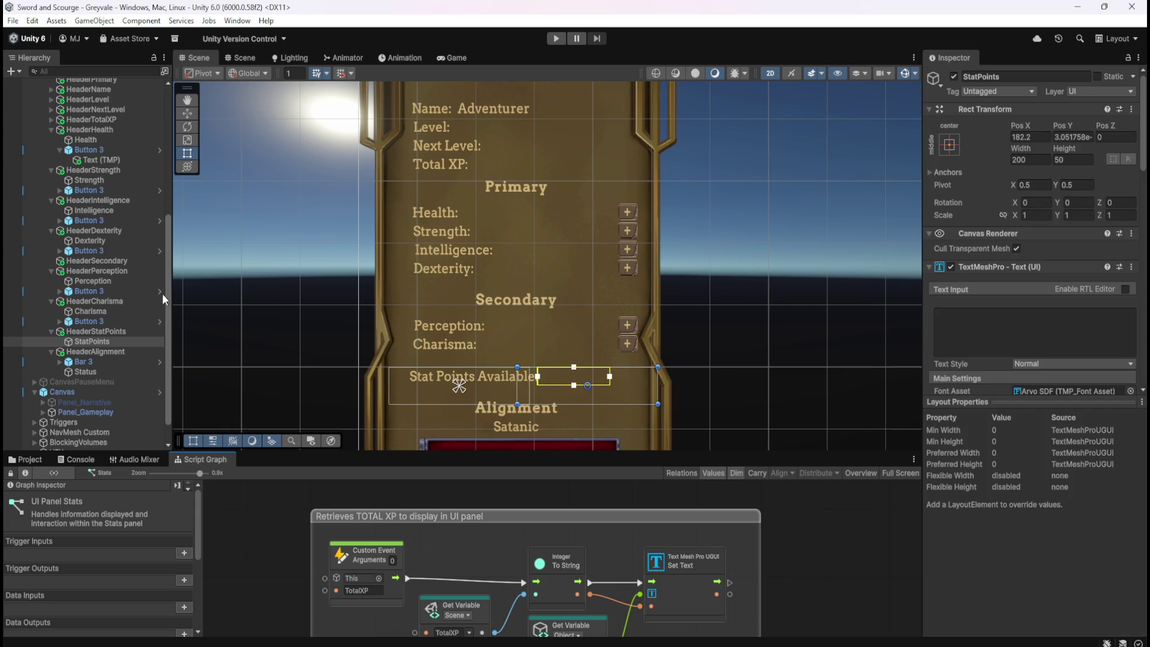
pyautogui.scroll(3, 52, 350)
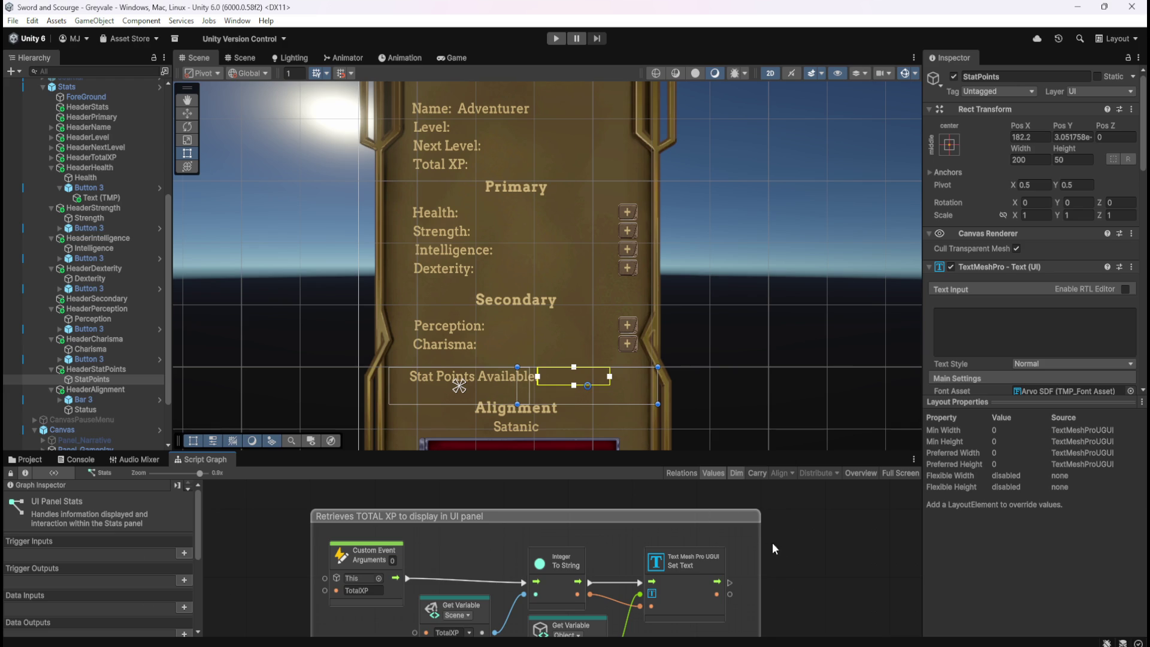
pyautogui.hotkey('shift', 'space')
pyautogui.moveTo(638, 545); pyautogui.dragTo(609, 417)
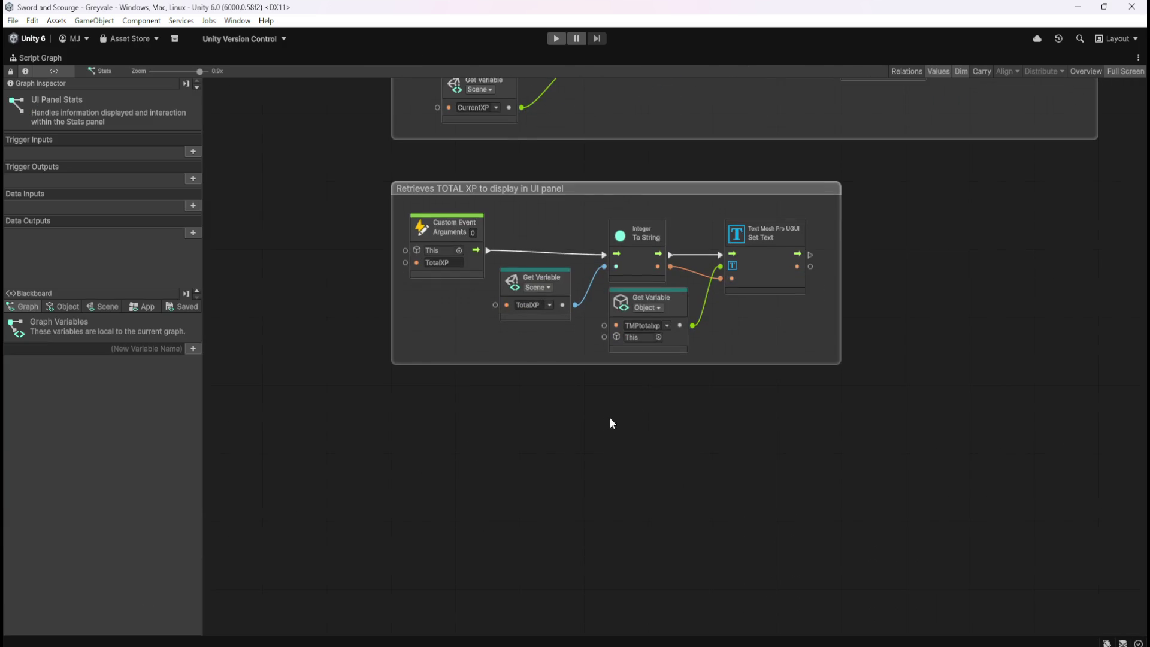
pyautogui.hotkey('shift', 'space')
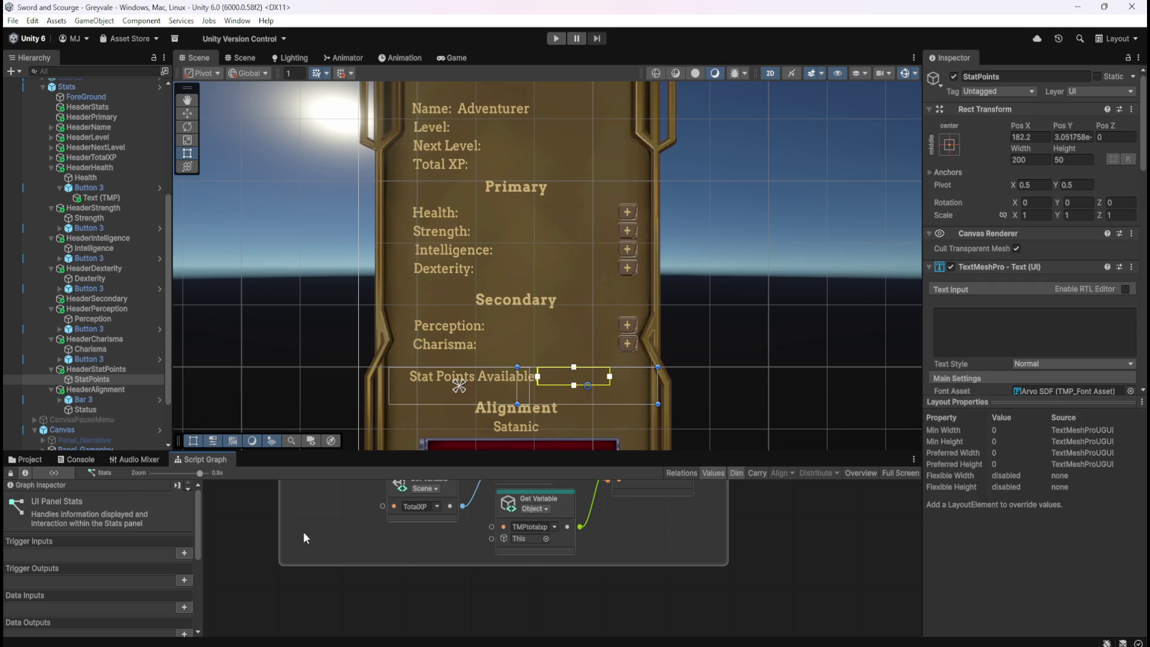
# - Add a Game Object variable TMPhealth to Stats, referencing the Health text object
pyautogui.scroll(-10, 1039, 348)
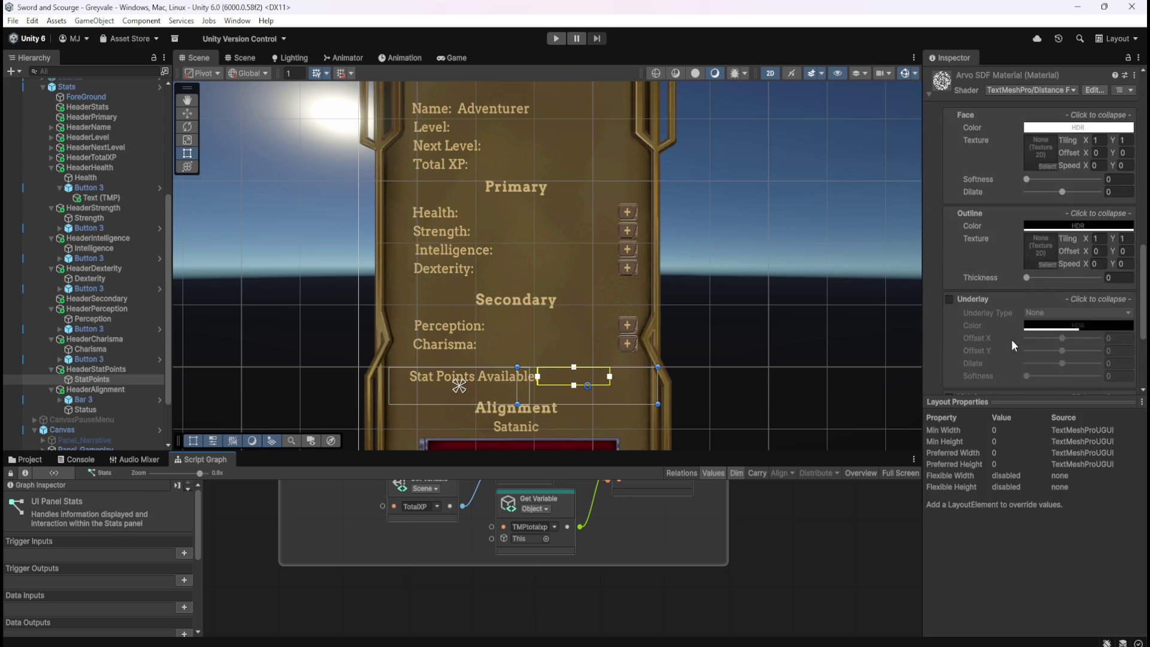
pyautogui.scroll(3, 1012, 340)
pyautogui.click(75, 87)
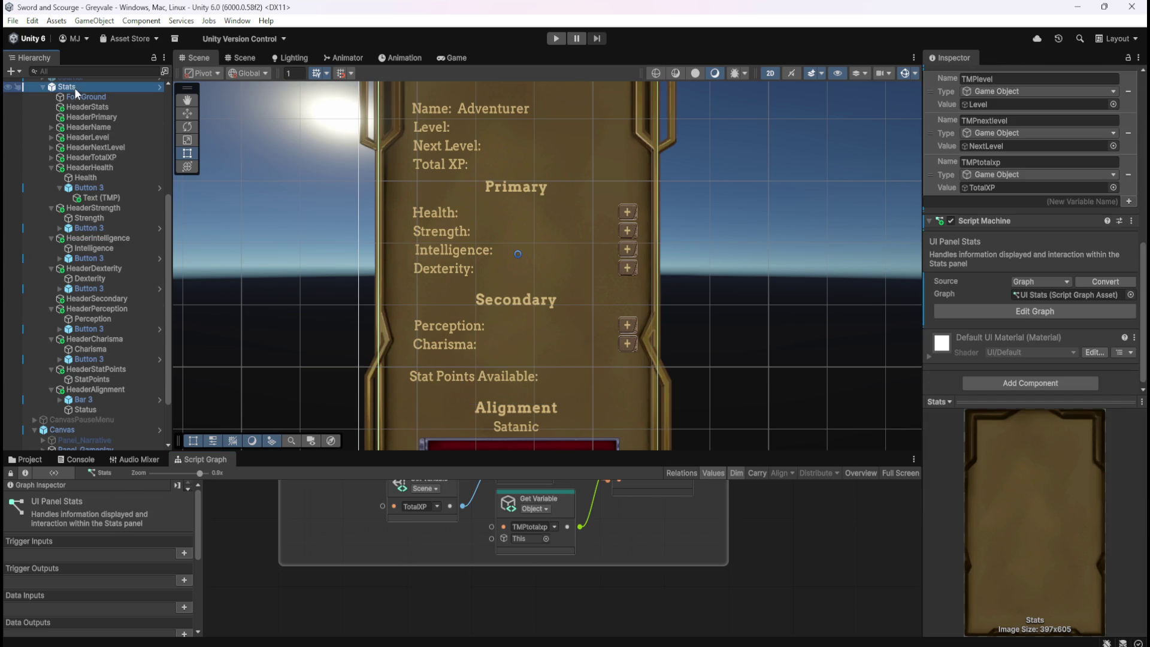
pyautogui.scroll(2, 1019, 290)
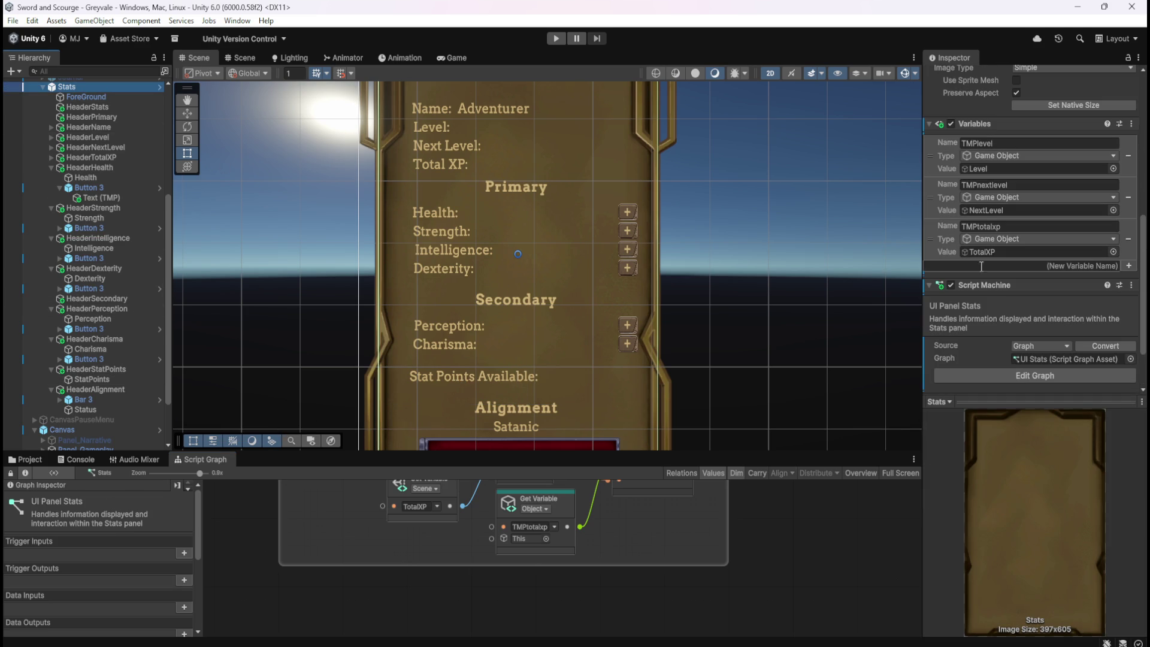
pyautogui.click(1002, 266)
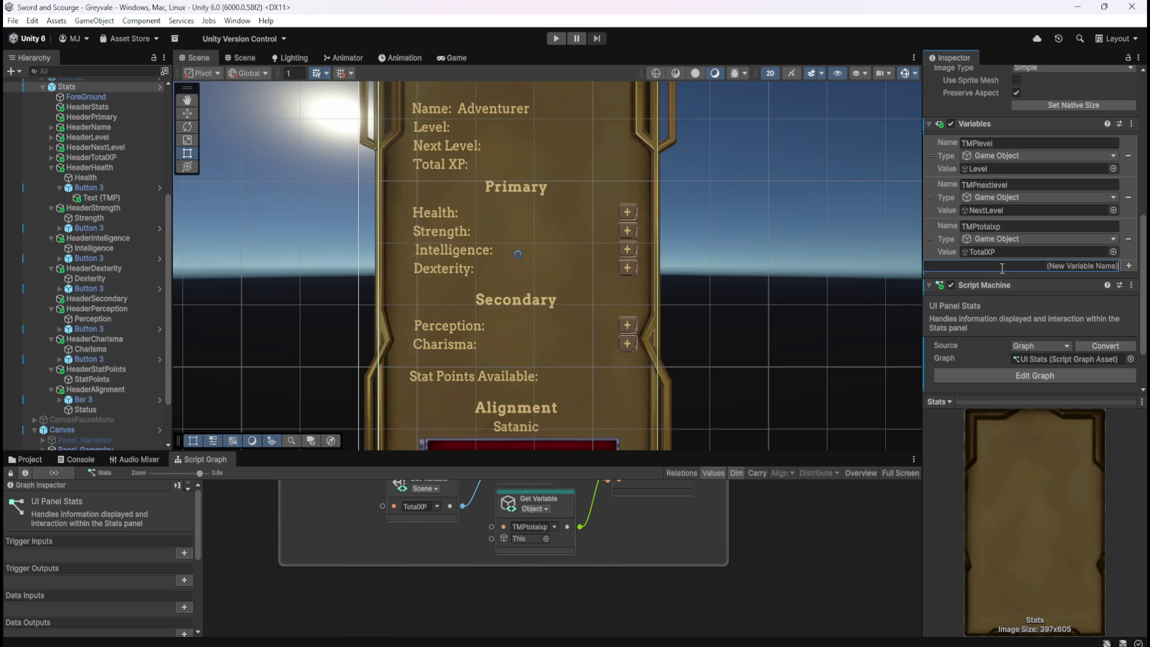
pyautogui.write('TMPhealth')
pyautogui.press('Return')
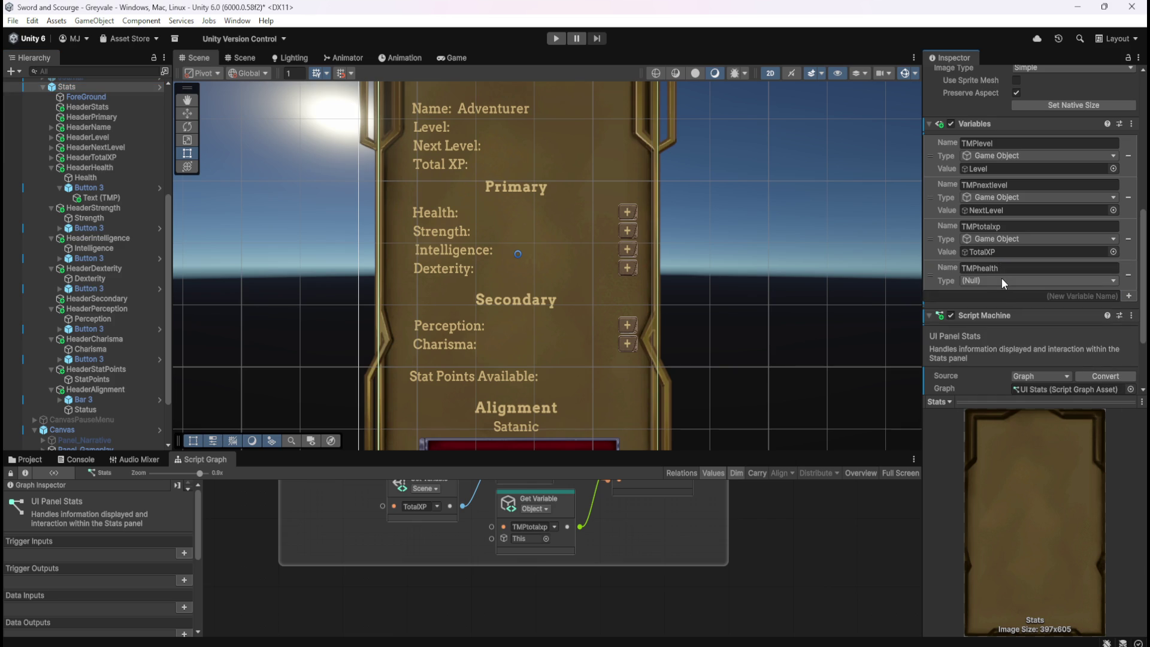
pyautogui.click(1002, 278)
pyautogui.click(985, 390)
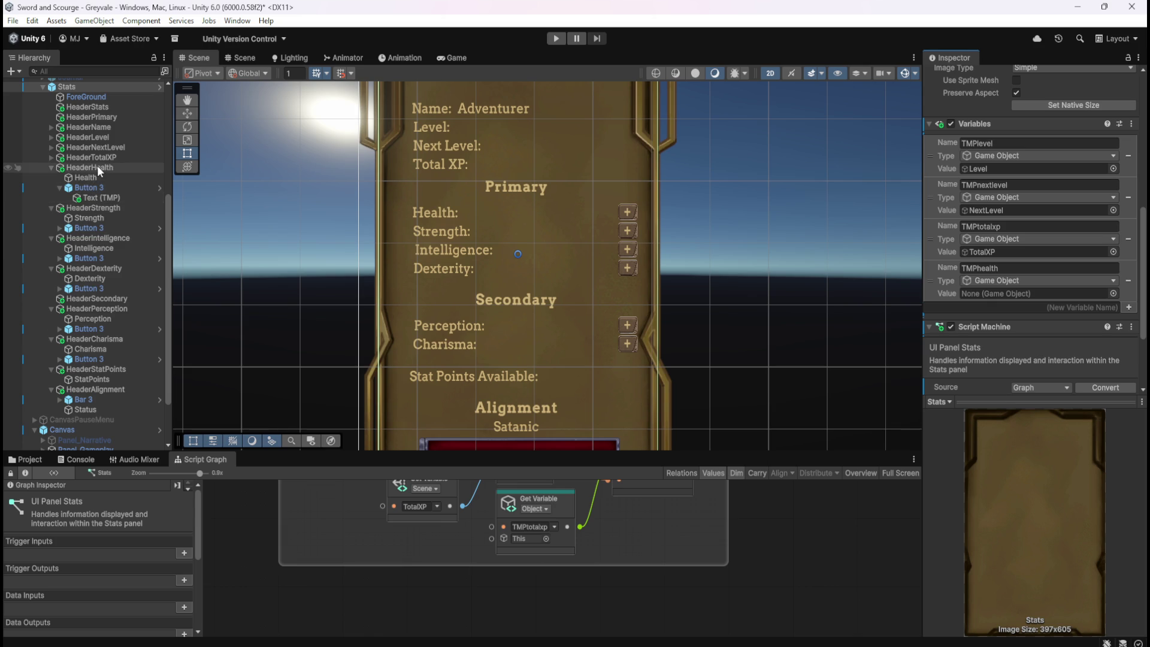
pyautogui.moveTo(84, 178); pyautogui.dragTo(1026, 299)
pyautogui.click(84, 179)
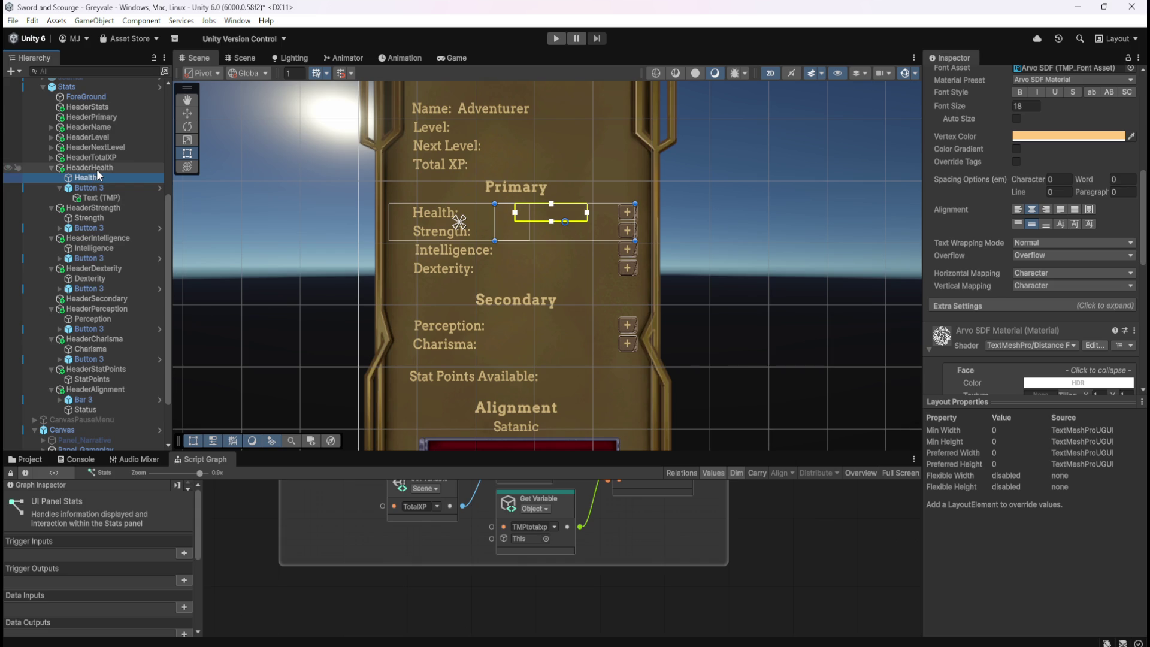
# - Maximise the Stats script graph and duplicate the Total XP group, placing the copy below
pyautogui.click(81, 87)
pyautogui.scroll(-2, 937, 384)
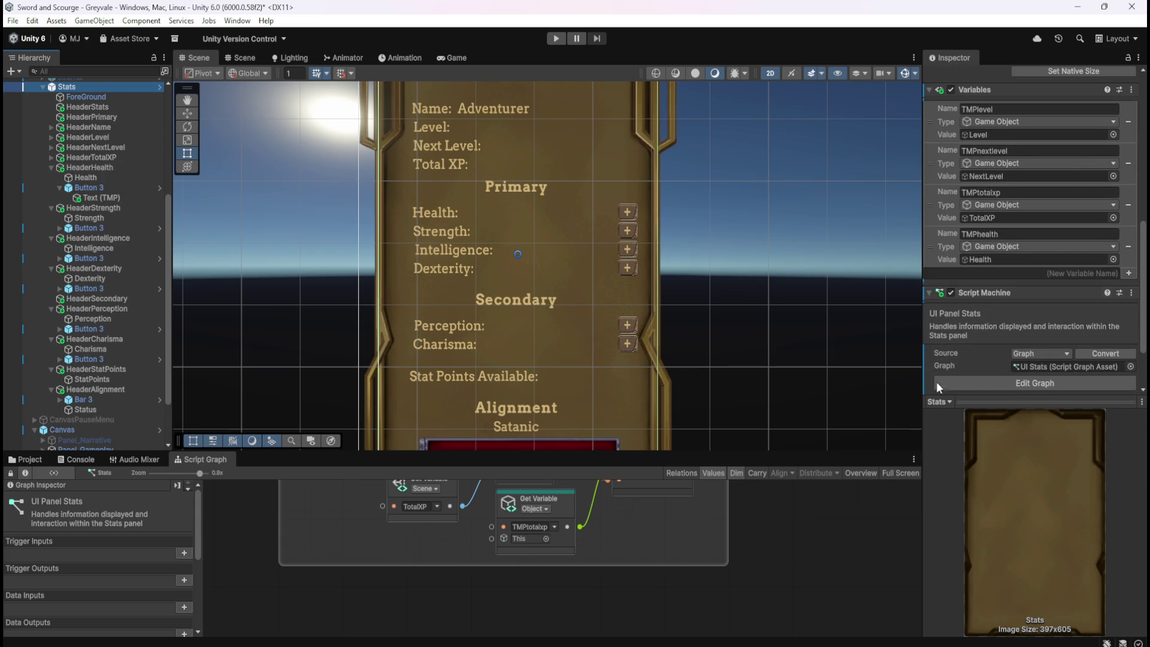
pyautogui.hotkey('shift', 'space')
pyautogui.moveTo(346, 415)
pyautogui.mouseDown()
pyautogui.moveTo(905, 221)
pyautogui.moveTo(940, 170)
pyautogui.mouseUp()
pyautogui.hotkey('ctrl', 'd')
pyautogui.moveTo(871, 271)
pyautogui.mouseDown()
pyautogui.moveTo(890, 369)
pyautogui.moveTo(809, 444)
pyautogui.moveTo(826, 415)
pyautogui.moveTo(816, 394)
pyautogui.mouseUp()
# - Retitle the copied group by replacing TOTAL XP with GLOBAL MAX HEALTH
pyautogui.click(886, 384)
pyautogui.doubleClick(442, 392)
pyautogui.moveTo(438, 392); pyautogui.dragTo(477, 401)
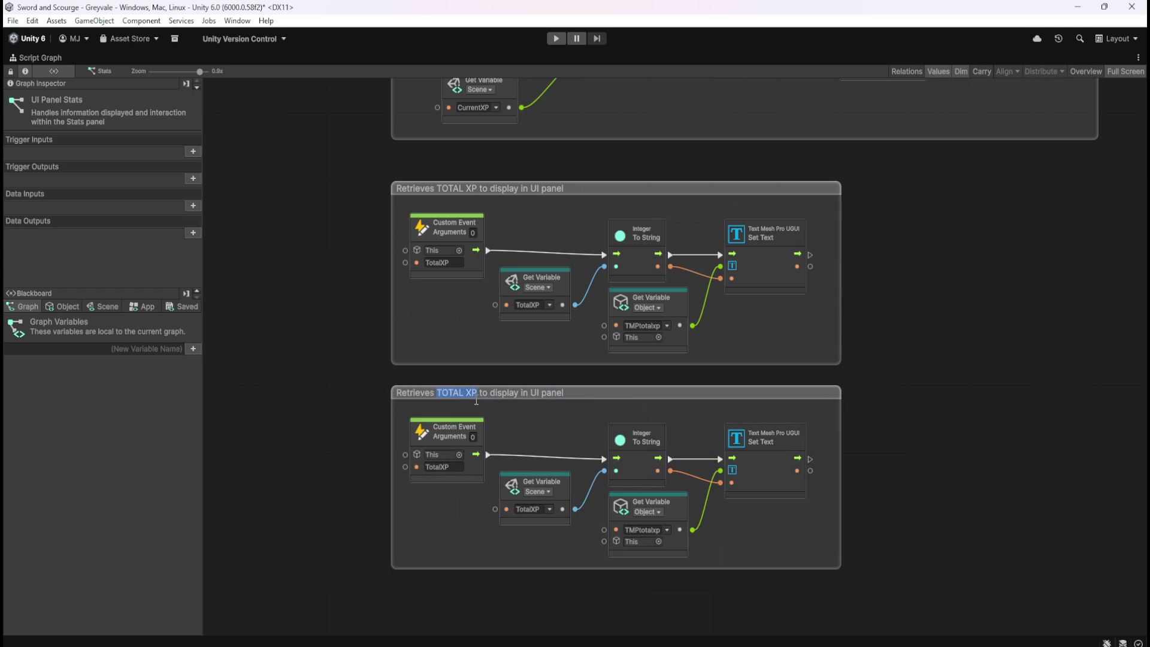
pyautogui.write('GLOBAL MAX HEALTH')
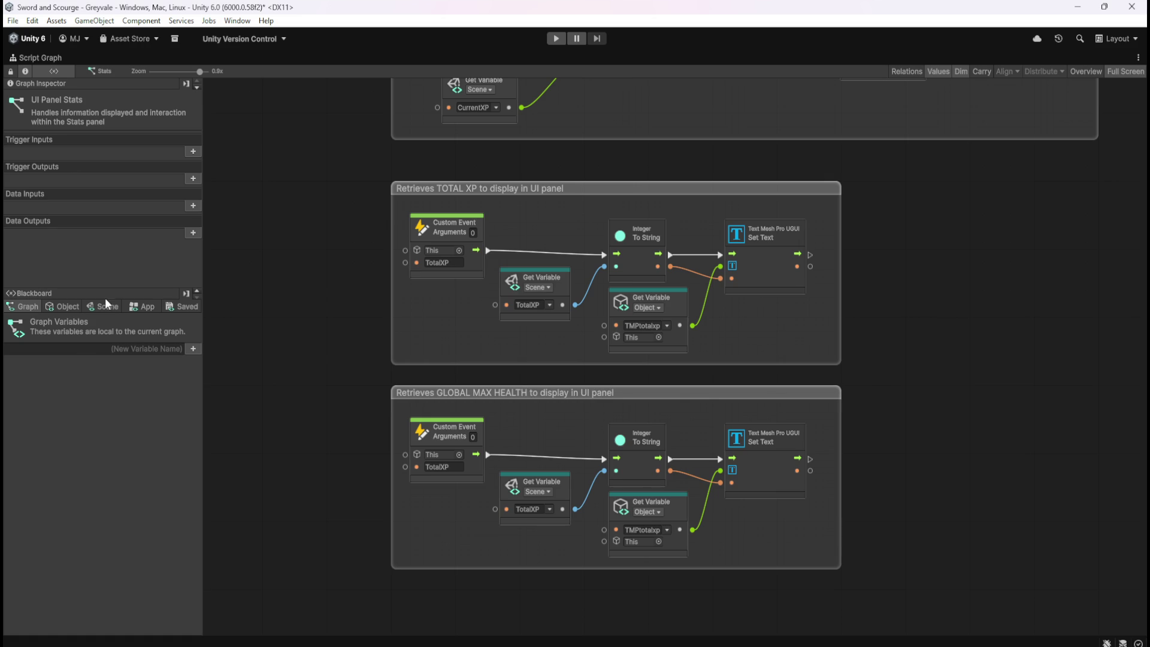
# - Show the Blackboard's scene variables and scroll through the list
pyautogui.click(105, 306)
pyautogui.moveTo(194, 332); pyautogui.dragTo(186, 464)
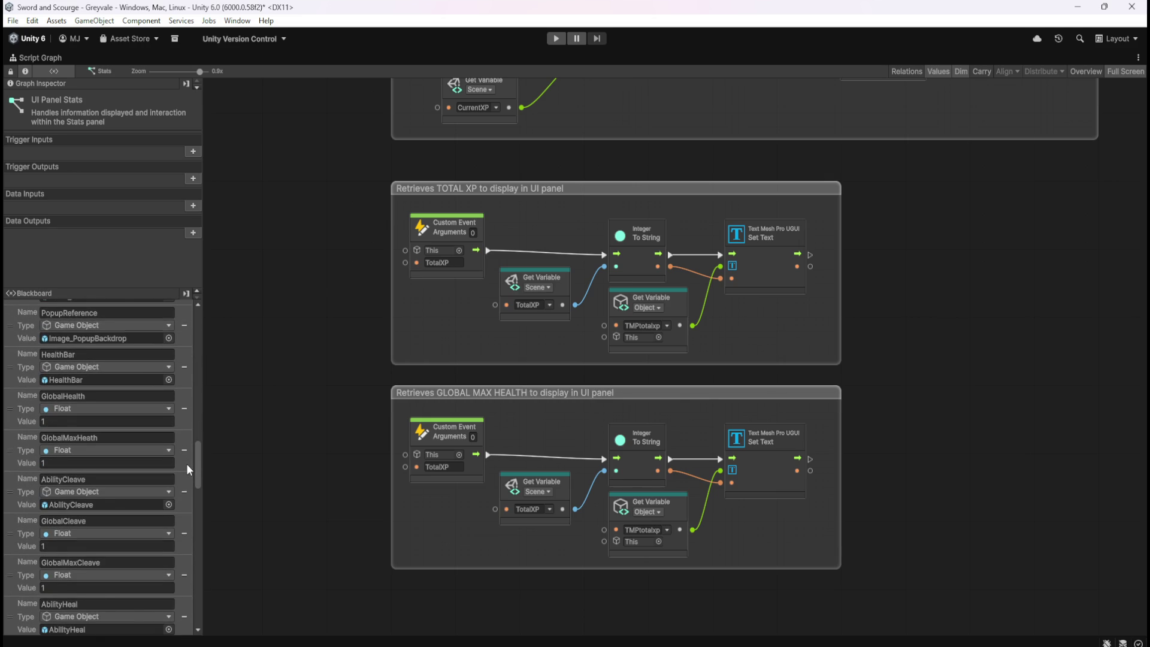
pyautogui.scroll(5, 186, 467)
pyautogui.scroll(5, 186, 432)
pyautogui.moveTo(191, 408)
pyautogui.mouseDown()
pyautogui.moveTo(204, 345)
pyautogui.moveTo(201, 463)
pyautogui.mouseUp()
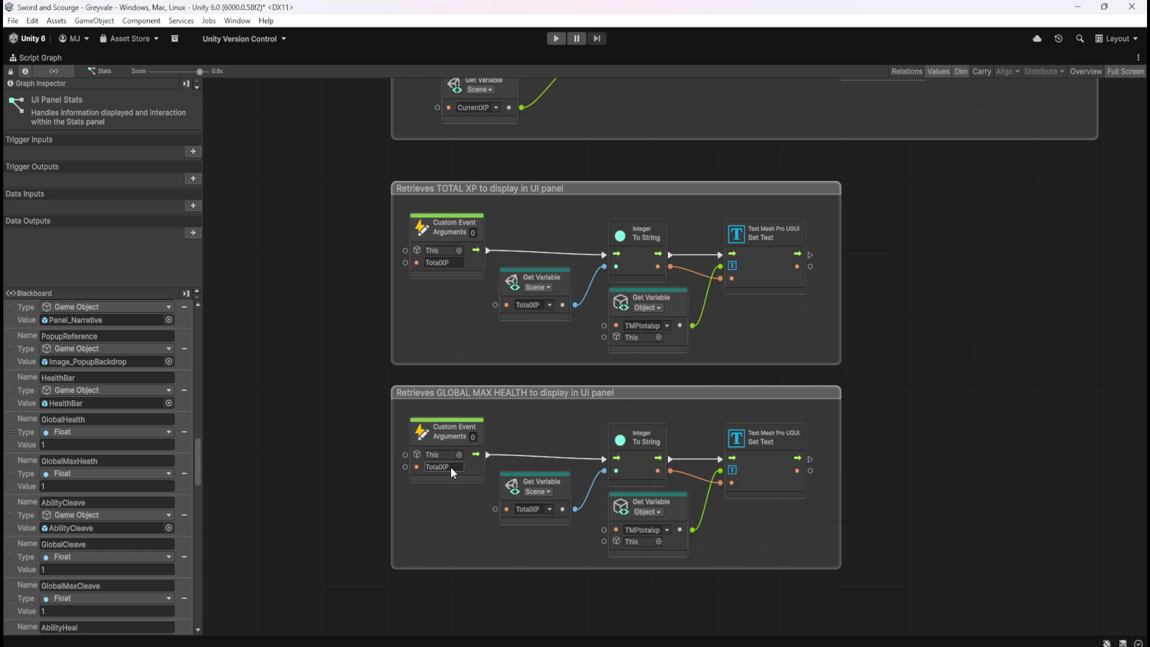
# - Rename the copied event argument to MaxHealth and make its getter fetch GlobalMaxHeath
pyautogui.moveTo(466, 546); pyautogui.dragTo(483, 484)
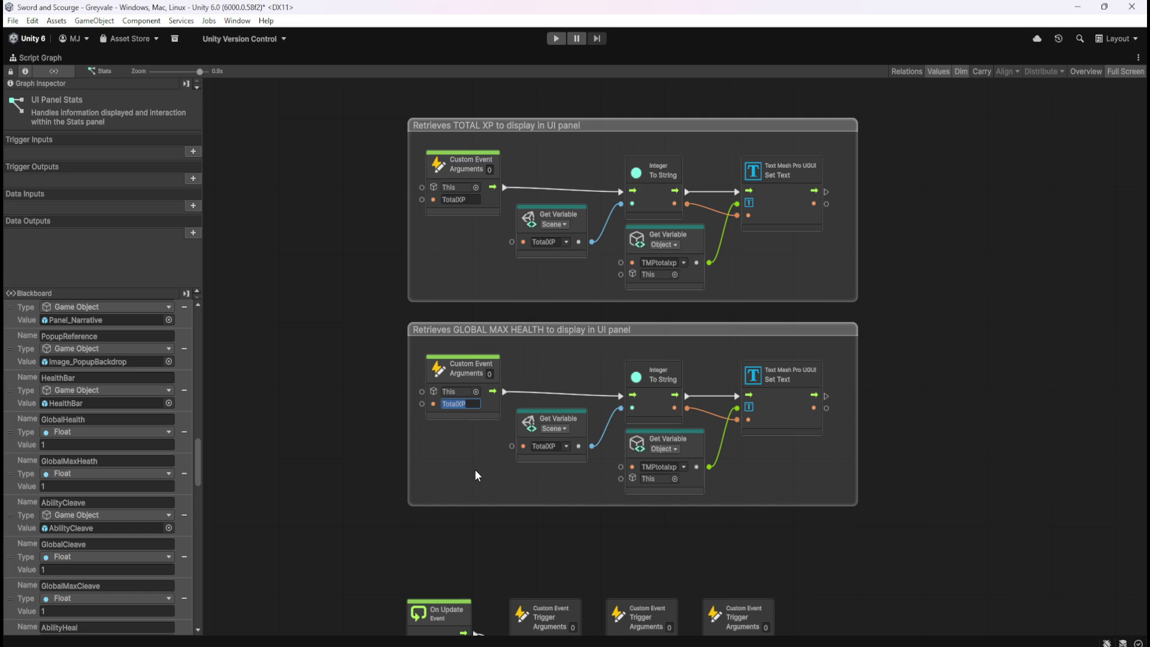
pyautogui.write('MaxHealth')
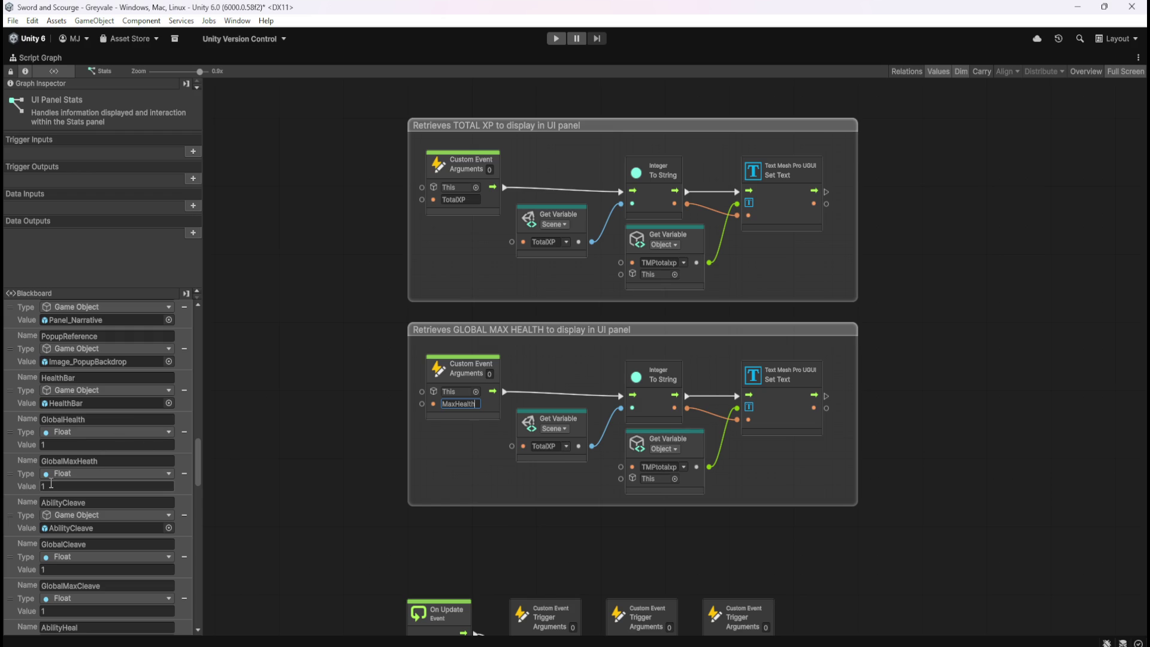
pyautogui.click(566, 447)
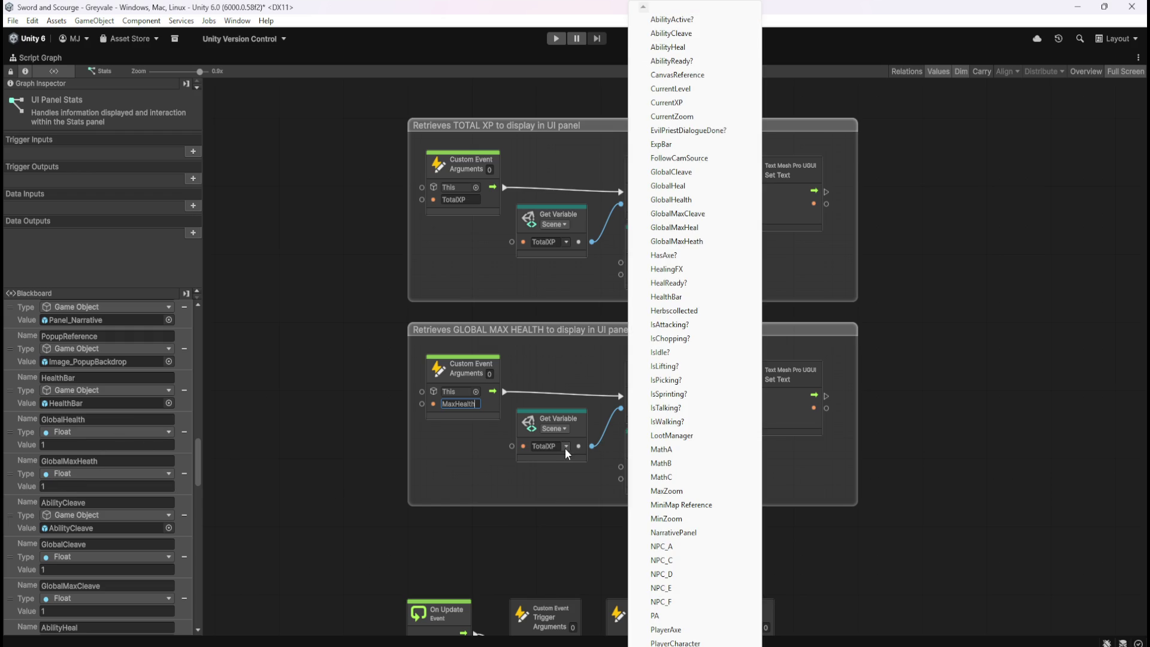
pyautogui.click(708, 244)
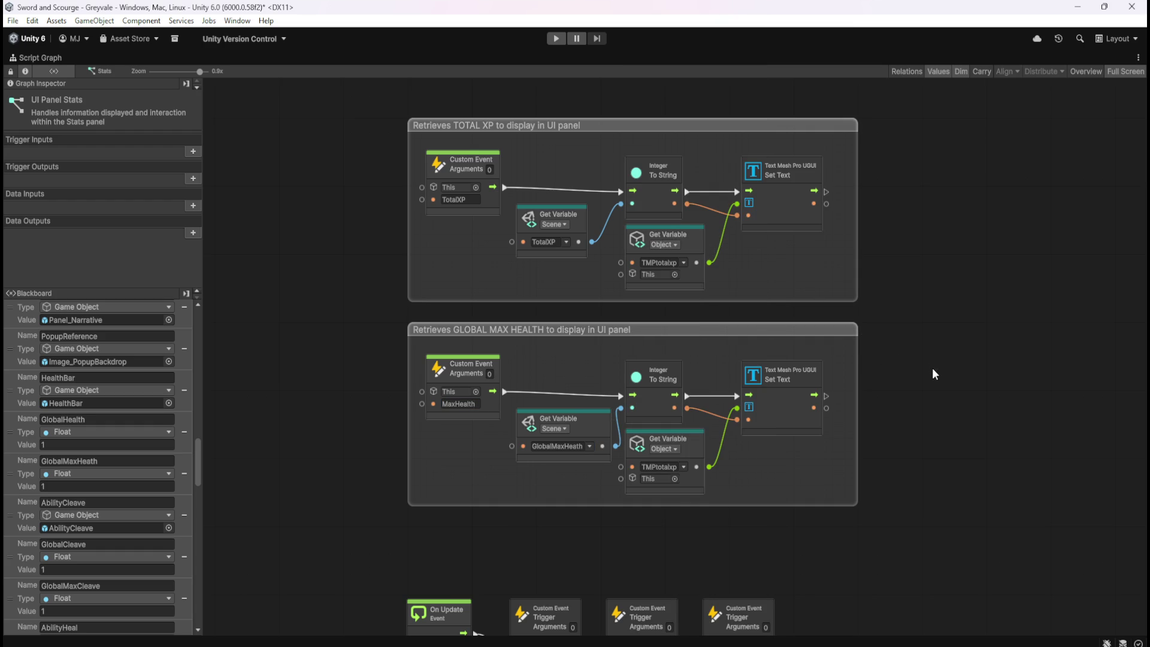
# - Nudge the Get Variable node left, deselect, and restore the docked editor layout
pyautogui.click(596, 431)
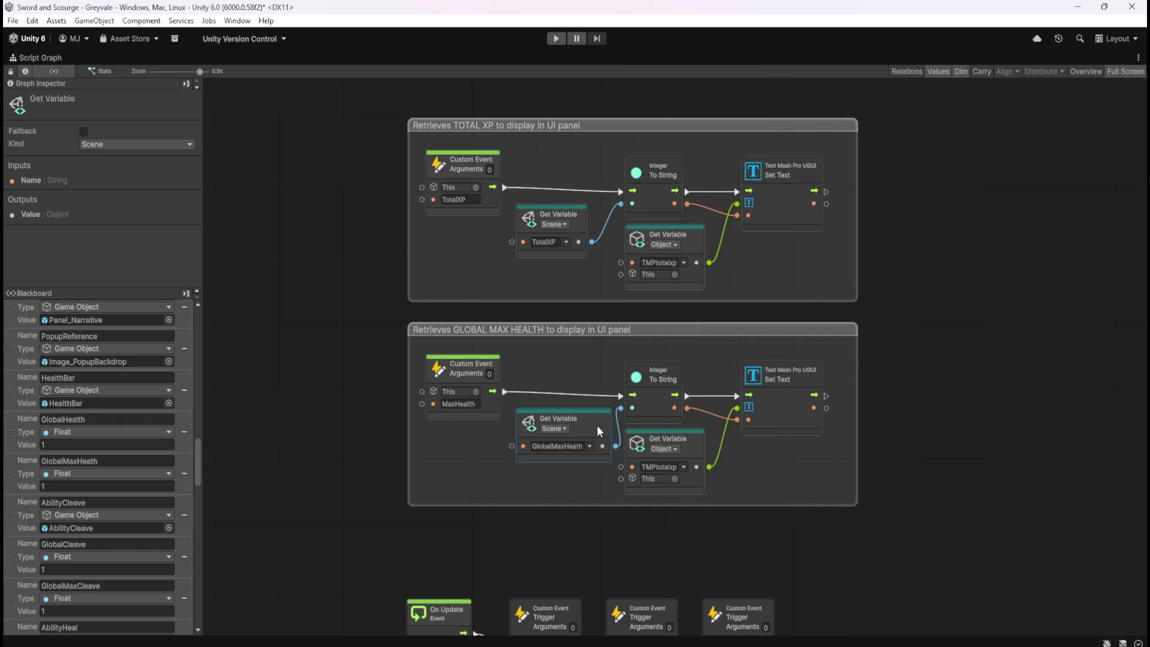
pyautogui.moveTo(597, 429); pyautogui.dragTo(590, 430)
pyautogui.click(926, 404)
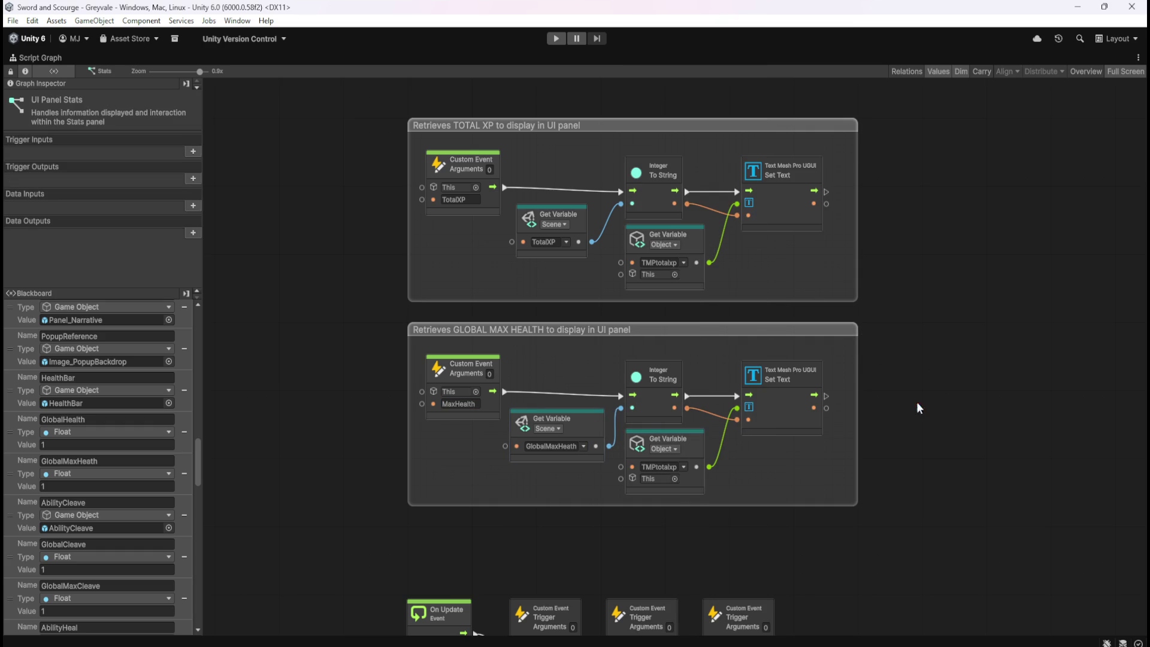
pyautogui.hotkey('shift', 'space')
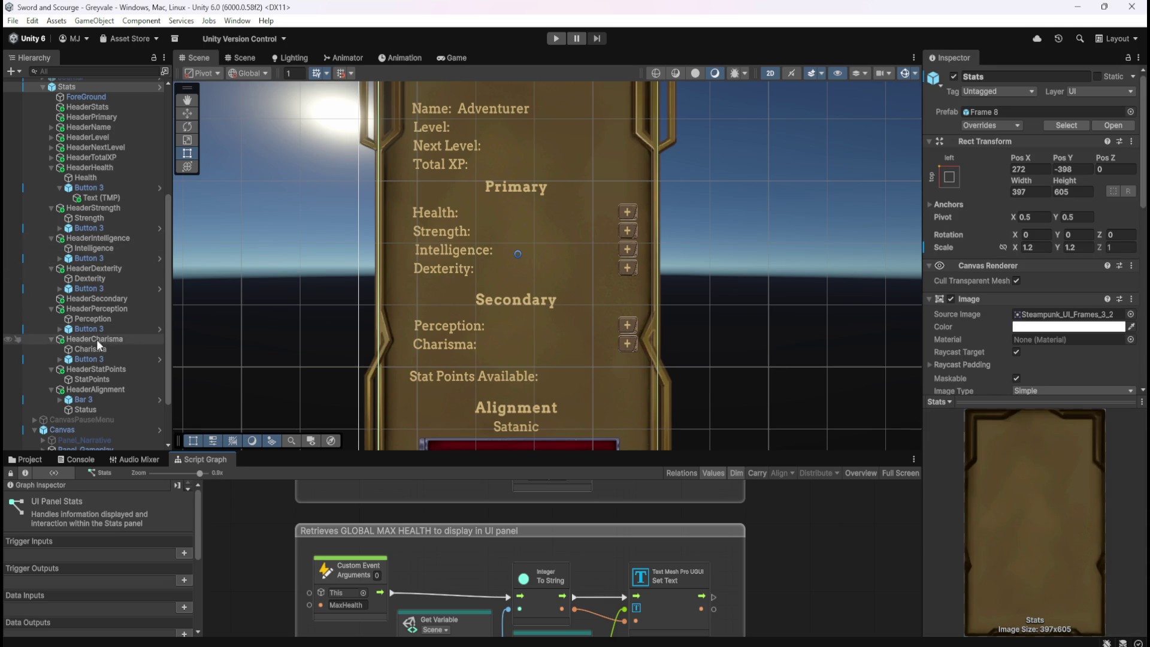
# - Open PlayerArmature's script graph maximised and show the scene variables list
pyautogui.scroll(5, 99, 207)
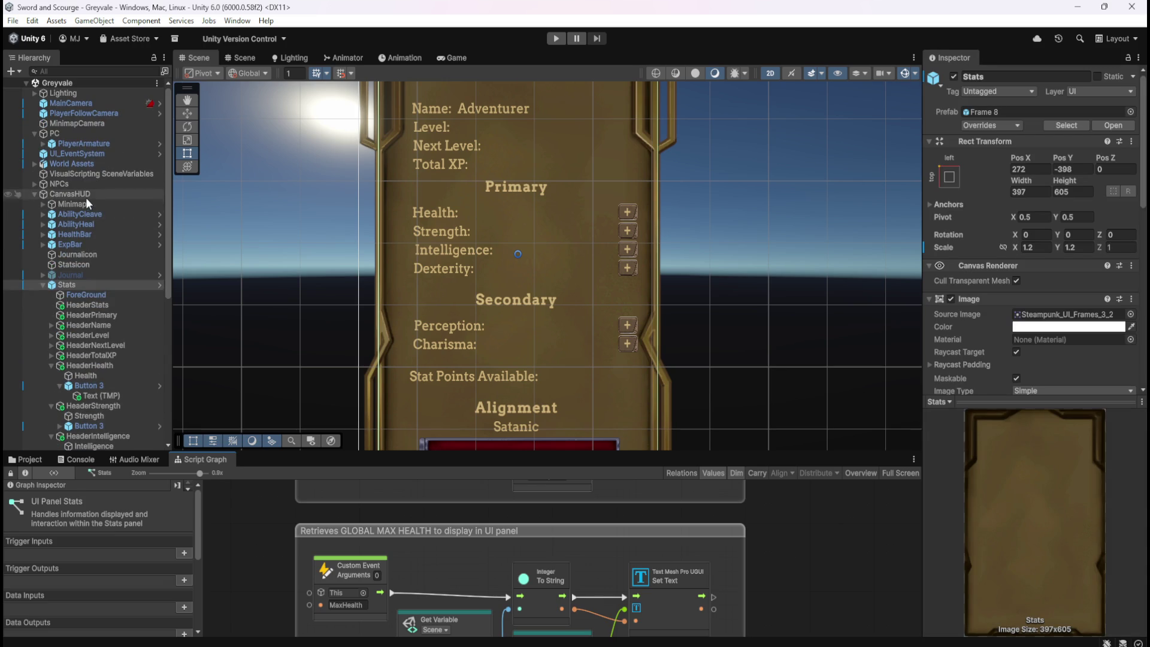
pyautogui.click(93, 145)
pyautogui.hotkey('shift', 'space')
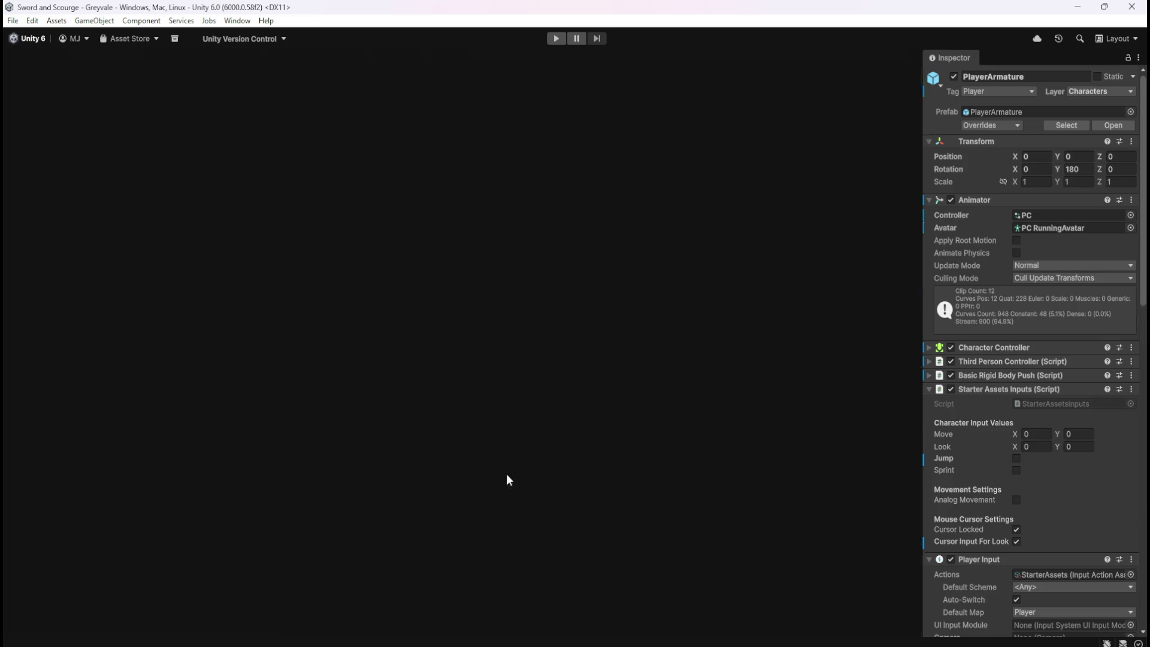
pyautogui.scroll(-5, 483, 486)
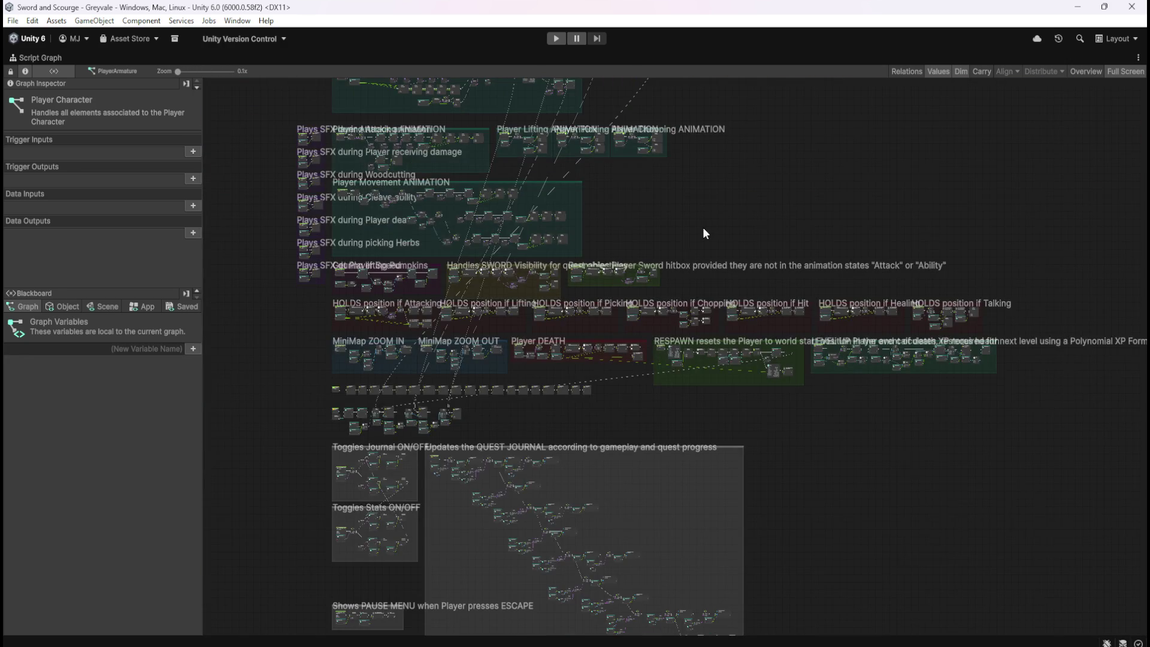
pyautogui.scroll(10, 704, 232)
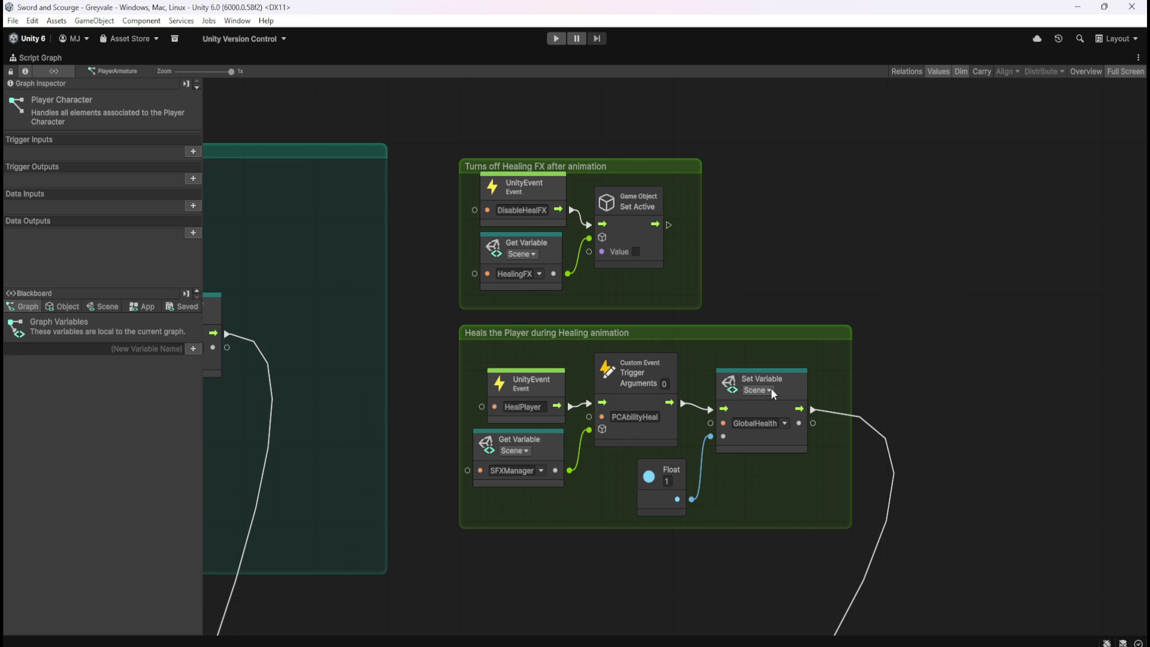
pyautogui.click(78, 312)
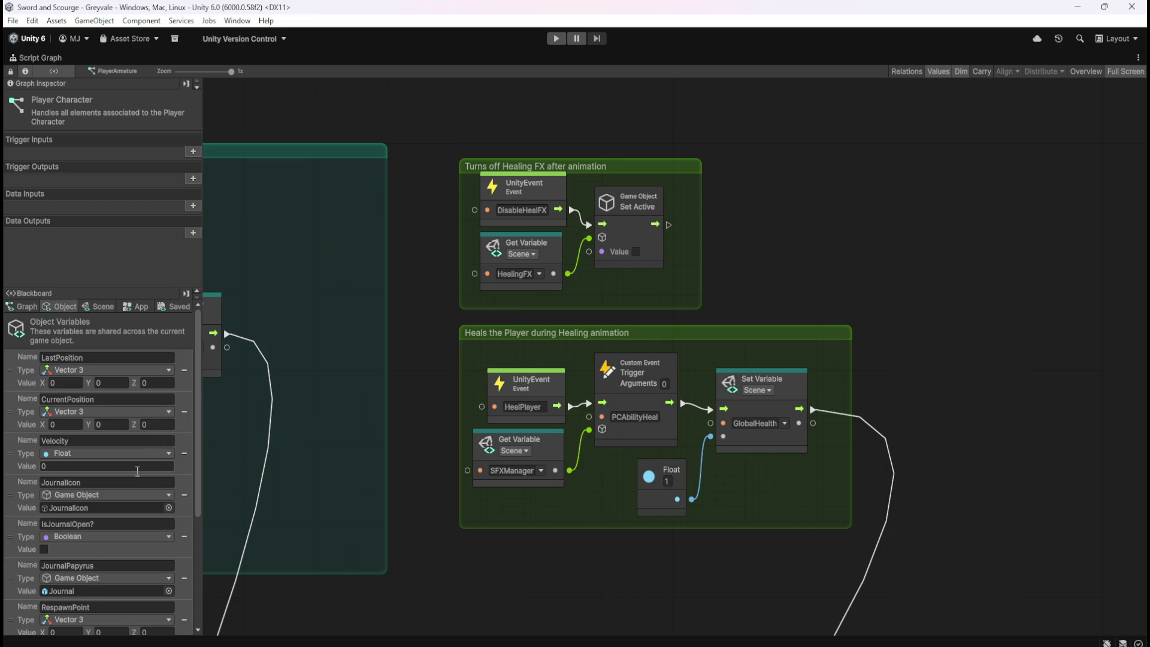
pyautogui.scroll(-5, 138, 473)
pyautogui.scroll(-2, 137, 477)
pyautogui.scroll(10, 131, 455)
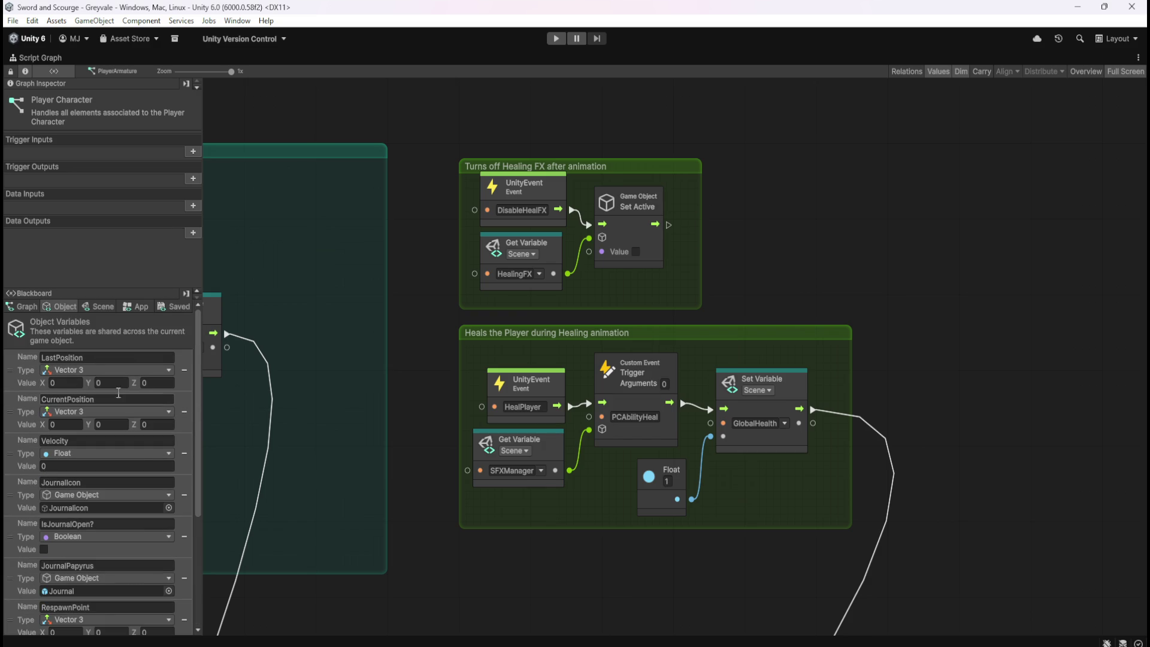
pyautogui.click(99, 307)
pyautogui.scroll(-10, 144, 443)
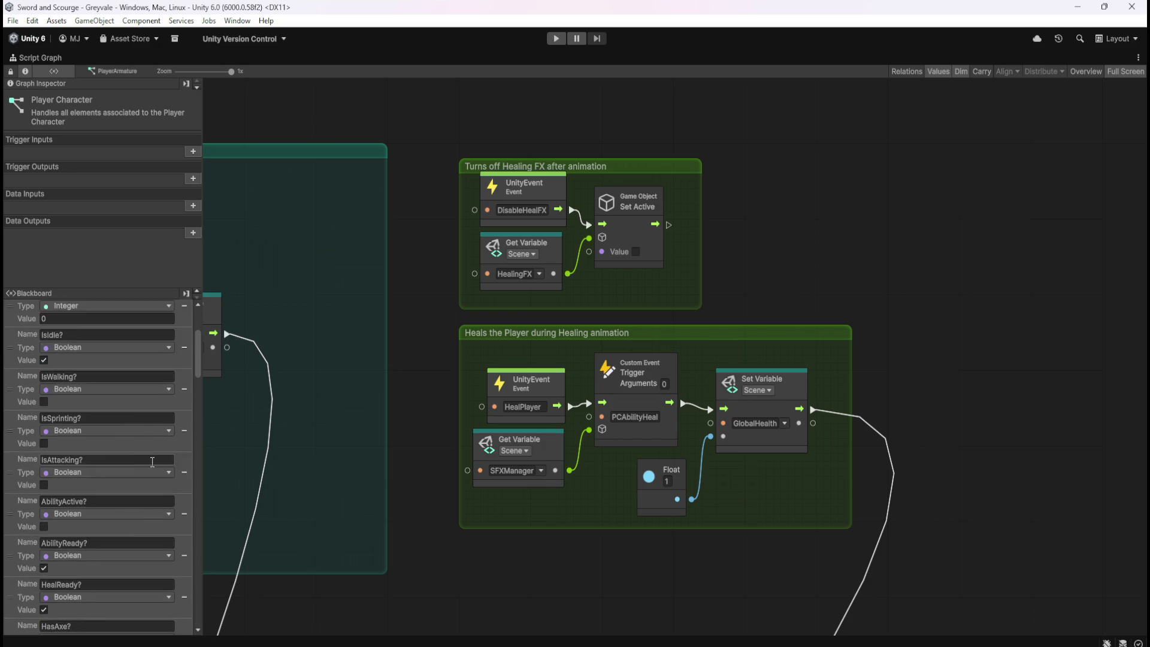
pyautogui.scroll(-10, 159, 462)
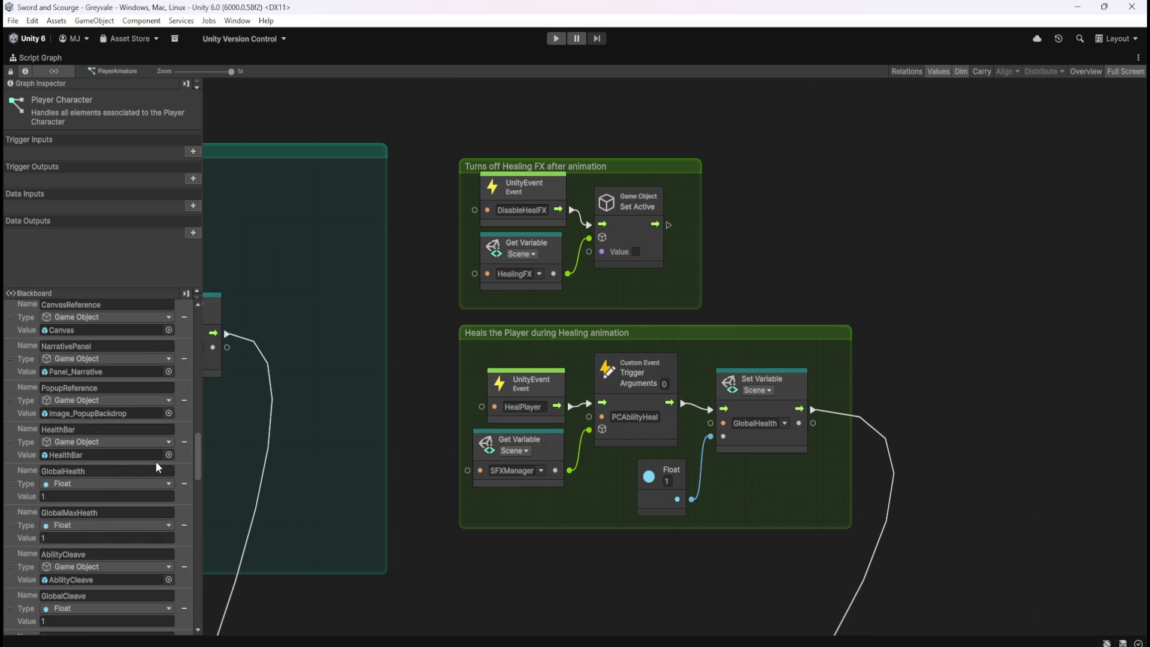
# - Replace the Float 1 feeding GlobalHealth with a GlobalMaxHeath getter, then restore the layout
pyautogui.moveTo(9, 529)
pyautogui.mouseDown()
pyautogui.moveTo(490, 510)
pyautogui.moveTo(648, 571)
pyautogui.moveTo(560, 563)
pyautogui.mouseUp()
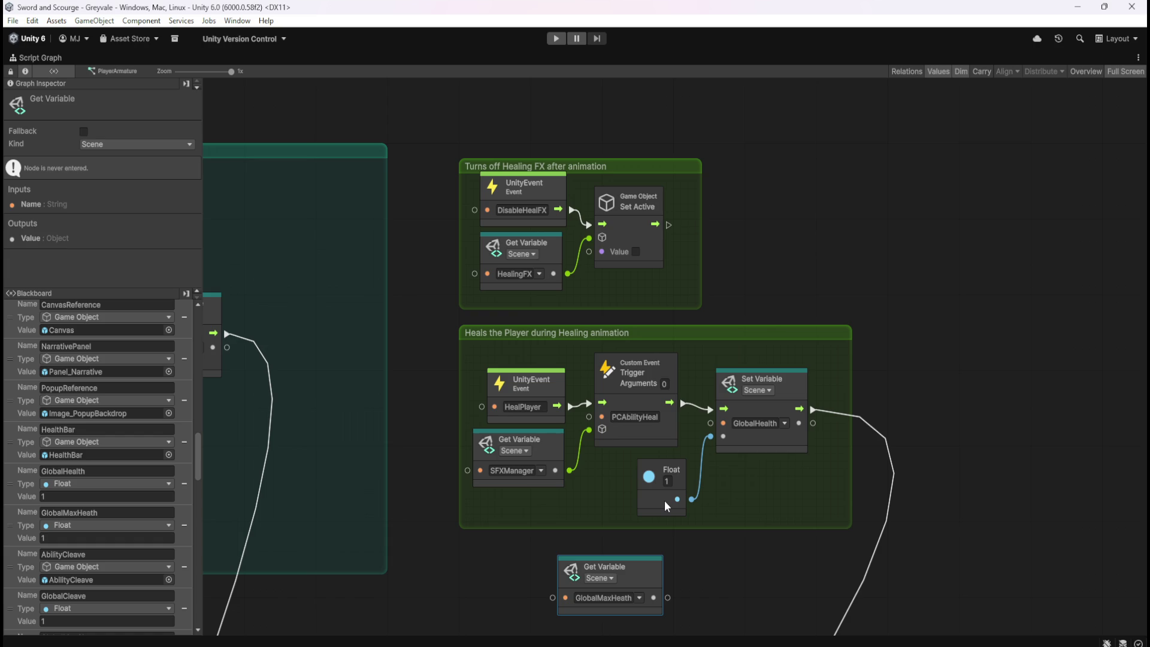
pyautogui.click(666, 506)
pyautogui.press('Delete')
pyautogui.moveTo(643, 580)
pyautogui.mouseDown()
pyautogui.moveTo(672, 484)
pyautogui.moveTo(710, 436)
pyautogui.mouseUp()
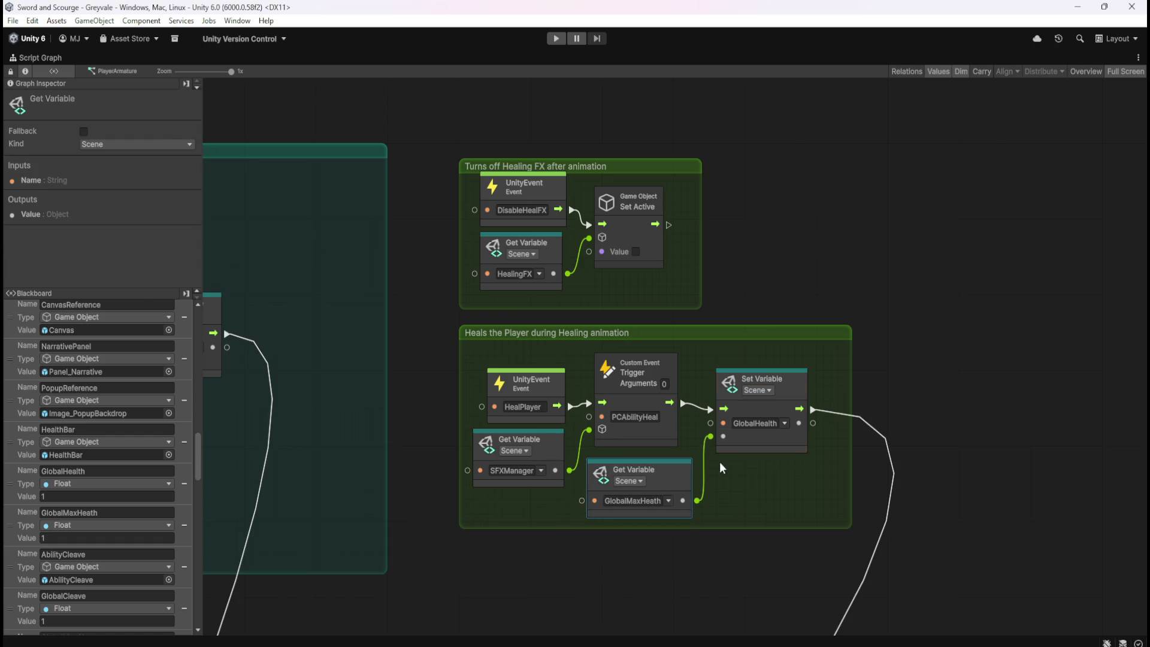
pyautogui.click(746, 489)
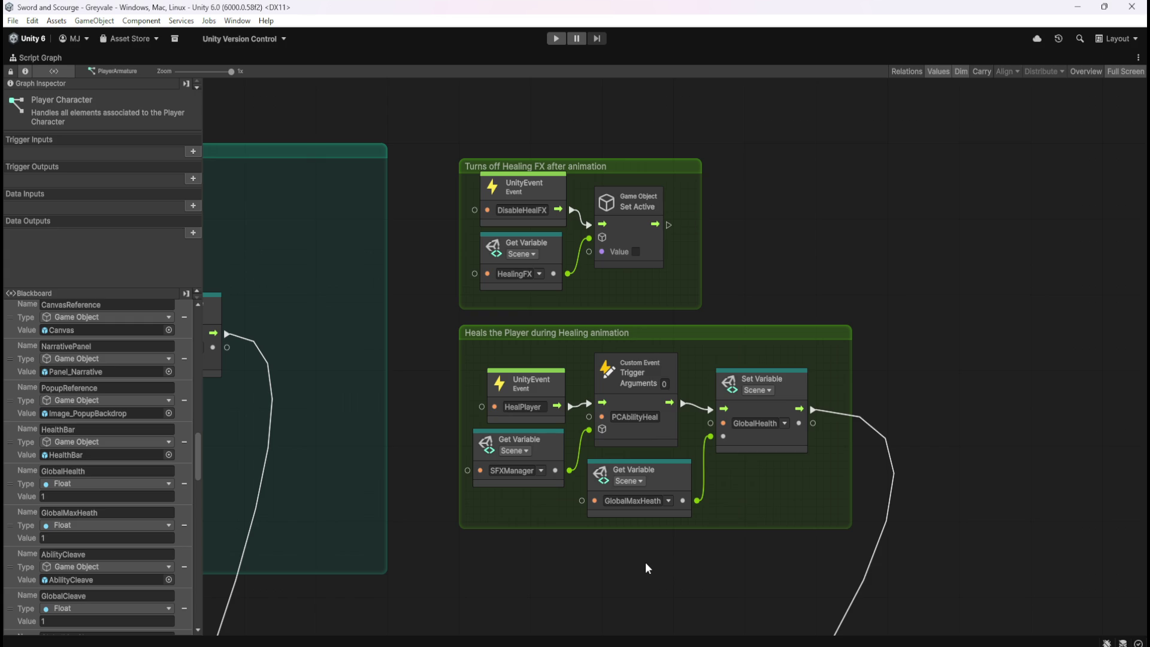
pyautogui.hotkey('shift', 'space')
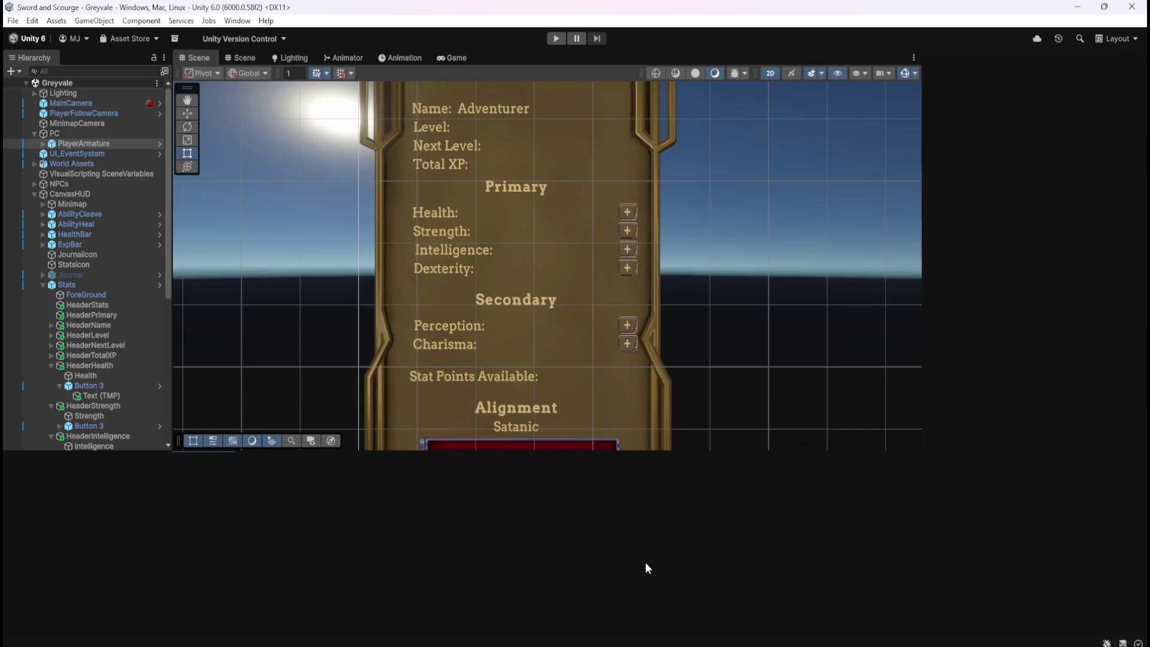
# - In the maximised Stats graph, point the copied Get Variable at TMPhealth instead of TMPtotalxp
pyautogui.hotkey('shift', 'space')
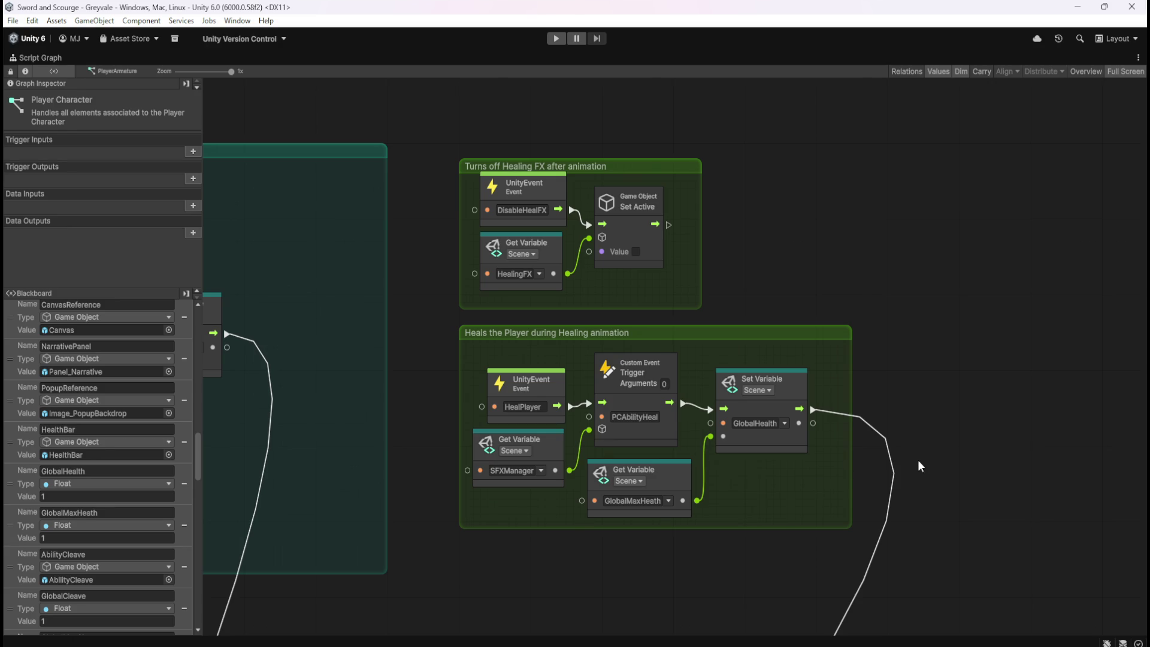
pyautogui.hotkey('shift', 'space')
pyautogui.hotkey('shift', 'space')
pyautogui.hotkey('shift', 'space')
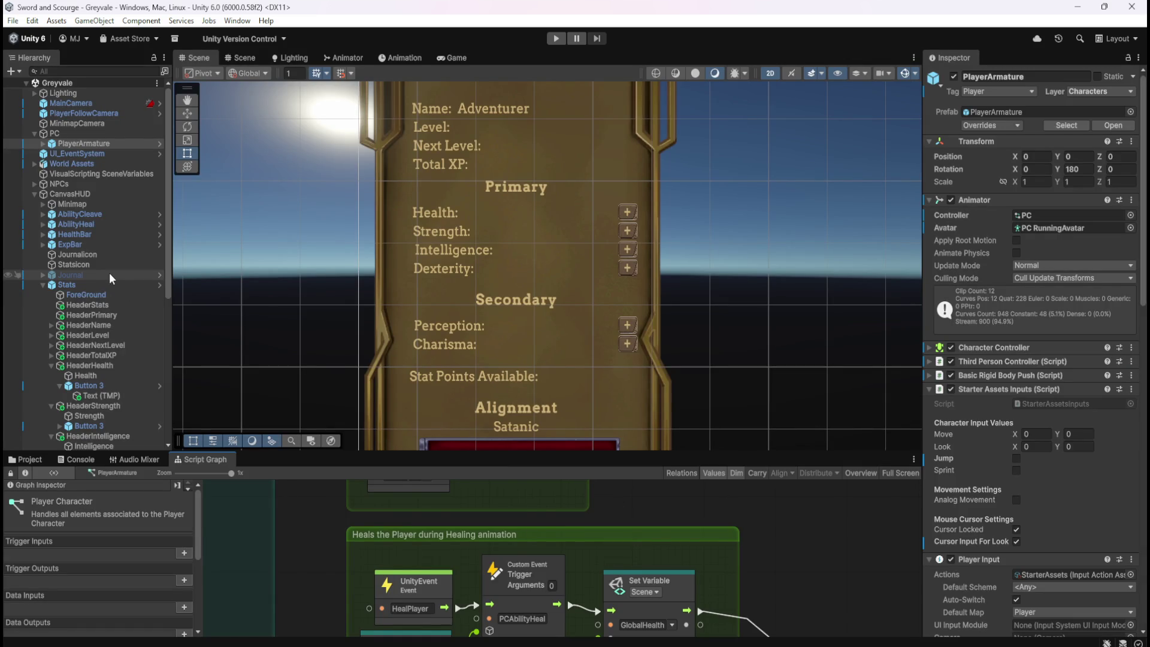
pyautogui.click(97, 286)
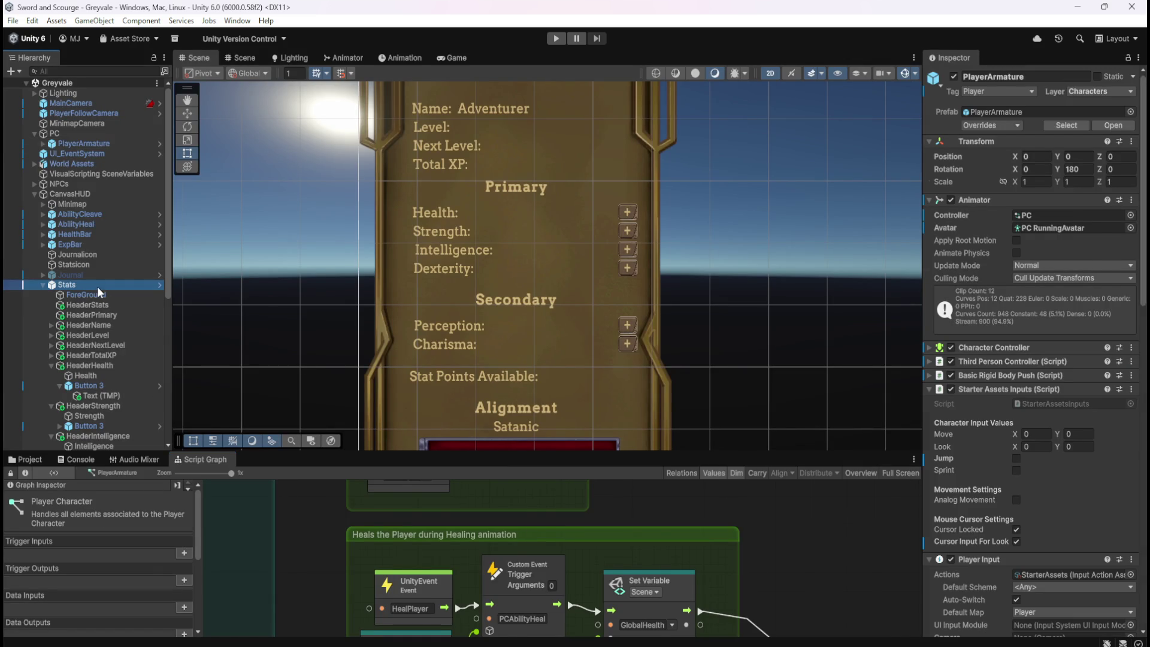
pyautogui.hotkey('shift', 'space')
pyautogui.scroll(-3, 869, 440)
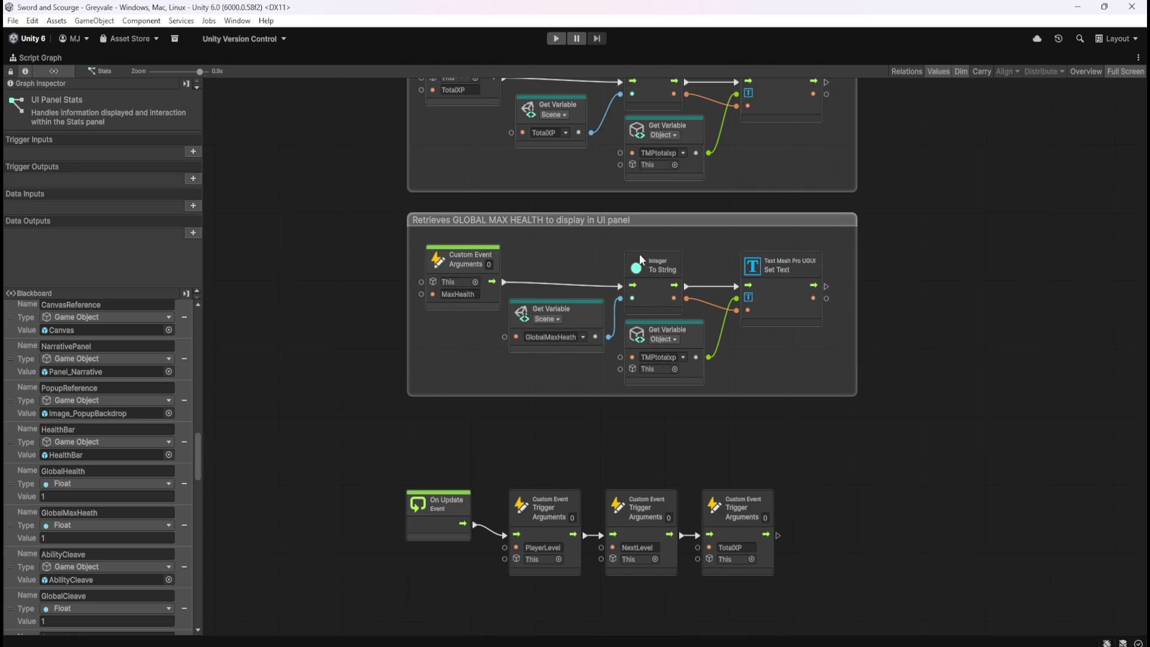
pyautogui.scroll(1, 642, 253)
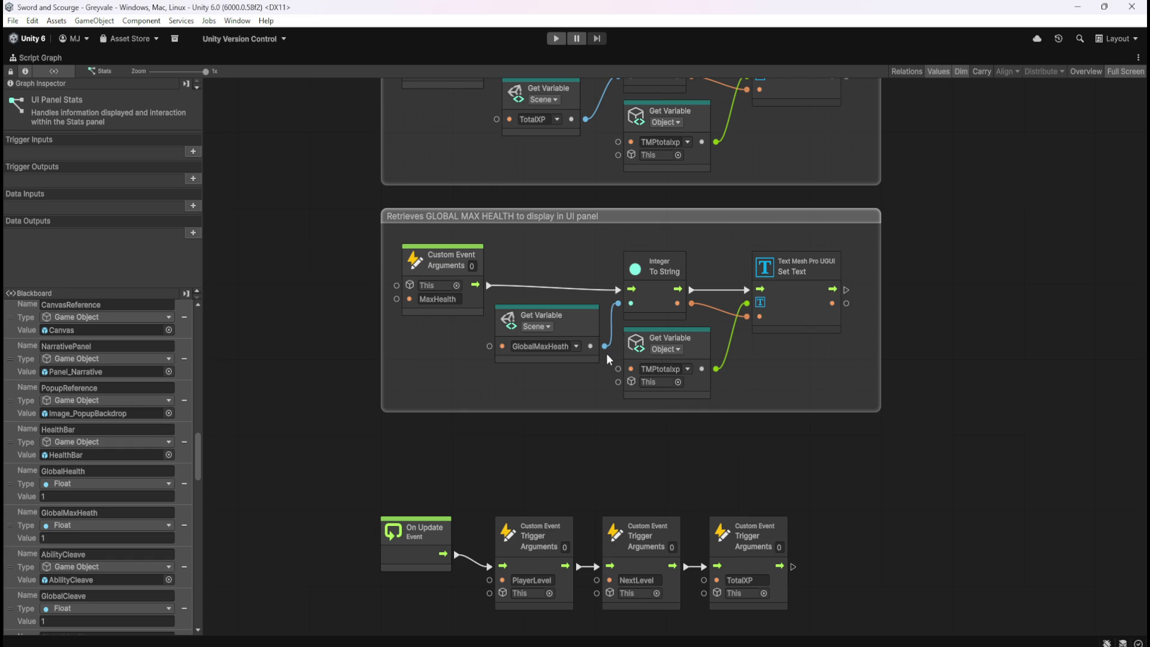
pyautogui.click(657, 300)
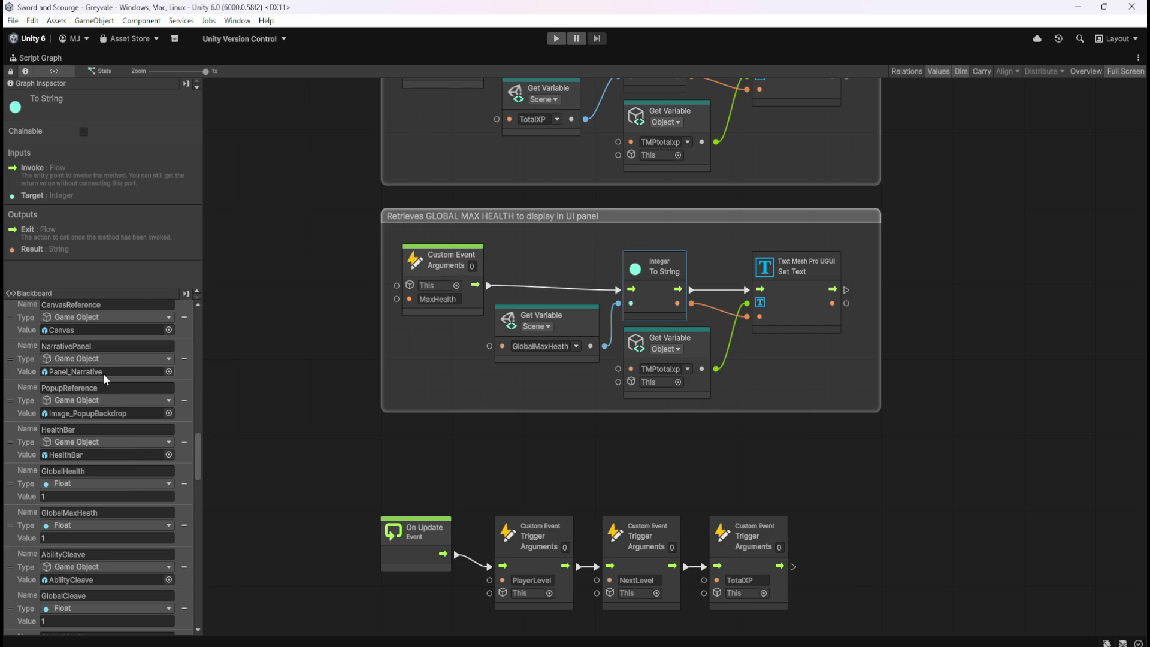
pyautogui.moveTo(199, 464); pyautogui.dragTo(212, 293)
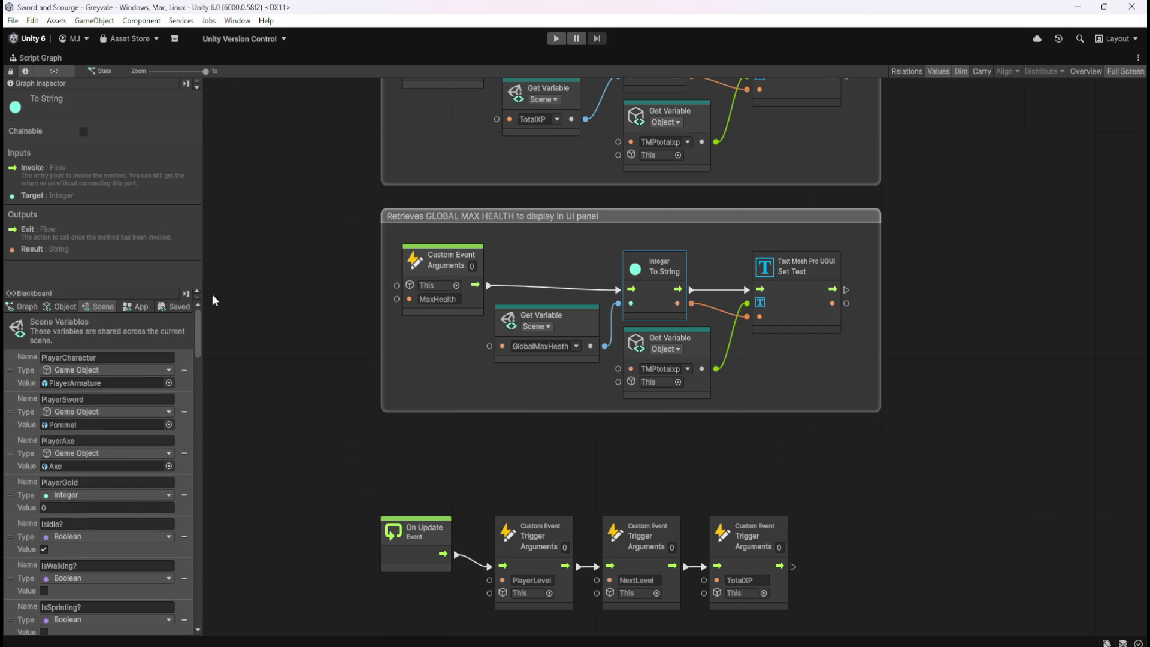
pyautogui.click(75, 306)
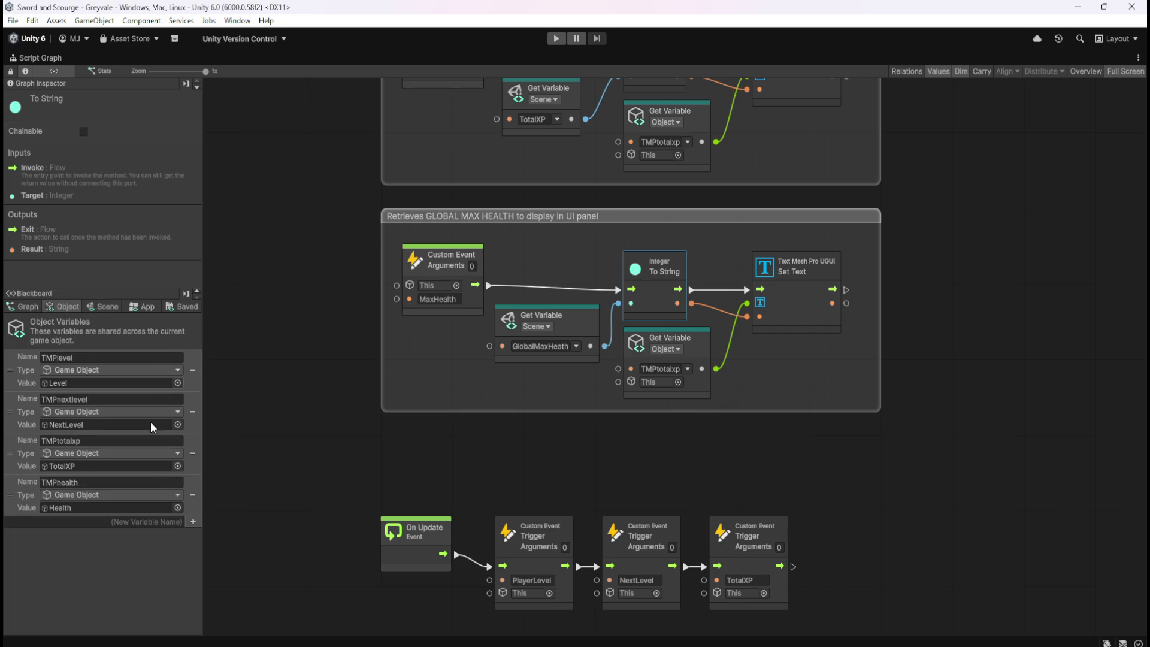
pyautogui.click(687, 369)
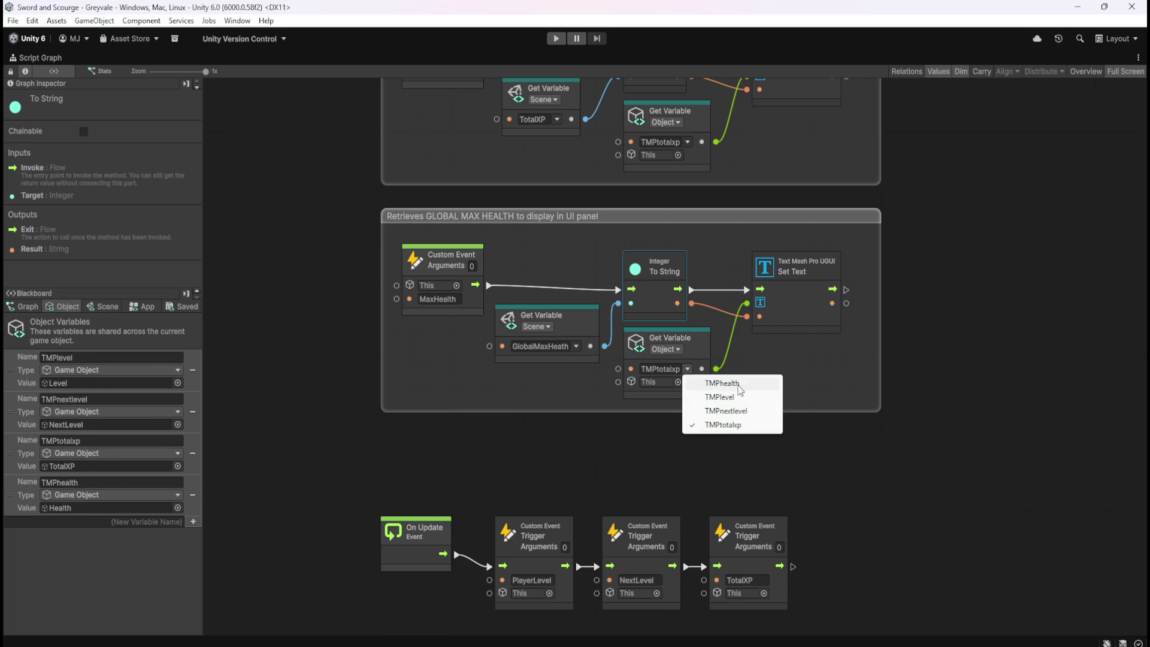
pyautogui.click(741, 386)
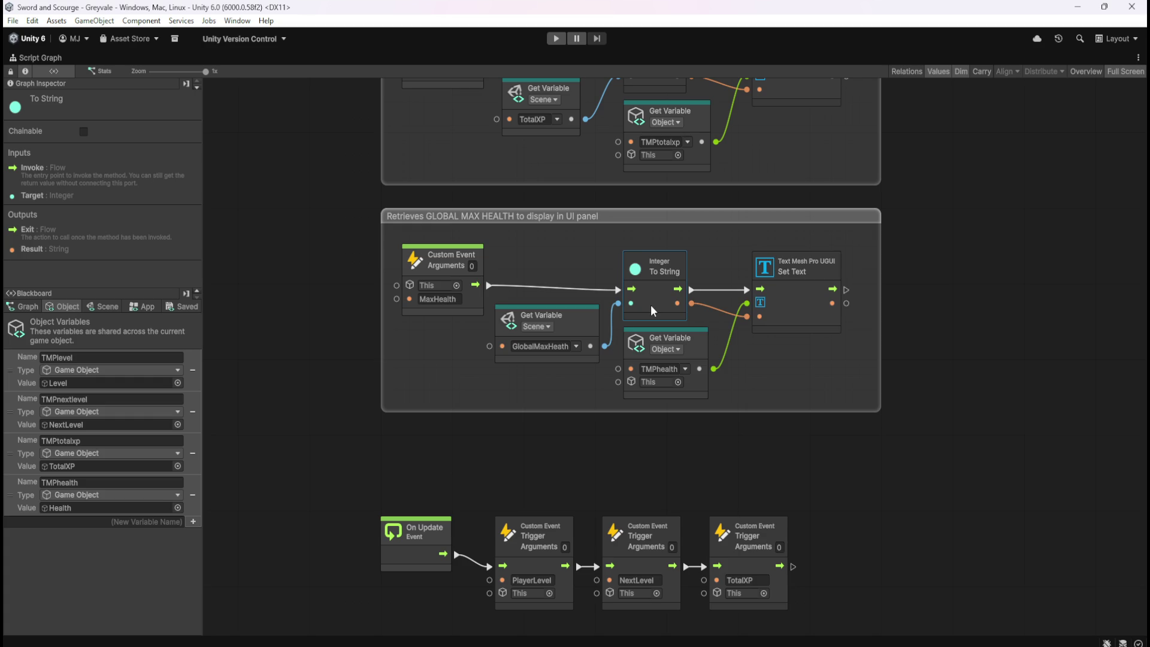
# - Swap Integer To String for Float To String fed by GlobalMaxHeath, wired into Set Text
pyautogui.press('Delete')
pyautogui.moveTo(602, 343); pyautogui.dragTo(622, 281)
pyautogui.write('float t')
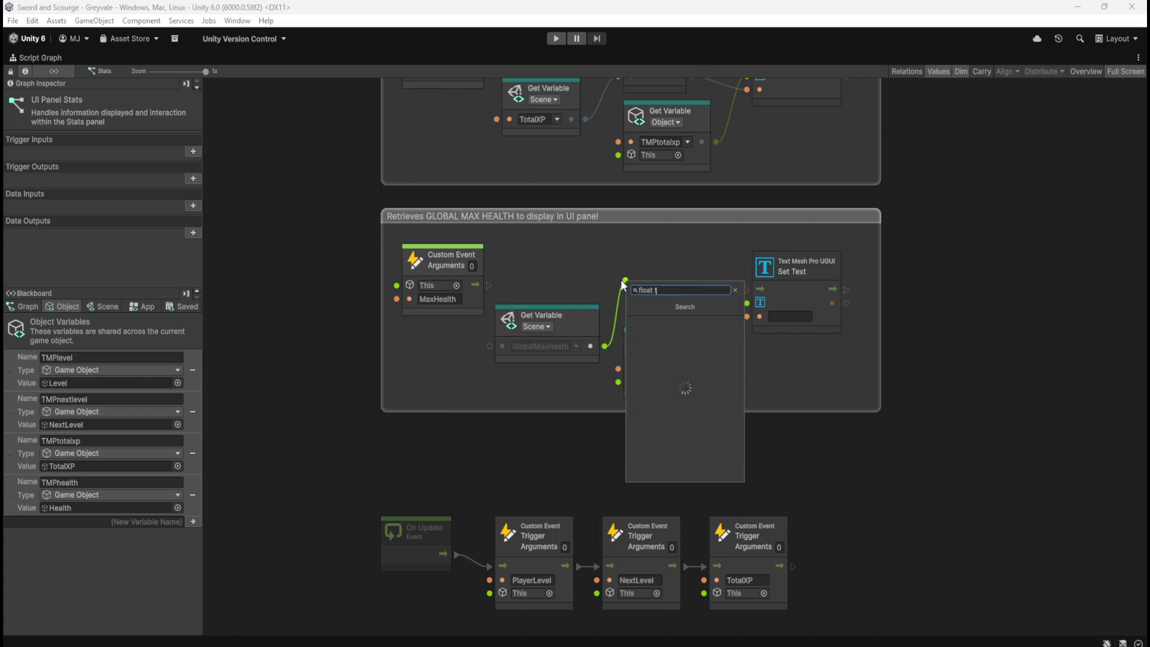
pyautogui.write('o string')
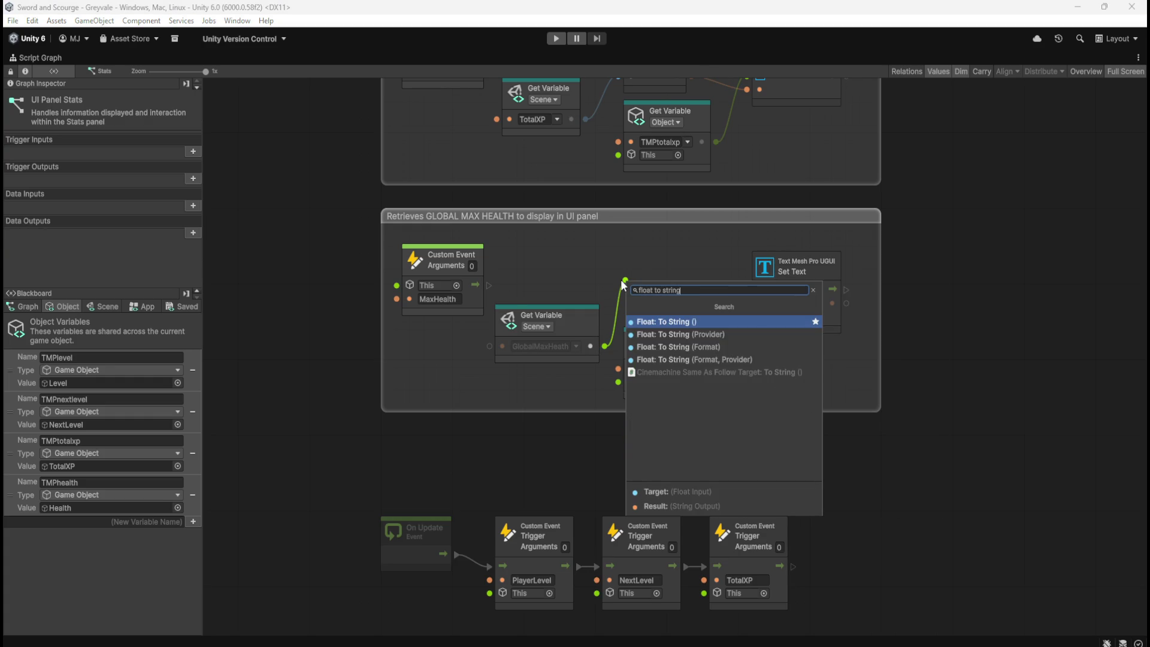
pyautogui.press('Return')
pyautogui.moveTo(635, 289)
pyautogui.mouseDown()
pyautogui.moveTo(652, 305)
pyautogui.moveTo(495, 285)
pyautogui.mouseUp()
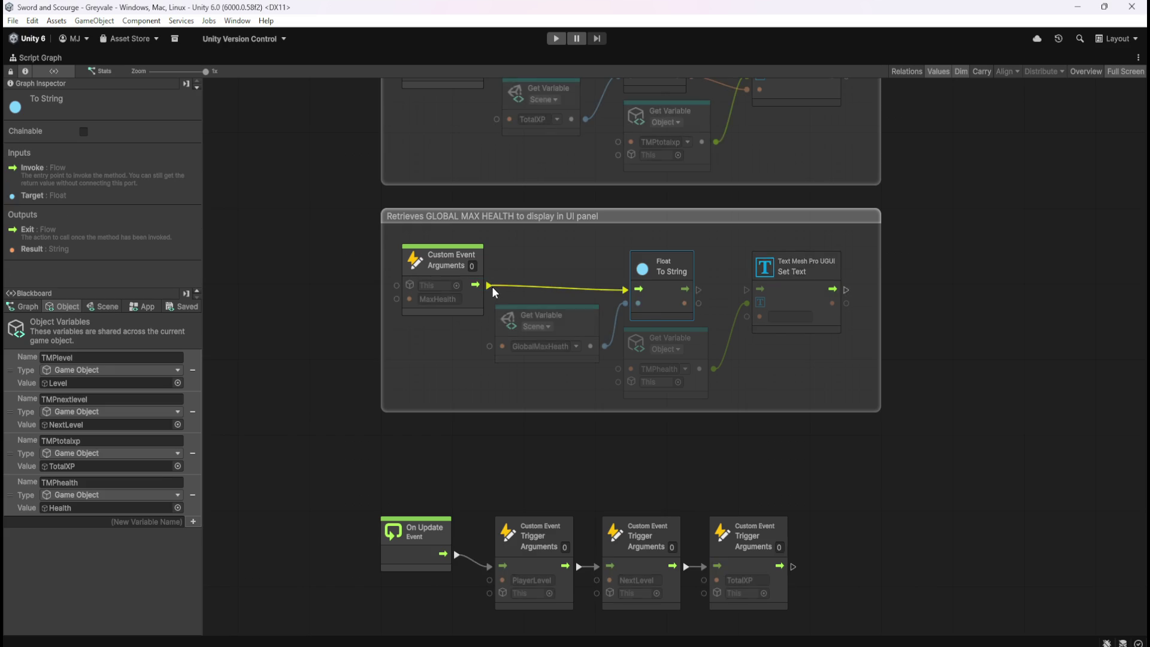
pyautogui.moveTo(700, 289)
pyautogui.mouseDown()
pyautogui.moveTo(747, 289)
pyautogui.moveTo(696, 301)
pyautogui.moveTo(753, 318)
pyautogui.mouseUp()
pyautogui.click(776, 370)
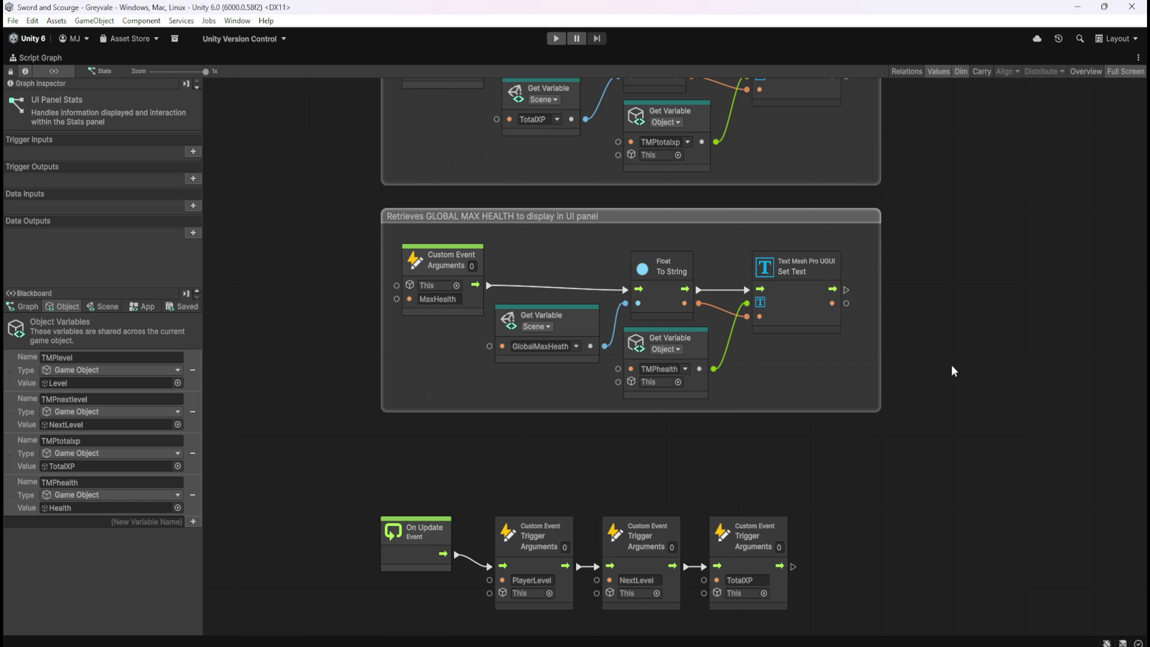
# - Duplicate the TotalXP trigger, chain it last in On Update as MaxHealth, and restore the layout
pyautogui.moveTo(881, 545); pyautogui.dragTo(802, 454)
pyautogui.click(683, 506)
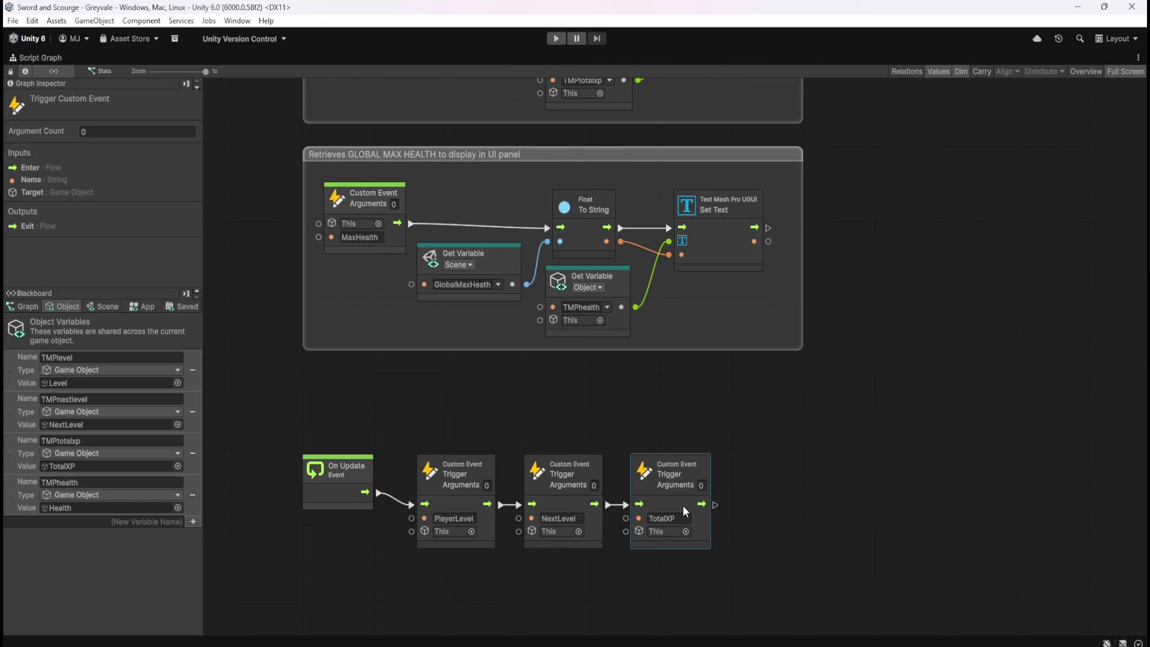
pyautogui.hotkey('ctrl', 'd')
pyautogui.moveTo(711, 390)
pyautogui.mouseDown()
pyautogui.moveTo(810, 509)
pyautogui.moveTo(809, 526)
pyautogui.mouseUp()
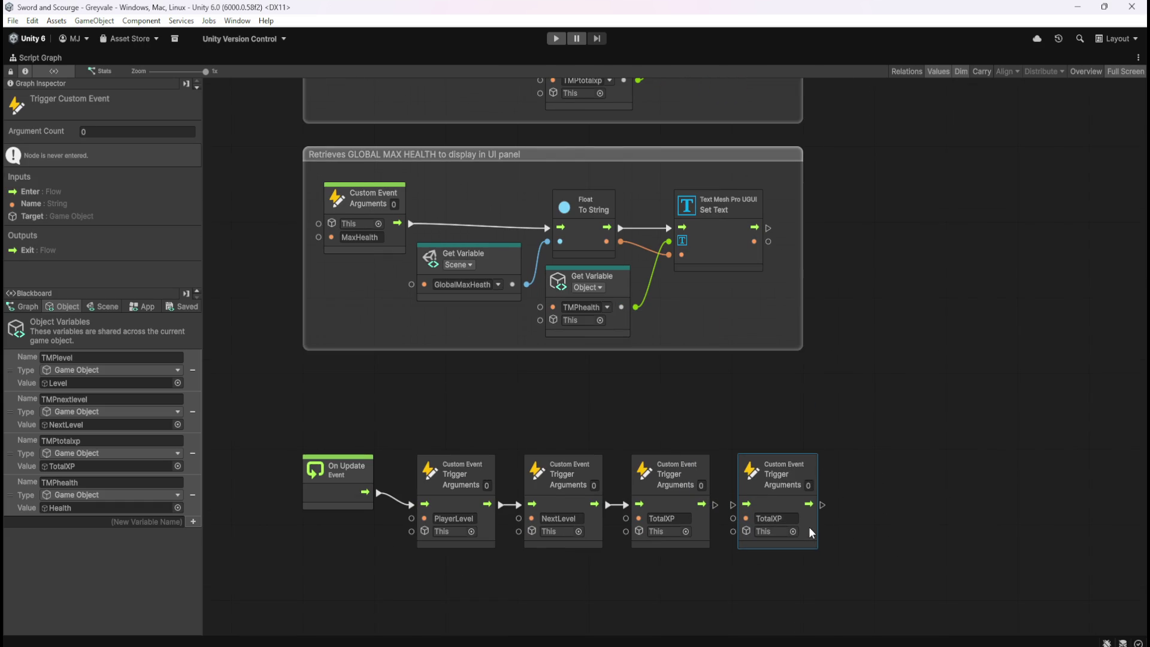
pyautogui.moveTo(717, 506); pyautogui.dragTo(734, 507)
pyautogui.click(360, 237)
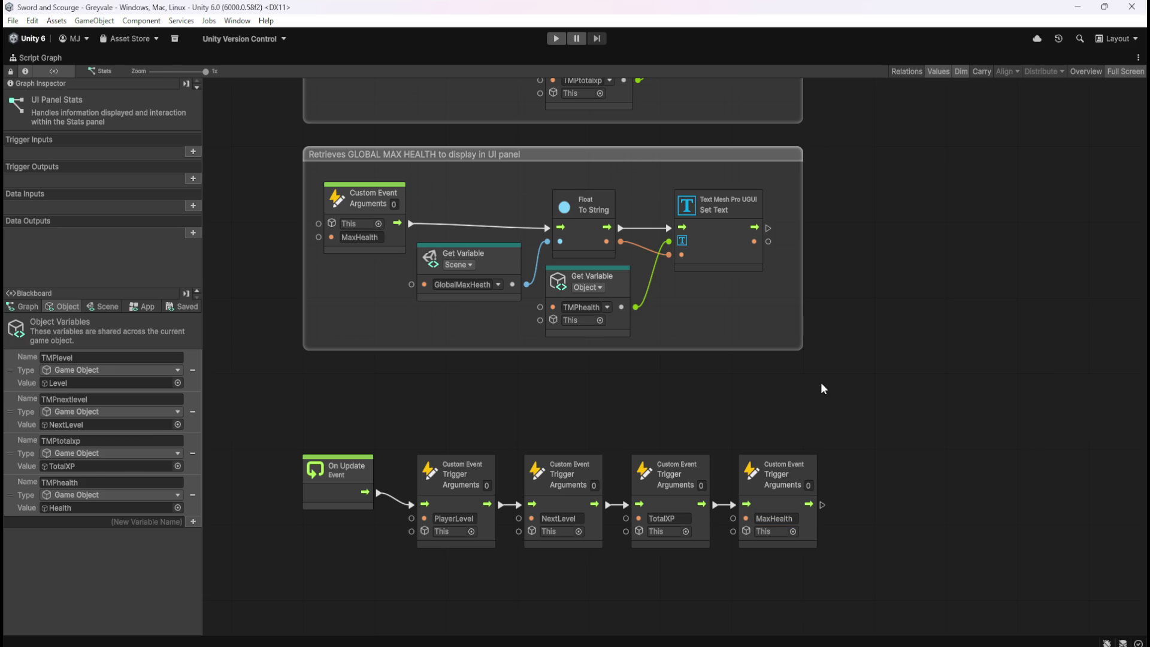
pyautogui.hotkey('shift', 'space')
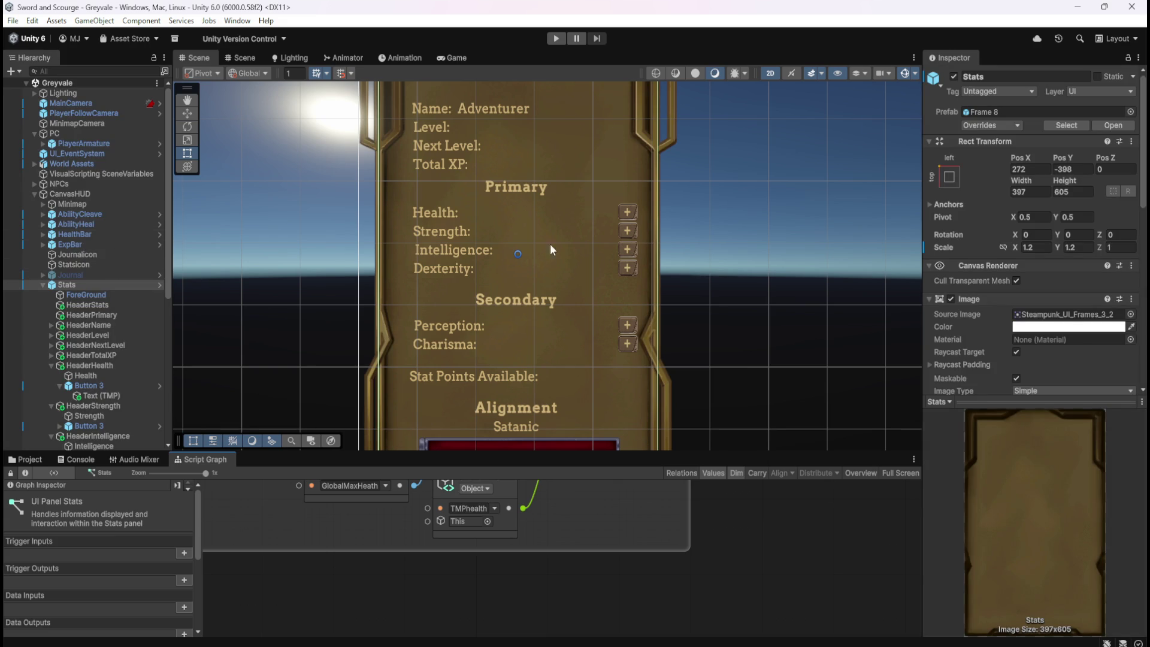
# - Deactivate the Stats object, enter Play mode and open the stats panel, which shows Health 1
pyautogui.click(953, 76)
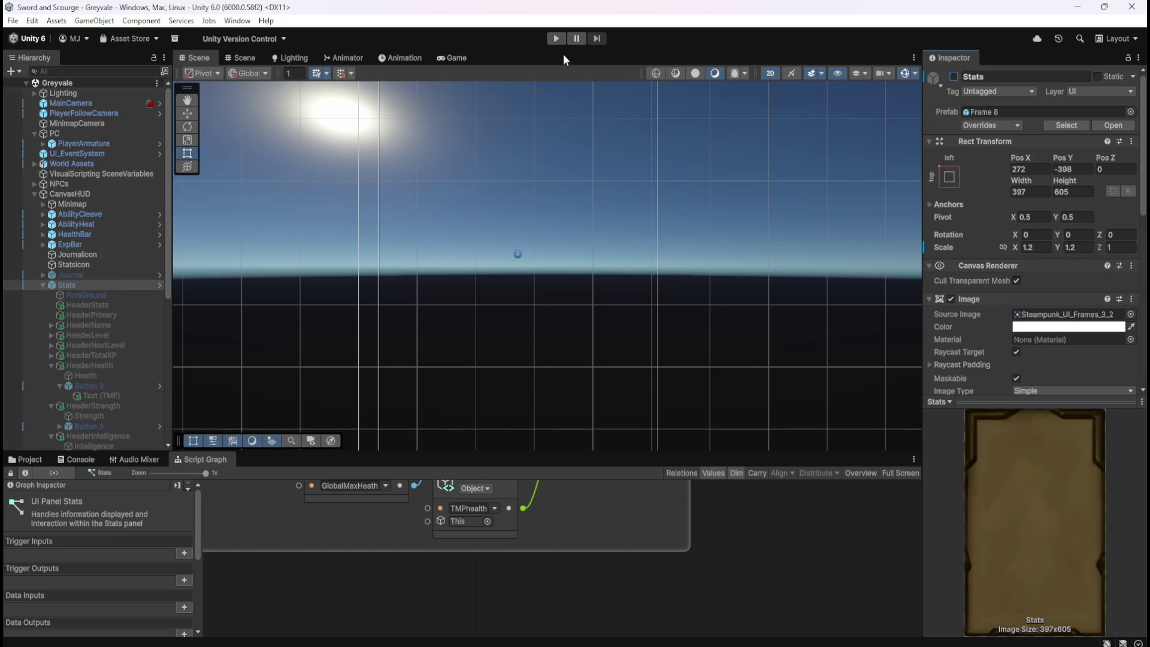
pyautogui.click(557, 39)
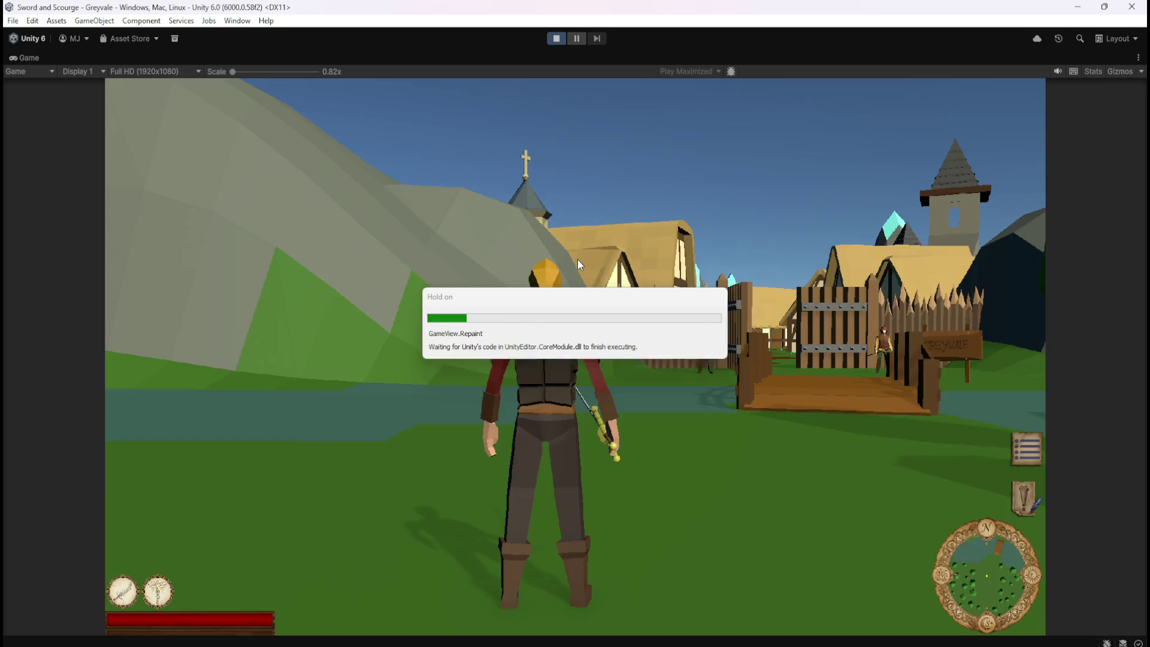
pyautogui.press('c')
pyautogui.press('w')
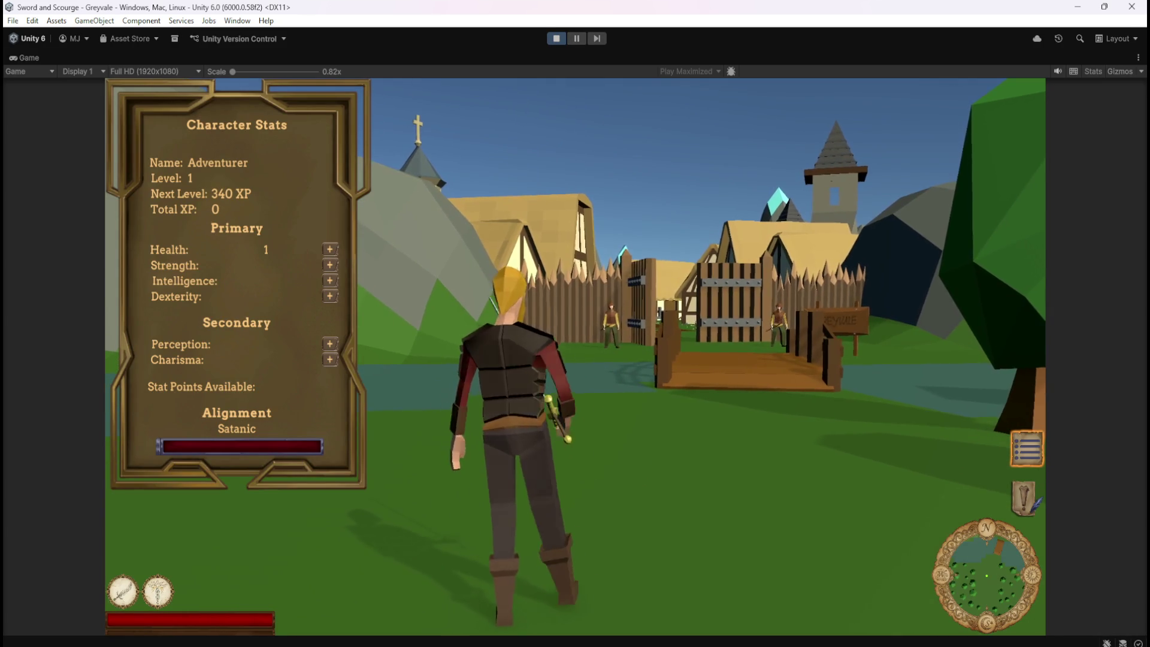
pyautogui.press('Escape')
pyautogui.click(607, 324)
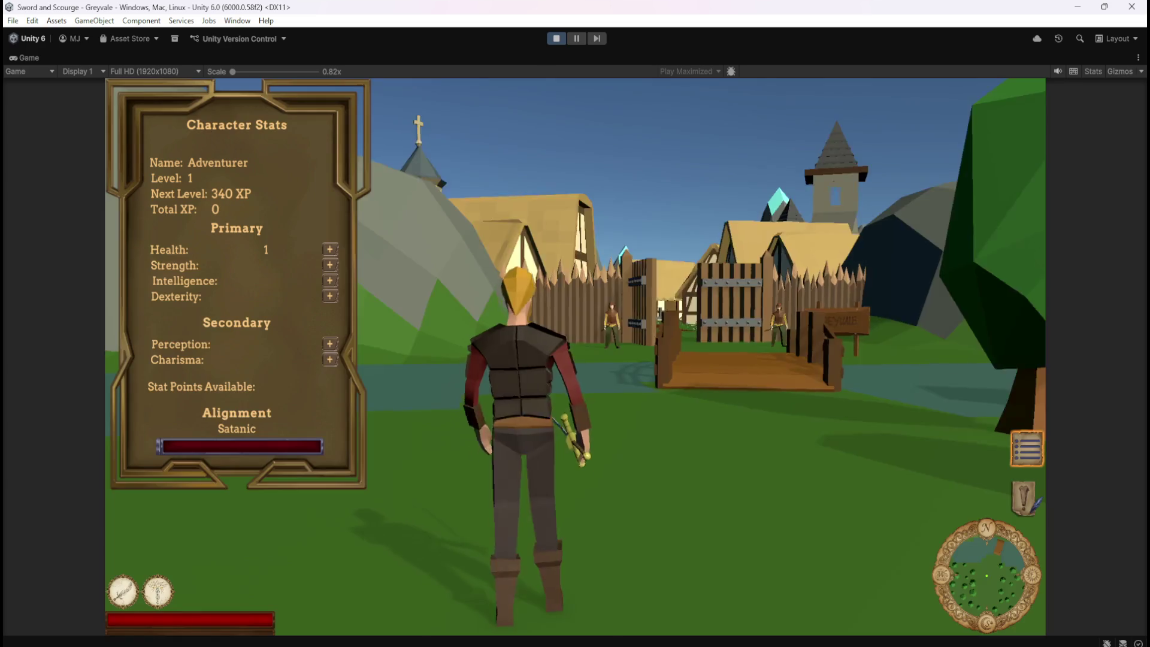
# - Walk the character toward the gate and bridge, then pause and stop Play mode
pyautogui.press('w')
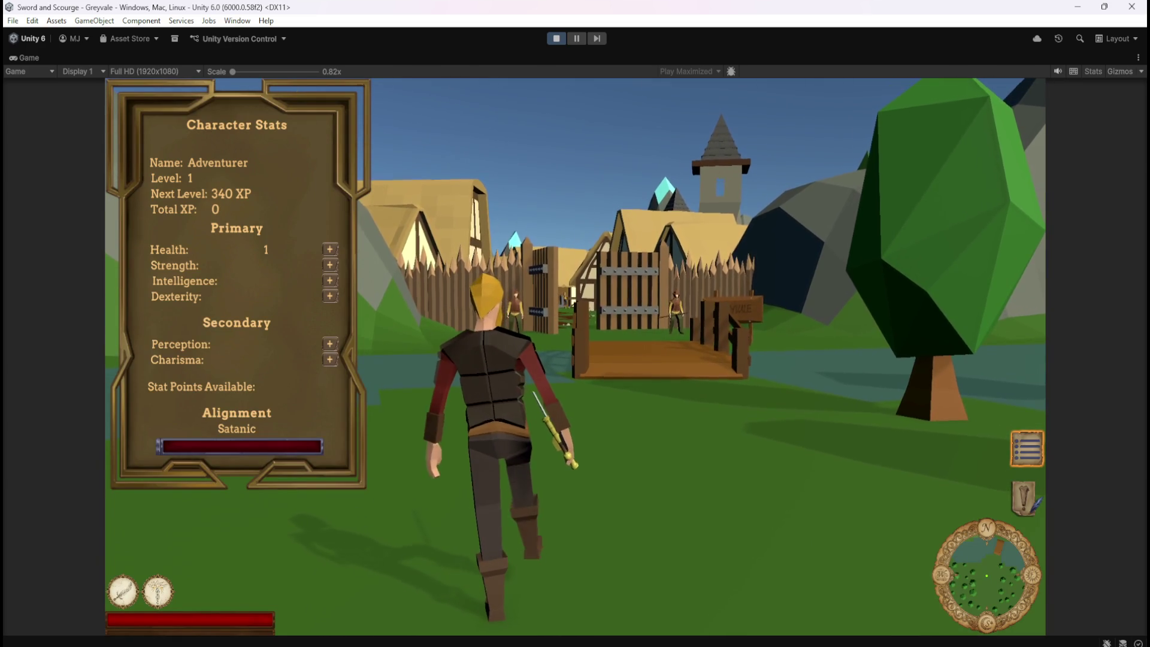
pyautogui.press('w')
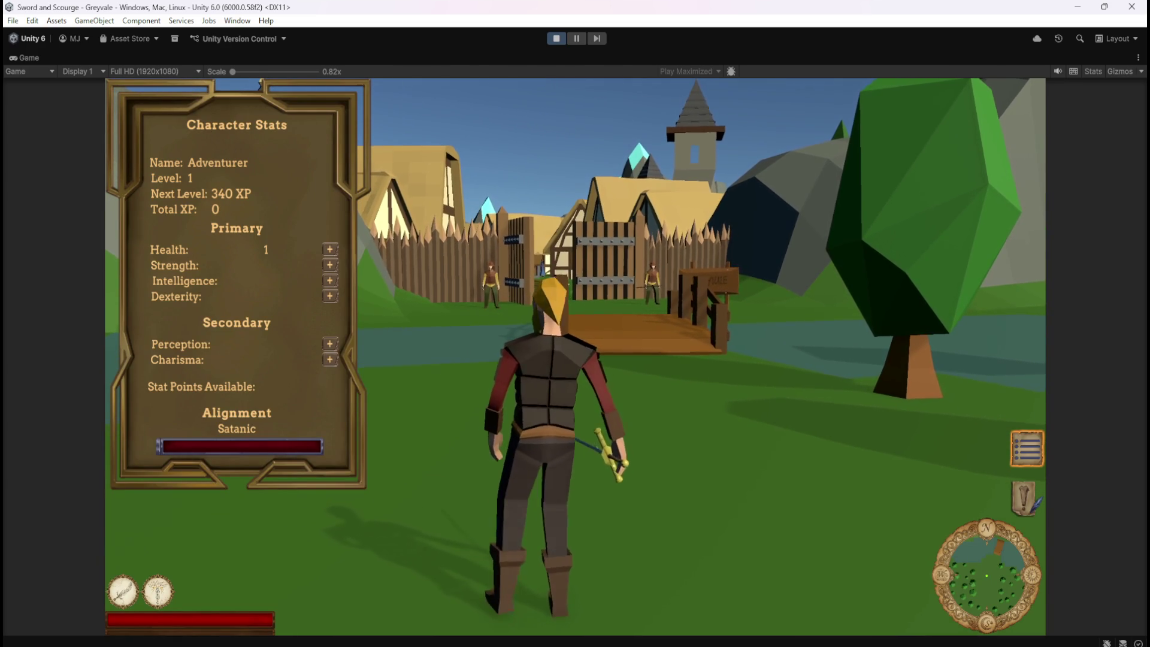
pyautogui.press('a')
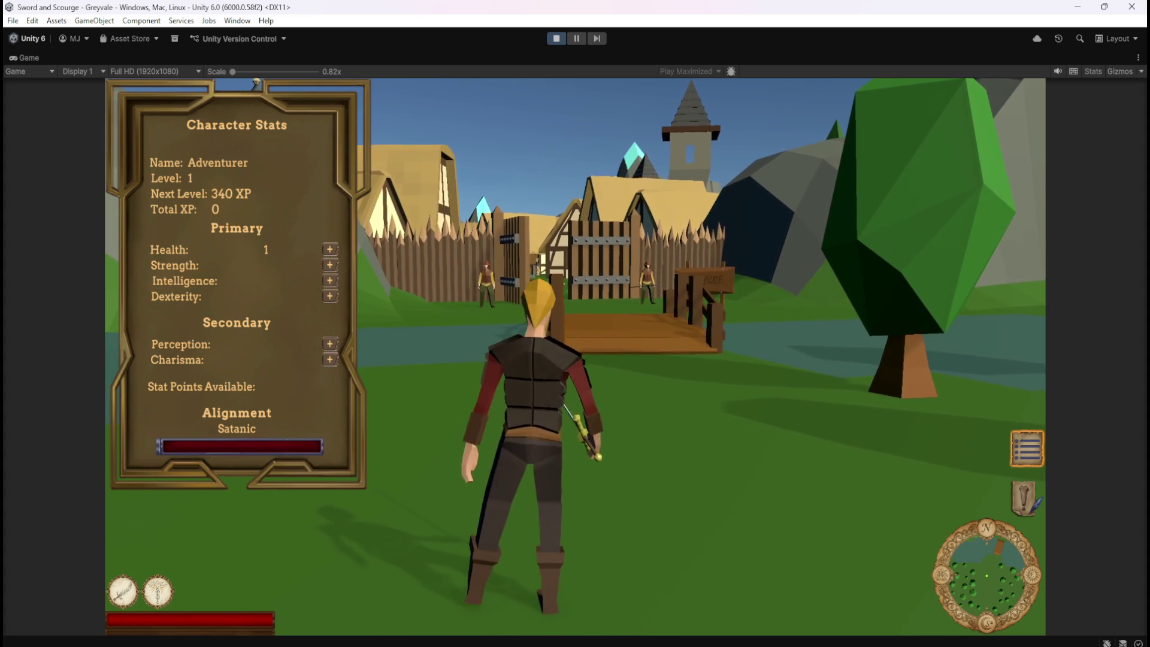
pyautogui.press('a')
pyautogui.press('w')
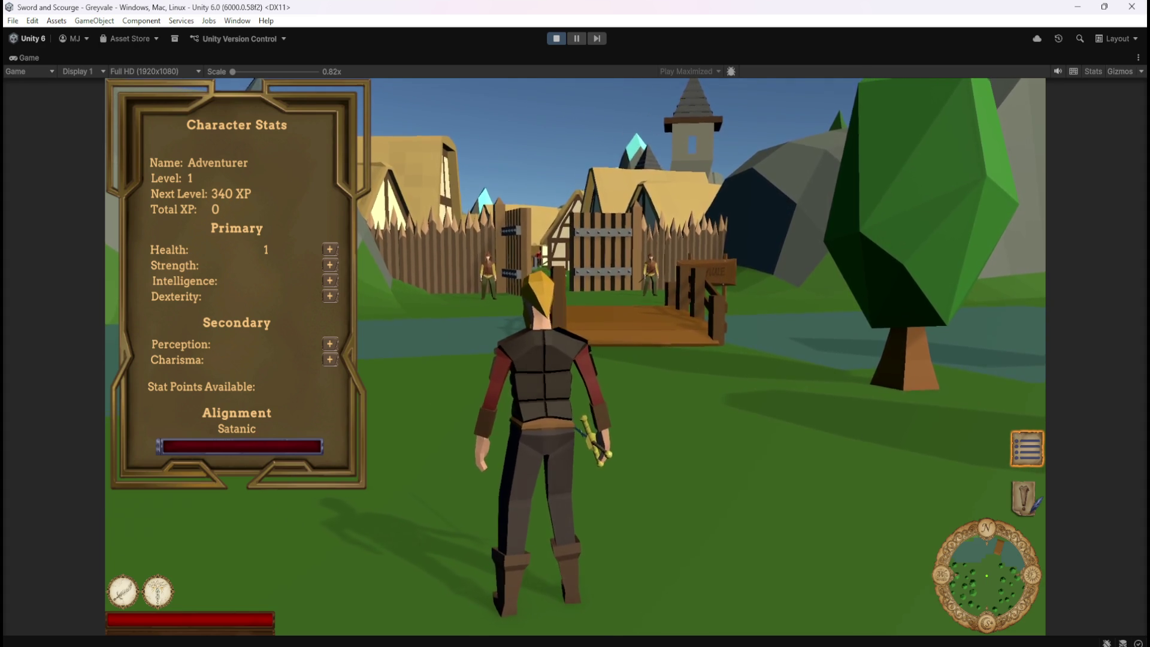
pyautogui.press('Escape')
pyautogui.click(551, 41)
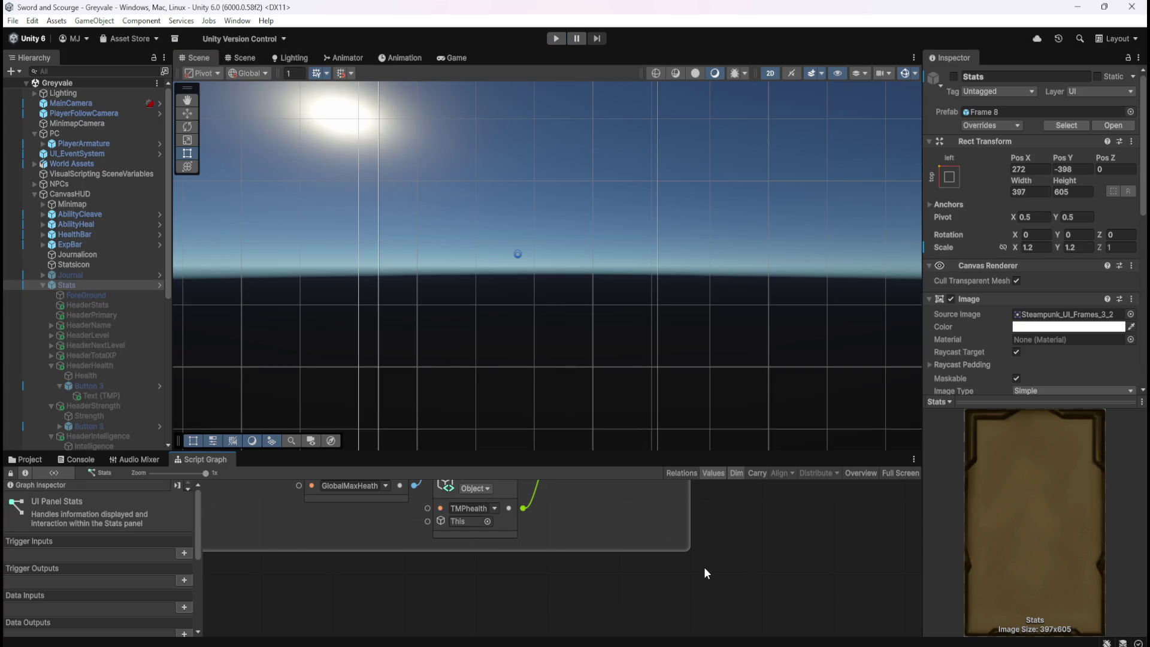
# - Maximize the Script Graph, show the Blackboard's scene variables and set GlobalMaxHeath to 100
pyautogui.hotkey('shift', 'space')
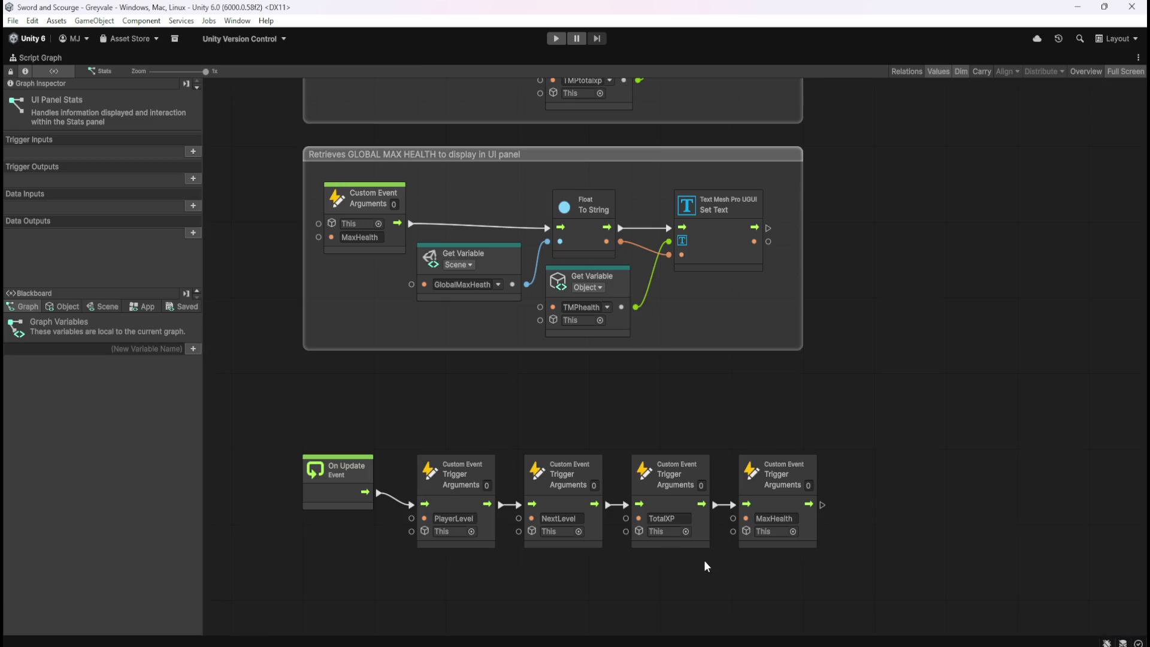
pyautogui.click(101, 308)
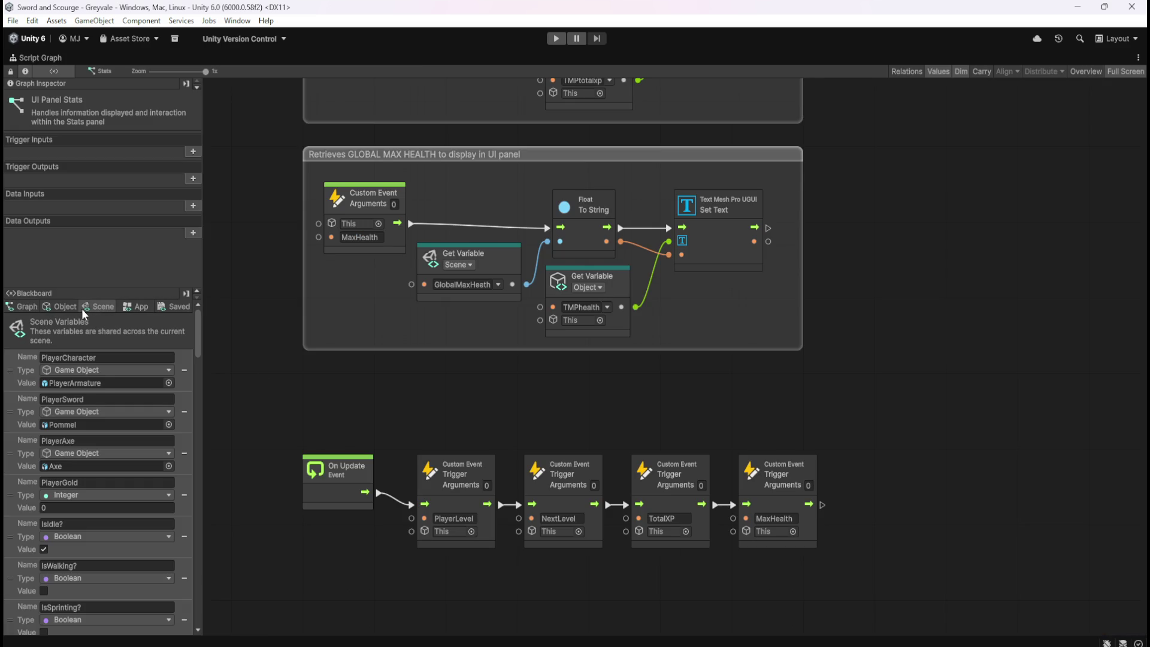
pyautogui.click(71, 307)
pyautogui.click(94, 308)
pyautogui.moveTo(196, 337)
pyautogui.mouseDown()
pyautogui.moveTo(221, 441)
pyautogui.moveTo(228, 430)
pyautogui.moveTo(217, 469)
pyautogui.mouseUp()
pyautogui.click(117, 468)
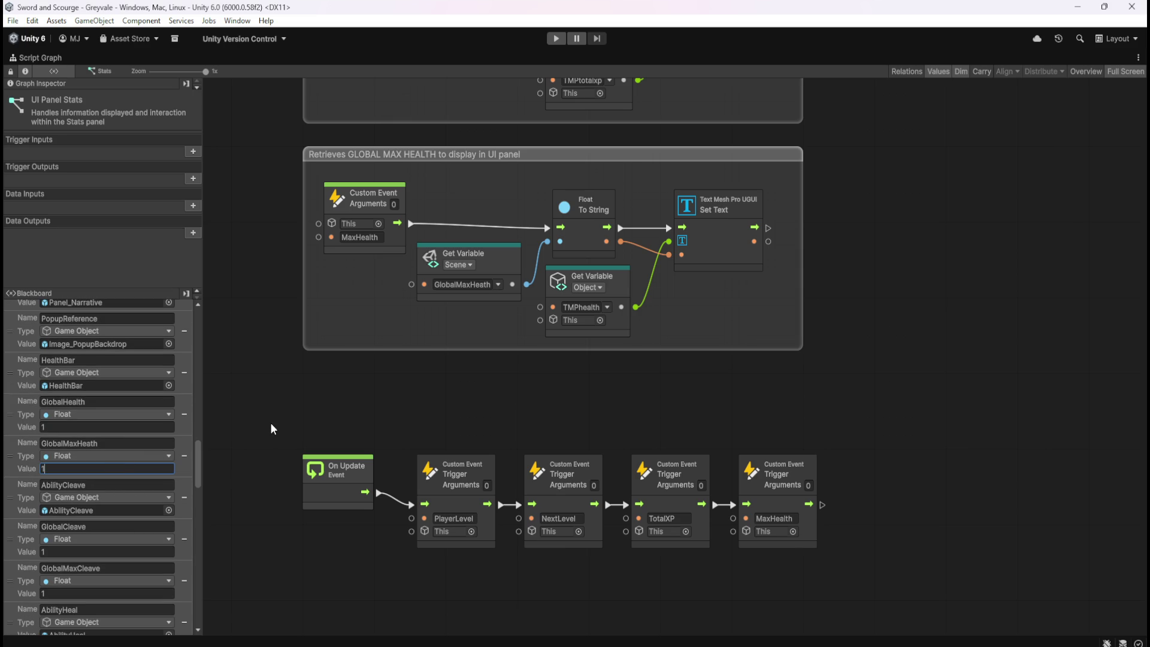
pyautogui.write('00')
# - Set GlobalHealth to 100 and save the project
pyautogui.click(161, 427)
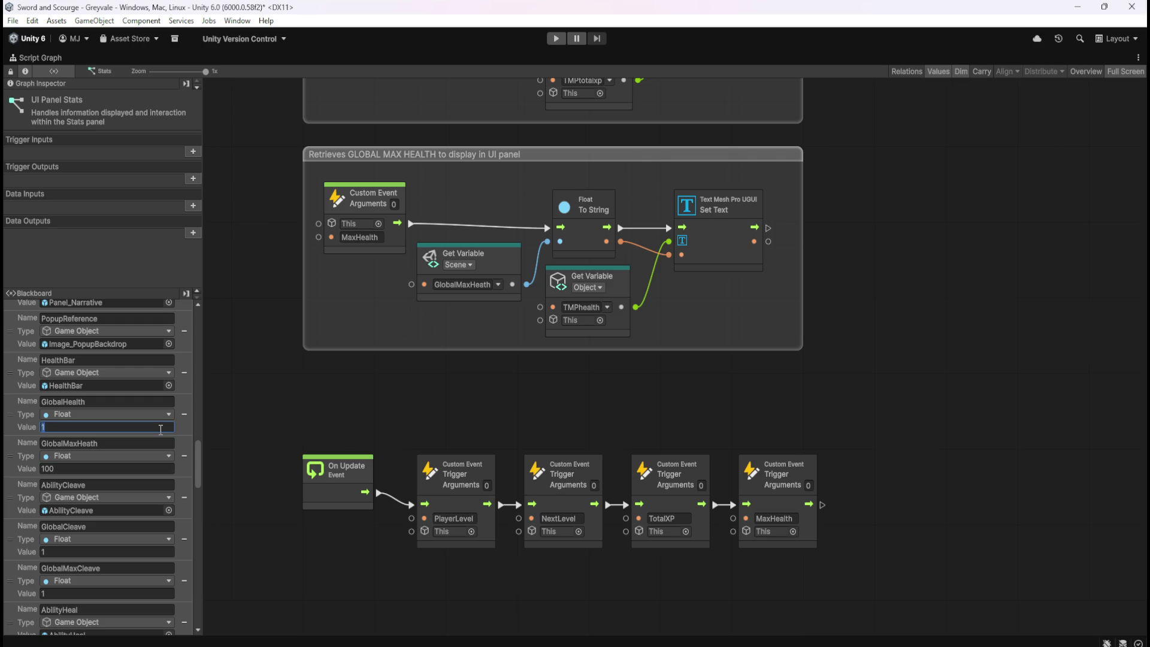
pyautogui.write('00')
pyautogui.click(298, 410)
pyautogui.hotkey('ctrl', 's')
# - Play the game, confirm the Character Stats panel reads Health 100, then stop Play mode
pyautogui.click(556, 38)
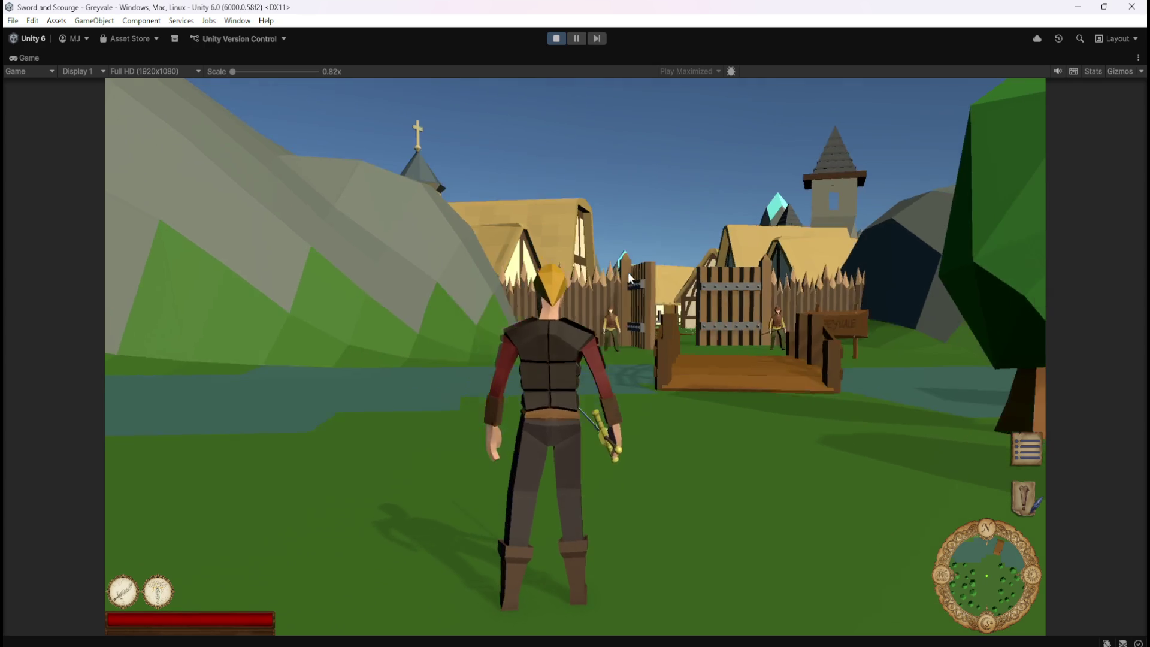
pyautogui.press('c')
pyautogui.click(682, 315)
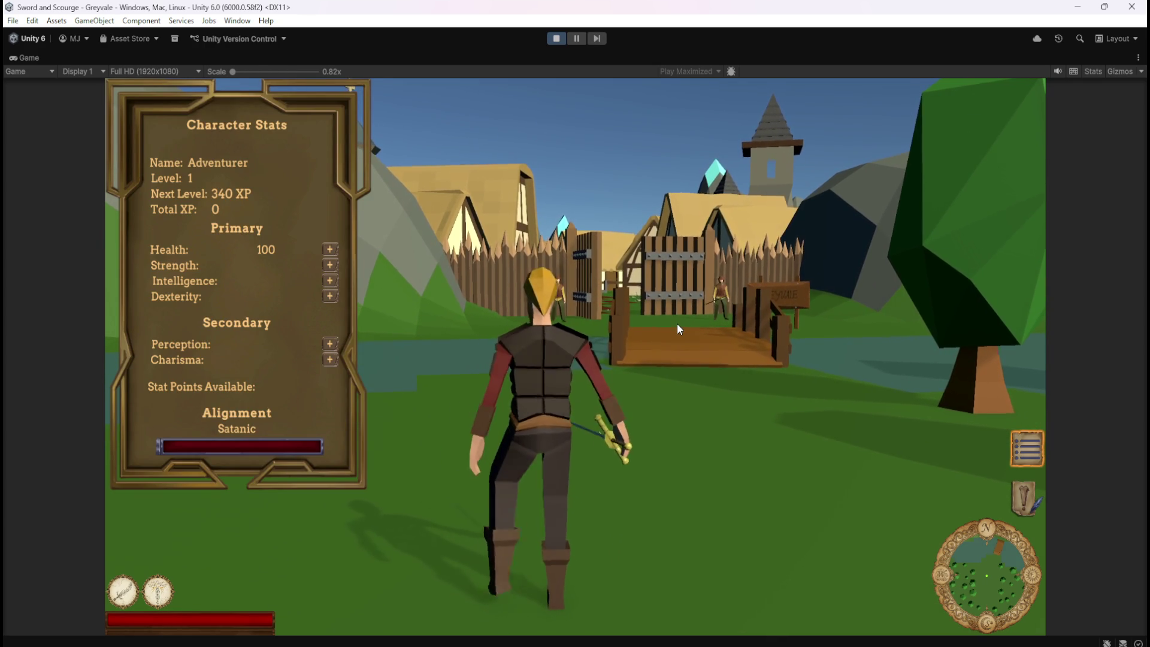
pyautogui.press('Escape')
pyautogui.click(557, 38)
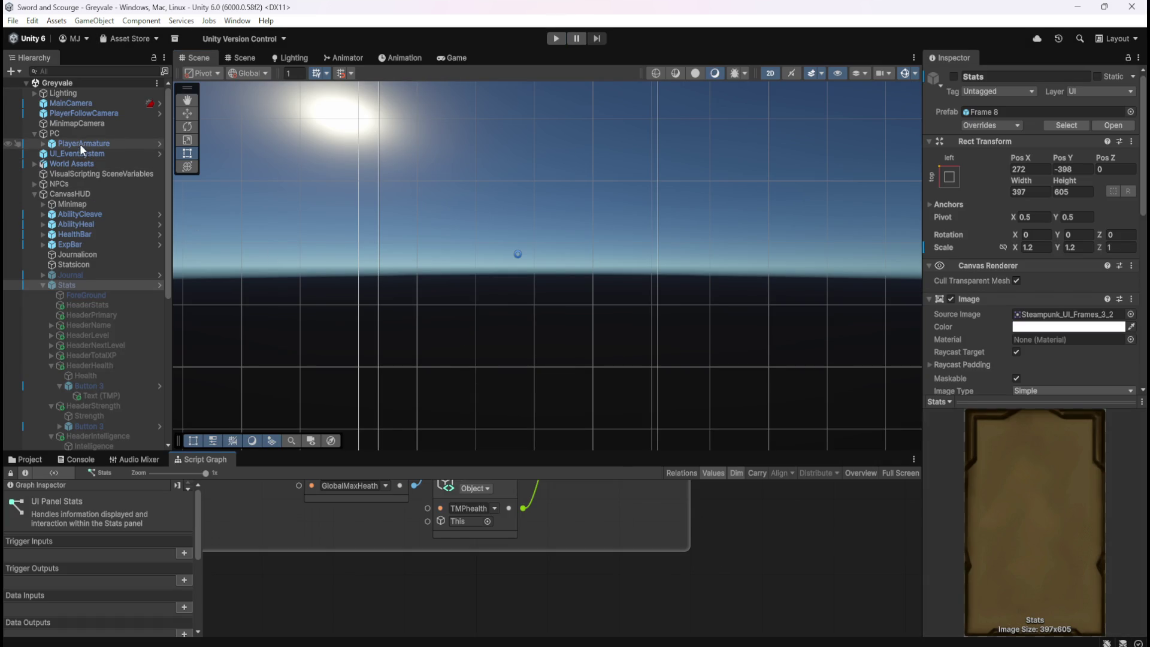
# - Select the Skeleton's sword hitbox under NPCs and view its Skeleton Sword graph full-size at the health-bar nodes
pyautogui.click(35, 183)
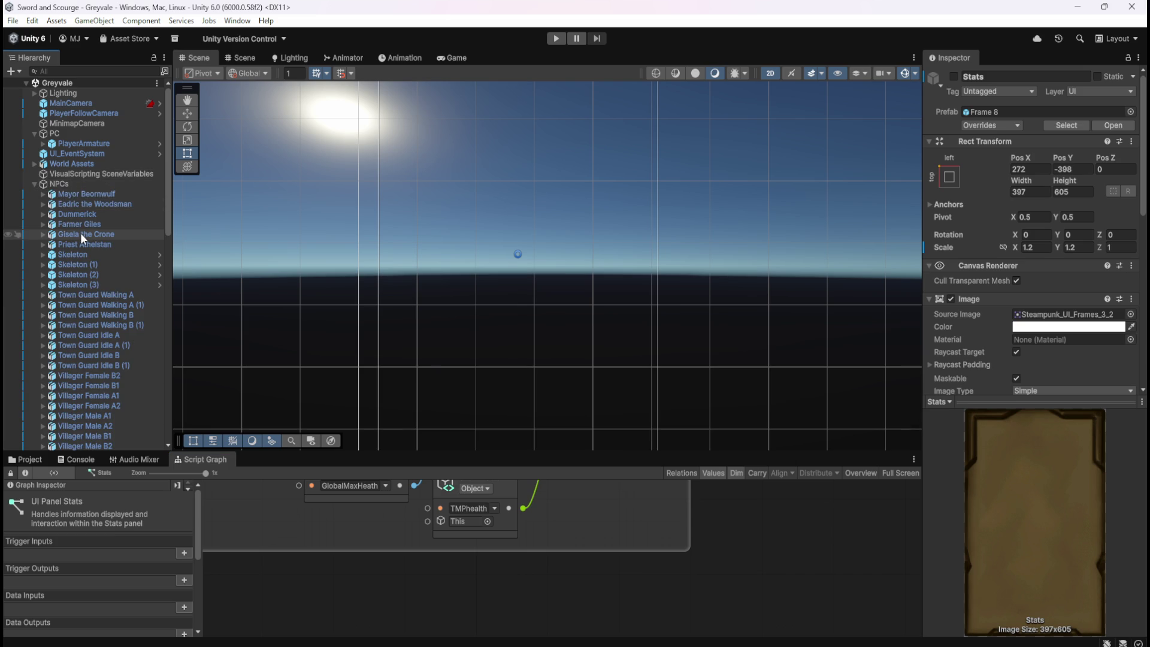
pyautogui.click(41, 255)
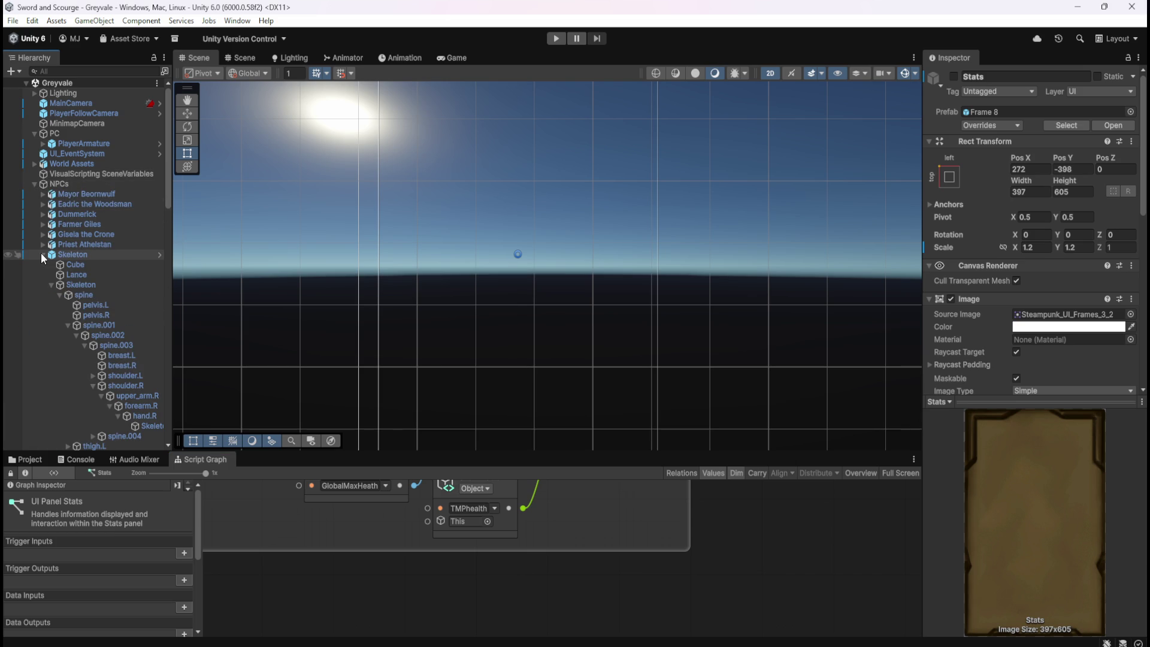
pyautogui.scroll(-3, 114, 324)
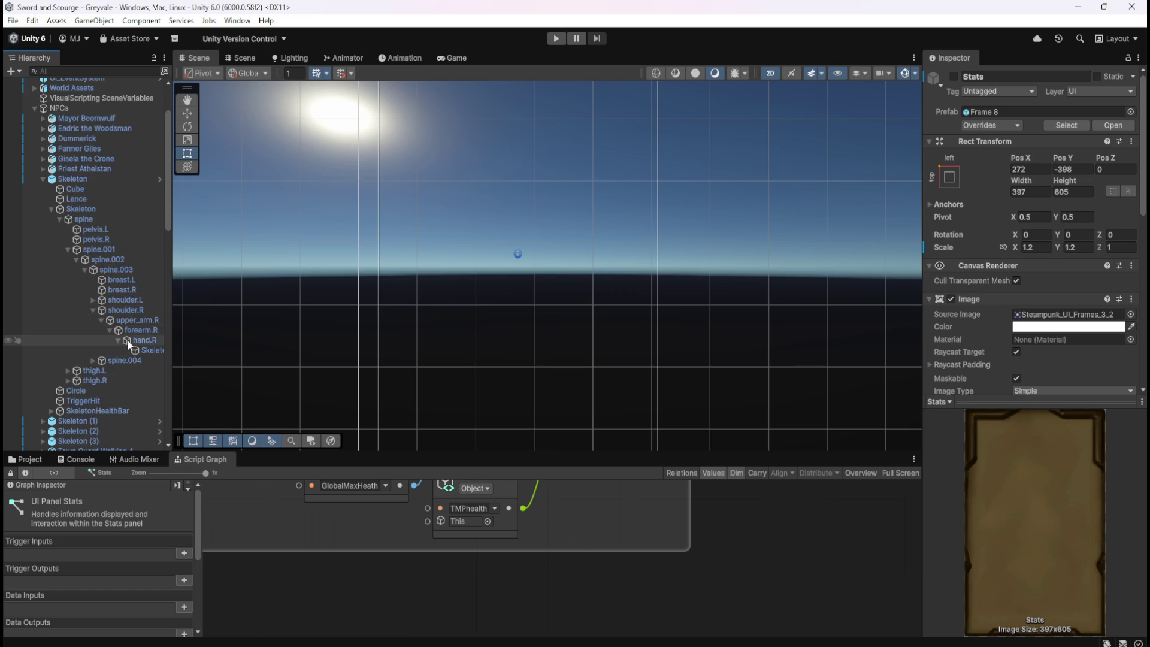
pyautogui.click(143, 351)
pyautogui.hotkey('shift', 'space')
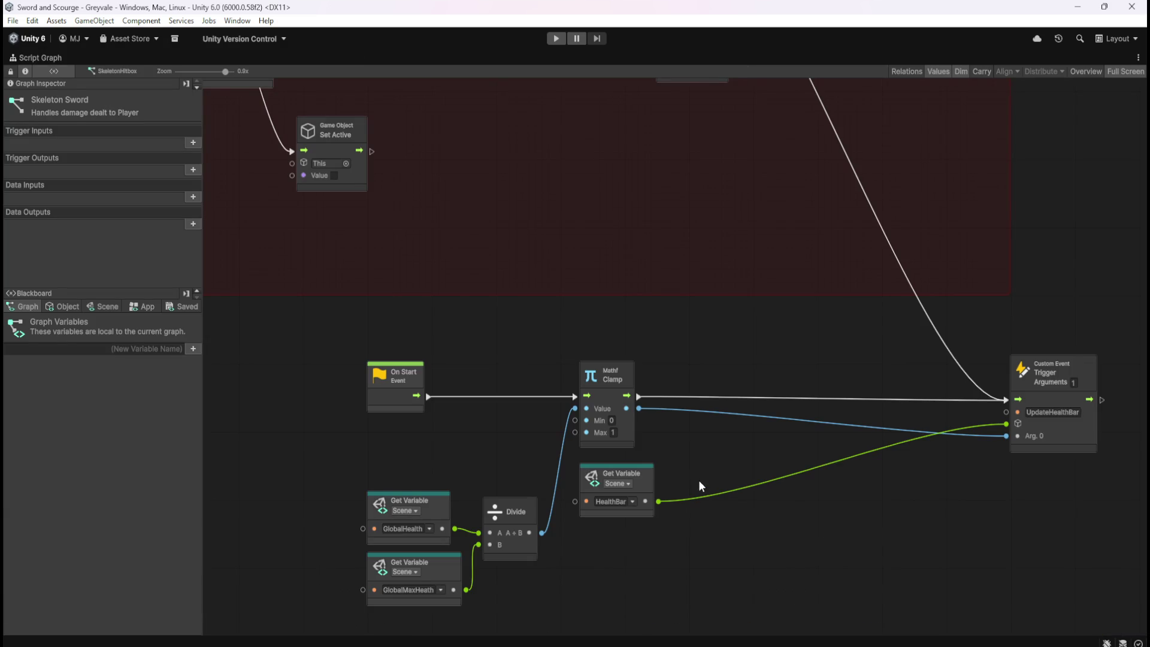
pyautogui.moveTo(696, 471); pyautogui.dragTo(737, 425)
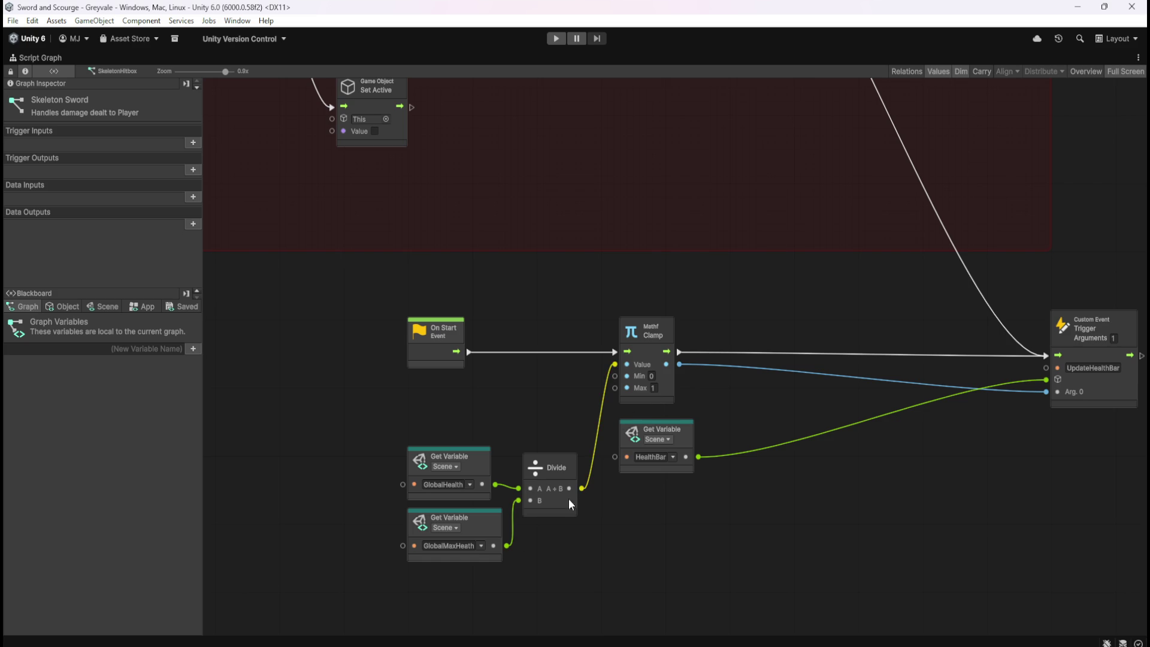
# - Try wiring GlobalMaxHeath into the Clamp's Max port, then abandon the unfinished connection
pyautogui.moveTo(506, 545)
pyautogui.mouseDown()
pyautogui.moveTo(583, 463)
pyautogui.moveTo(586, 408)
pyautogui.moveTo(615, 390)
pyautogui.moveTo(583, 399)
pyautogui.moveTo(615, 390)
pyautogui.mouseUp()
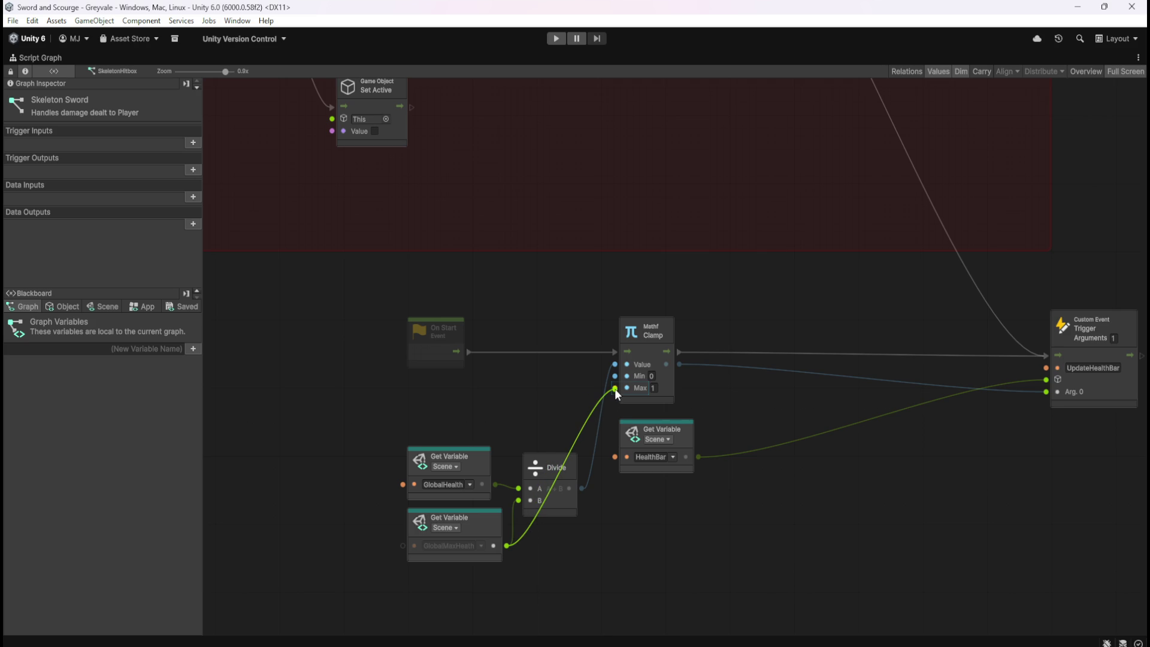
pyautogui.moveTo(615, 388)
pyautogui.mouseDown()
pyautogui.moveTo(590, 401)
pyautogui.moveTo(614, 389)
pyautogui.mouseUp()
pyautogui.moveTo(614, 389)
pyautogui.mouseDown()
pyautogui.moveTo(602, 394)
pyautogui.moveTo(613, 391)
pyautogui.mouseUp()
pyautogui.moveTo(613, 391)
pyautogui.mouseDown()
pyautogui.moveTo(574, 402)
pyautogui.moveTo(550, 373)
pyautogui.mouseUp()
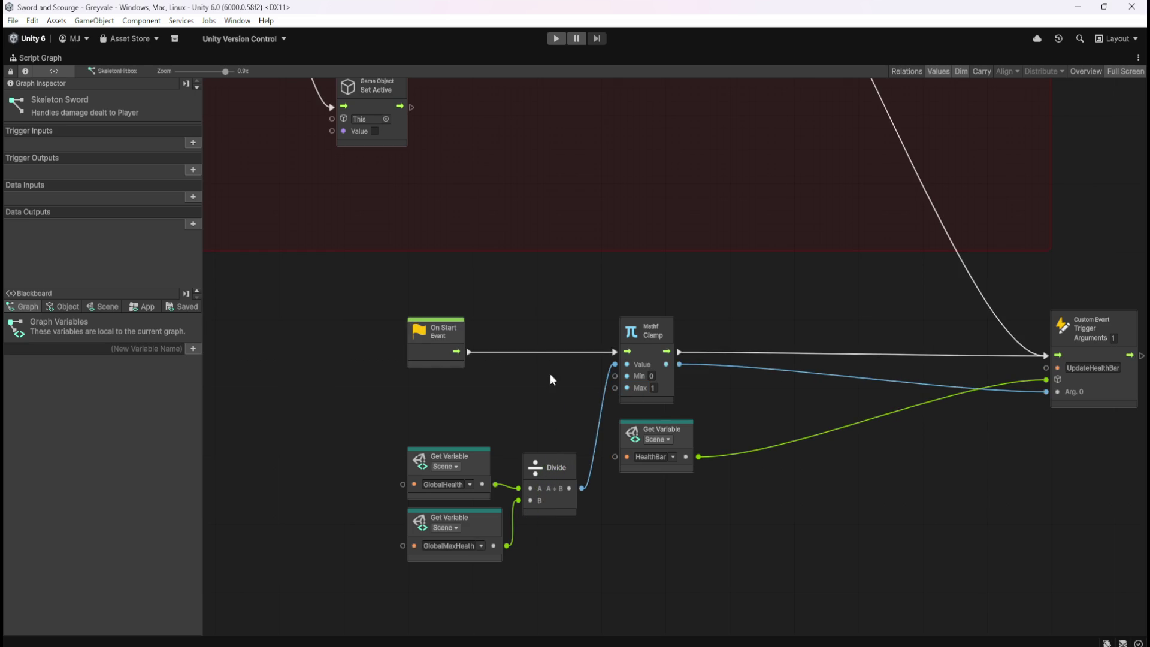
# - Change the Skeleton Sword Subtract node's B value to 10
pyautogui.scroll(5, 550, 373)
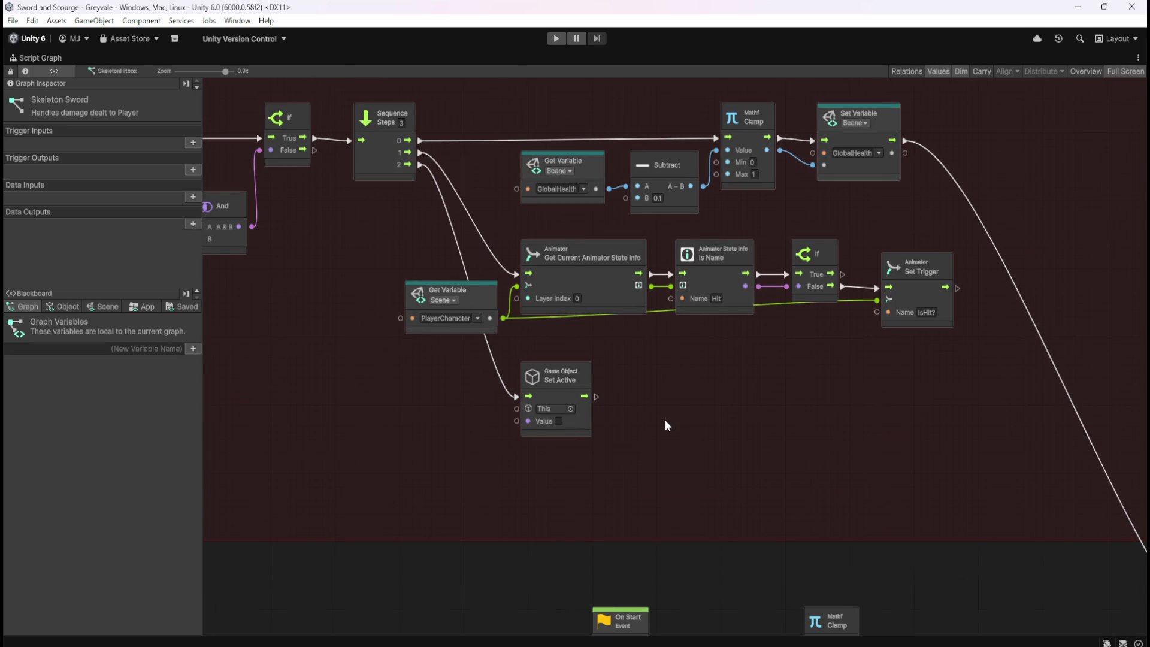
pyautogui.moveTo(642, 390)
pyautogui.mouseDown()
pyautogui.moveTo(789, 424)
pyautogui.moveTo(854, 420)
pyautogui.moveTo(1080, 458)
pyautogui.mouseUp()
pyautogui.moveTo(728, 441)
pyautogui.mouseDown()
pyautogui.moveTo(1026, 475)
pyautogui.moveTo(583, 445)
pyautogui.moveTo(287, 457)
pyautogui.mouseUp()
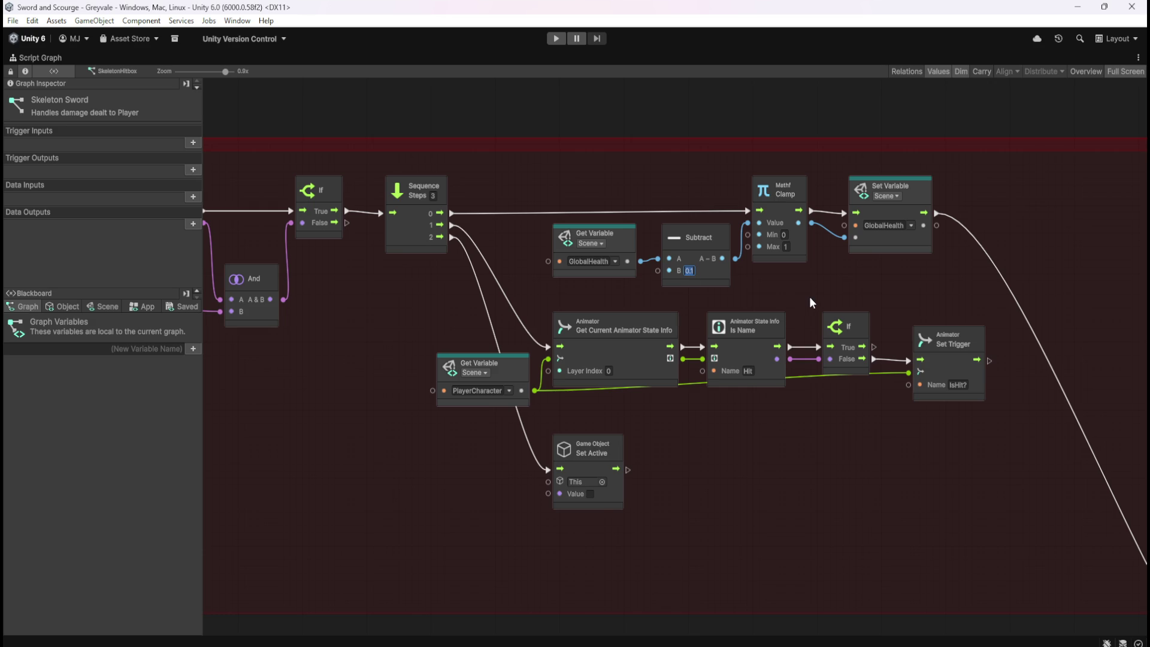
pyautogui.write('10')
# - Wire GlobalMaxHeath into the health-bar and damage Clamp Max ports, restore the layout and start Play mode
pyautogui.scroll(-5, 766, 528)
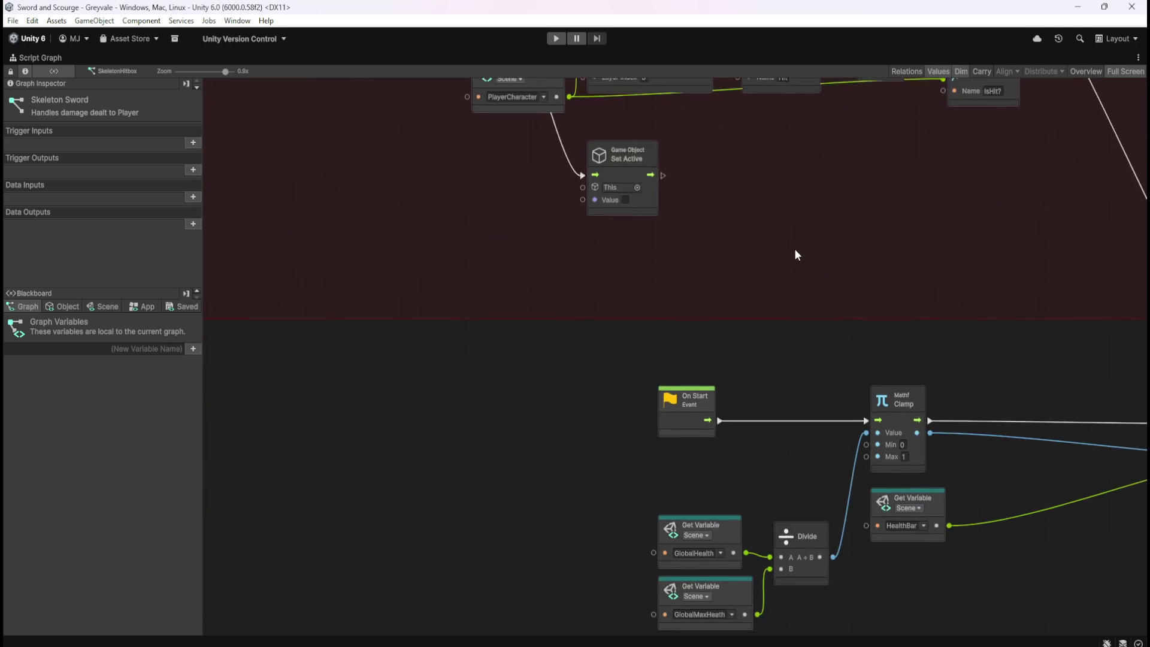
pyautogui.moveTo(710, 569)
pyautogui.mouseDown()
pyautogui.moveTo(813, 453)
pyautogui.moveTo(817, 416)
pyautogui.mouseUp()
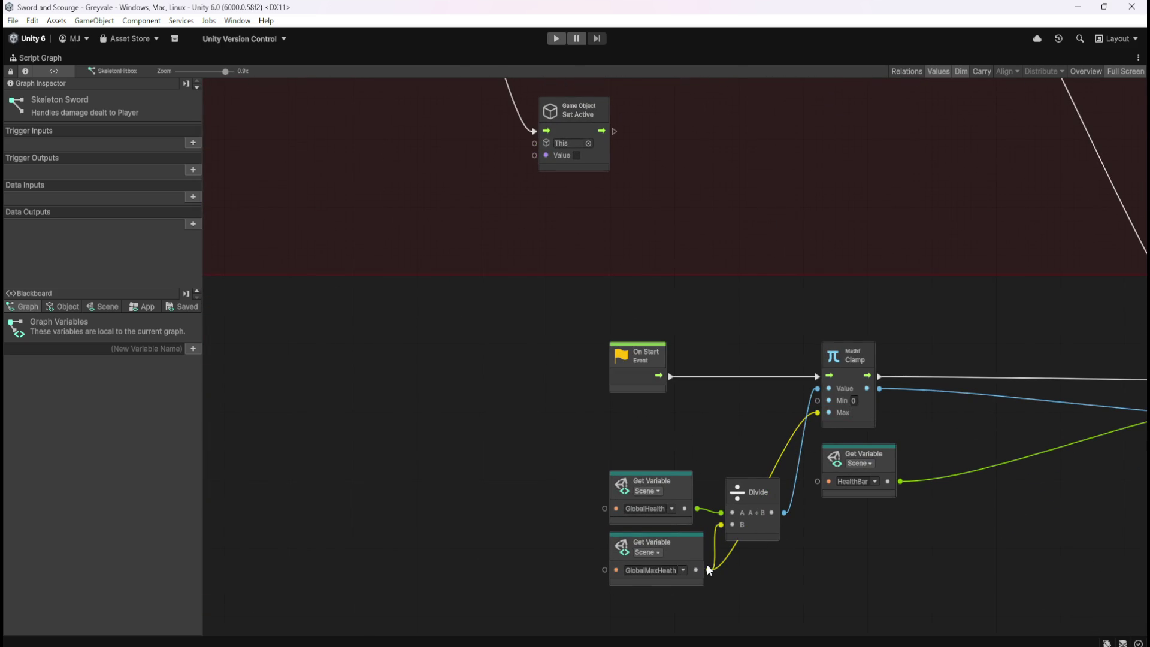
pyautogui.moveTo(706, 569)
pyautogui.mouseDown()
pyautogui.moveTo(750, 244)
pyautogui.moveTo(746, 79)
pyautogui.moveTo(743, 232)
pyautogui.moveTo(737, 109)
pyautogui.mouseUp()
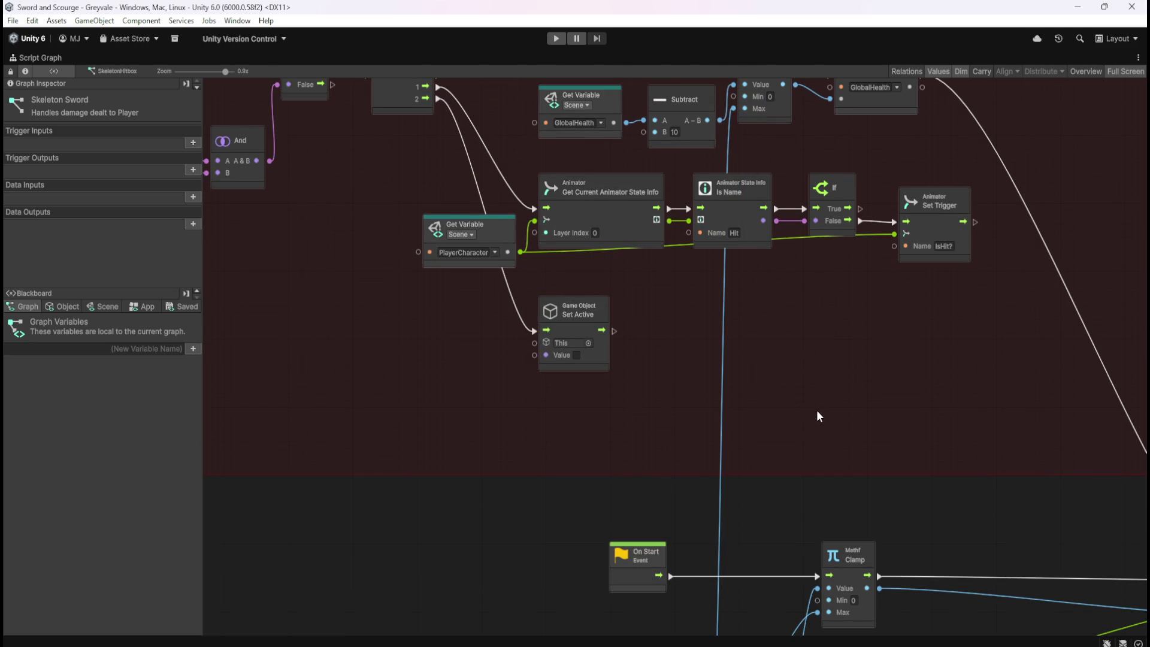
pyautogui.moveTo(814, 495)
pyautogui.mouseDown()
pyautogui.moveTo(753, 352)
pyautogui.moveTo(734, 262)
pyautogui.mouseUp()
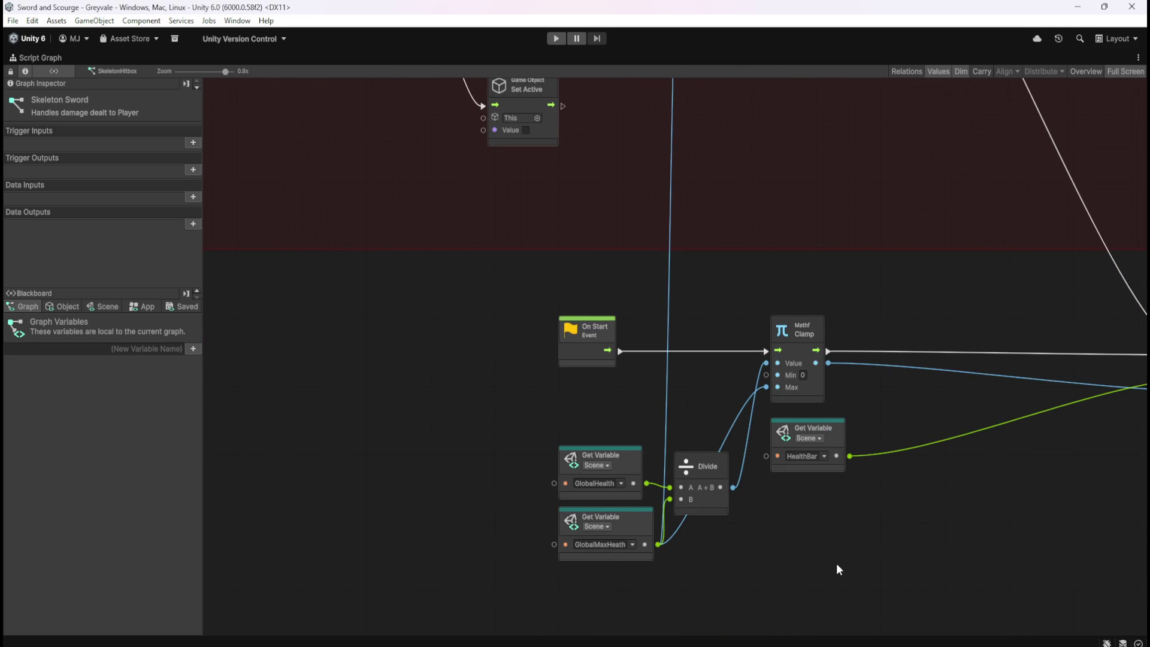
pyautogui.hotkey('shift', 'space')
pyautogui.click(557, 38)
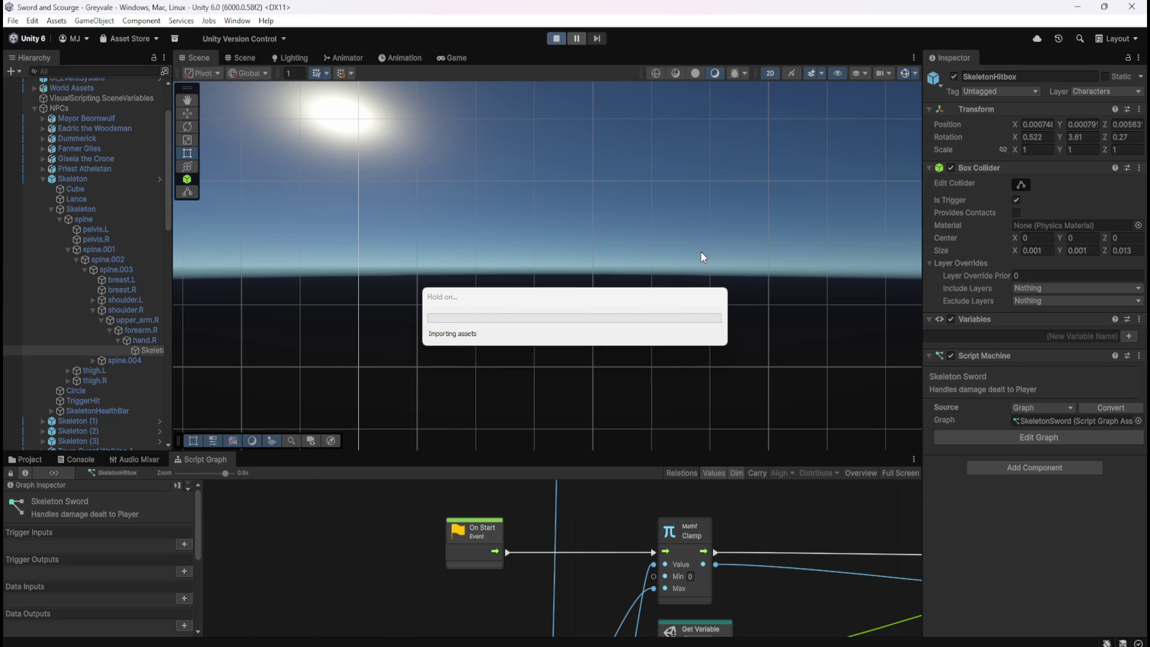
# - Run the character across the bridge, through the village and into the graveyard
pyautogui.press('w')
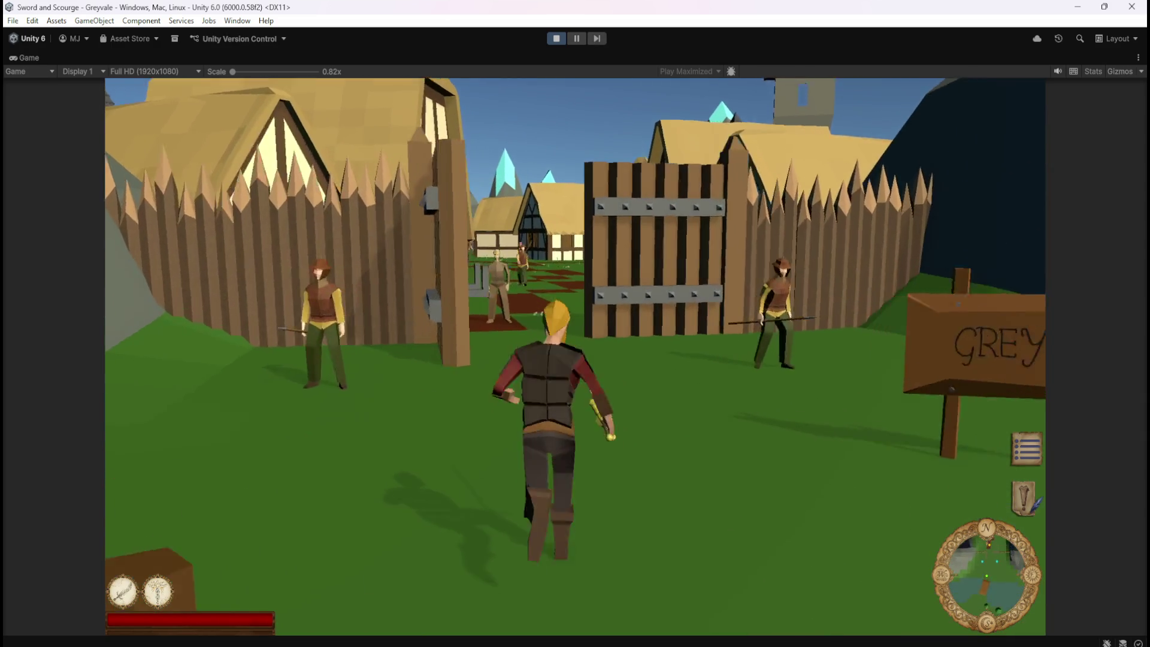
pyautogui.press('1')
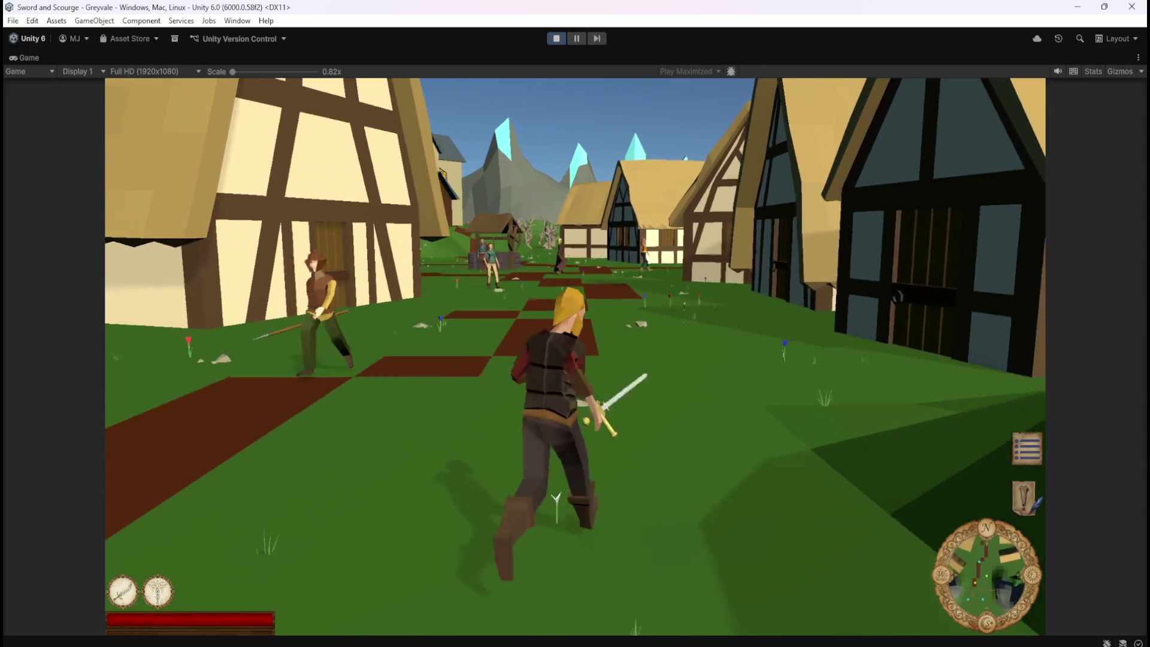
pyautogui.press('1')
pyautogui.press('w')
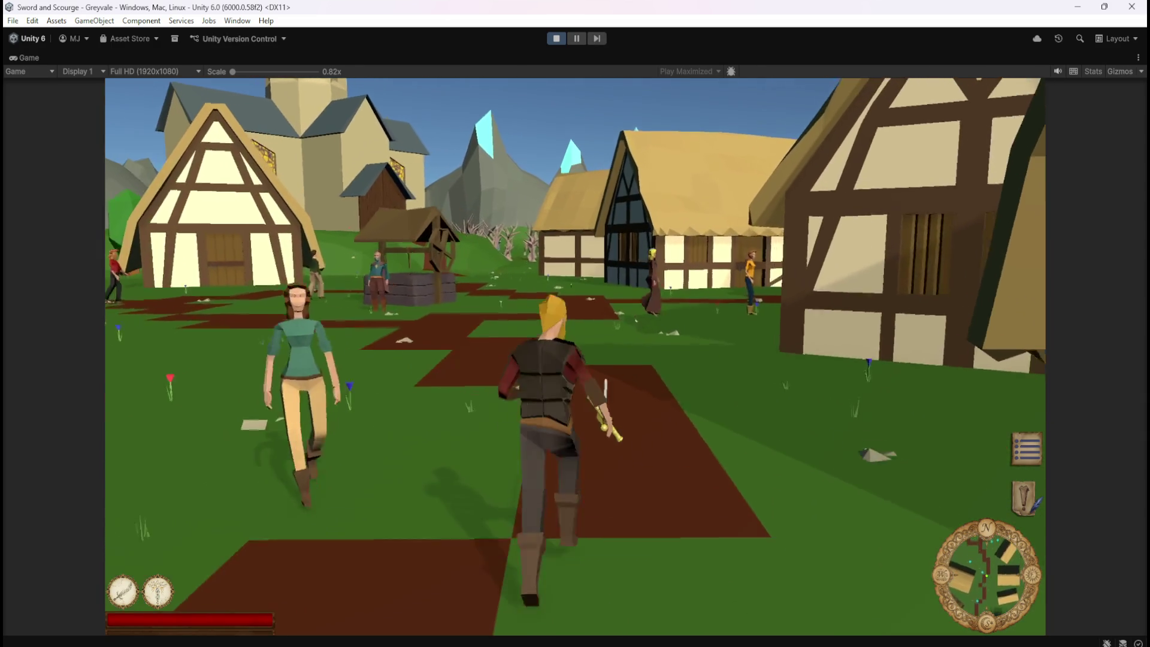
pyautogui.press('w')
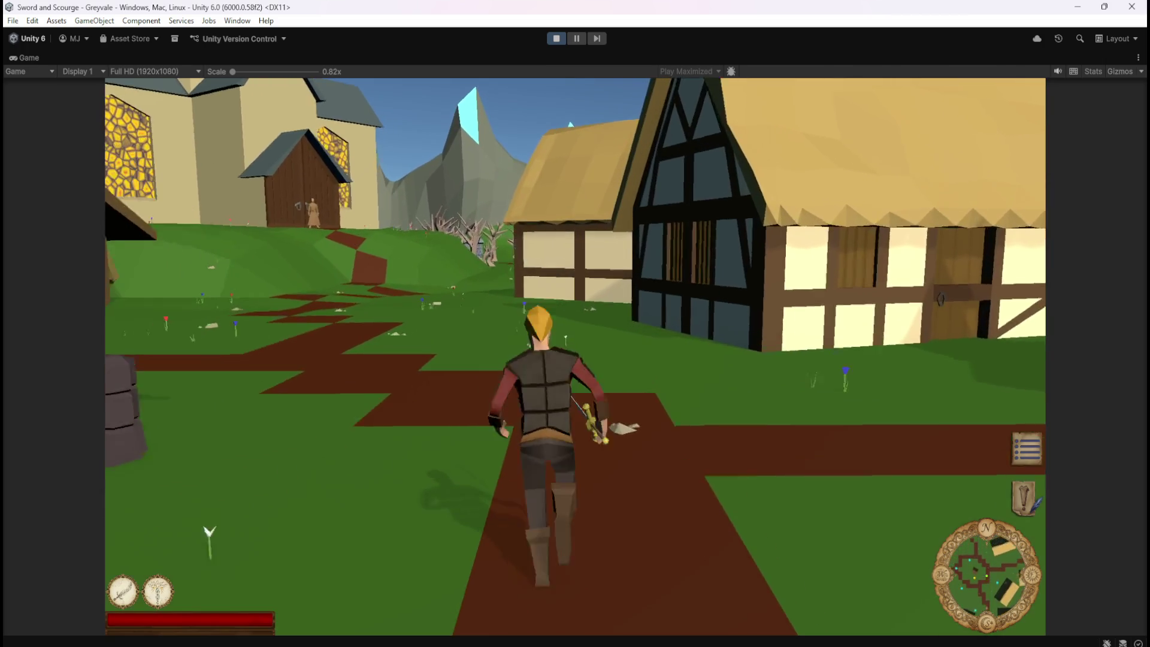
pyautogui.press('w')
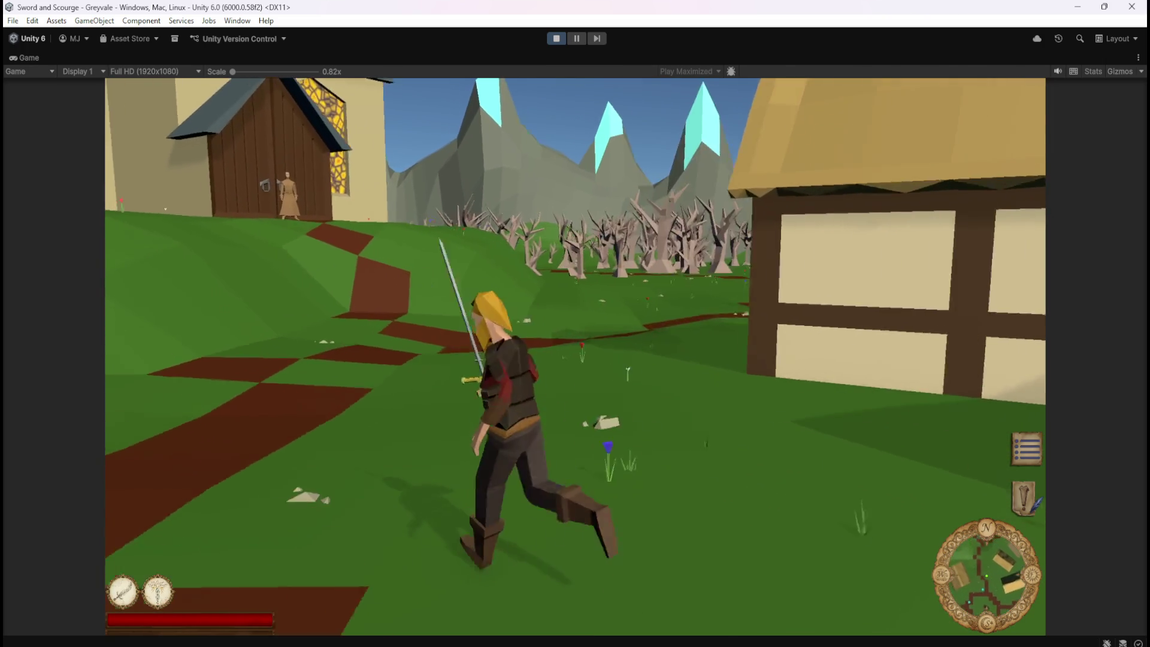
pyautogui.press('w')
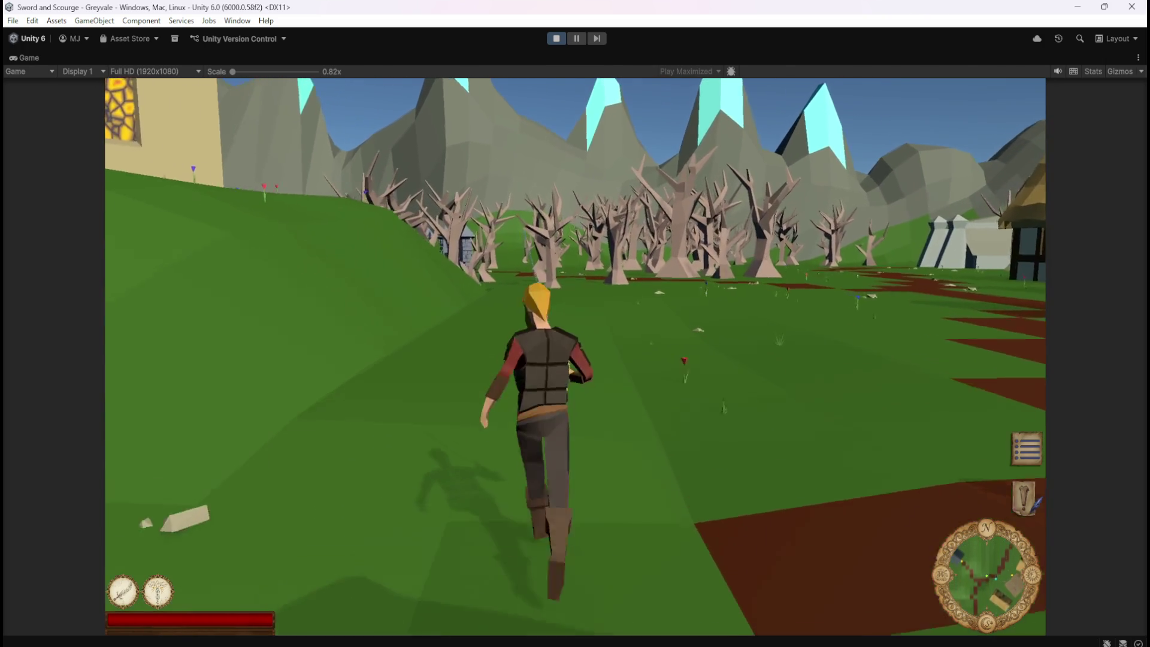
pyautogui.press('w')
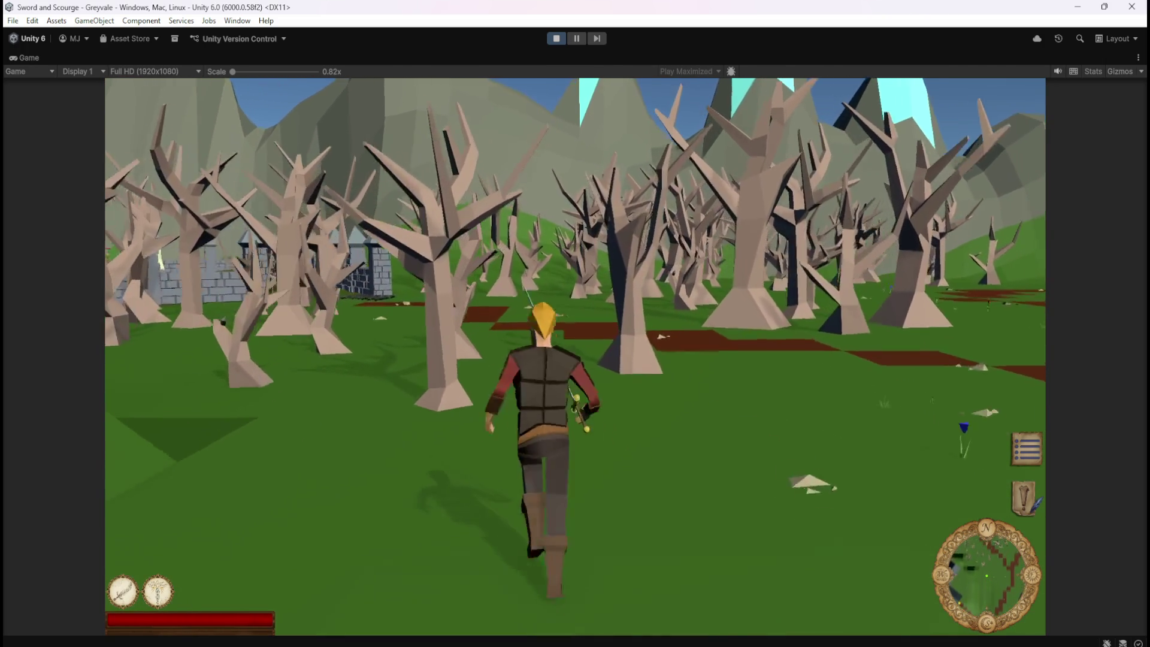
pyautogui.press('w')
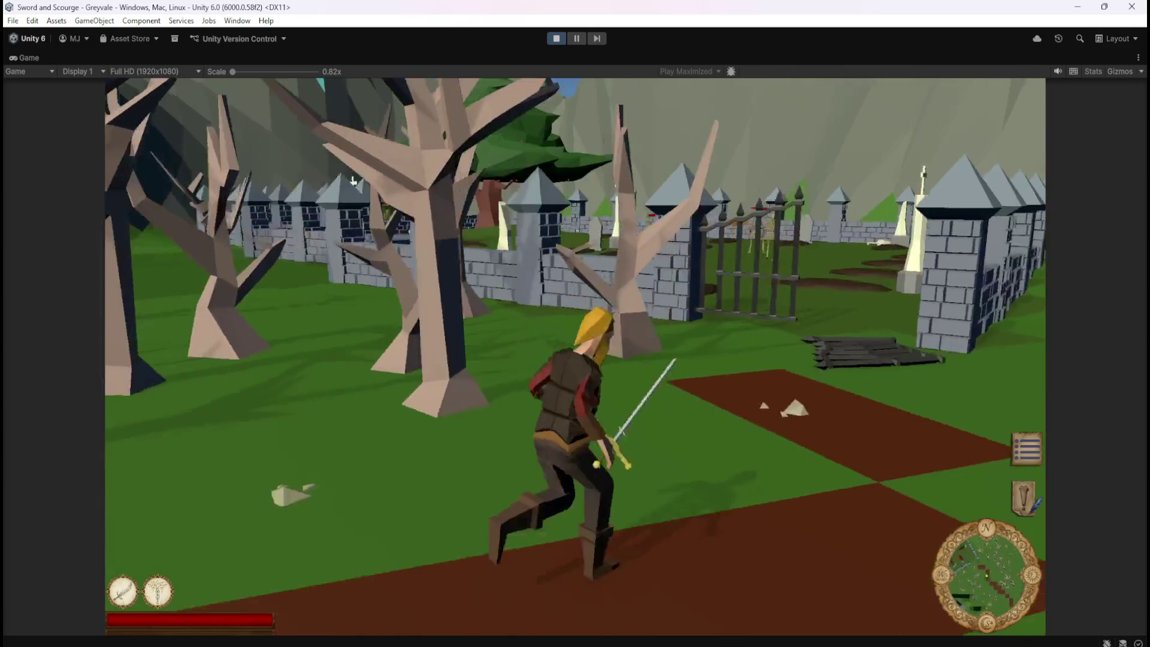
pyautogui.press('w')
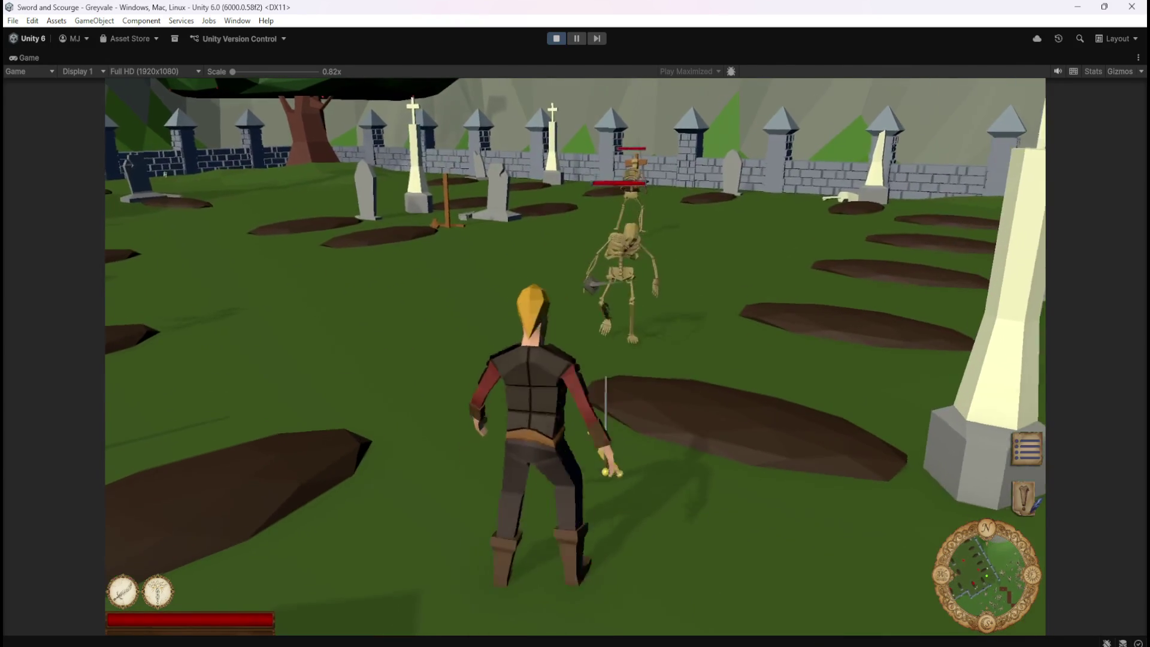
# - Fight the skeletons with sword attacks, then pause and exit Play mode
pyautogui.click(575, 323)
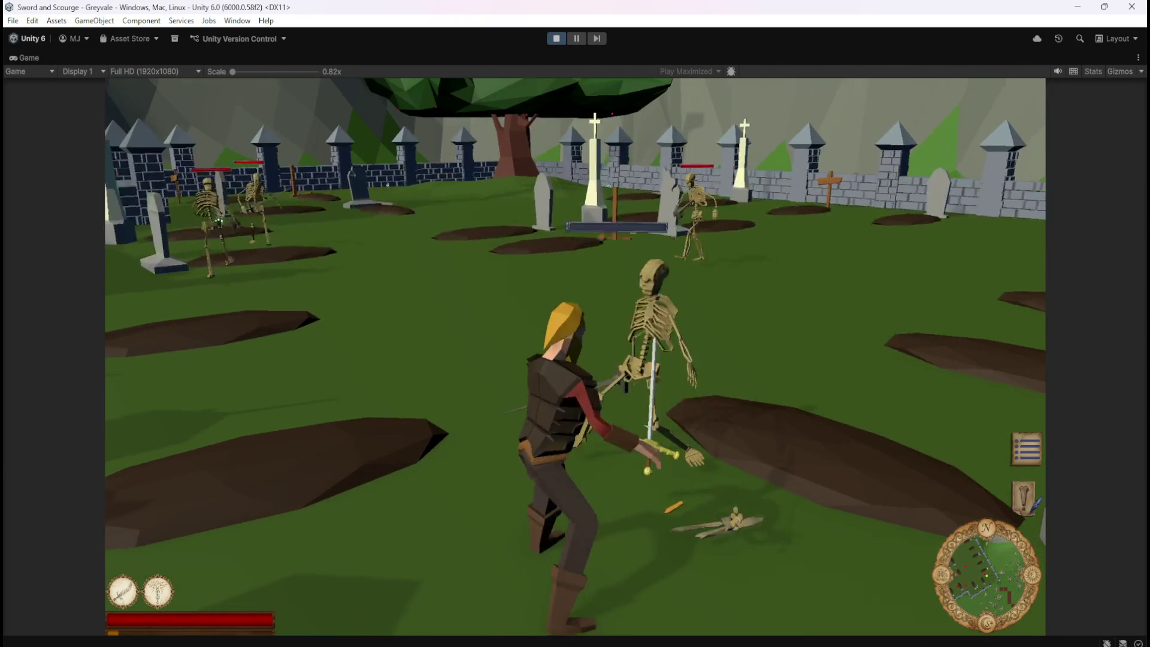
pyautogui.press('w')
pyautogui.press('w')
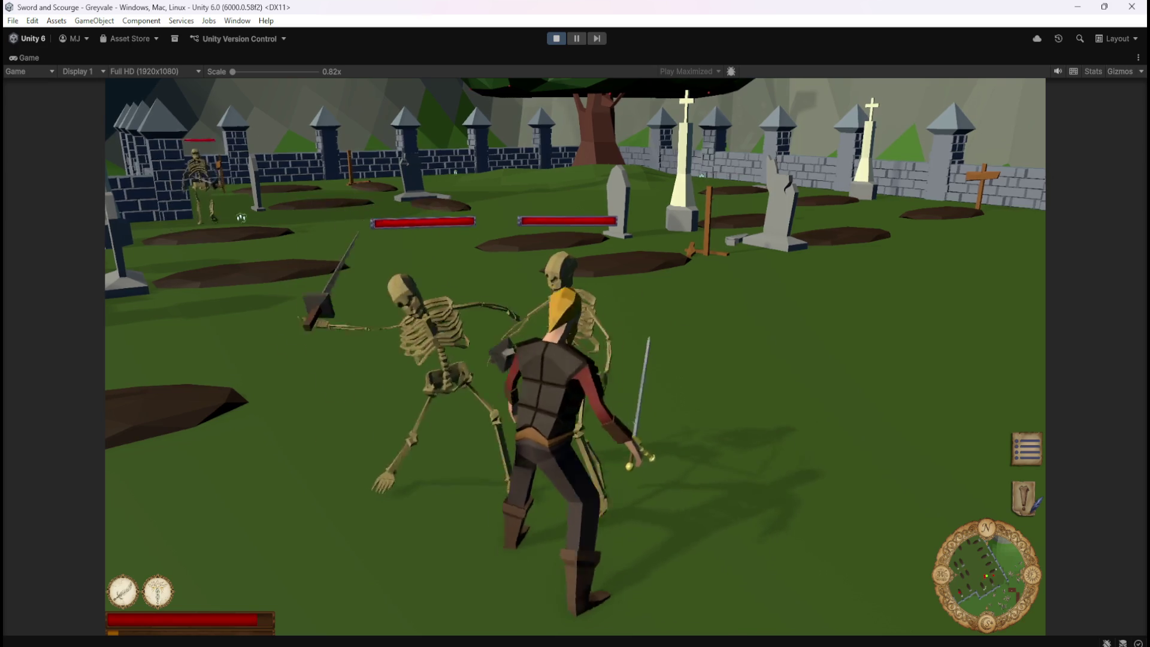
pyautogui.press('1')
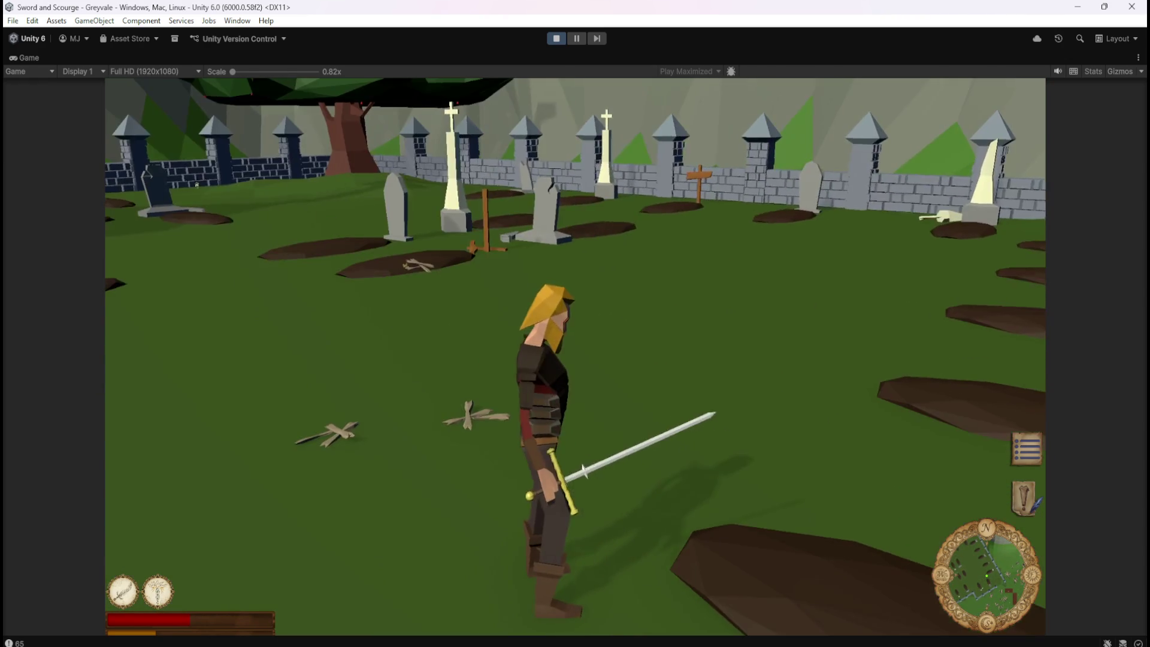
pyautogui.press('Escape')
pyautogui.click(556, 39)
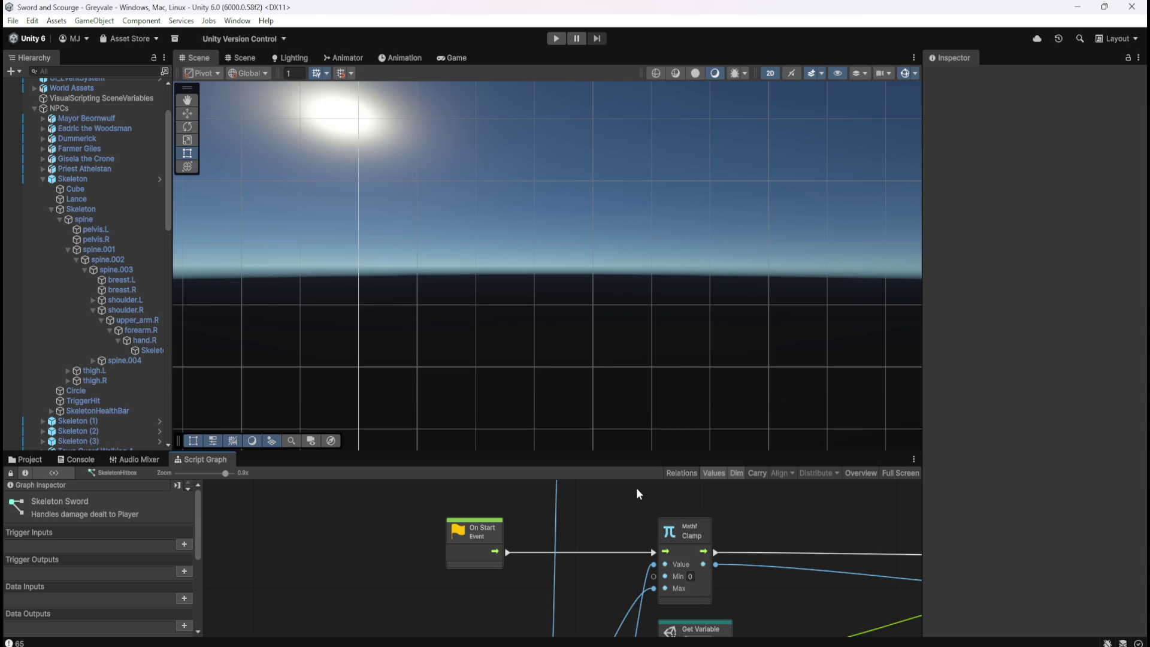
pyautogui.hotkey('shift', 'space')
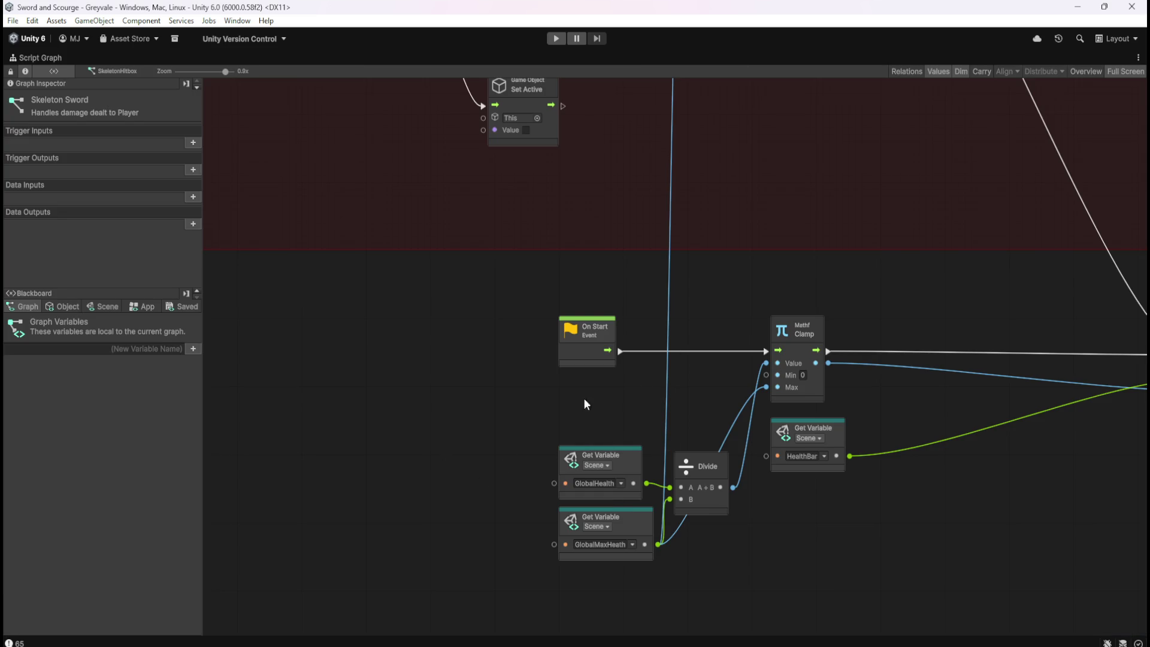
pyautogui.moveTo(895, 286)
pyautogui.mouseDown()
pyautogui.moveTo(620, 300)
pyautogui.moveTo(756, 293)
pyautogui.mouseUp()
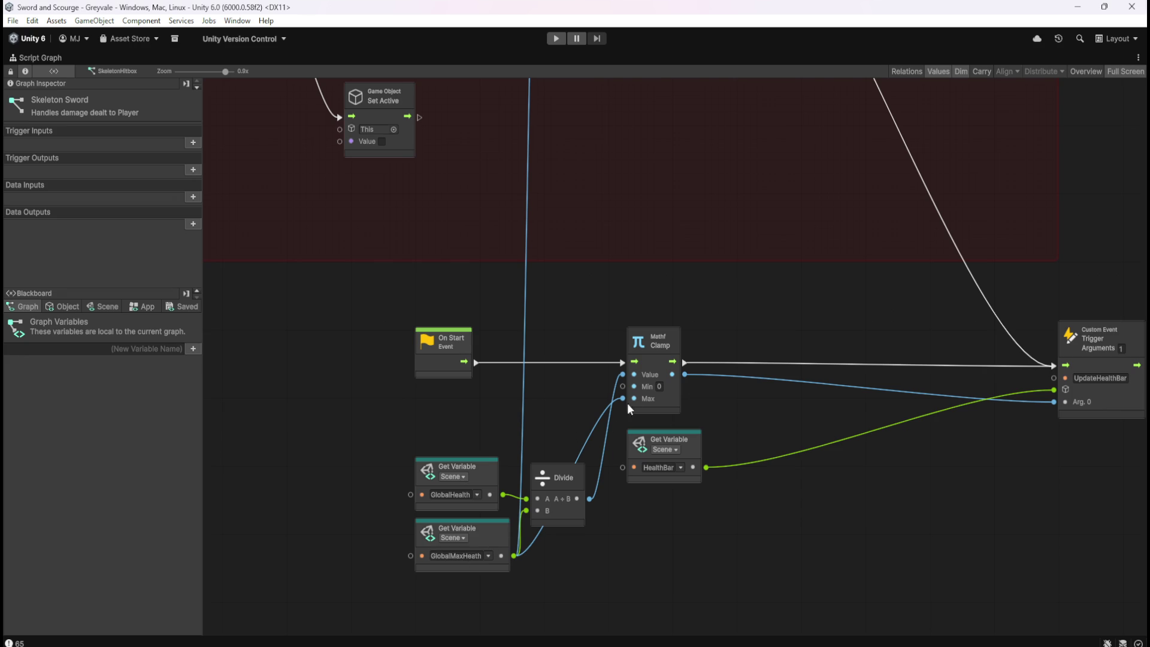
pyautogui.scroll(5, 739, 147)
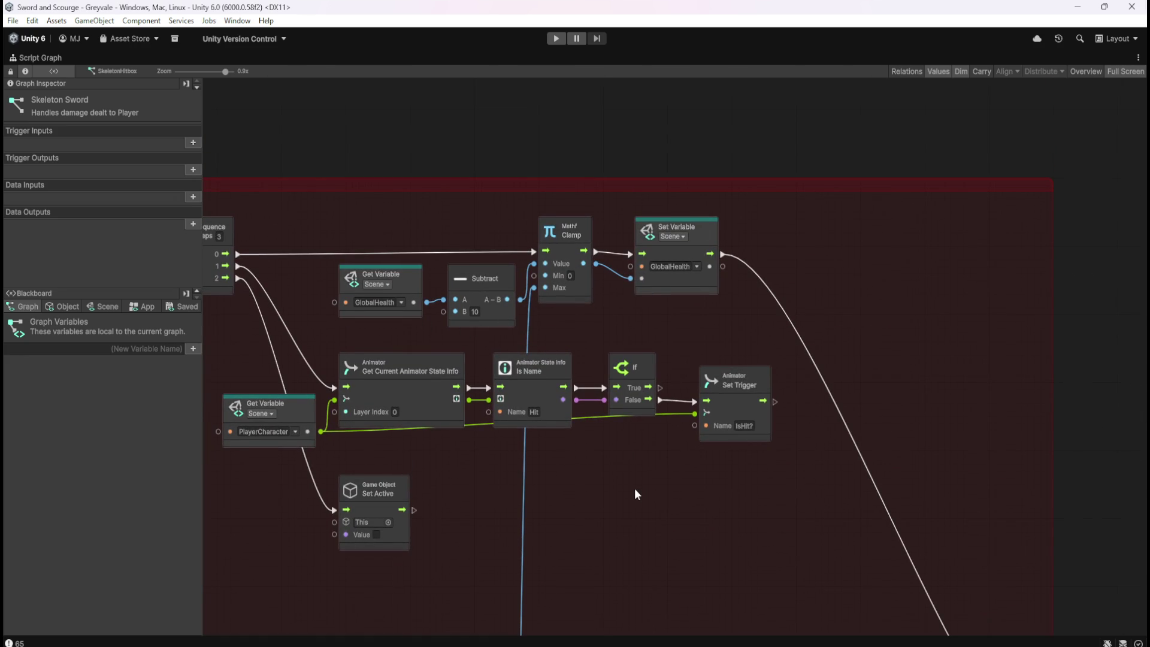
pyautogui.hotkey('shift', 'space')
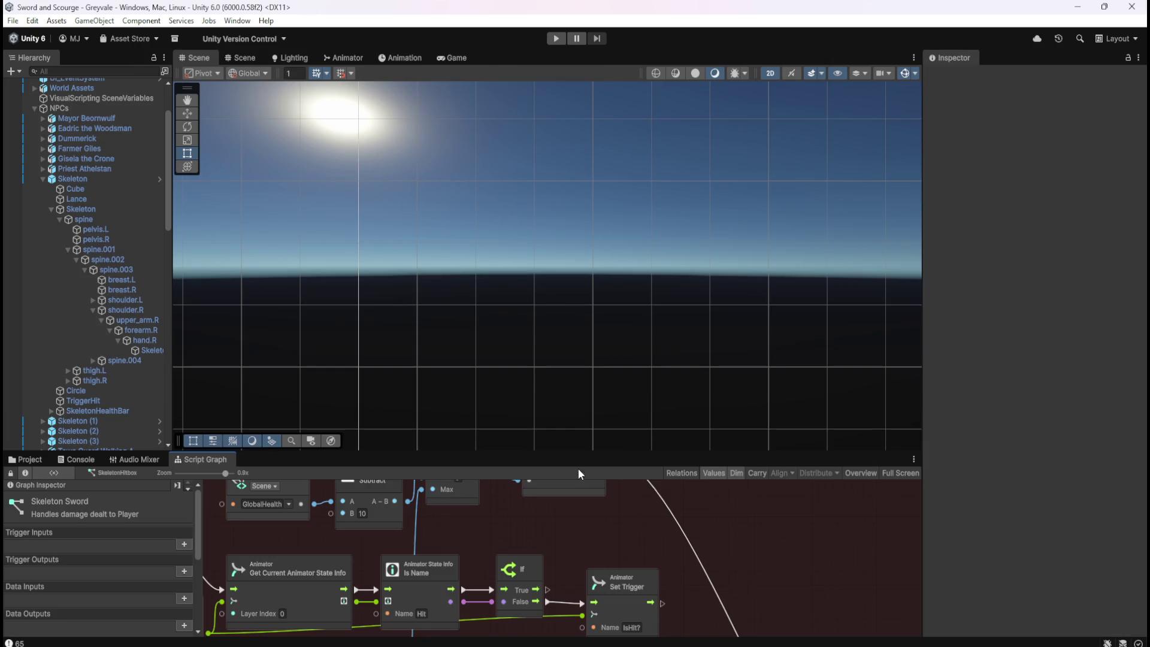
# - Browse the Assets folders Prefabs and Enemies, then open the Projectiles folder
pyautogui.click(27, 459)
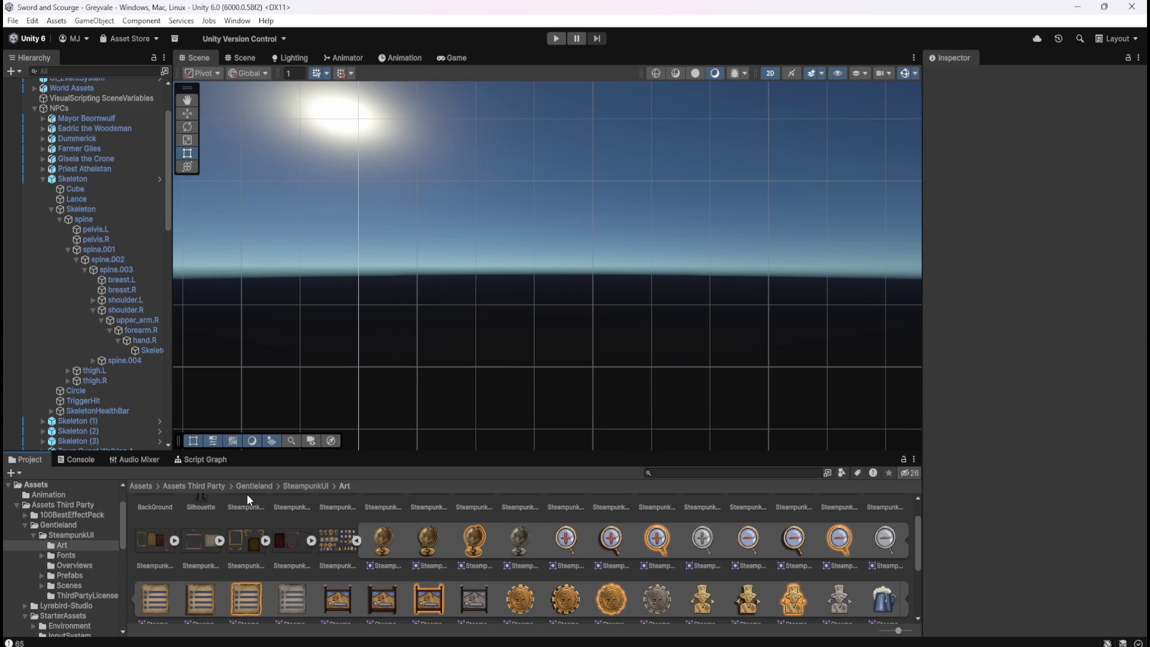
pyautogui.click(142, 487)
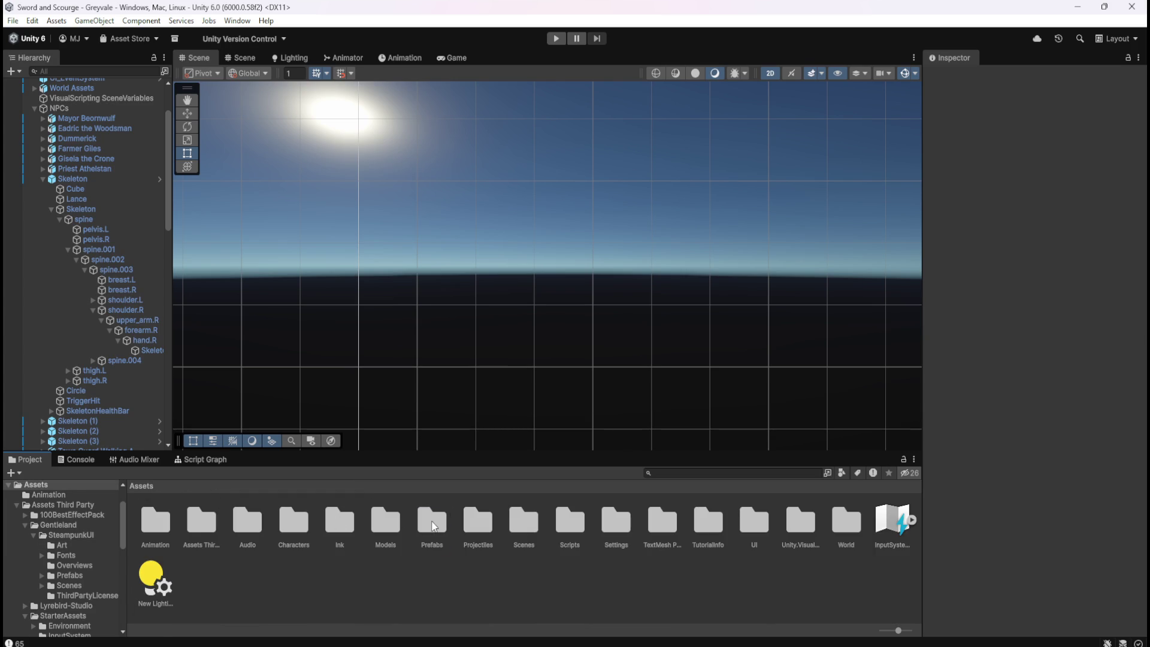
pyautogui.doubleClick(475, 521)
pyautogui.doubleClick(152, 526)
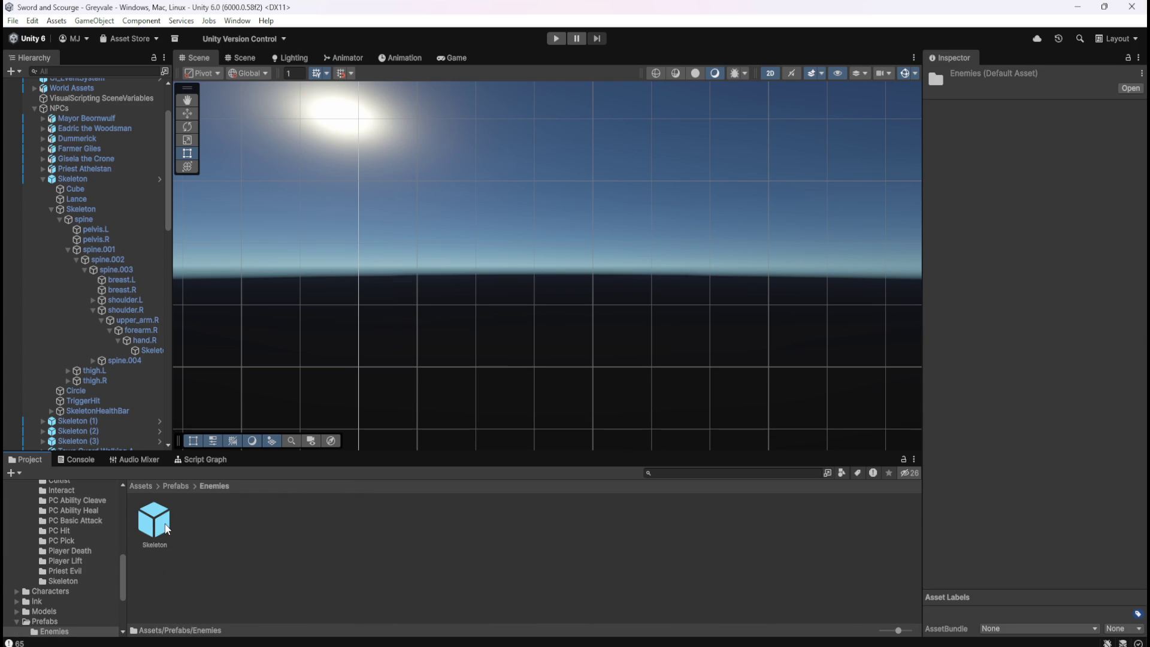
pyautogui.click(177, 487)
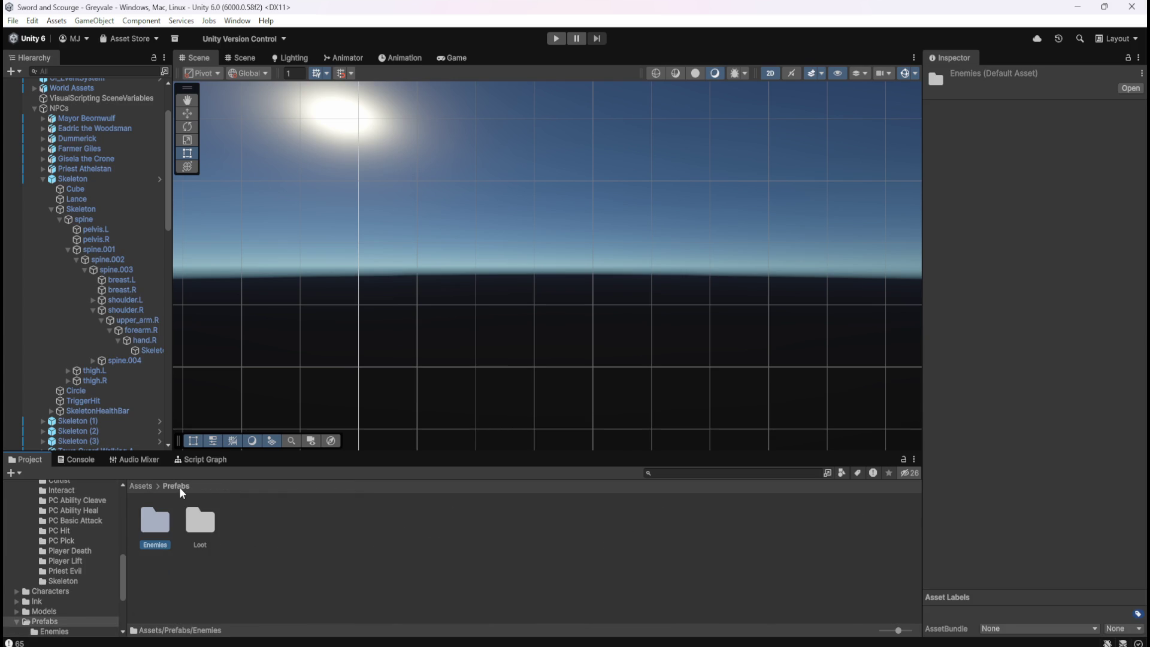
pyautogui.click(142, 487)
pyautogui.doubleClick(472, 515)
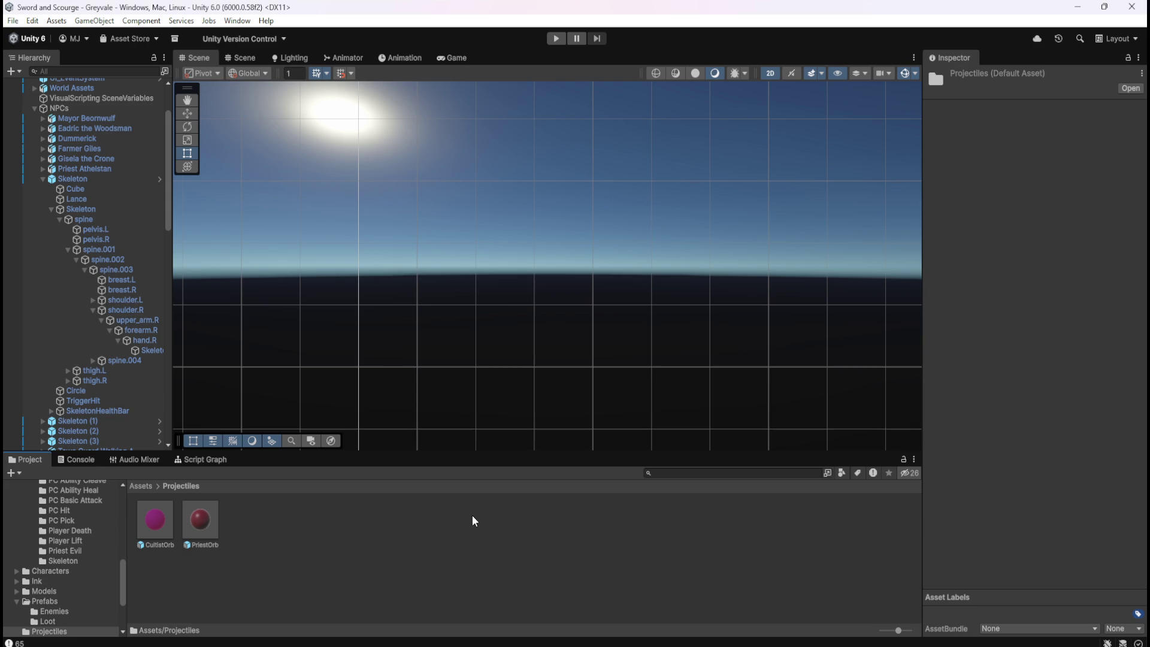
# - Inspect the CultistOrb and PriestOrb prefabs, then return to the root Assets folder
pyautogui.click(165, 521)
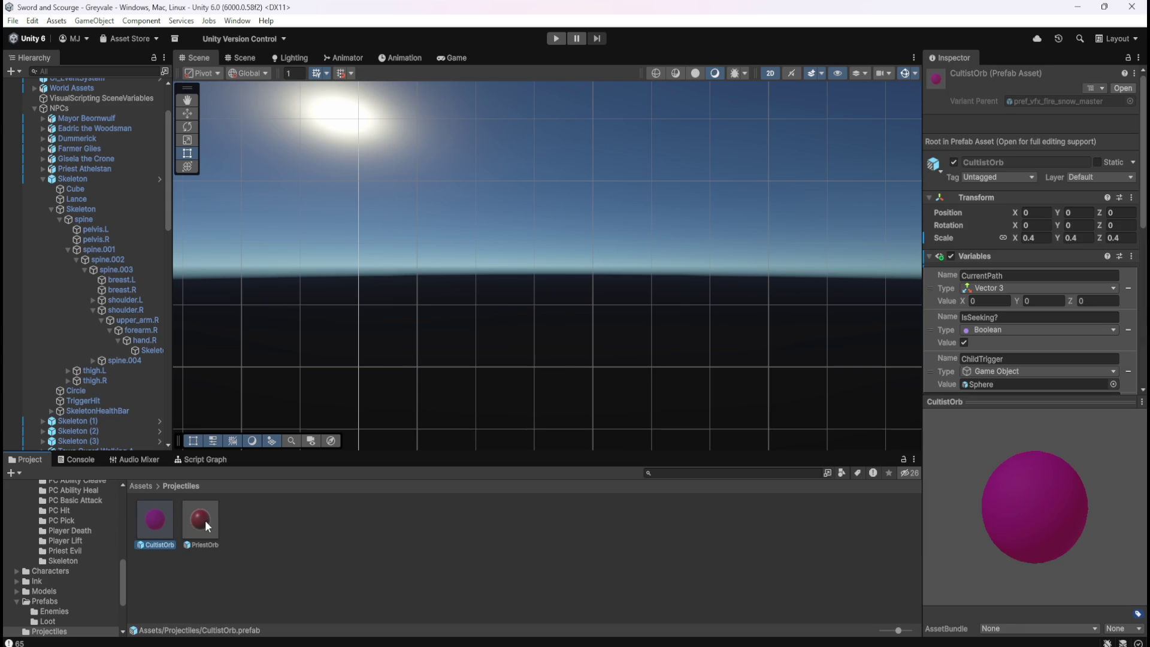
pyautogui.click(205, 520)
pyautogui.click(170, 521)
pyautogui.click(205, 520)
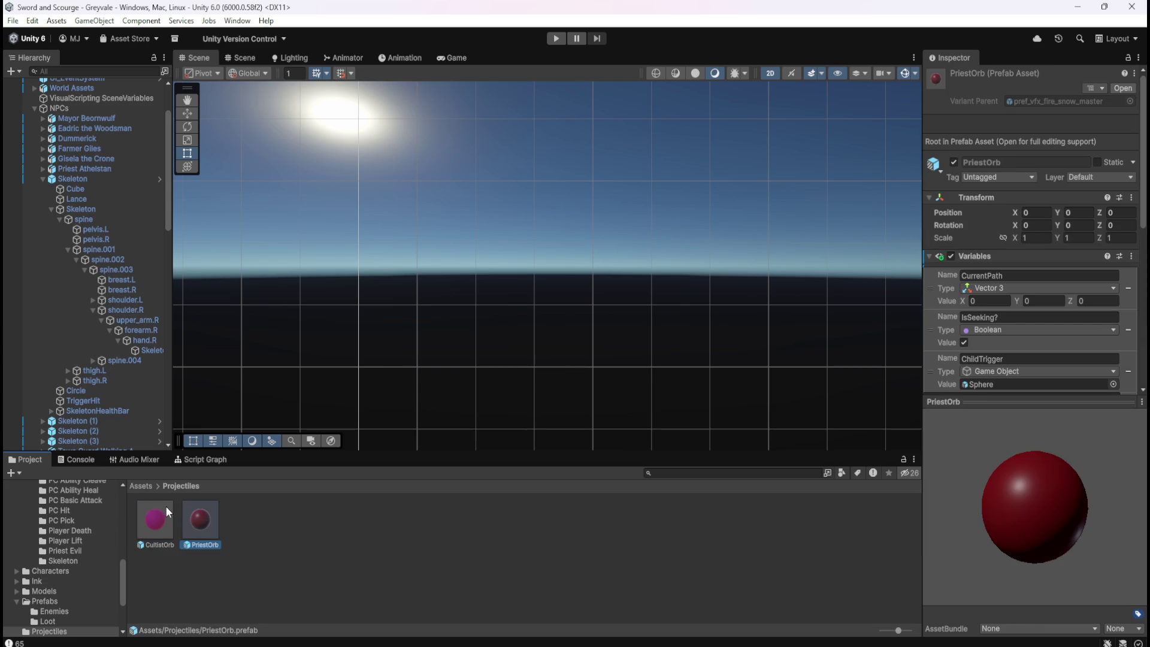
pyautogui.click(141, 486)
# - Revisit Prefabs and Enemies, bring up and dismiss the Prefabs asset options, and return to Assets
pyautogui.doubleClick(432, 520)
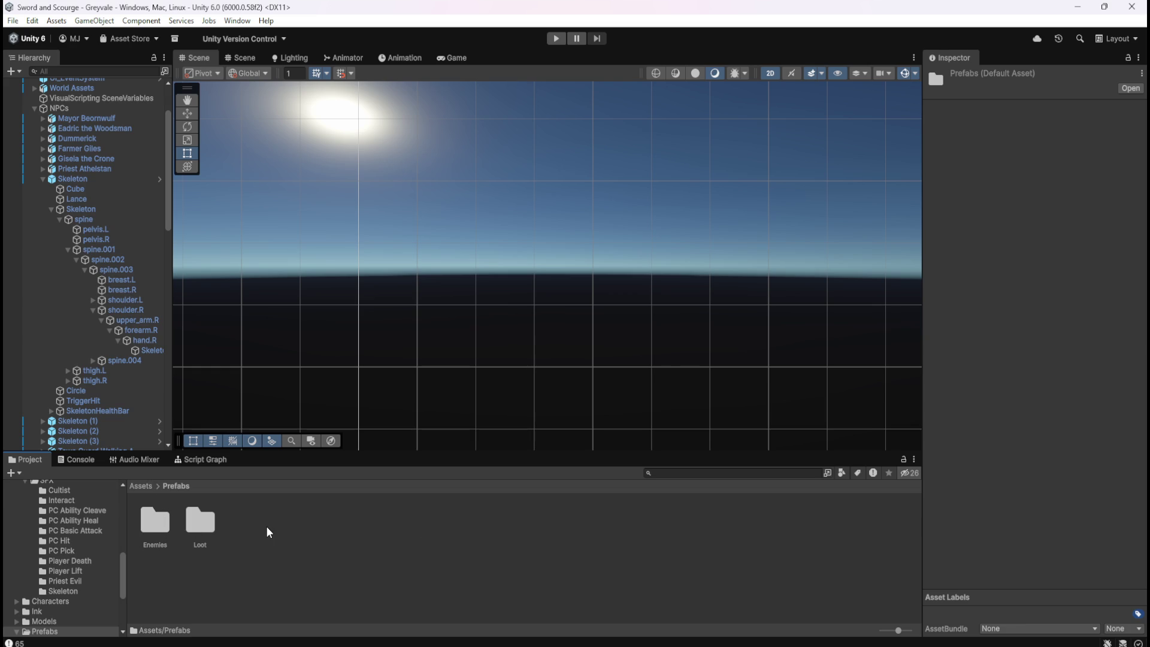
pyautogui.doubleClick(168, 533)
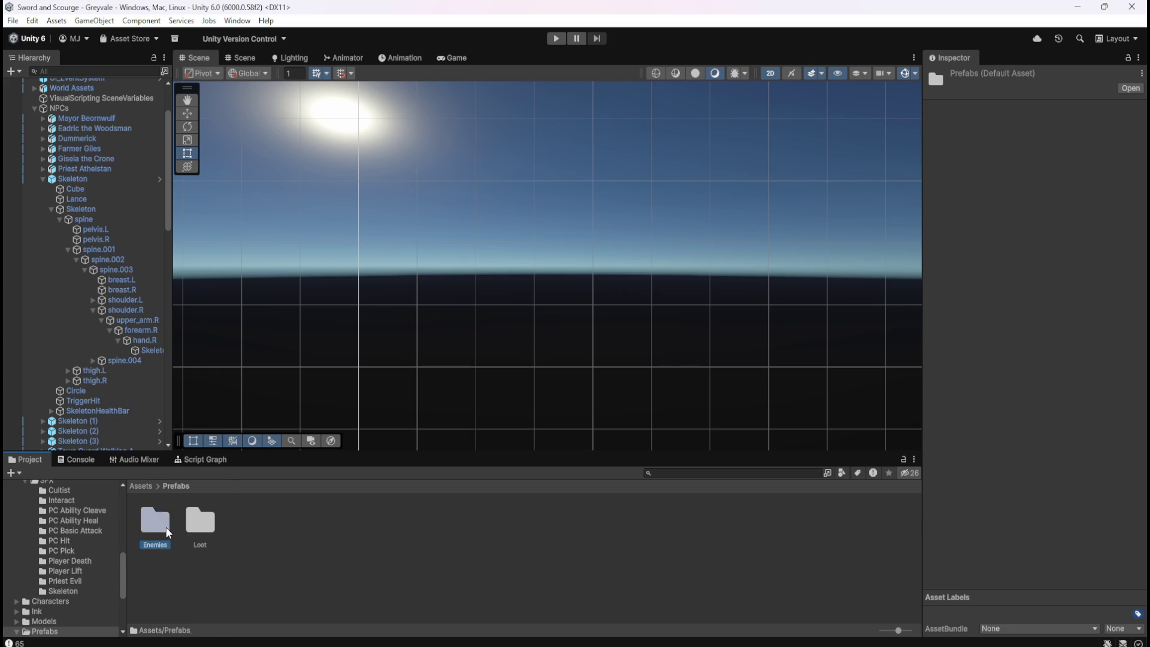
pyautogui.click(176, 486)
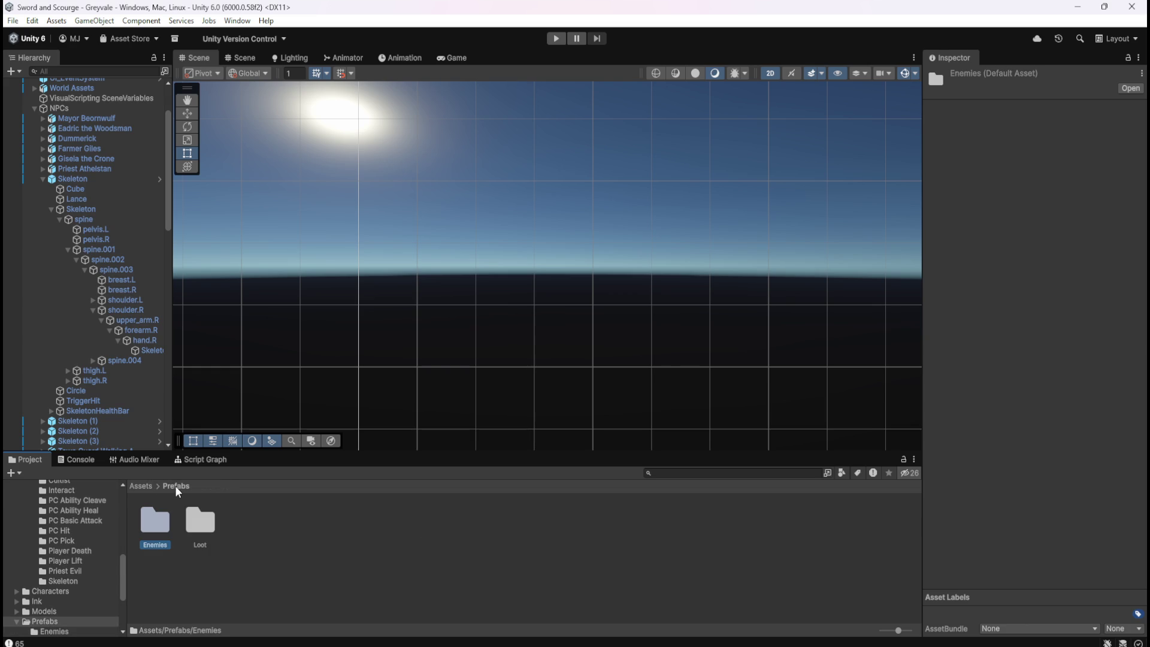
pyautogui.click(259, 533)
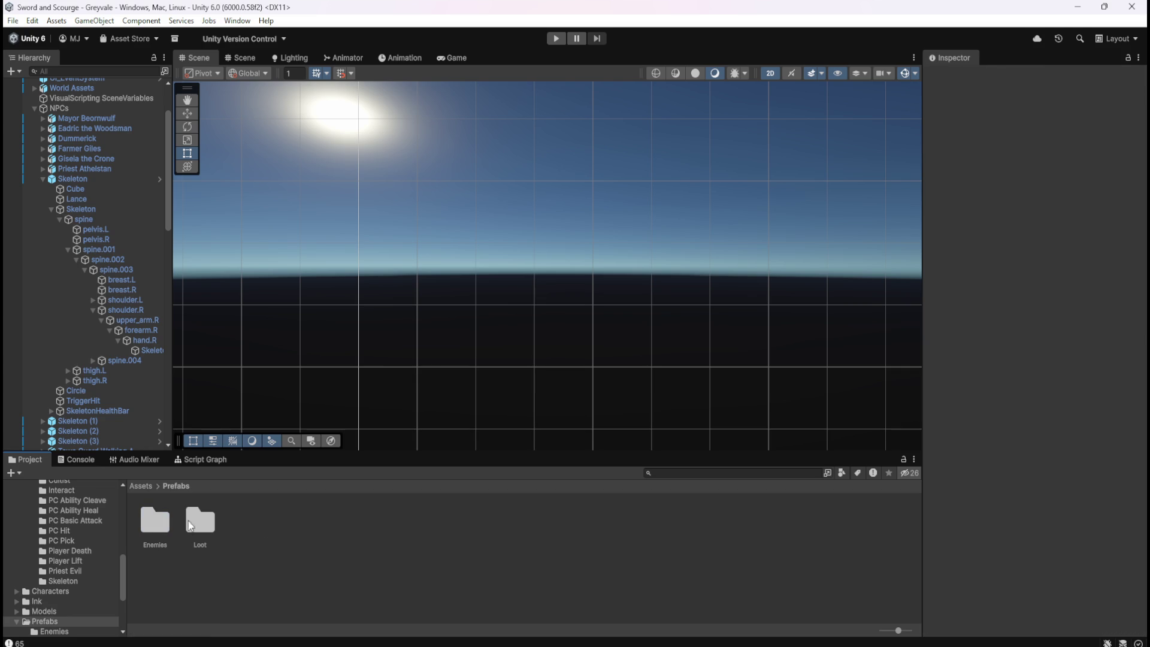
pyautogui.rightClick(261, 533)
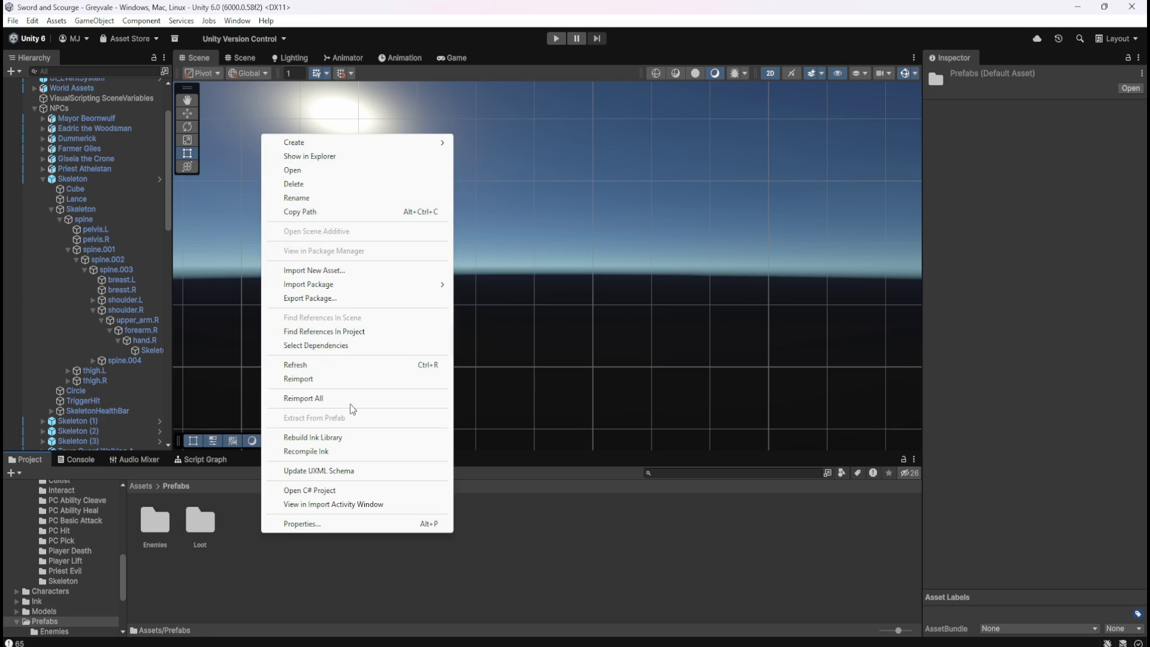
pyautogui.click(319, 593)
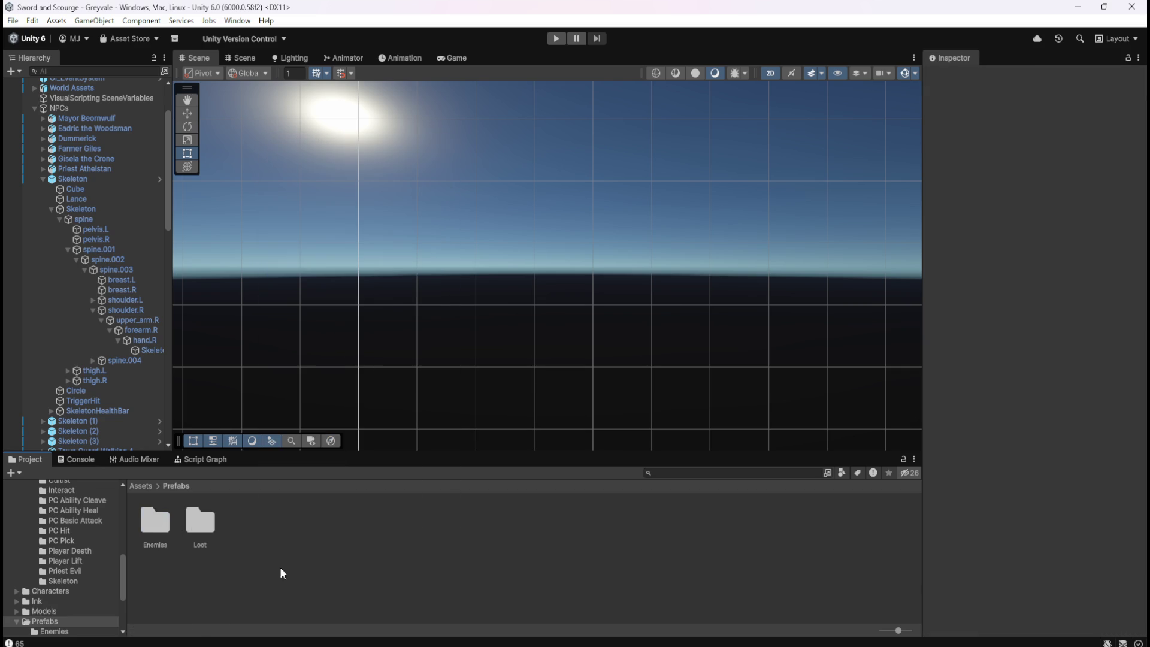
pyautogui.click(146, 486)
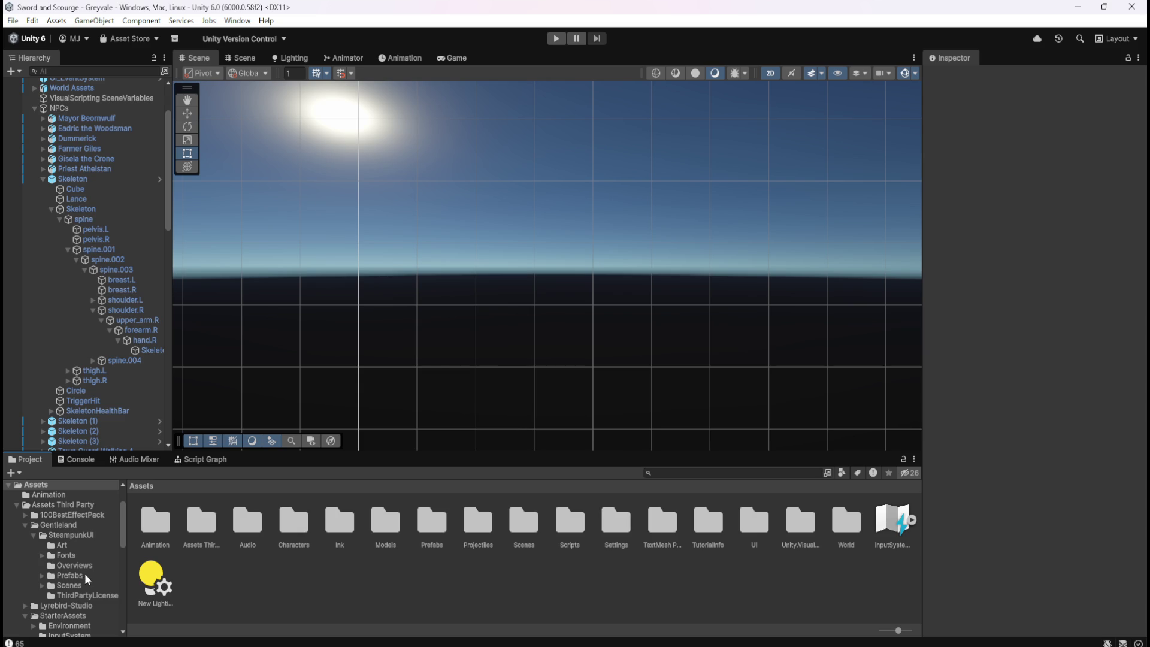
# - Collapse the Audio folder in the project tree and select the Projectiles folder
pyautogui.scroll(2, 71, 543)
pyautogui.scroll(-7, 66, 544)
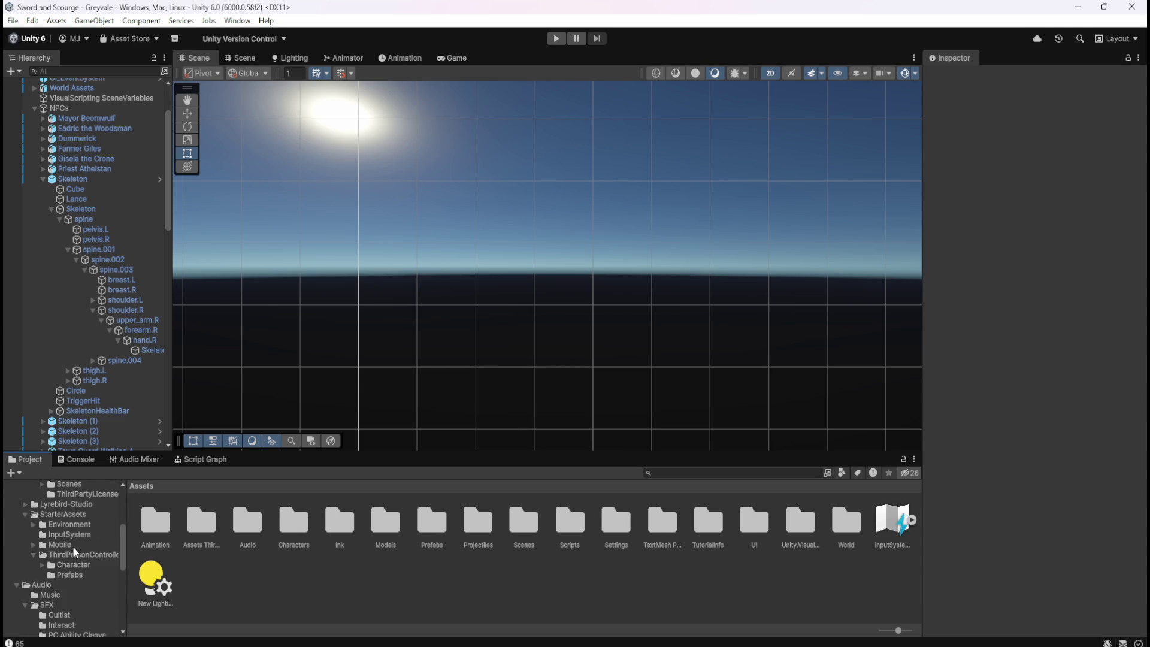
pyautogui.scroll(-4, 75, 551)
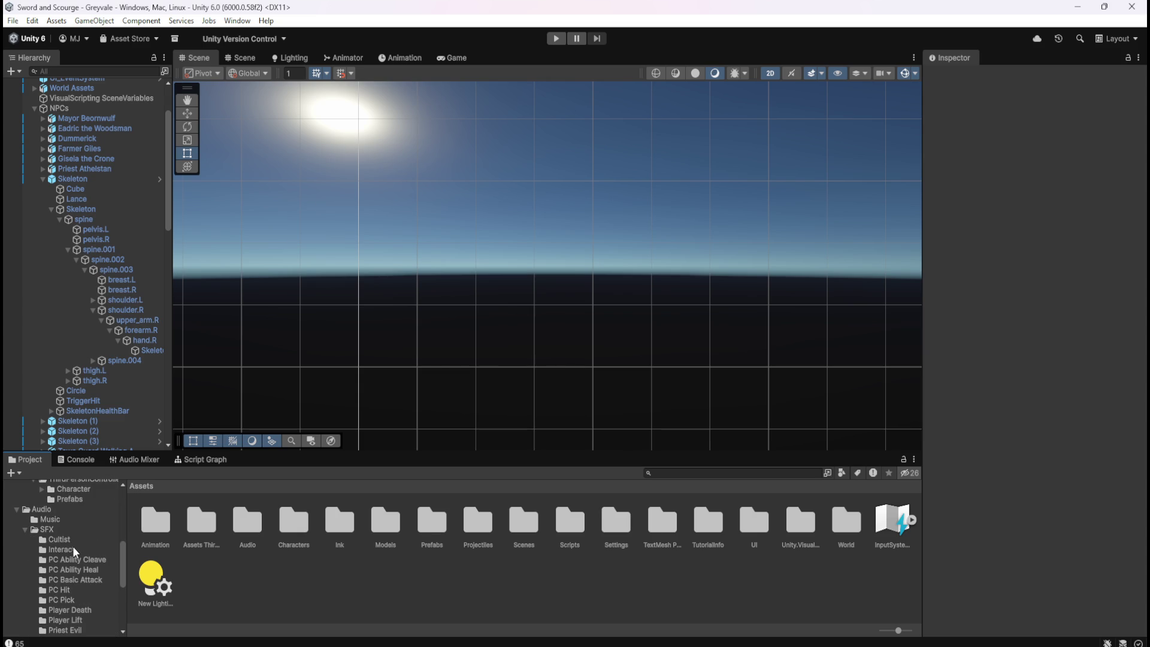
pyautogui.click(18, 510)
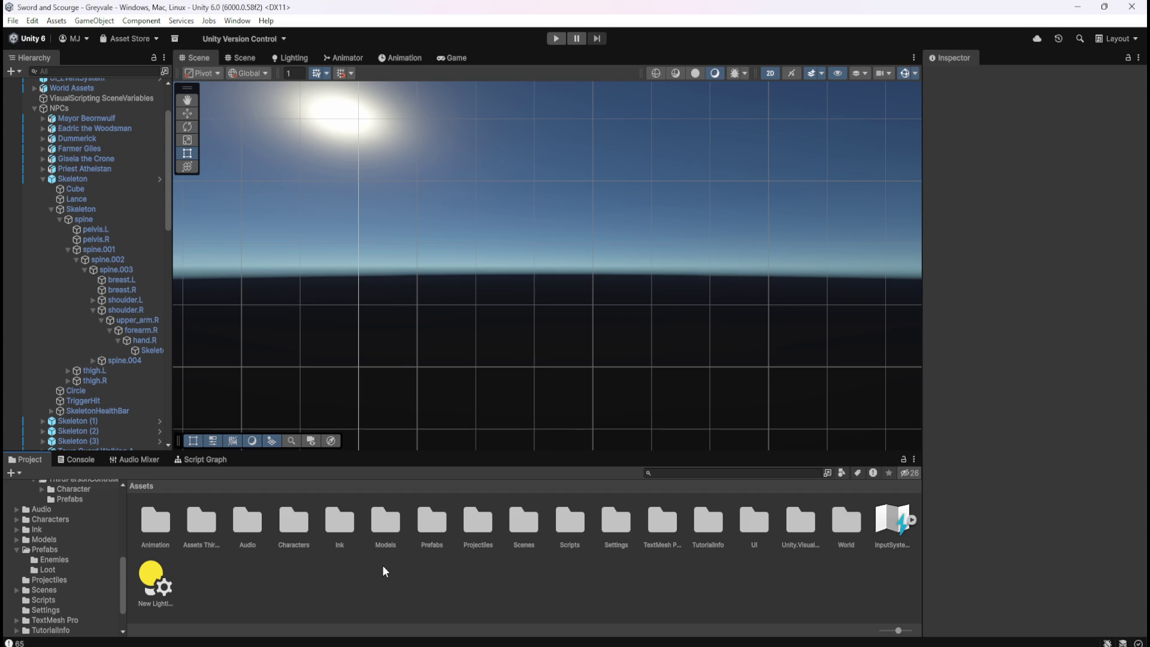
pyautogui.click(485, 530)
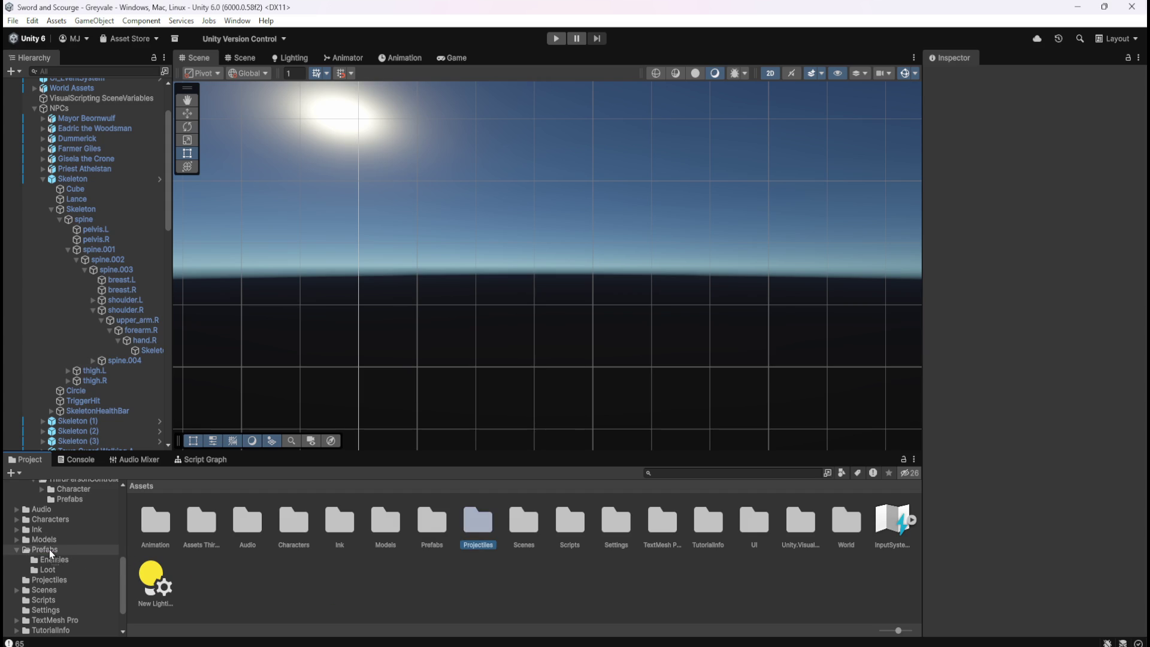
# - Drag Projectiles onto Prefabs and open Prefabs, now holding Enemies, Loot and Projectiles
pyautogui.moveTo(50, 549); pyautogui.dragTo(49, 548)
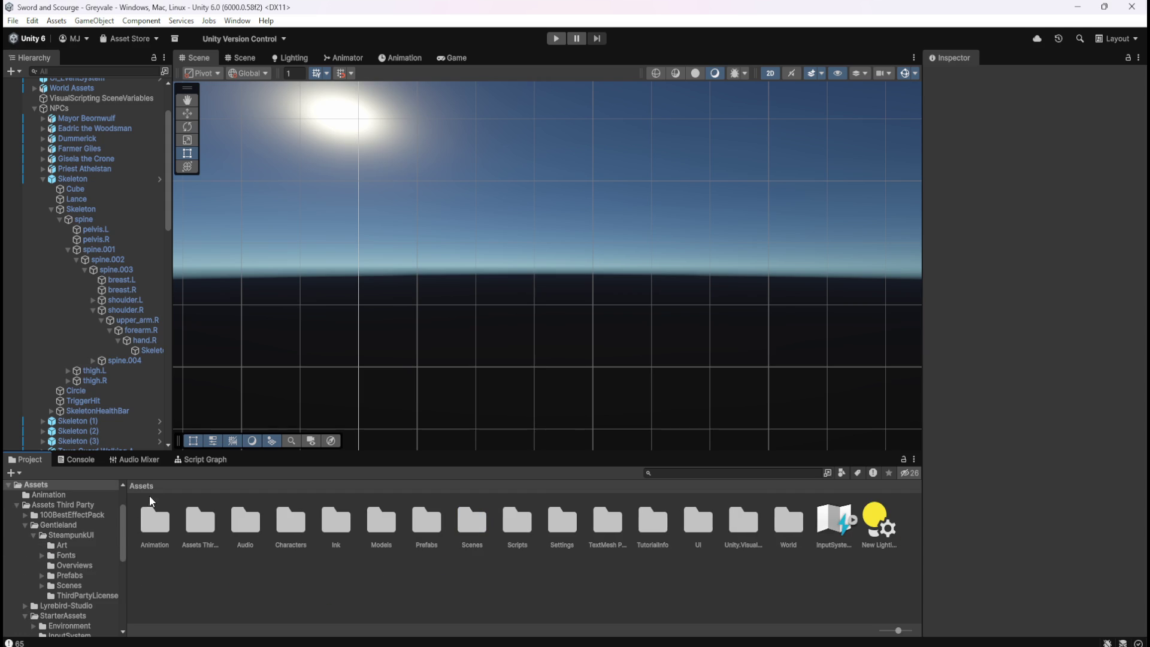
pyautogui.doubleClick(419, 527)
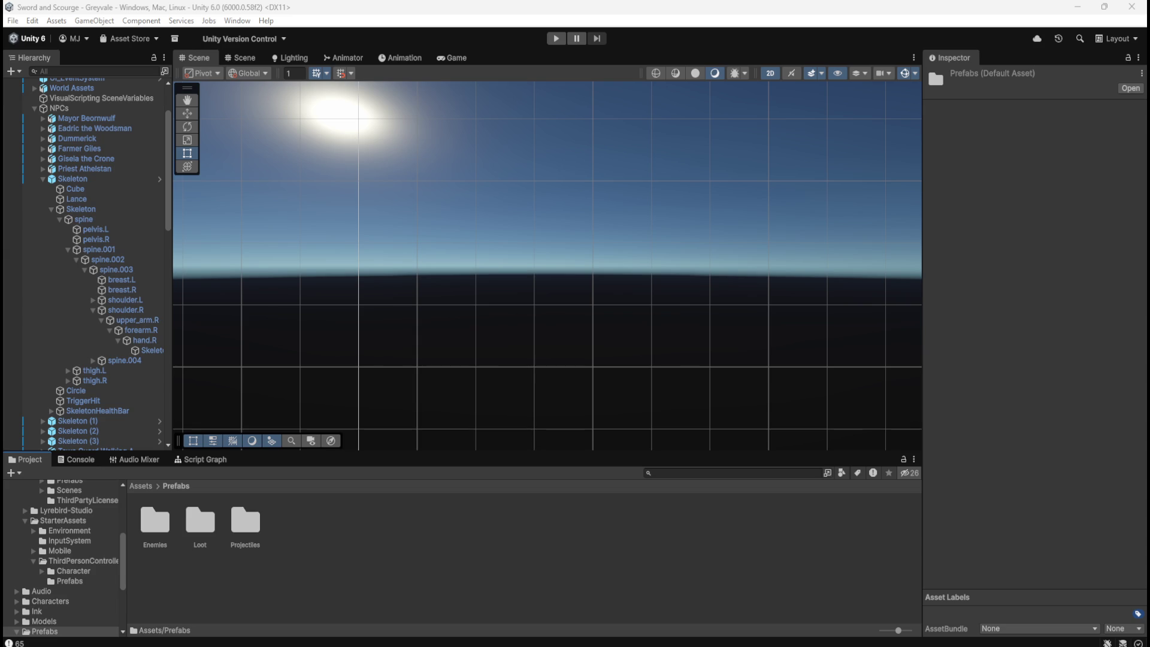
# - Open the CultistOrb prefab from Projectiles and show its script graph full-size
pyautogui.doubleClick(238, 524)
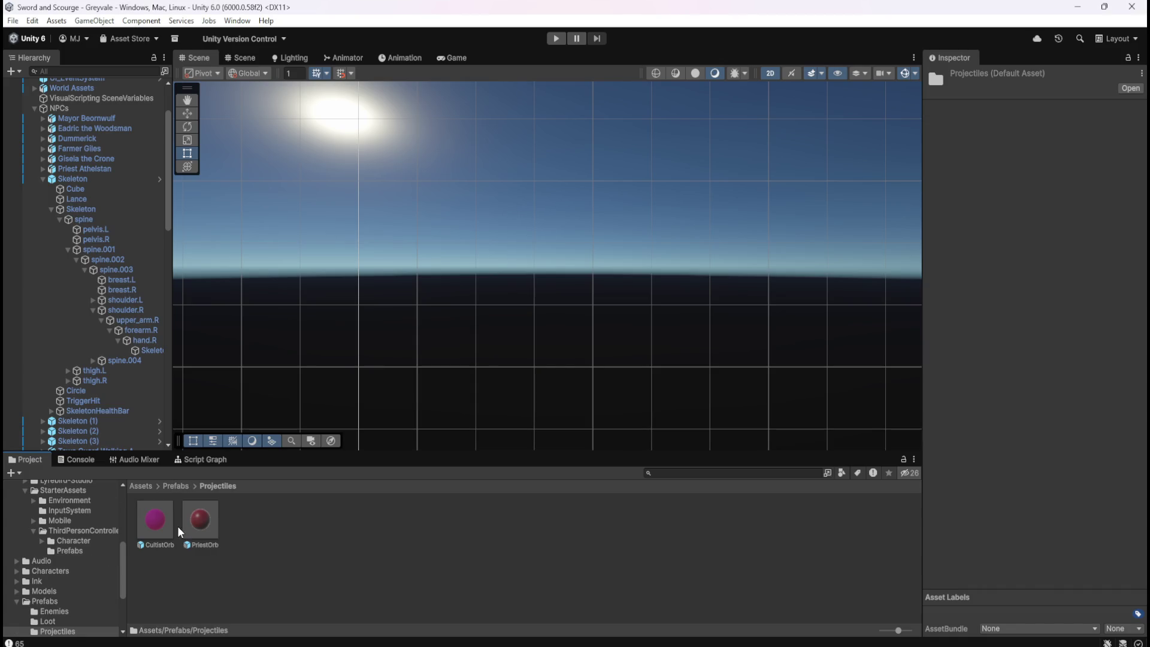
pyautogui.doubleClick(157, 526)
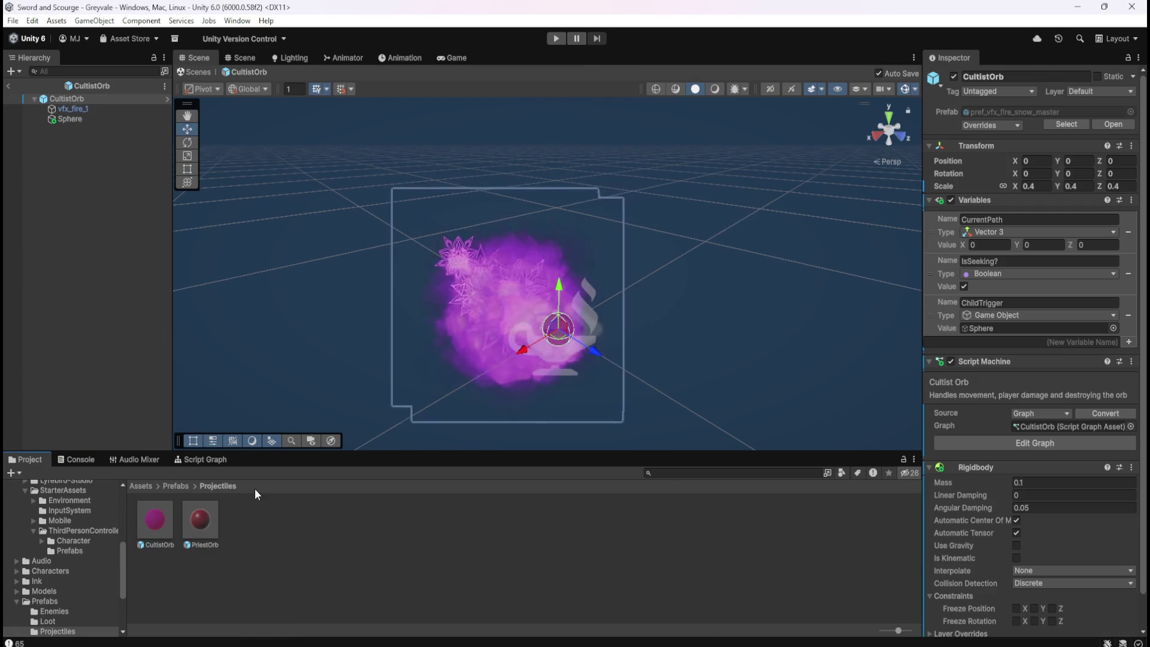
pyautogui.click(216, 462)
pyautogui.hotkey('shift', 'space')
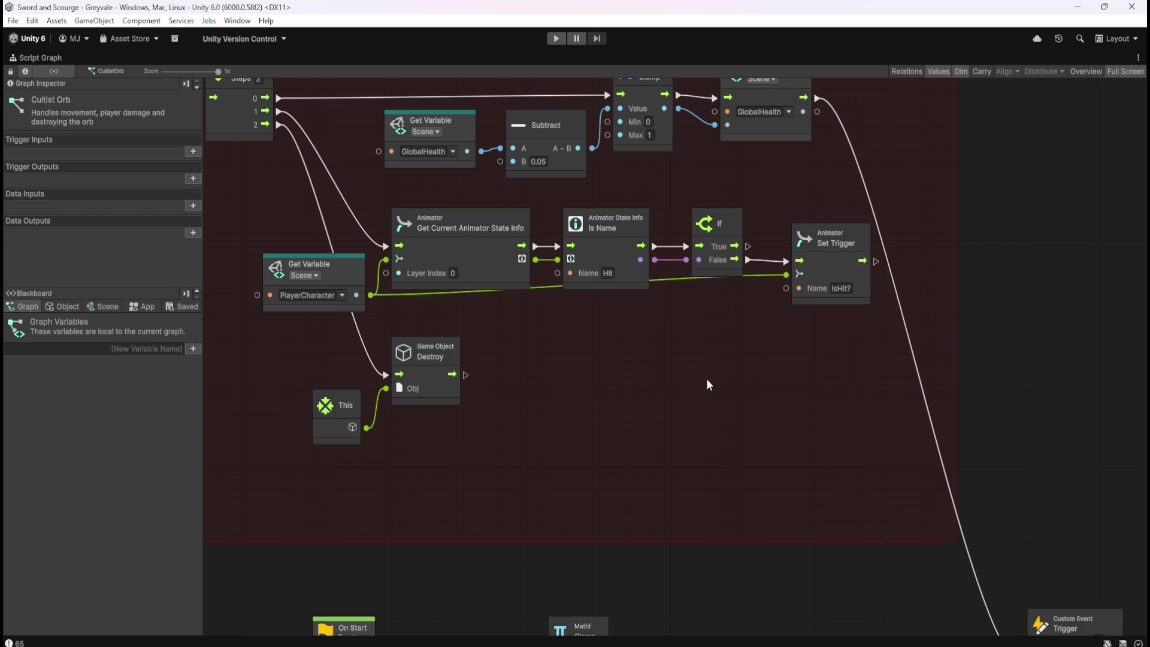
# - Pan to the damage group that subtracts 0.05 from GlobalHealth, clamped between 0 and 1
pyautogui.moveTo(660, 437); pyautogui.dragTo(743, 272)
pyautogui.scroll(-2, 659, 393)
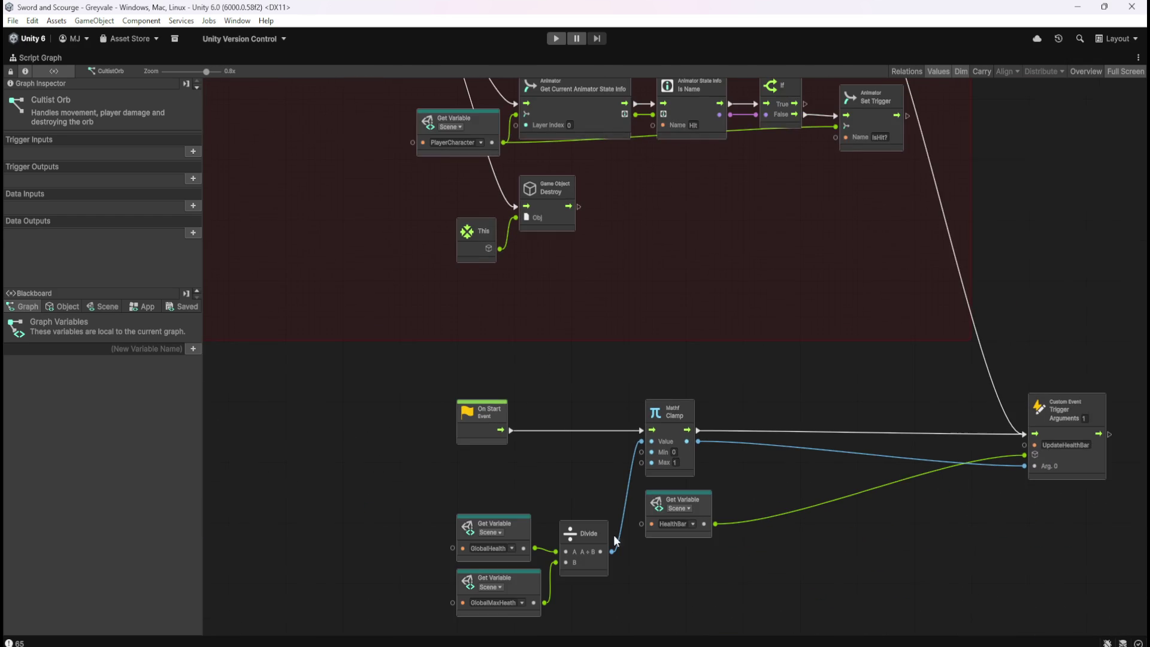
pyautogui.moveTo(657, 218); pyautogui.dragTo(726, 519)
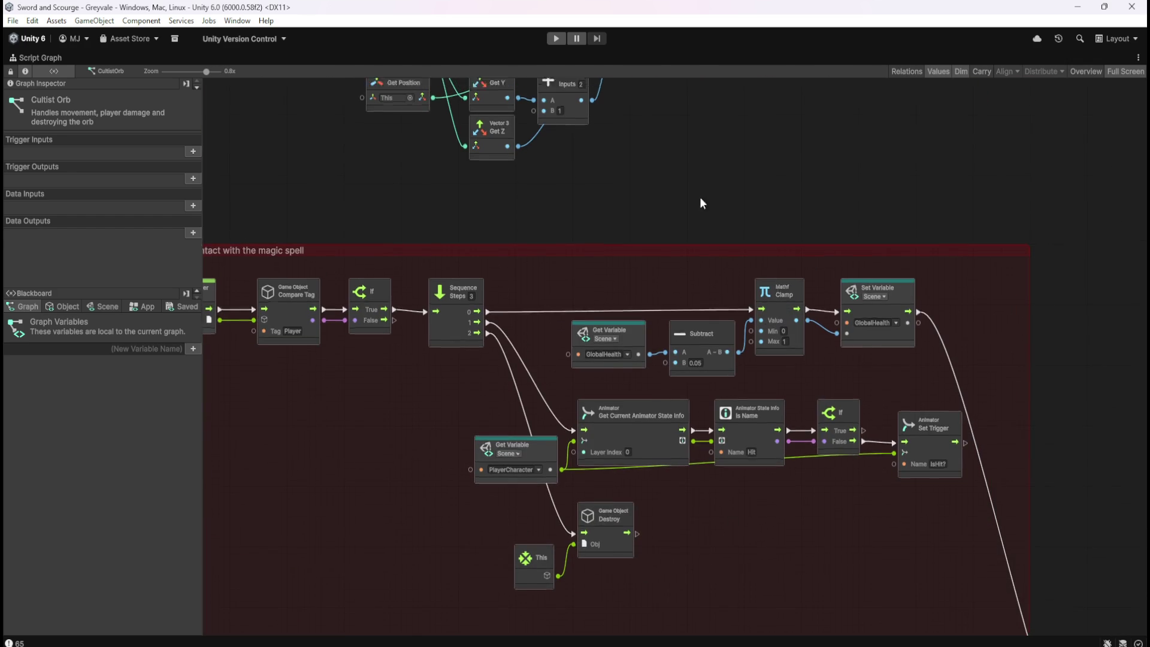
pyautogui.scroll(-4, 889, 458)
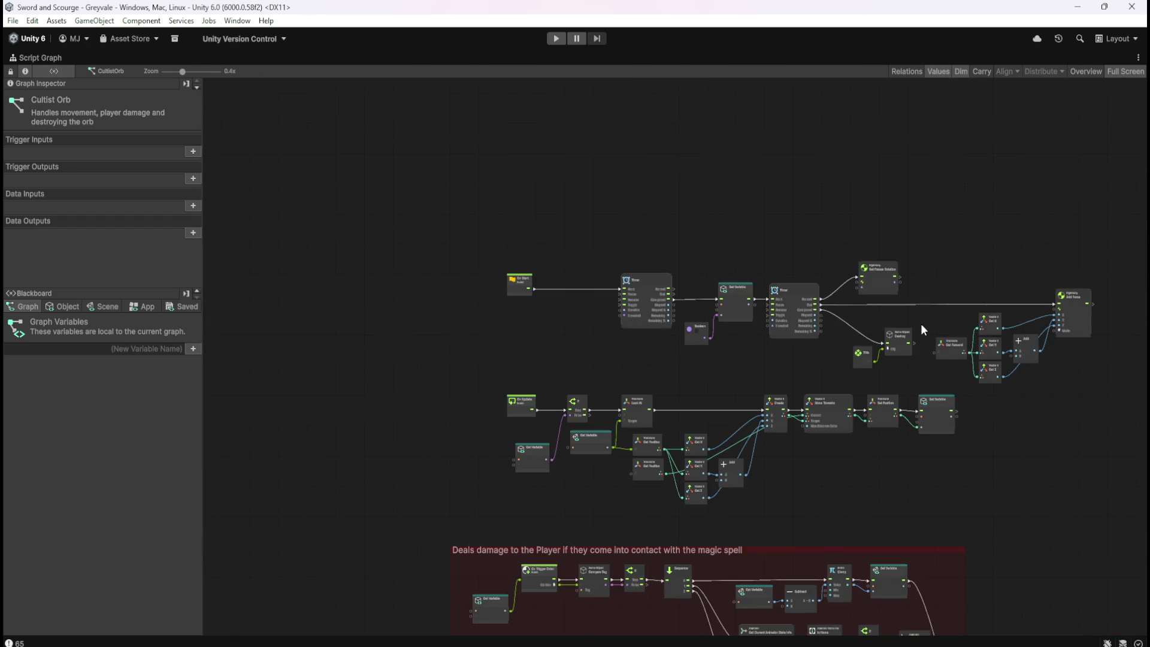
pyautogui.scroll(4, 921, 324)
pyautogui.scroll(-4, 998, 375)
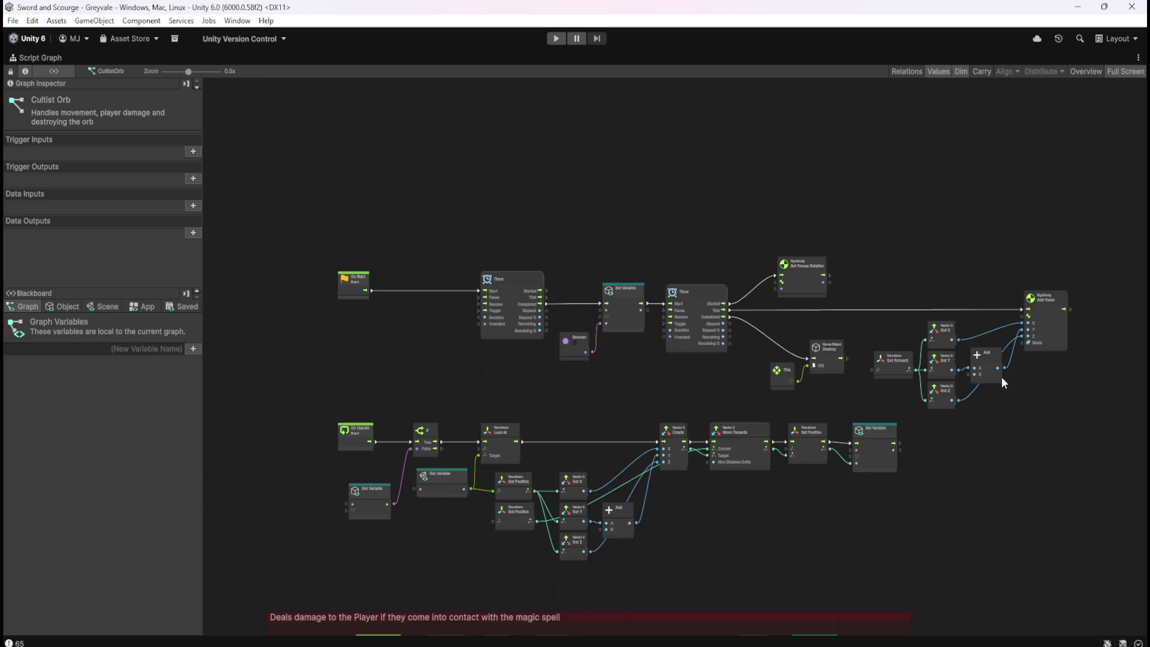
pyautogui.scroll(4, 515, 357)
pyautogui.moveTo(628, 455); pyautogui.dragTo(710, 250)
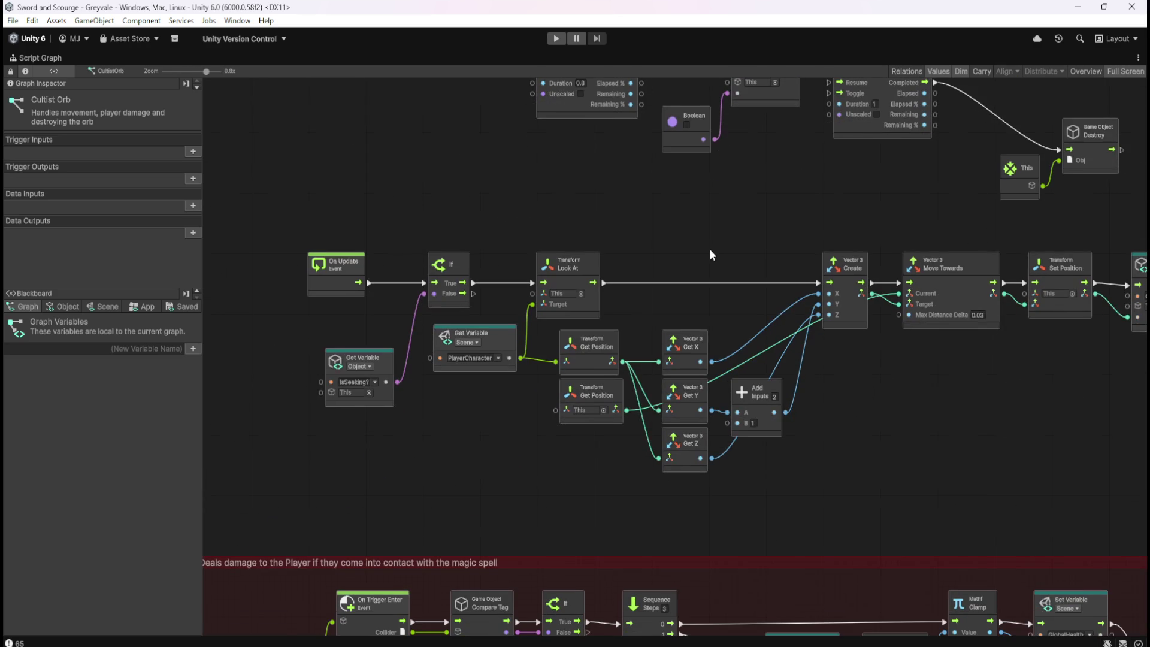
pyautogui.moveTo(915, 475)
pyautogui.mouseDown()
pyautogui.moveTo(839, 436)
pyautogui.moveTo(797, 191)
pyautogui.moveTo(825, 134)
pyautogui.mouseUp()
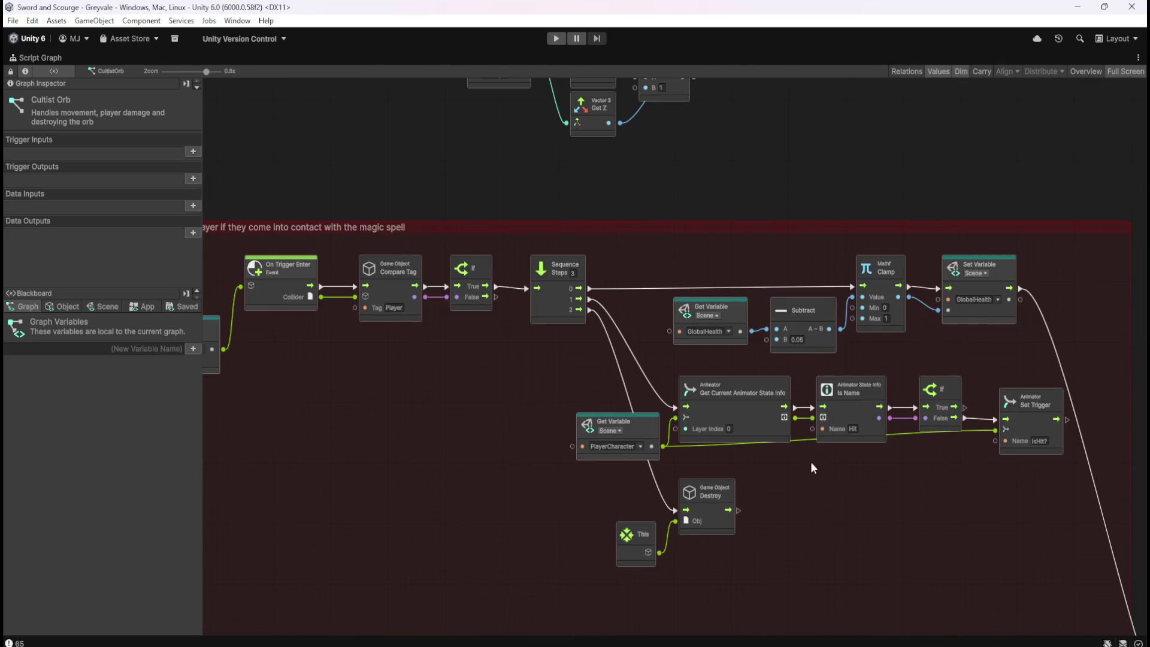
pyautogui.moveTo(920, 454)
pyautogui.mouseDown()
pyautogui.moveTo(976, 419)
pyautogui.moveTo(1024, 412)
pyautogui.moveTo(831, 458)
pyautogui.mouseUp()
pyautogui.scroll(2, 773, 339)
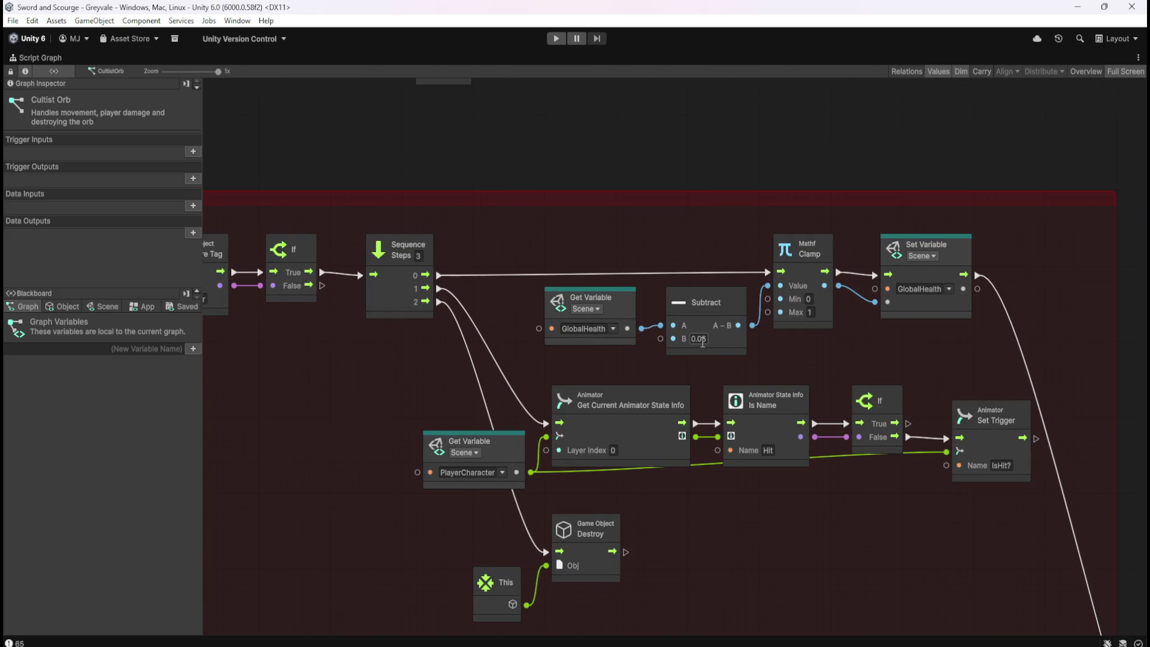
# - Set the CultistOrb Subtract node's B value to 5
pyautogui.click(706, 340)
pyautogui.write('5')
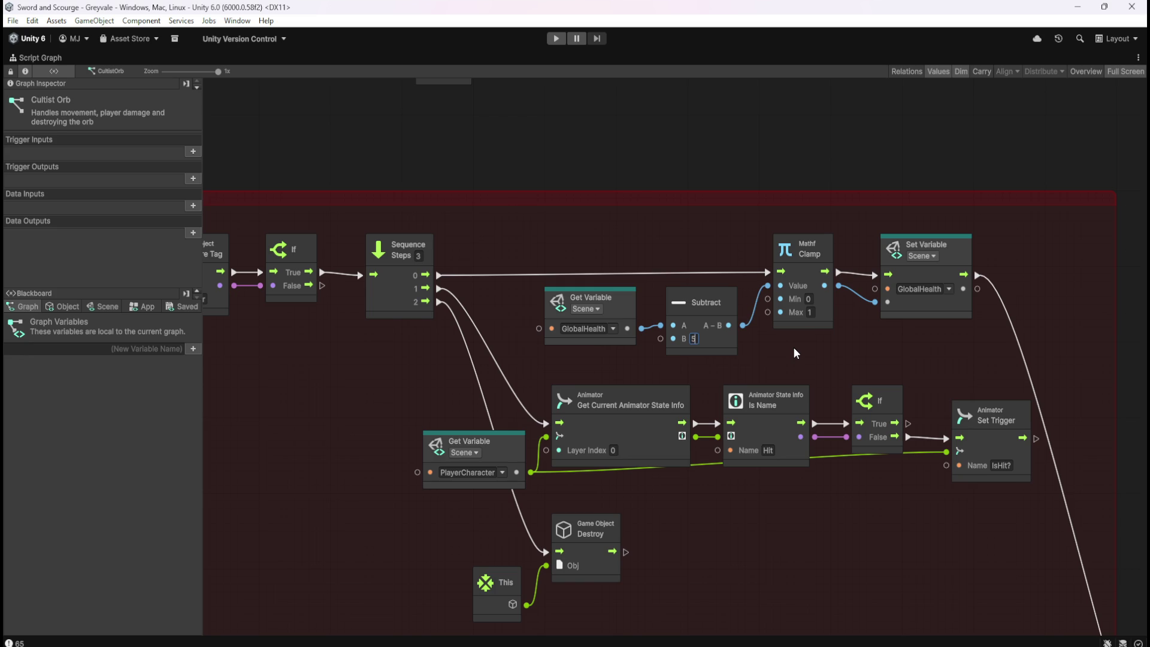
pyautogui.click(780, 530)
pyautogui.scroll(-5, 786, 453)
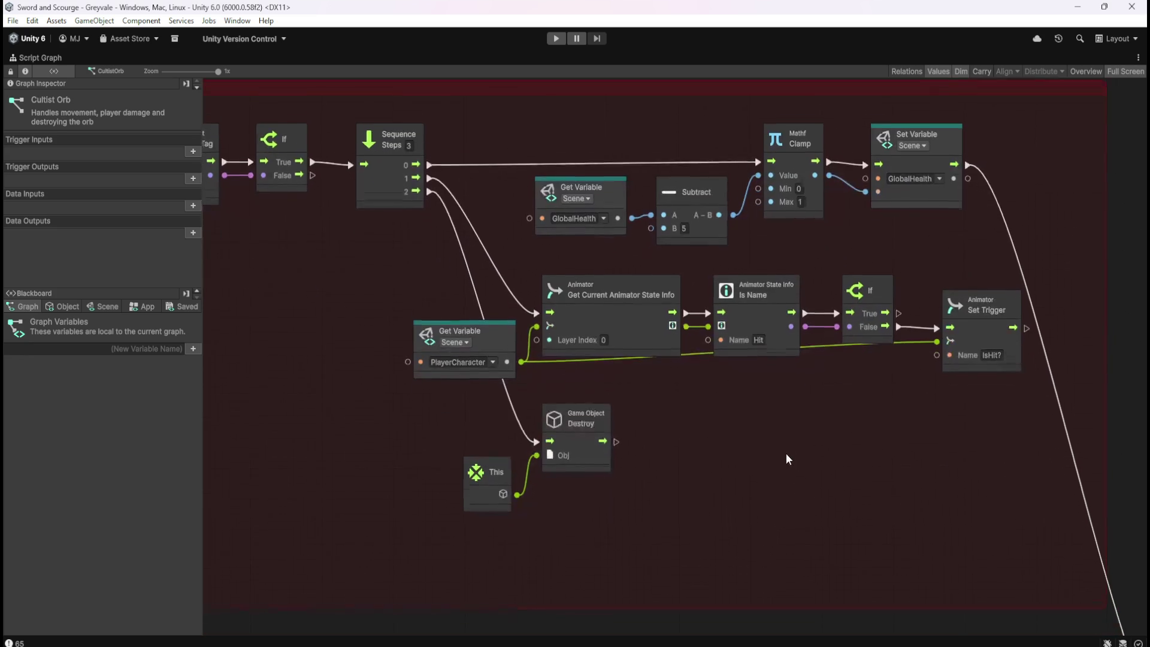
pyautogui.scroll(1, 688, 444)
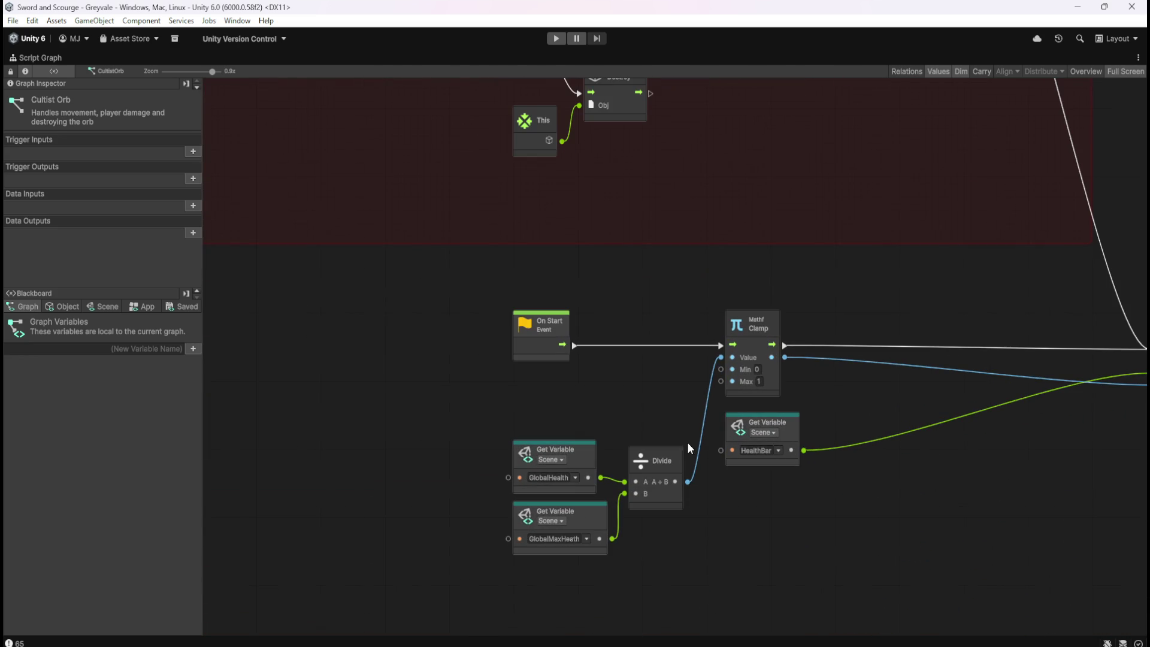
# - Wire GlobalMaxHeath into the Max ports of both the damage and health-bar Clamp nodes
pyautogui.moveTo(612, 539); pyautogui.dragTo(722, 382)
pyautogui.moveTo(612, 538)
pyautogui.mouseDown()
pyautogui.moveTo(735, 270)
pyautogui.moveTo(784, 72)
pyautogui.moveTo(783, 201)
pyautogui.mouseUp()
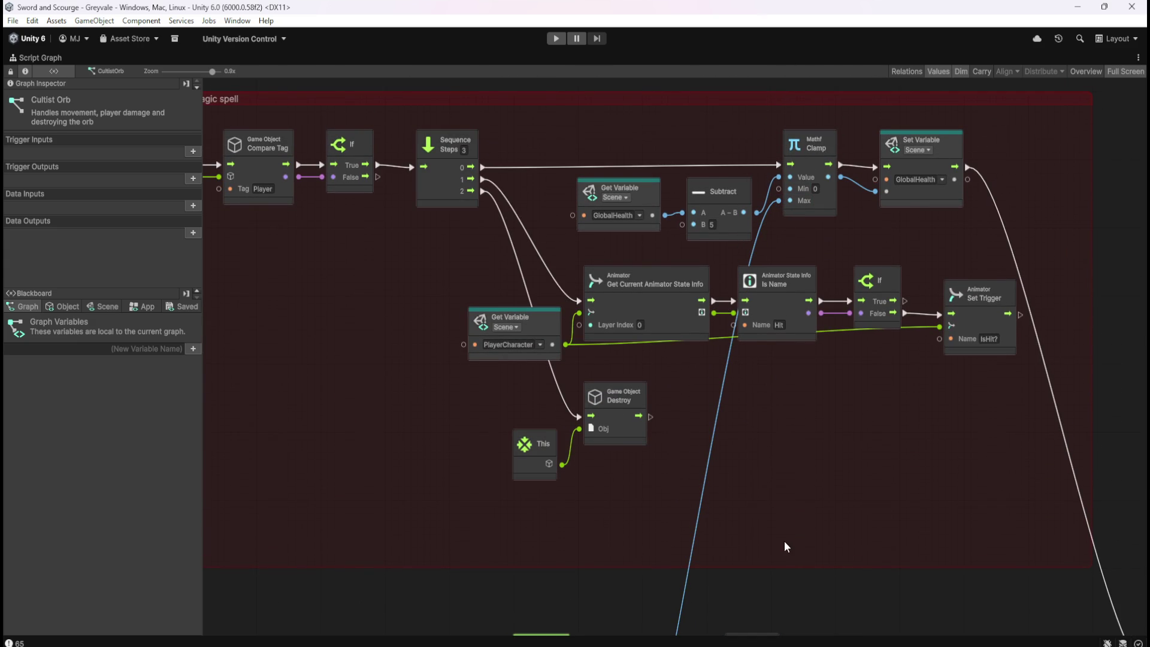
pyautogui.moveTo(829, 559)
pyautogui.mouseDown()
pyautogui.moveTo(709, 441)
pyautogui.moveTo(681, 222)
pyautogui.moveTo(735, 192)
pyautogui.moveTo(743, 247)
pyautogui.moveTo(794, 344)
pyautogui.moveTo(797, 423)
pyautogui.mouseUp()
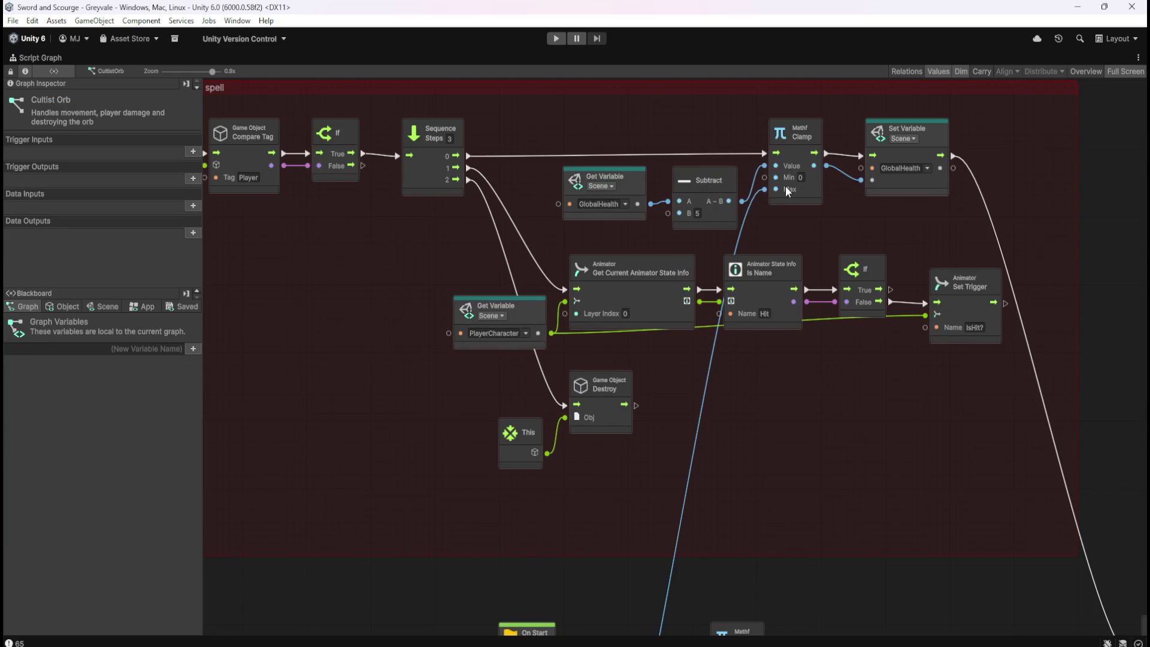
pyautogui.moveTo(829, 595); pyautogui.dragTo(847, 193)
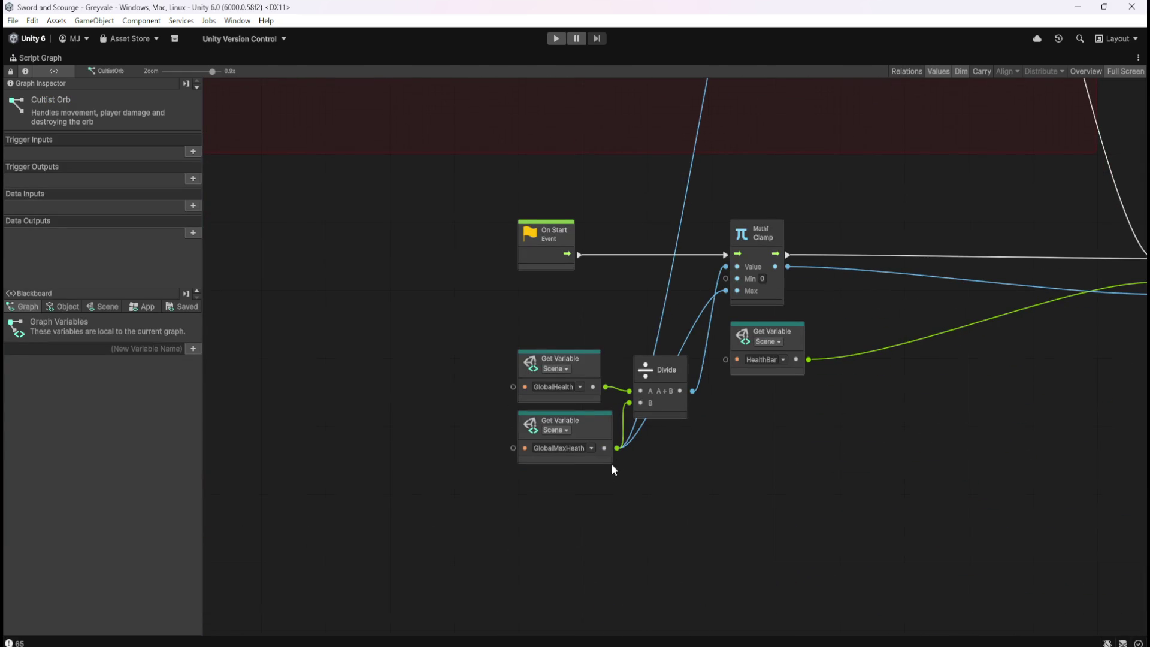
pyautogui.moveTo(609, 455)
pyautogui.mouseDown()
pyautogui.moveTo(599, 510)
pyautogui.moveTo(719, 347)
pyautogui.mouseUp()
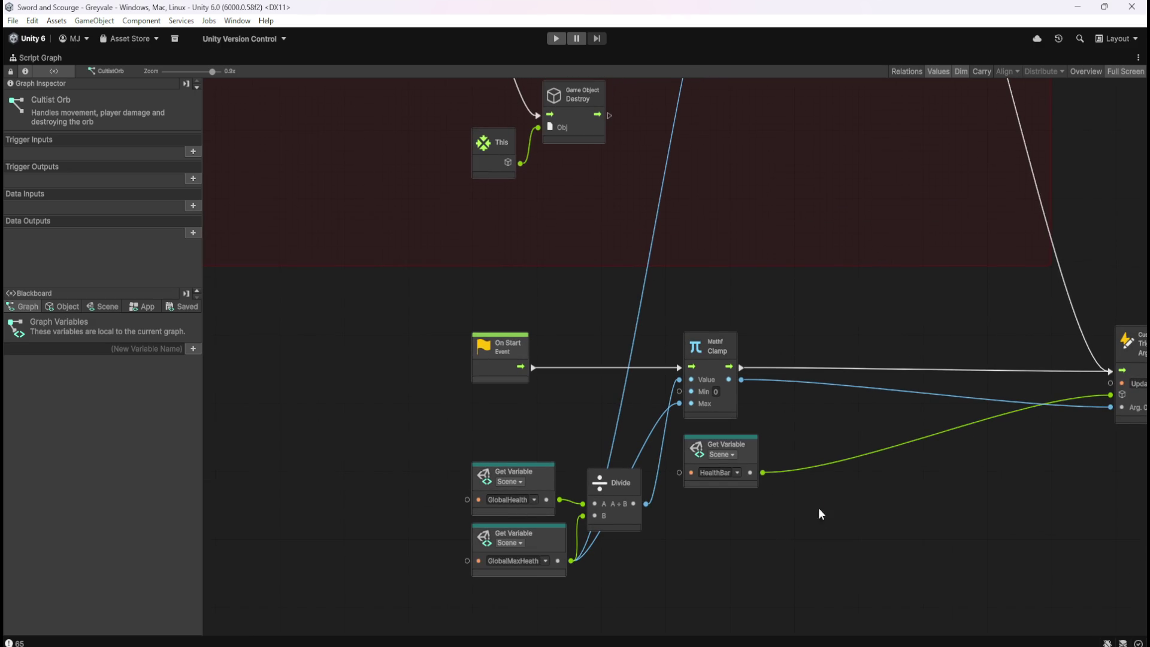
# - Restore the editor layout and open the PriestOrb prefab with its script graph
pyautogui.hotkey('shift', 'space')
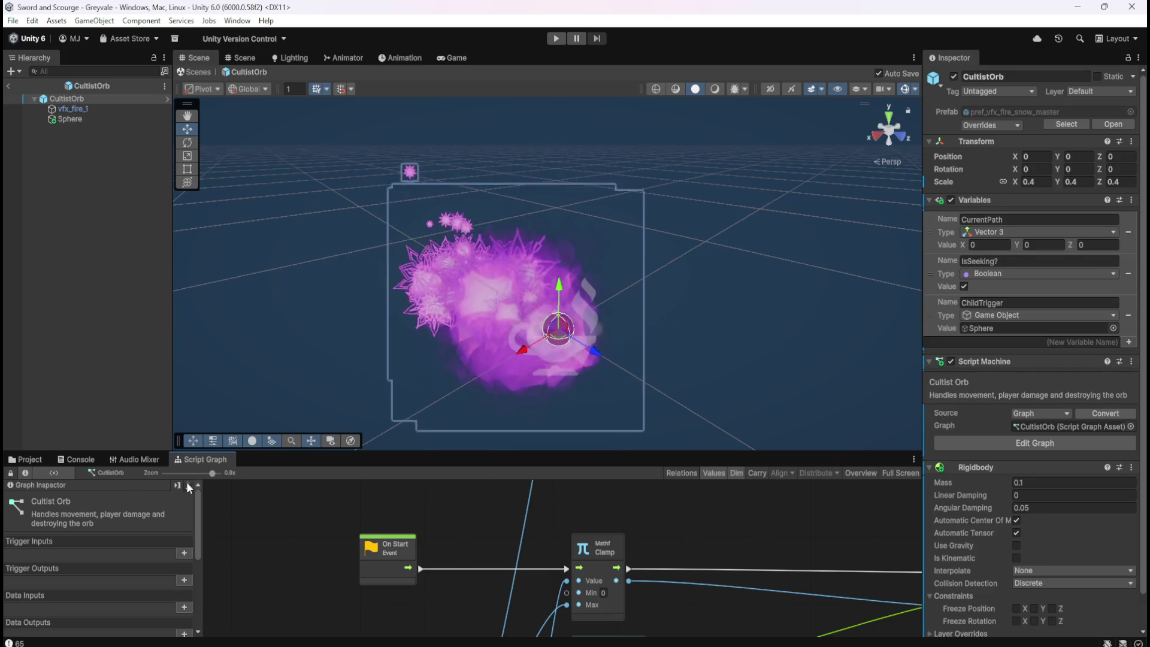
pyautogui.click(37, 459)
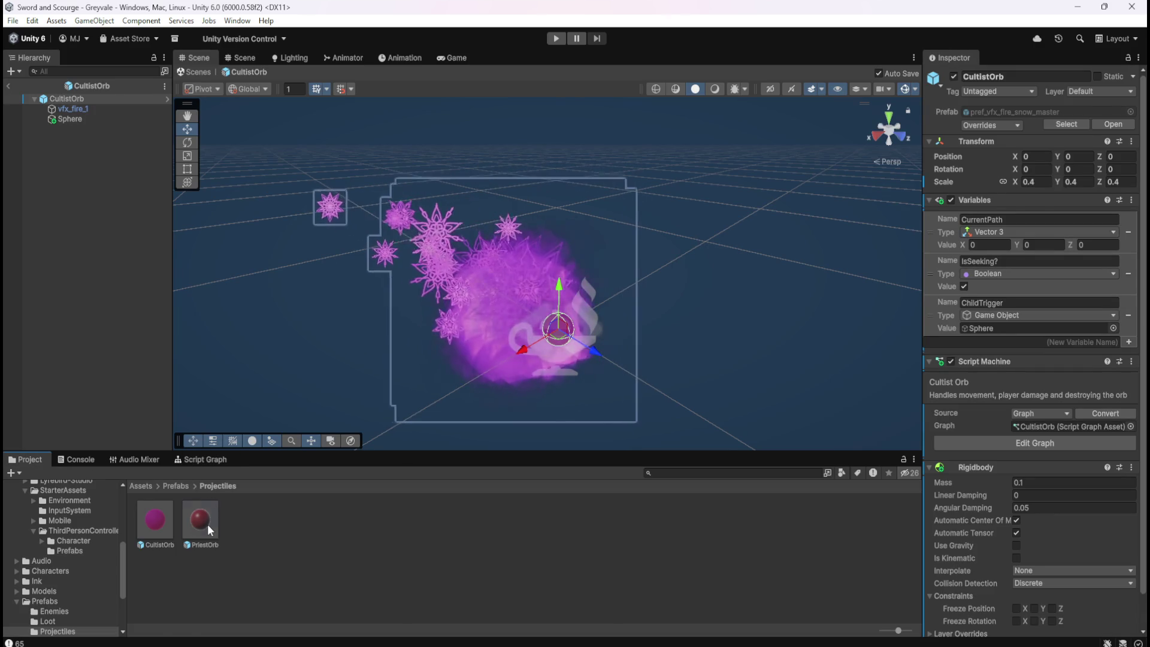
pyautogui.doubleClick(208, 523)
pyautogui.click(204, 459)
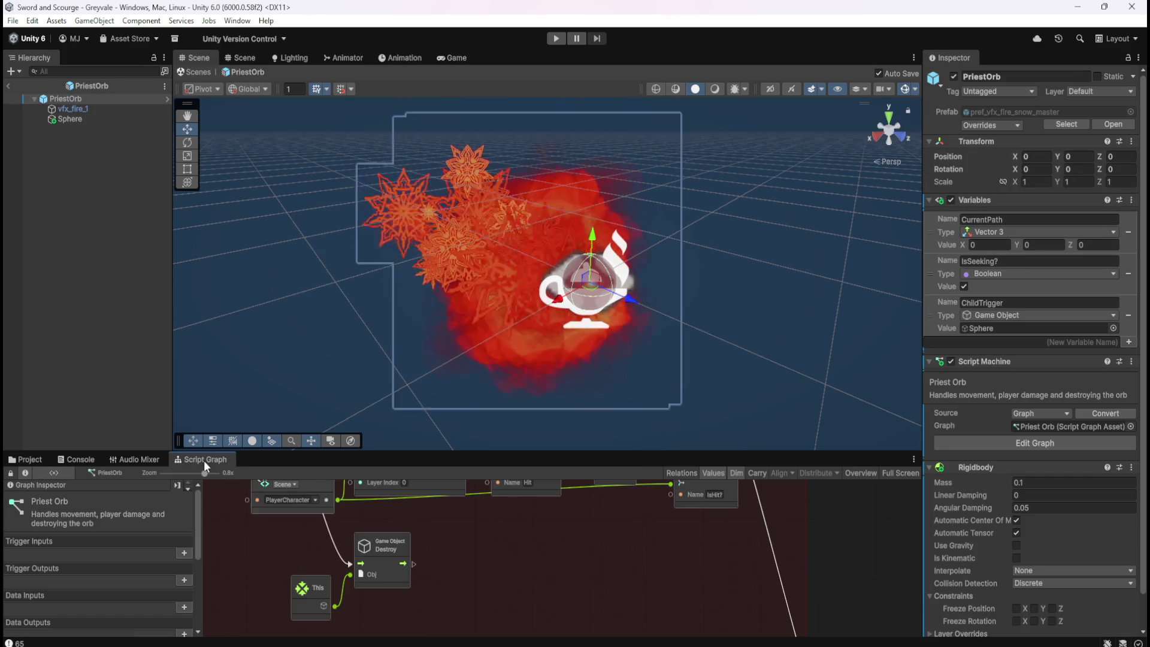
# - Reopen the CultistOrb prefab from the Projectiles folder and show its script graph
pyautogui.hotkey('shift', 'space')
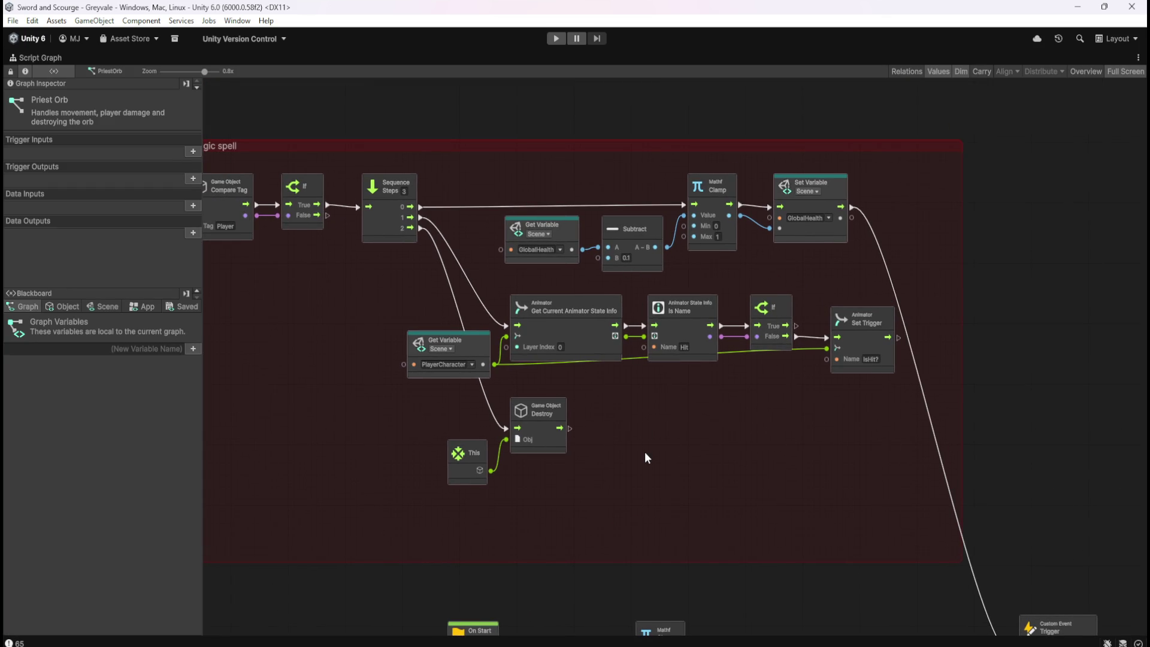
pyautogui.hotkey('shift', 'space')
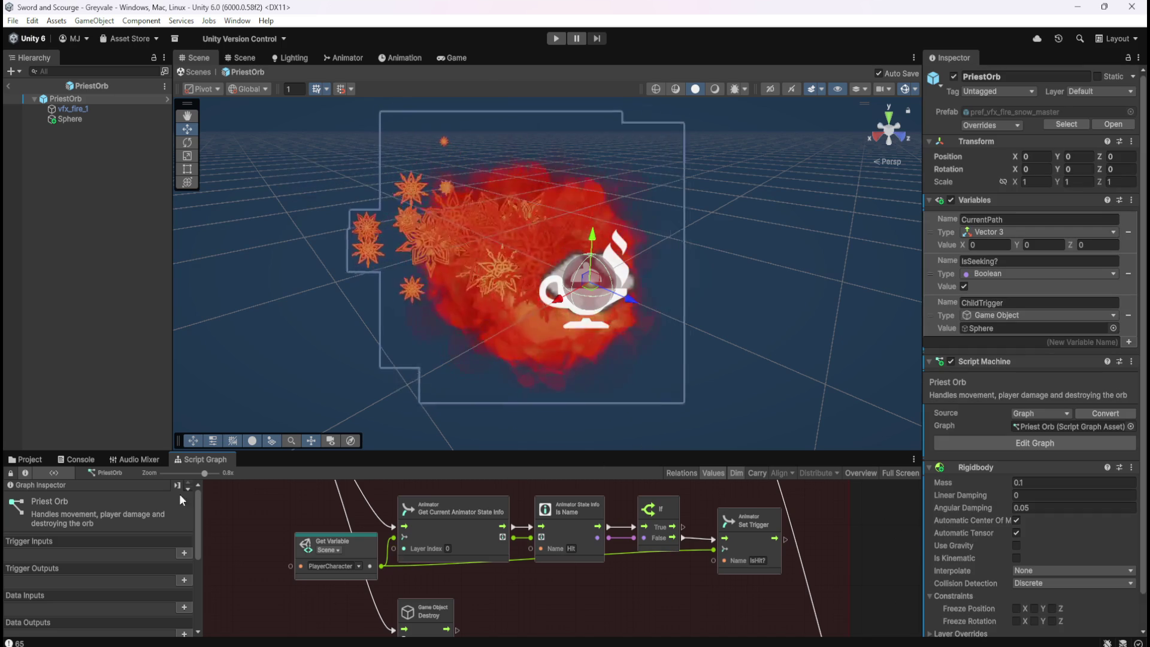
pyautogui.click(35, 461)
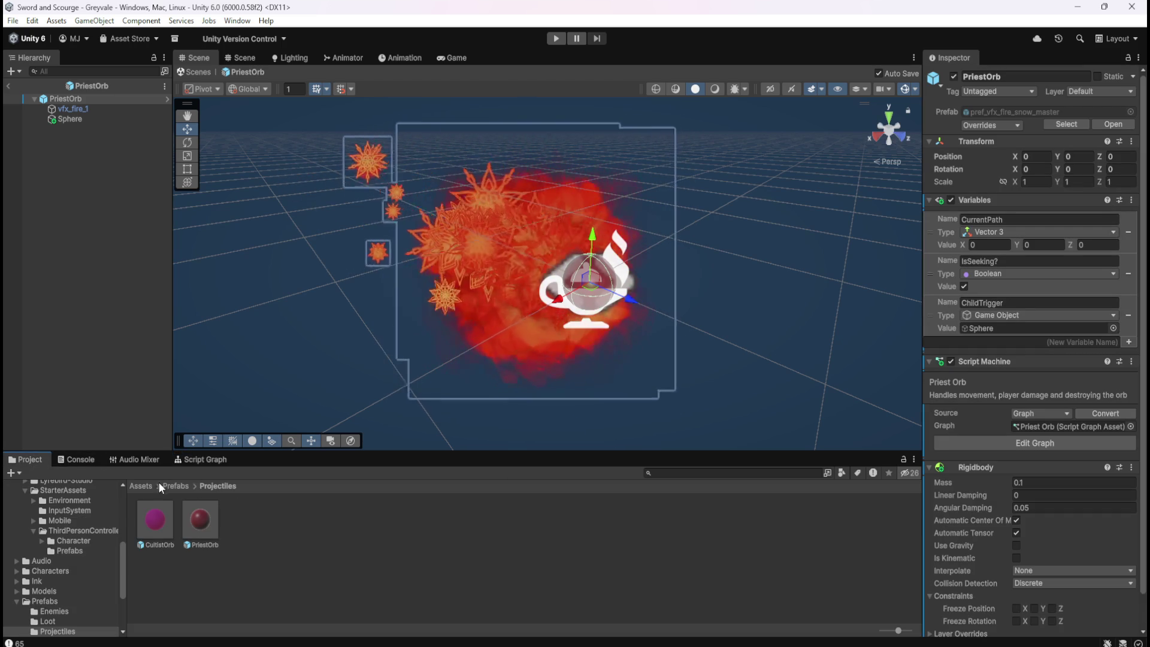
pyautogui.doubleClick(163, 516)
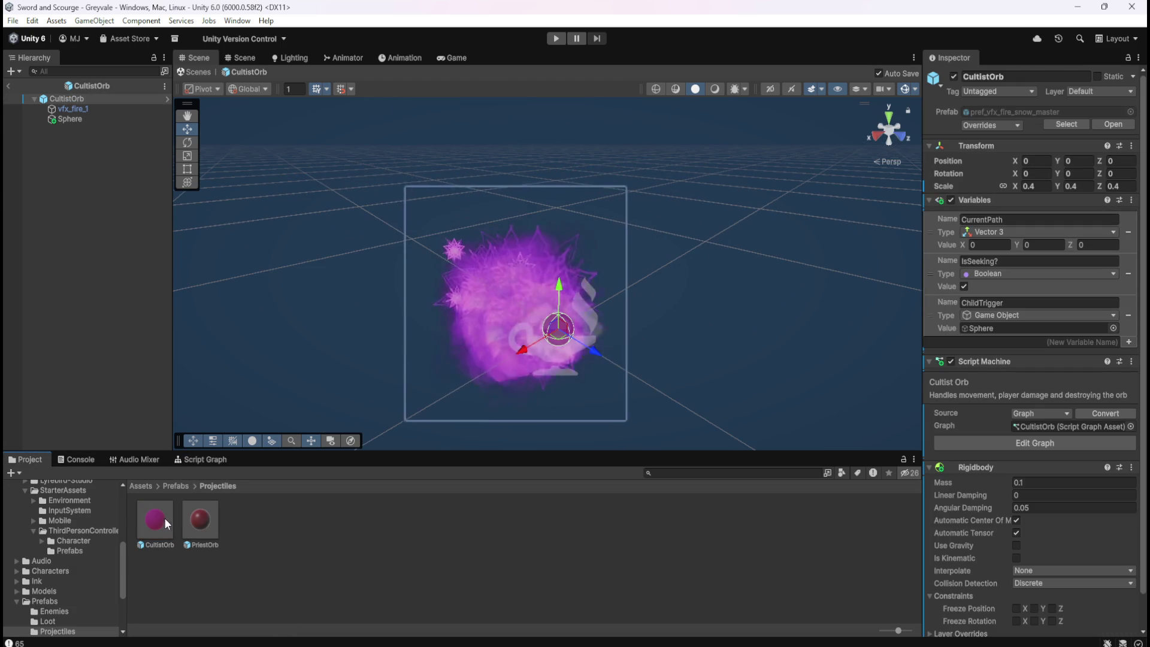
pyautogui.click(213, 459)
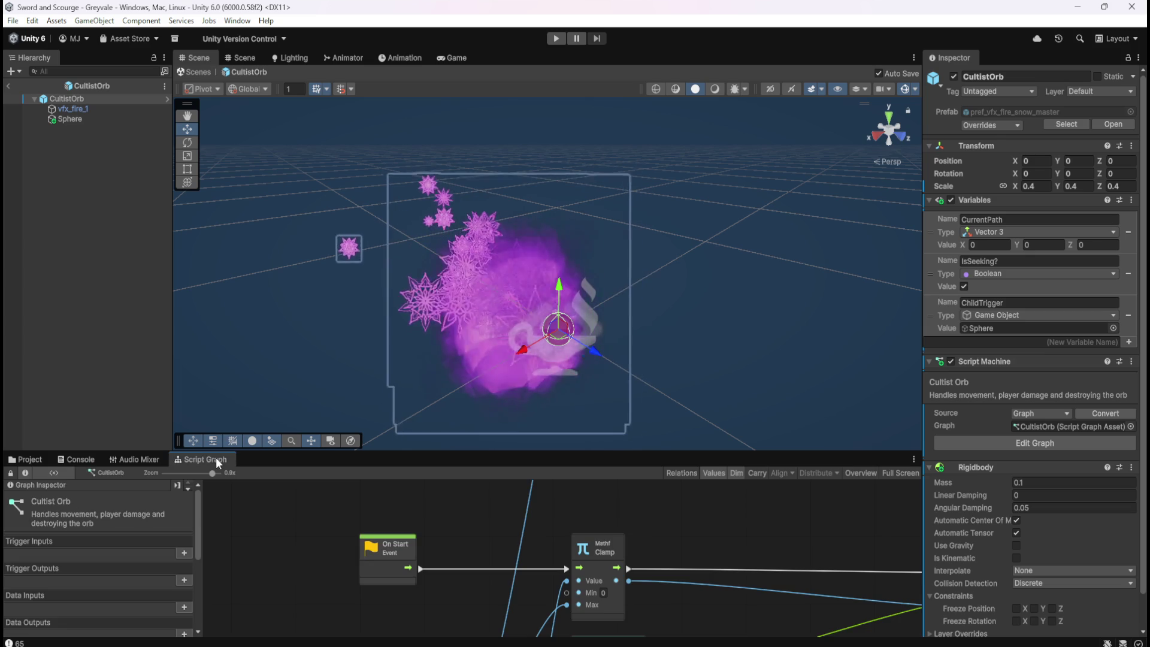
# - Check the CultistOrb graph's health bar nodes full-screen, then restore the normal layout
pyautogui.hotkey('shift', 'space')
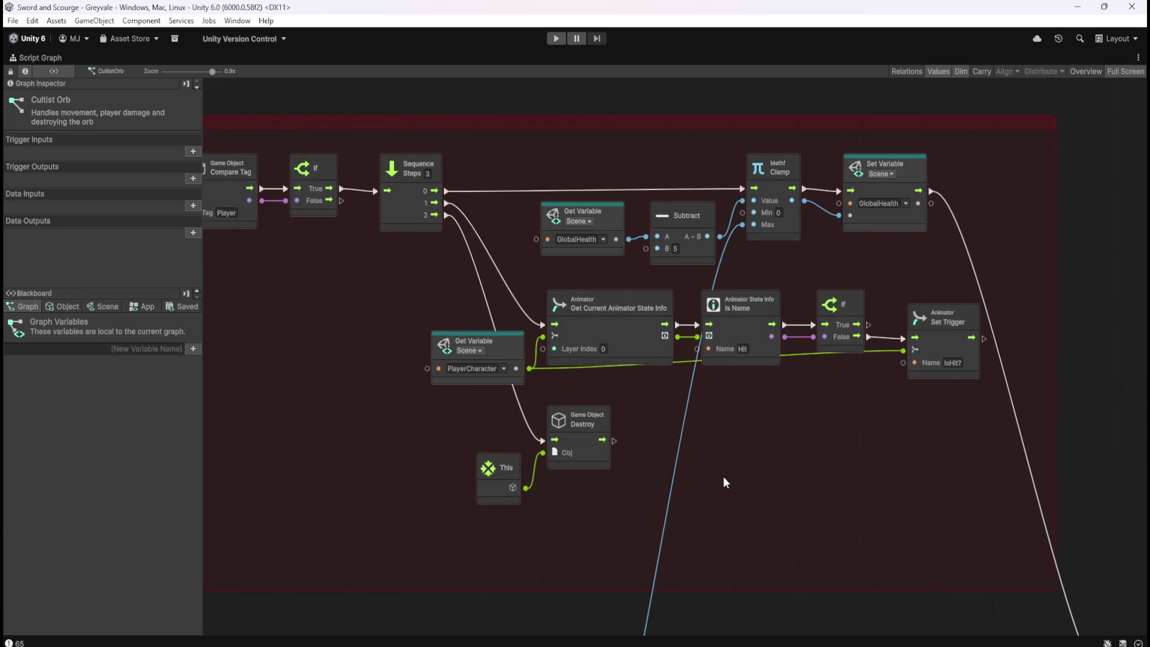
pyautogui.moveTo(754, 549)
pyautogui.mouseDown()
pyautogui.moveTo(738, 423)
pyautogui.moveTo(707, 451)
pyautogui.moveTo(688, 493)
pyautogui.moveTo(719, 253)
pyautogui.moveTo(699, 507)
pyautogui.moveTo(700, 481)
pyautogui.mouseUp()
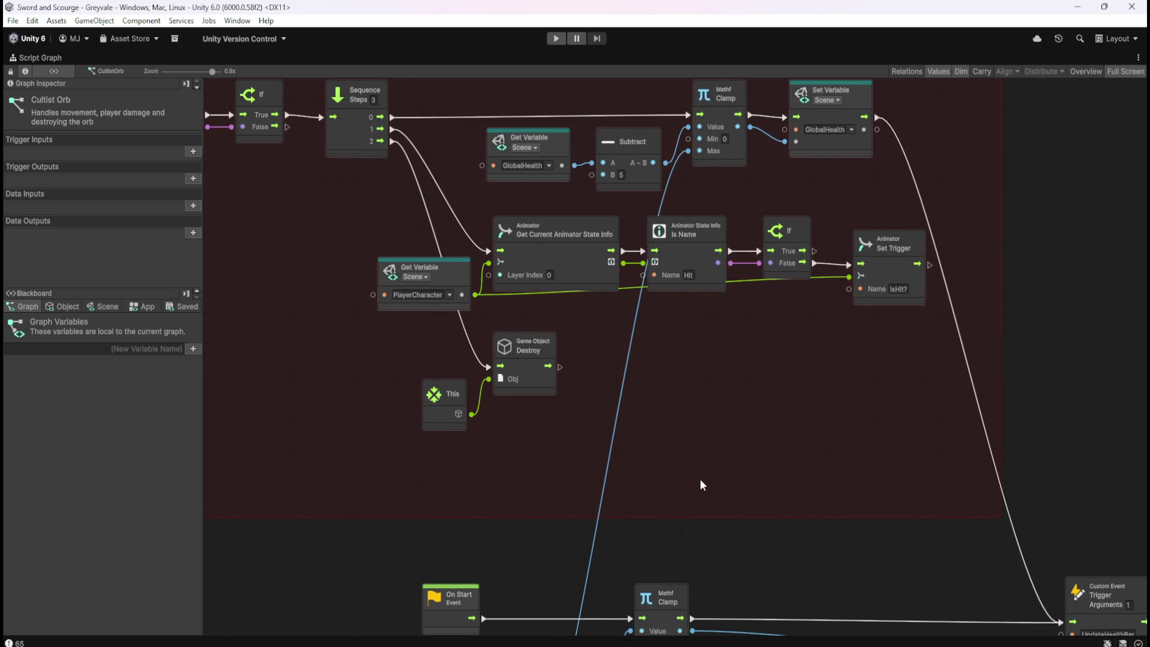
pyautogui.hotkey('shift', 'space')
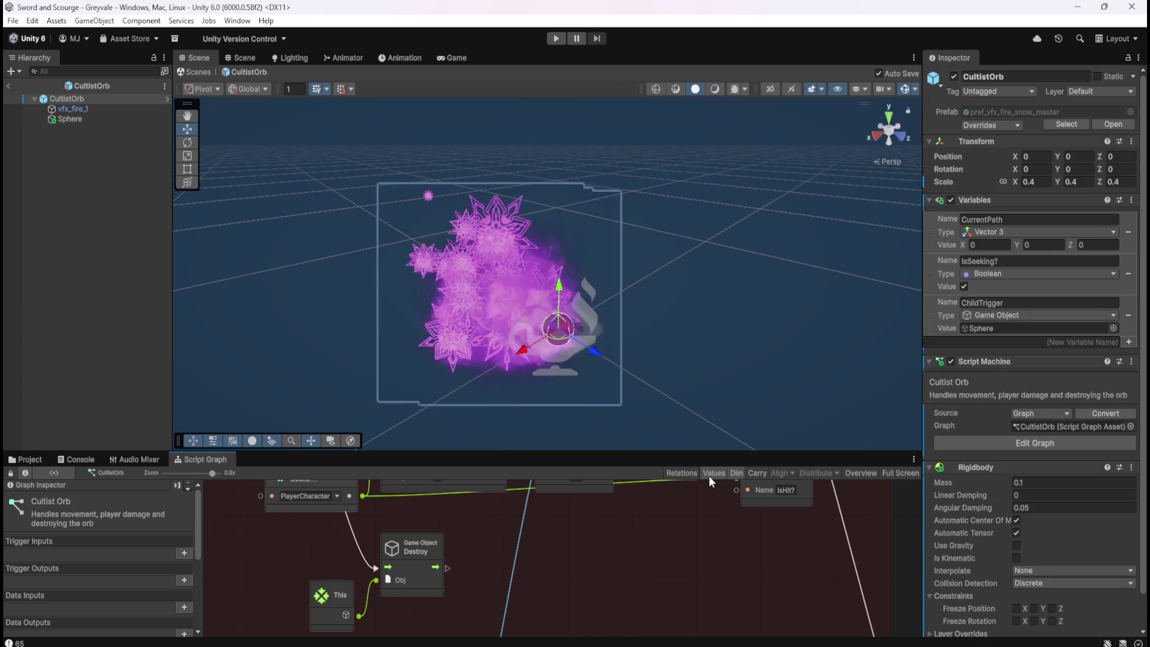
# - Open the PriestOrb prefab's script graph full-screen and set the Subtract node's B value to 10
pyautogui.click(30, 460)
pyautogui.doubleClick(203, 519)
pyautogui.click(209, 465)
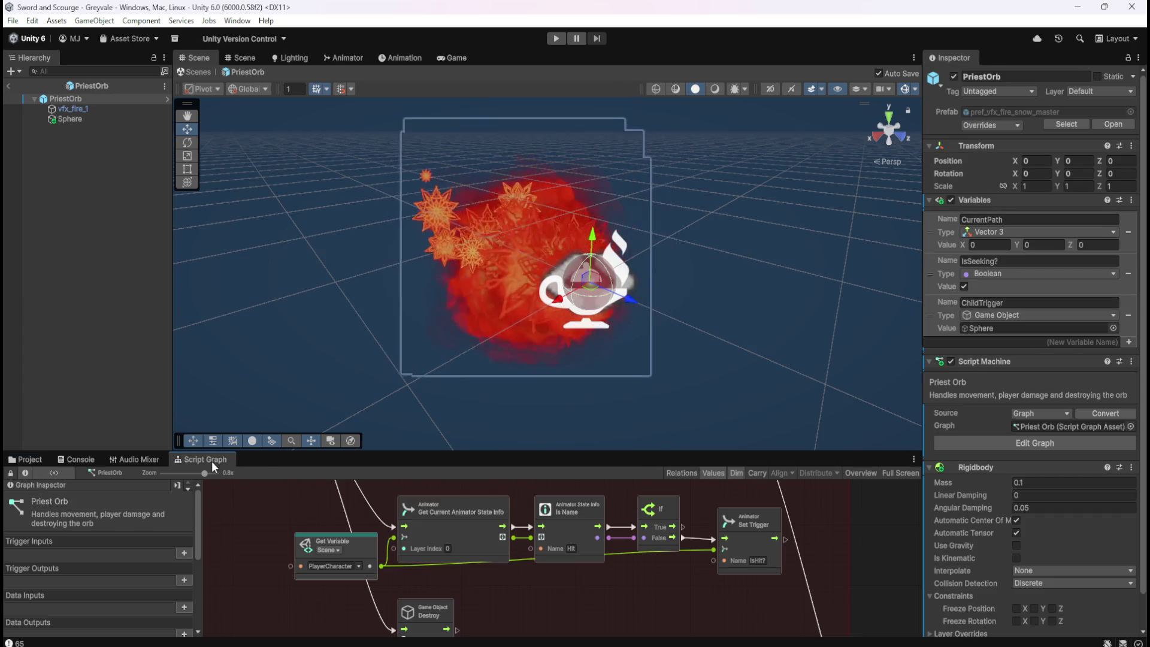
pyautogui.hotkey('shift', 'space')
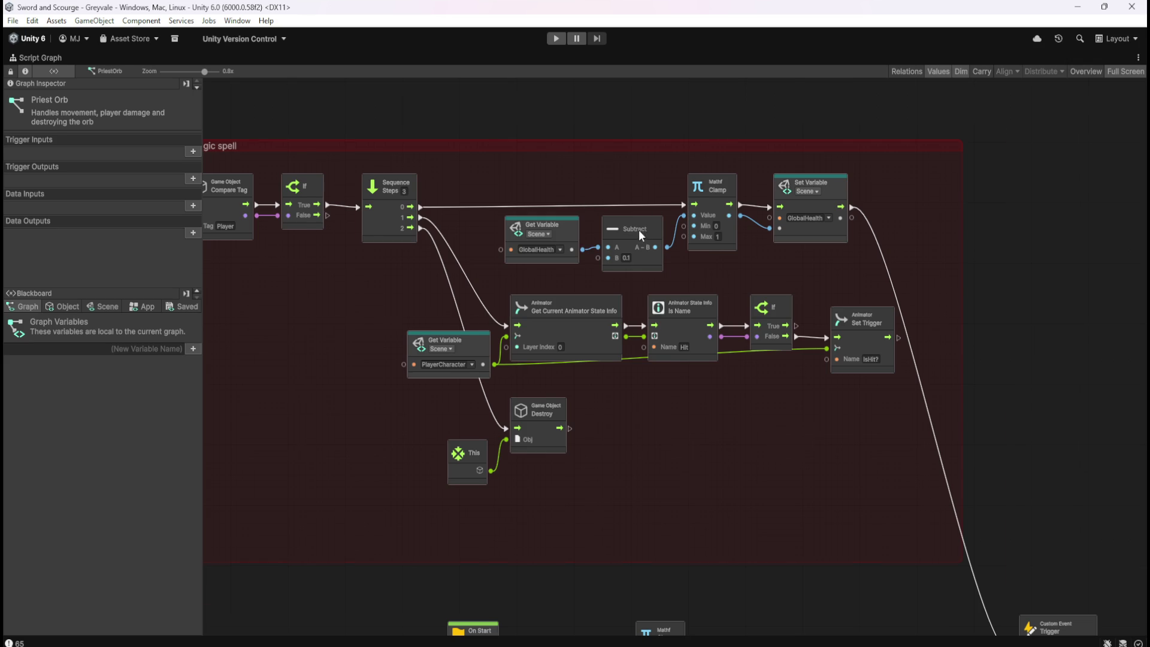
pyautogui.scroll(2, 639, 229)
pyautogui.click(623, 265)
pyautogui.write('10')
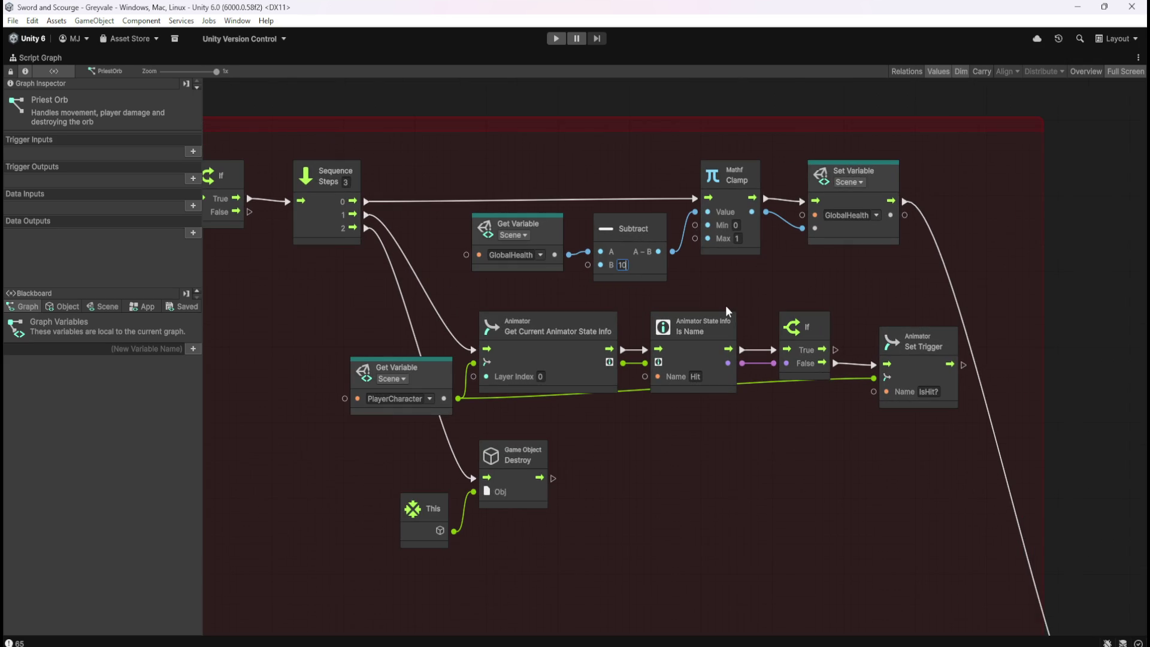
pyautogui.scroll(-5, 724, 149)
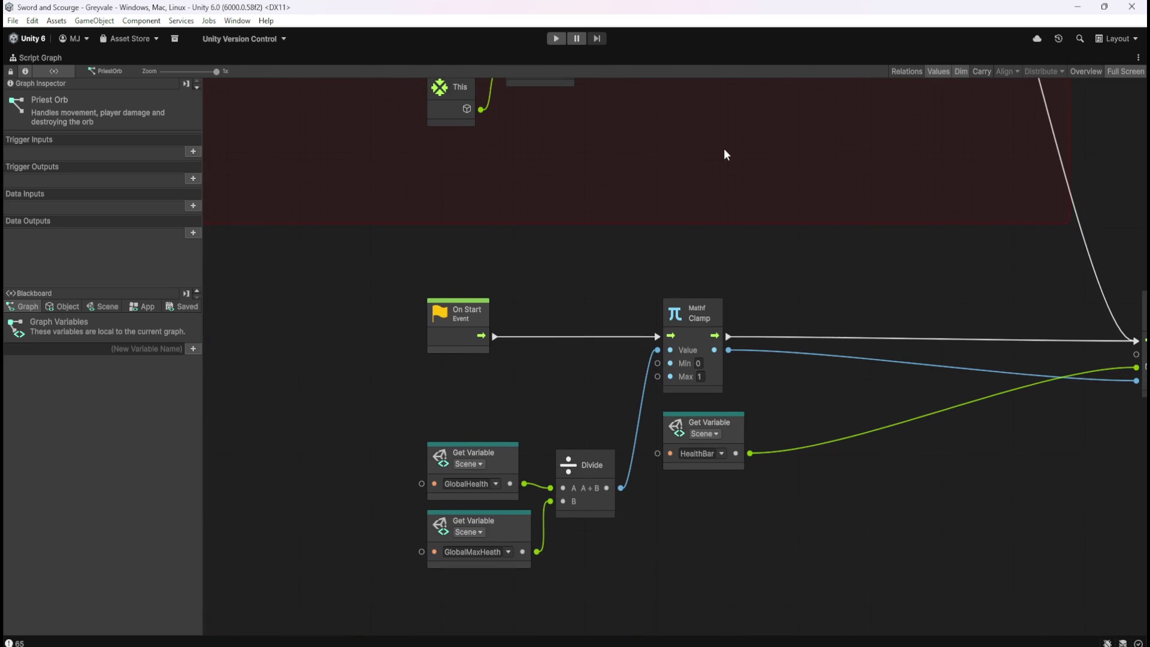
# - Wire GlobalMaxHeath into the Max inputs of the health Clamp nodes
pyautogui.moveTo(537, 551); pyautogui.dragTo(656, 384)
pyautogui.moveTo(539, 552)
pyautogui.mouseDown()
pyautogui.moveTo(670, 150)
pyautogui.moveTo(688, 46)
pyautogui.moveTo(673, 347)
pyautogui.moveTo(721, 346)
pyautogui.mouseUp()
pyautogui.moveTo(719, 569); pyautogui.dragTo(804, 372)
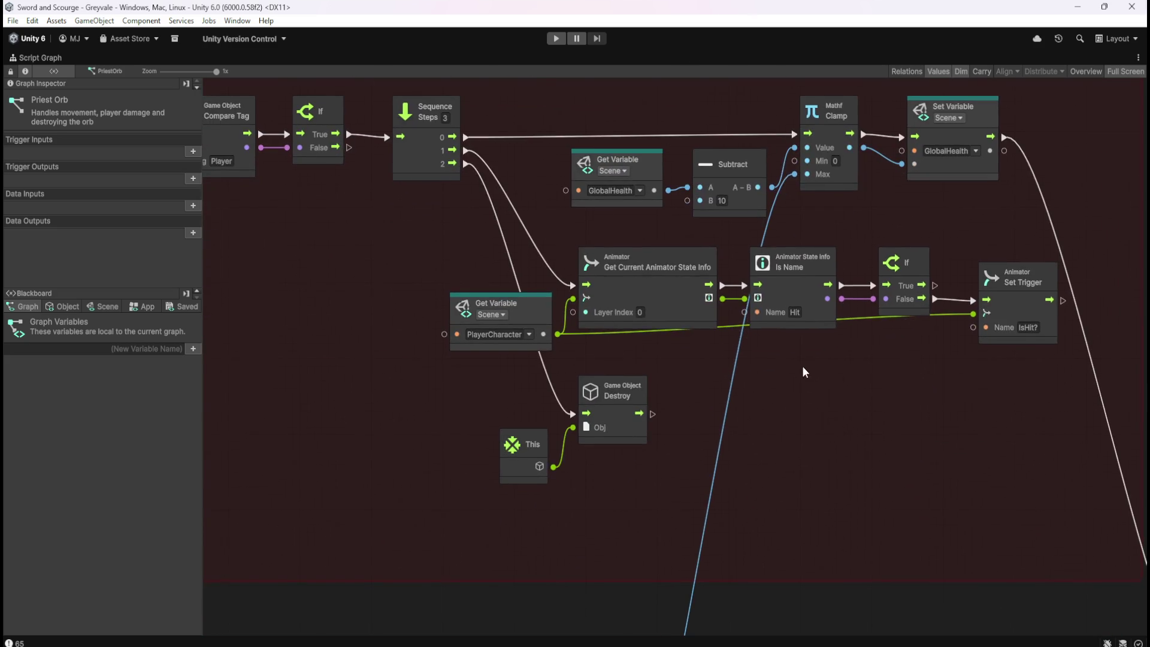
pyautogui.moveTo(770, 478); pyautogui.dragTo(800, 446)
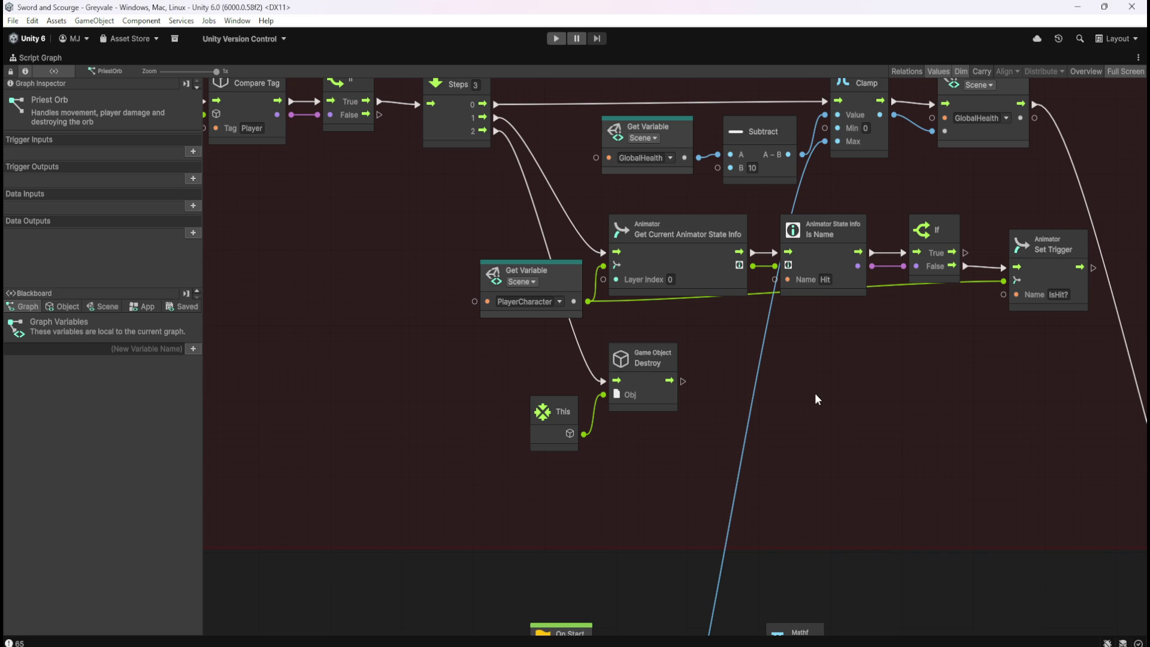
# - Review the Subtract, Animator and health bar nodes, then restore the normal layout
pyautogui.hscroll(-10, 815, 393)
pyautogui.moveTo(807, 455); pyautogui.dragTo(665, 456)
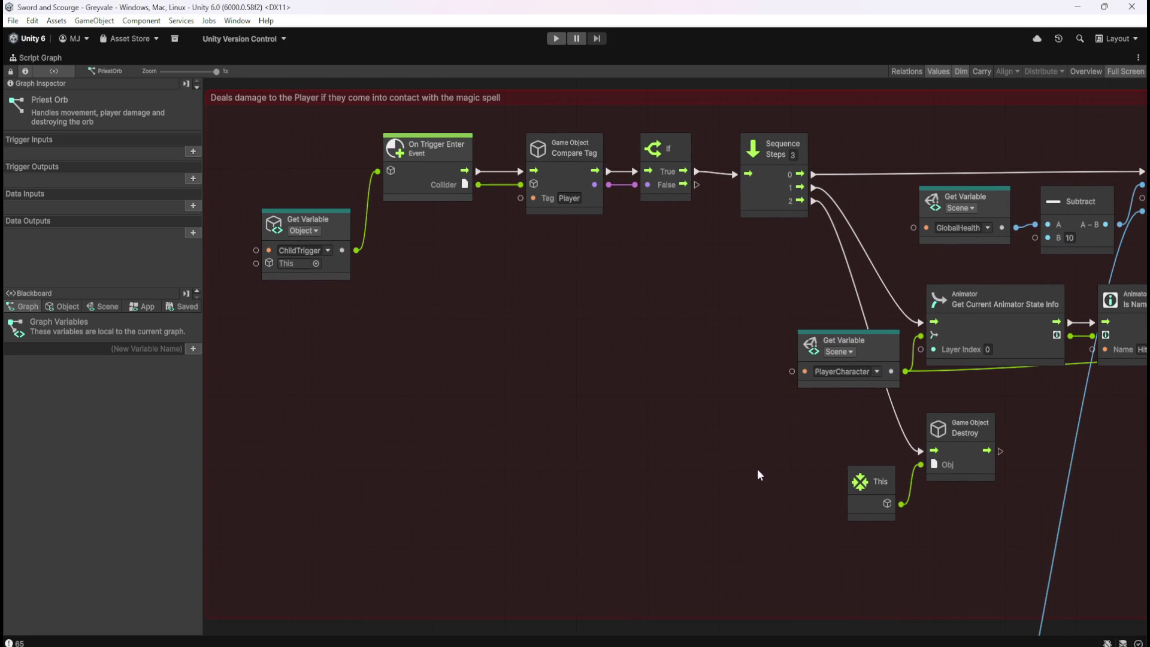
pyautogui.moveTo(768, 470); pyautogui.dragTo(450, 411)
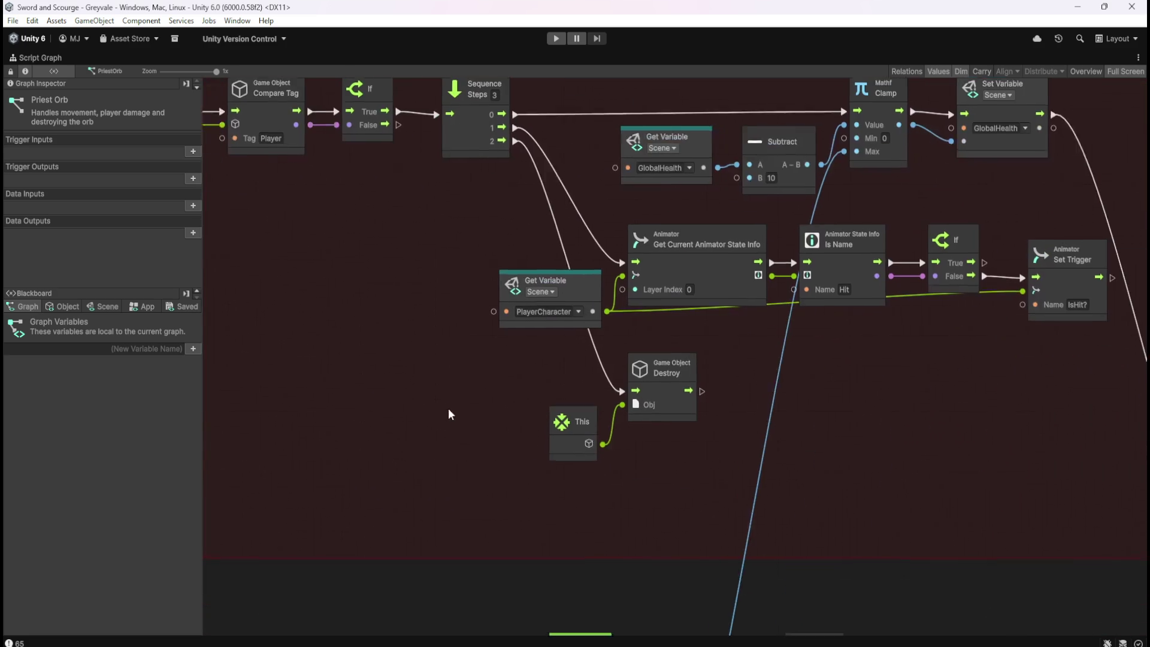
pyautogui.moveTo(830, 424); pyautogui.dragTo(699, 372)
pyautogui.scroll(-4, 699, 374)
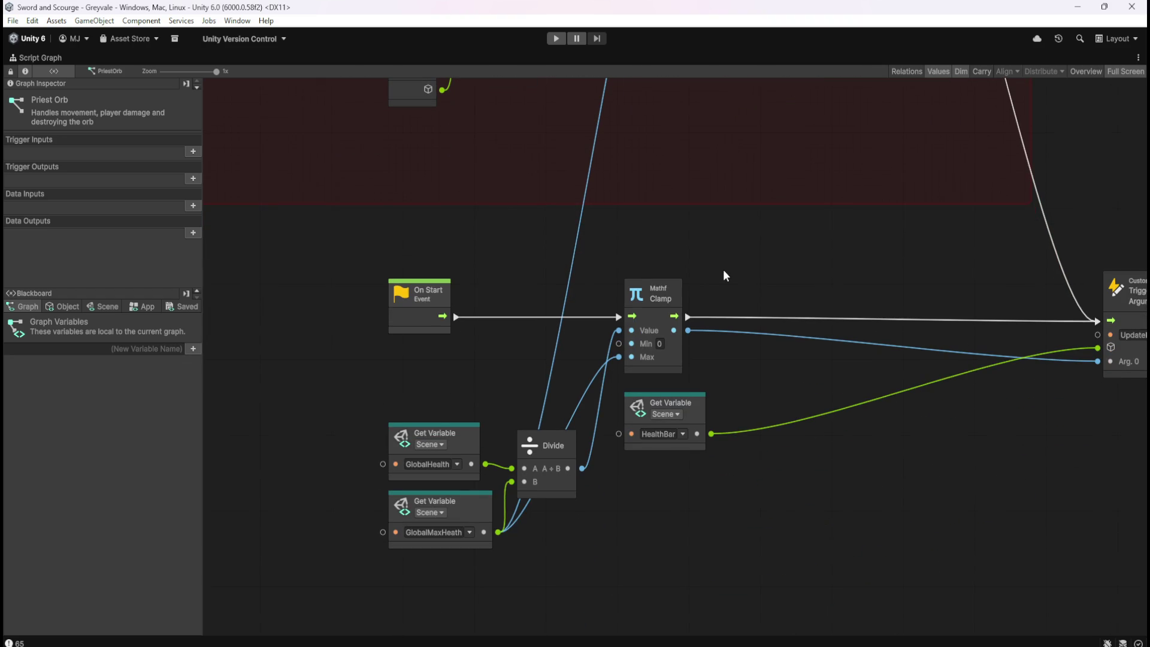
pyautogui.moveTo(724, 276)
pyautogui.mouseDown()
pyautogui.moveTo(704, 283)
pyautogui.moveTo(704, 306)
pyautogui.mouseUp()
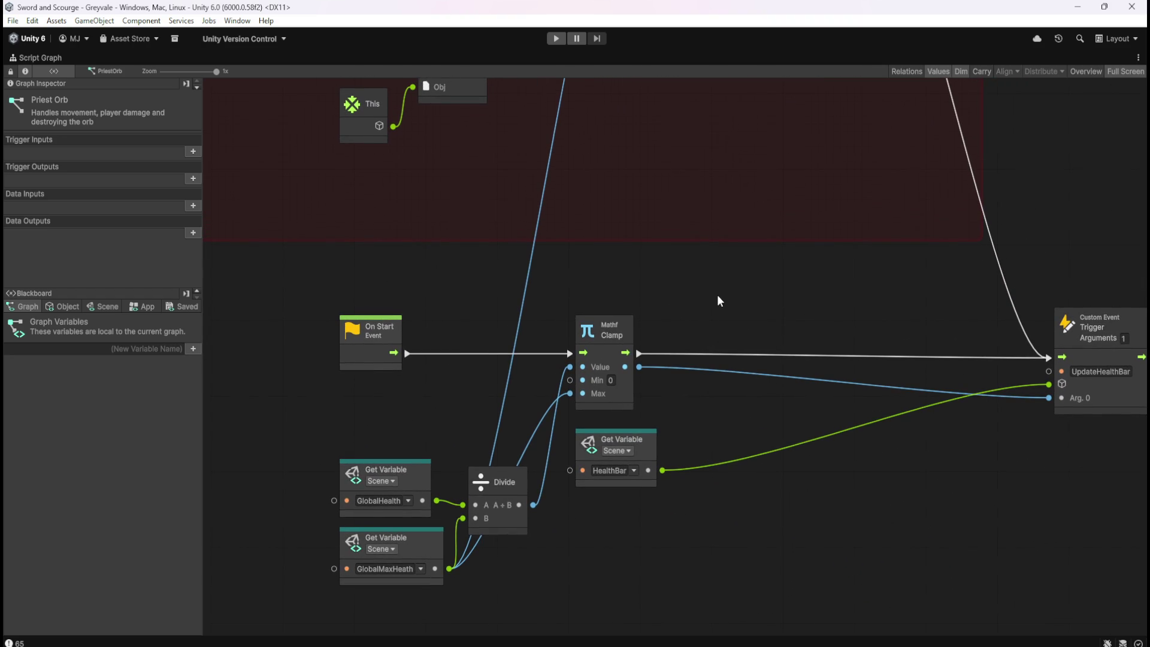
pyautogui.hotkey('shift', 'space')
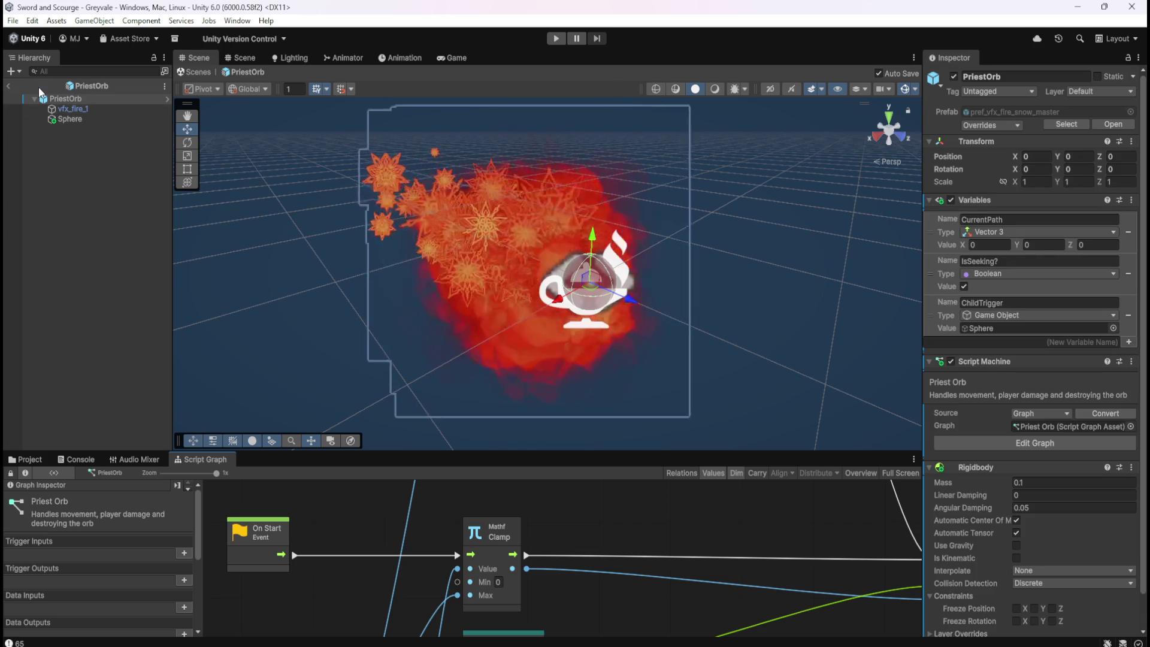
# - Exit PriestOrb prefab mode, select CanvasHUD > Stats, and display its UI Panel Stats script graph
pyautogui.click(29, 459)
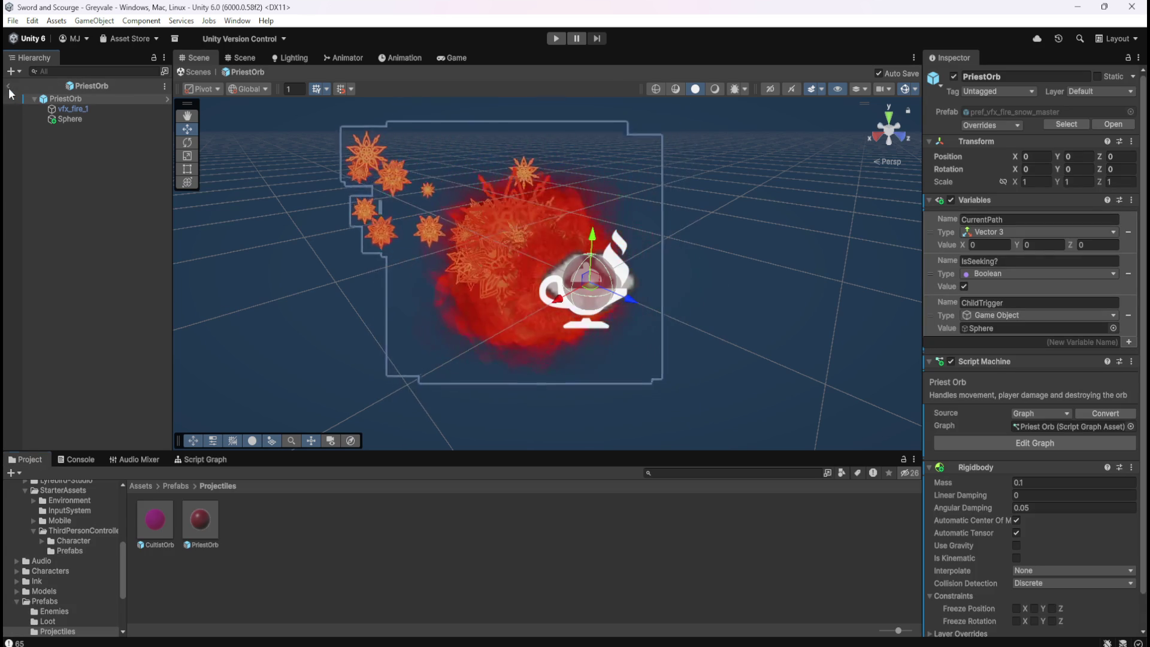
pyautogui.click(8, 86)
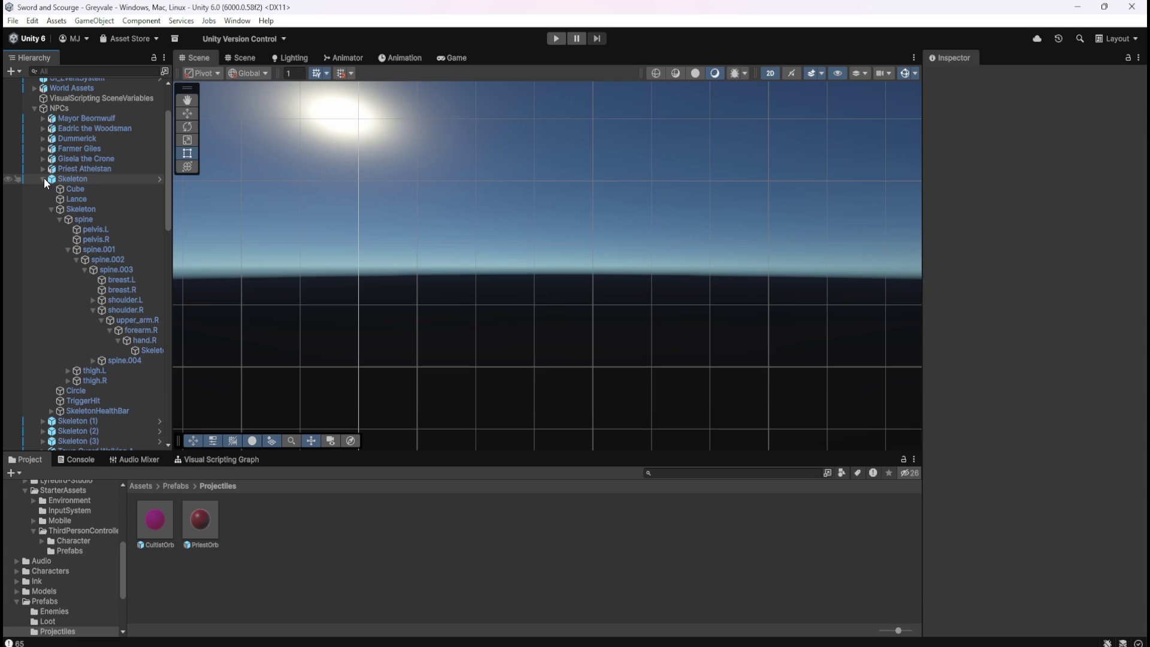
pyautogui.click(43, 179)
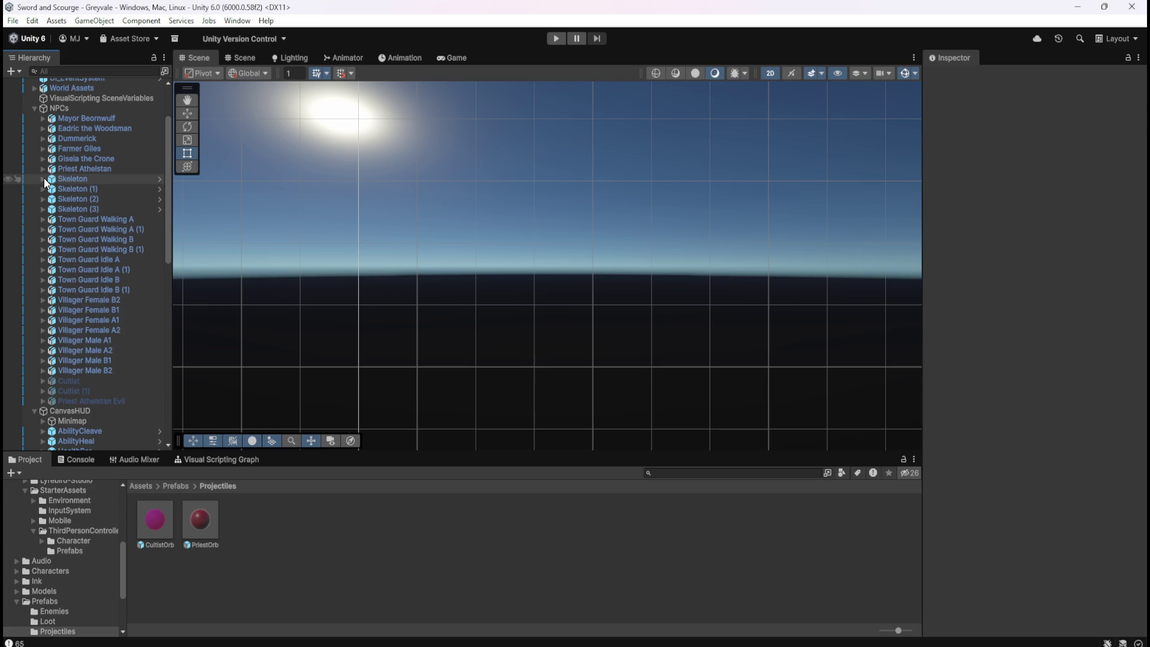
pyautogui.click(35, 108)
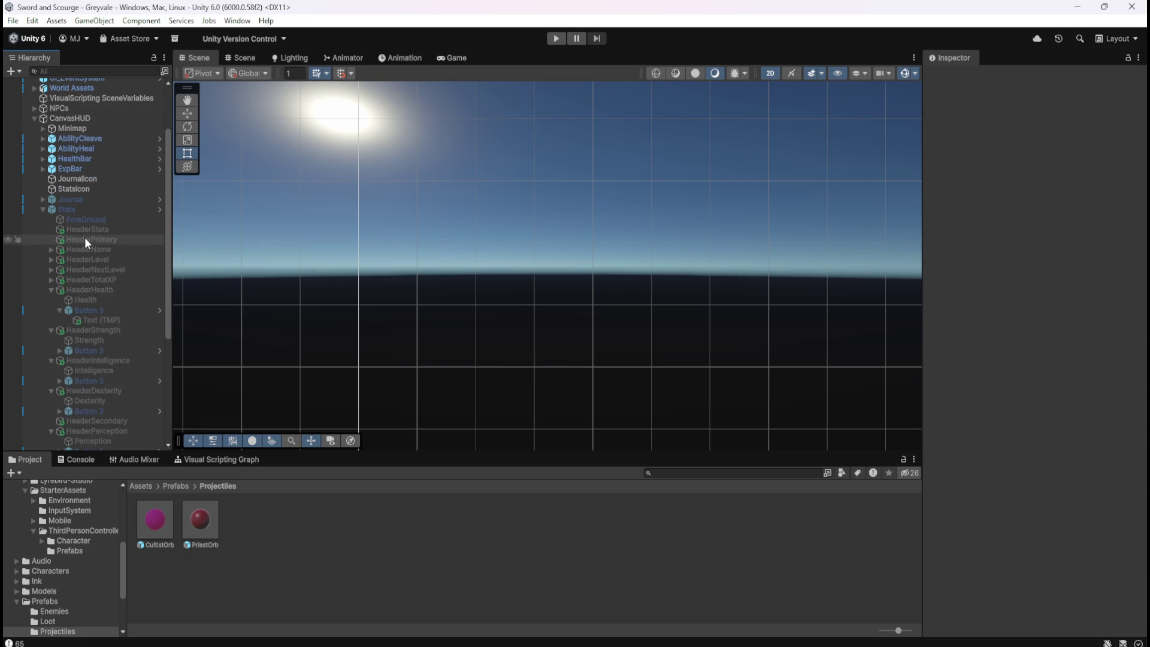
pyautogui.click(88, 206)
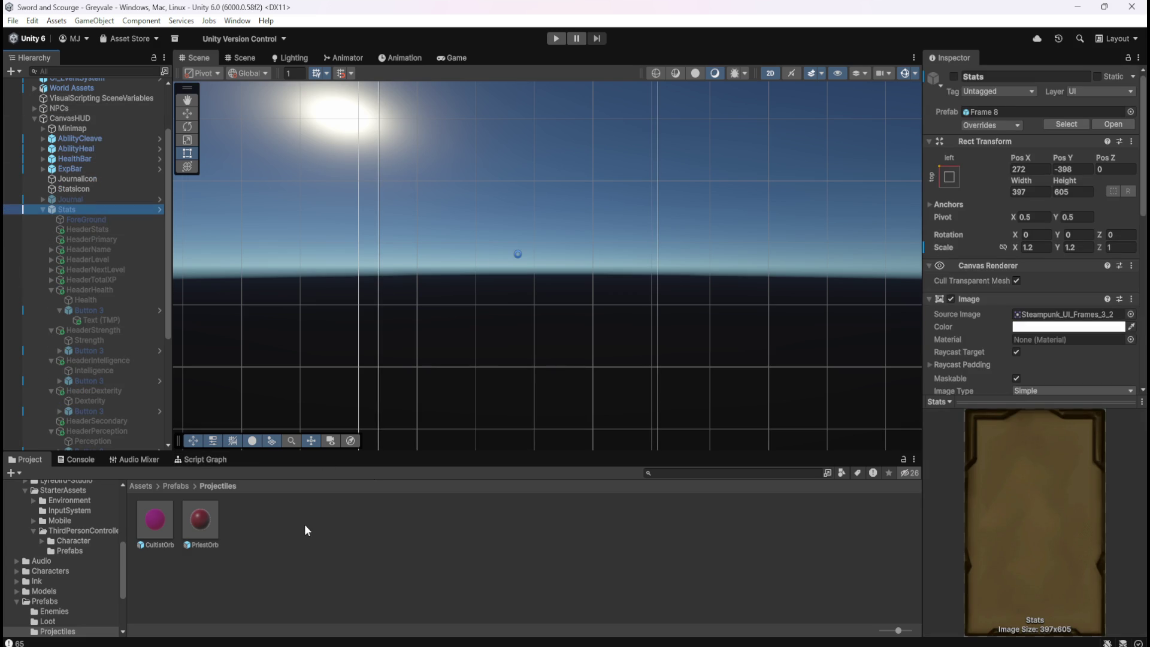
pyautogui.click(193, 463)
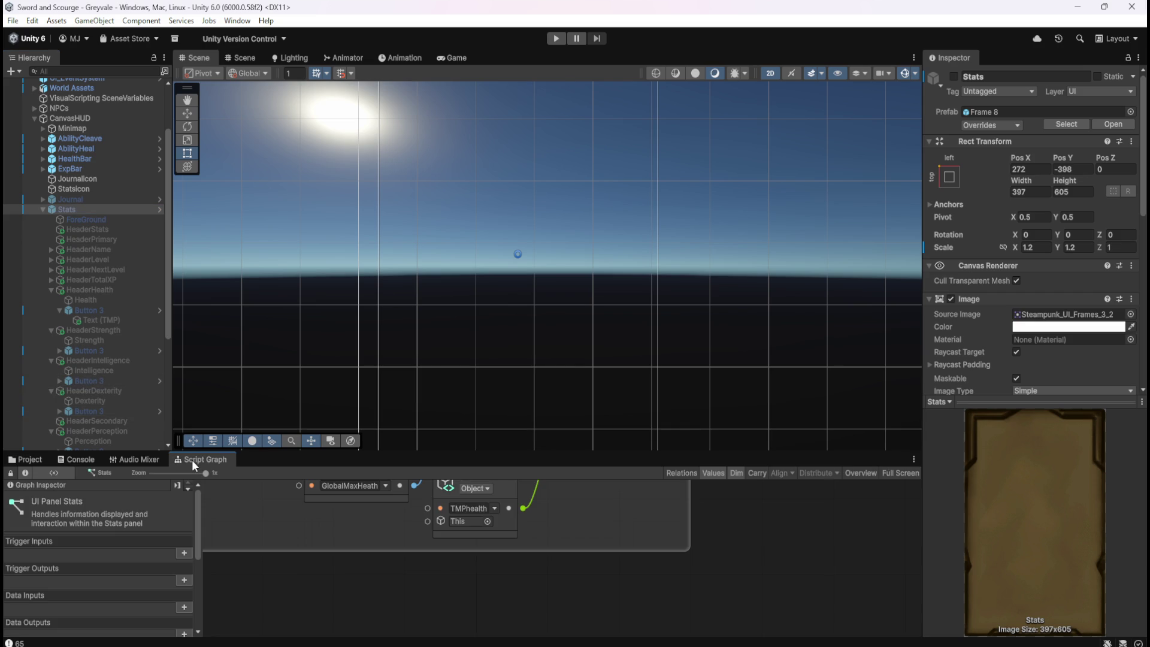
# - Activate the Stats panel so it shows in the scene
pyautogui.hotkey('shift', 'space')
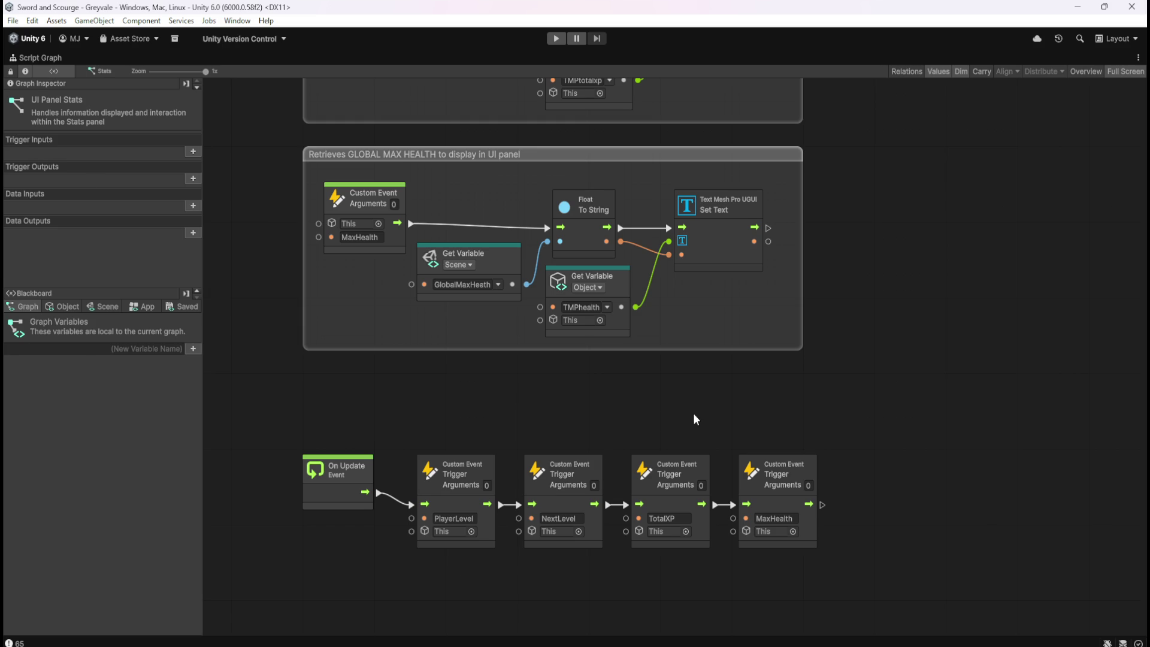
pyautogui.hotkey('shift', 'space')
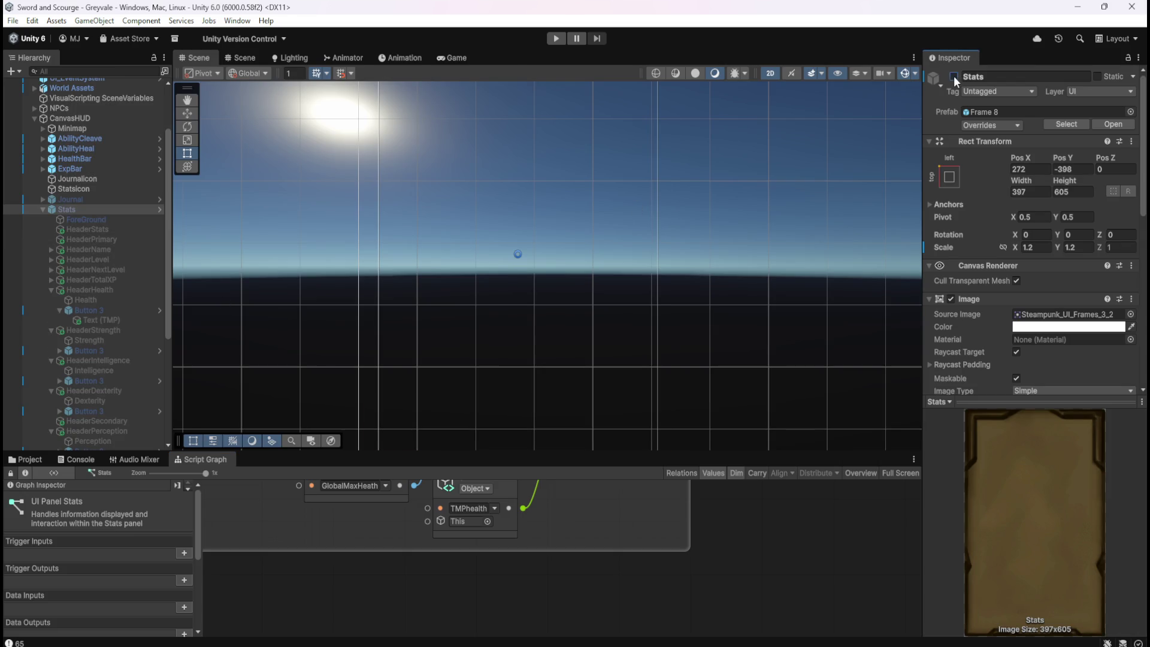
pyautogui.click(954, 77)
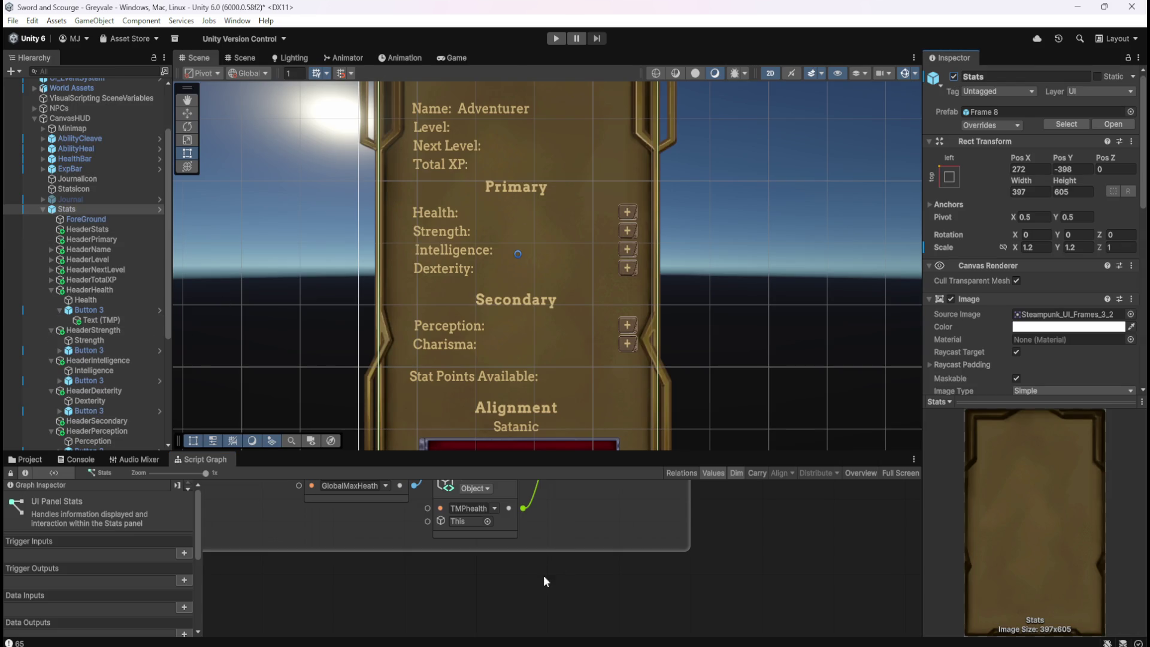
# - Move the five-node On Update event row lower in the Stats graph
pyautogui.hotkey('shift', 'space')
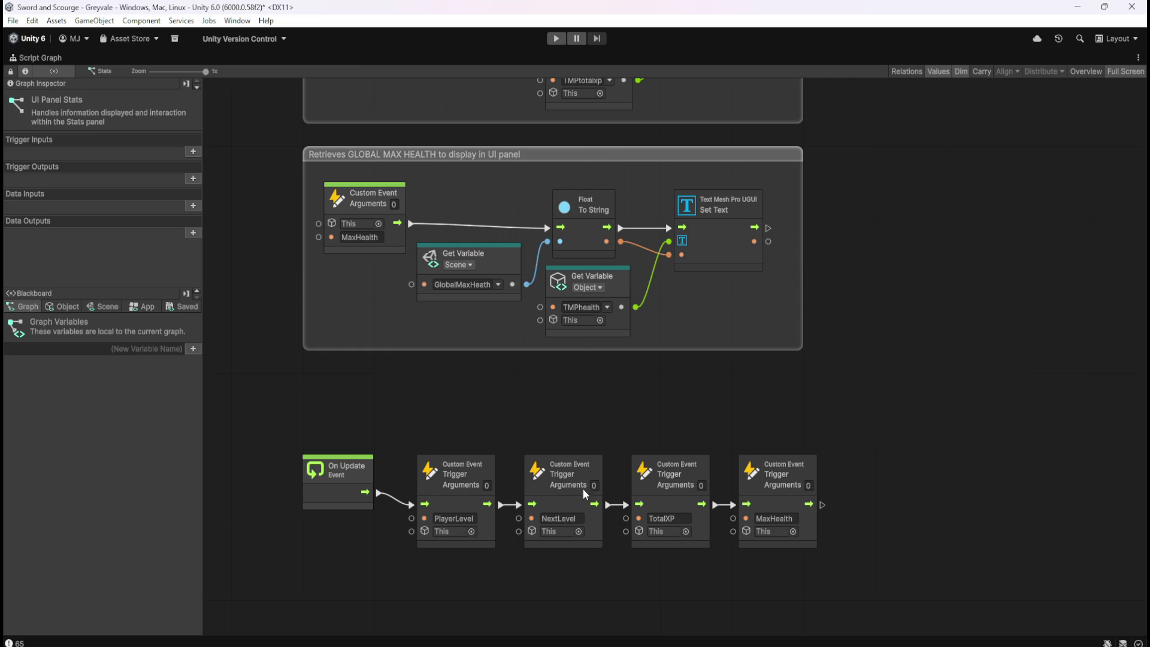
pyautogui.moveTo(577, 383); pyautogui.dragTo(687, 198)
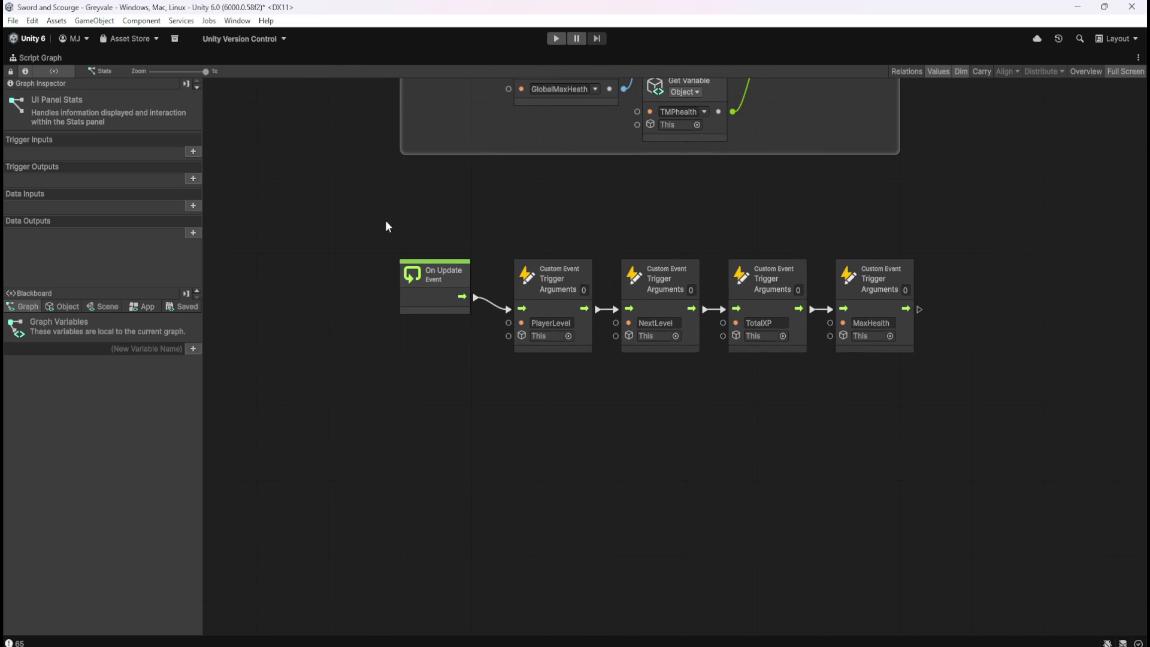
pyautogui.moveTo(354, 222); pyautogui.dragTo(1016, 464)
pyautogui.moveTo(668, 169); pyautogui.dragTo(712, 545)
pyautogui.click(721, 446)
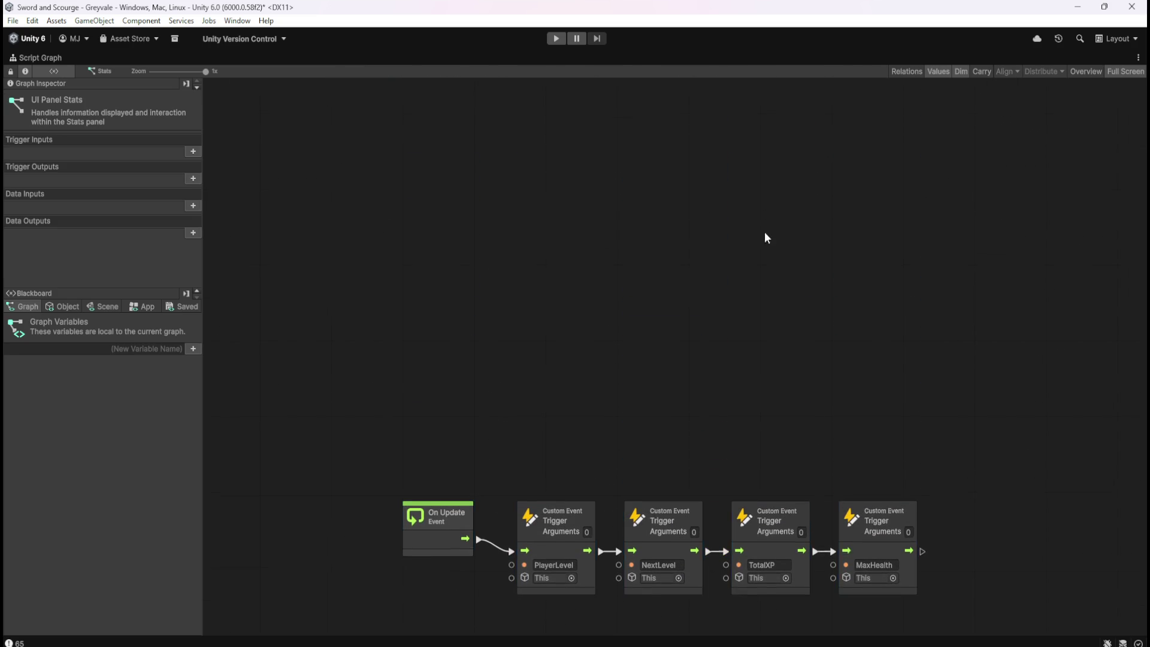
pyautogui.scroll(5, 725, 276)
pyautogui.scroll(2, 655, 451)
pyautogui.scroll(8, 851, 390)
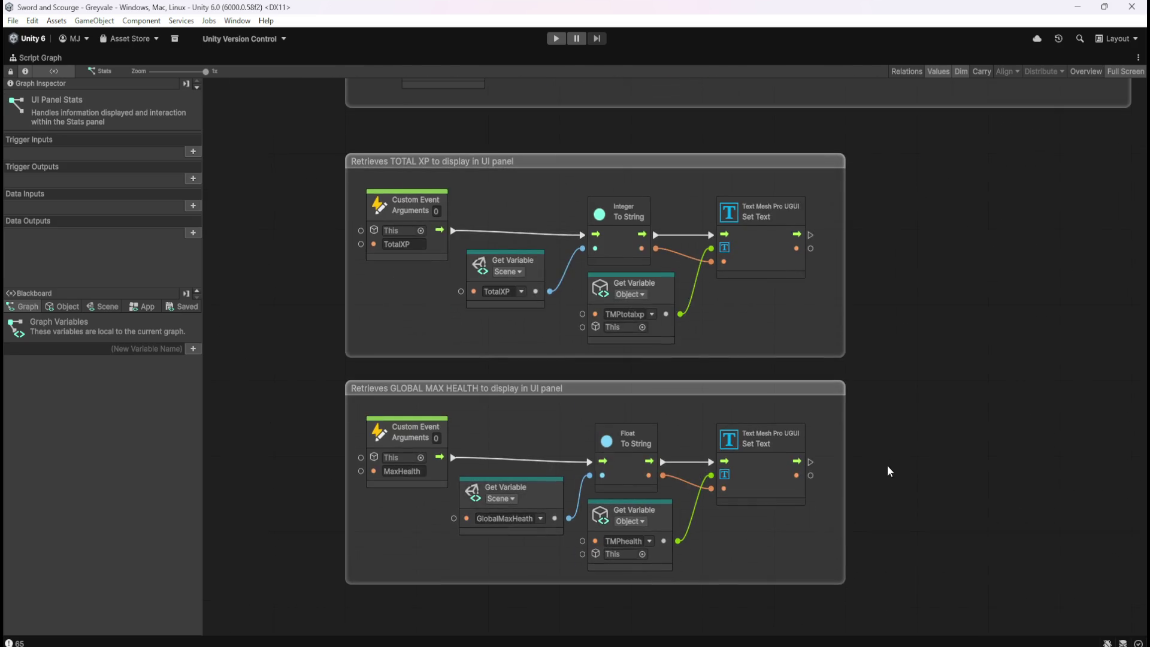
pyautogui.scroll(-6, 911, 423)
pyautogui.hotkey('shift', 'space')
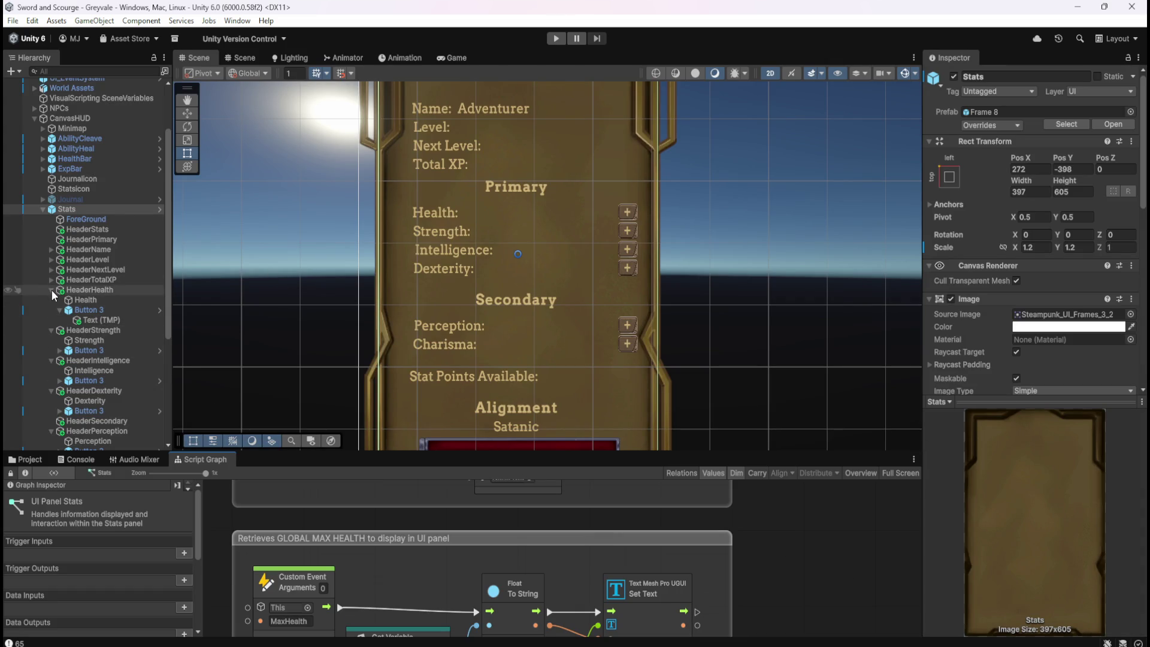
# - Collapse the HeaderHealth entry and review the Stats object's variables, including TMPhealth
pyautogui.scroll(-10, 1008, 353)
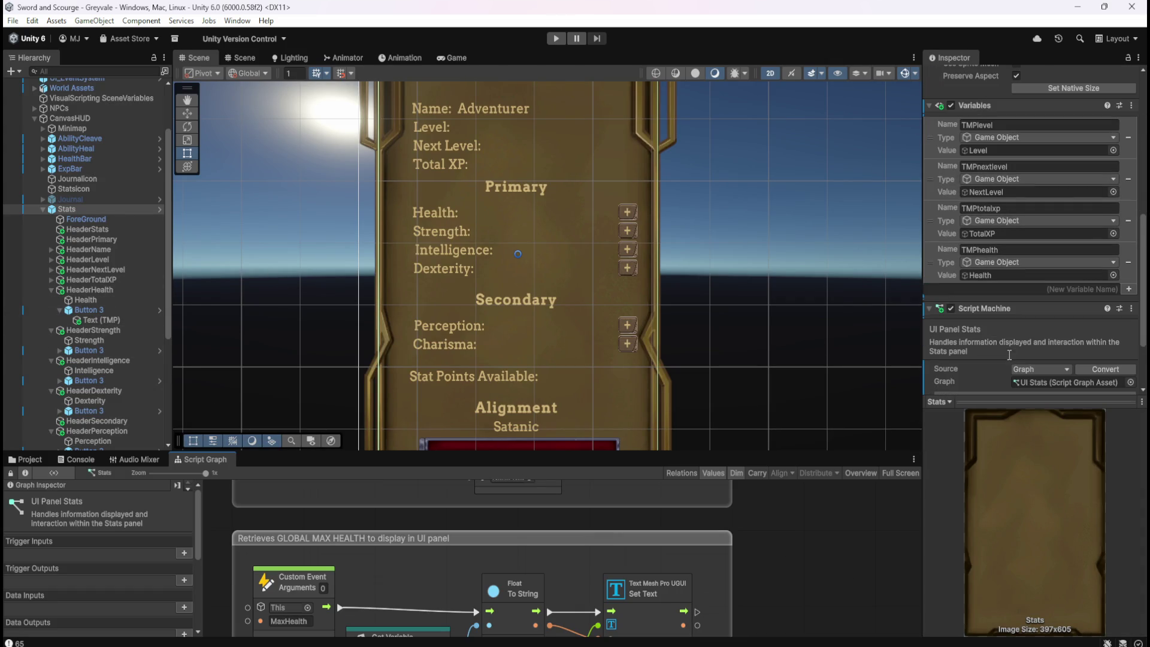
pyautogui.click(49, 289)
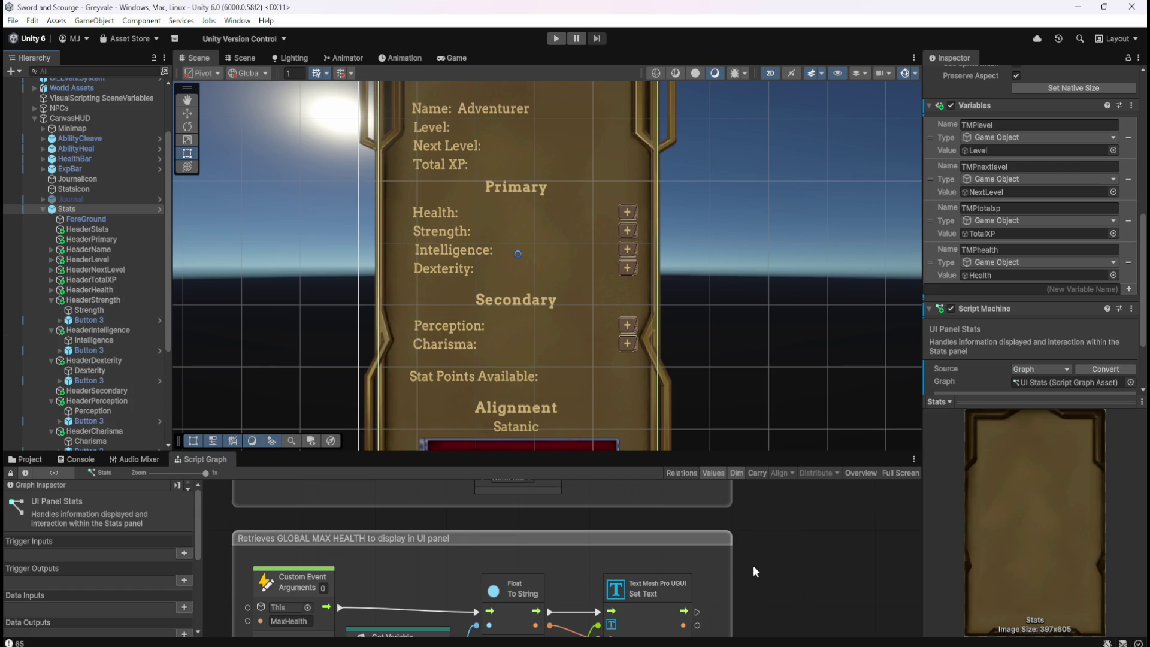
pyautogui.scroll(-3, 116, 386)
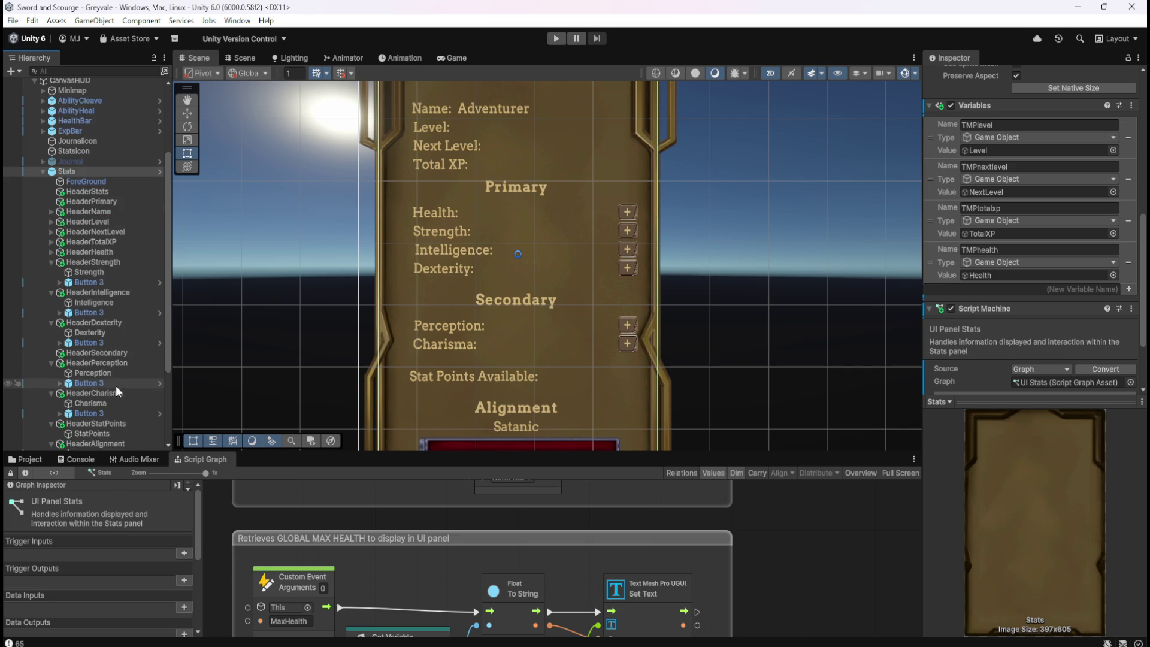
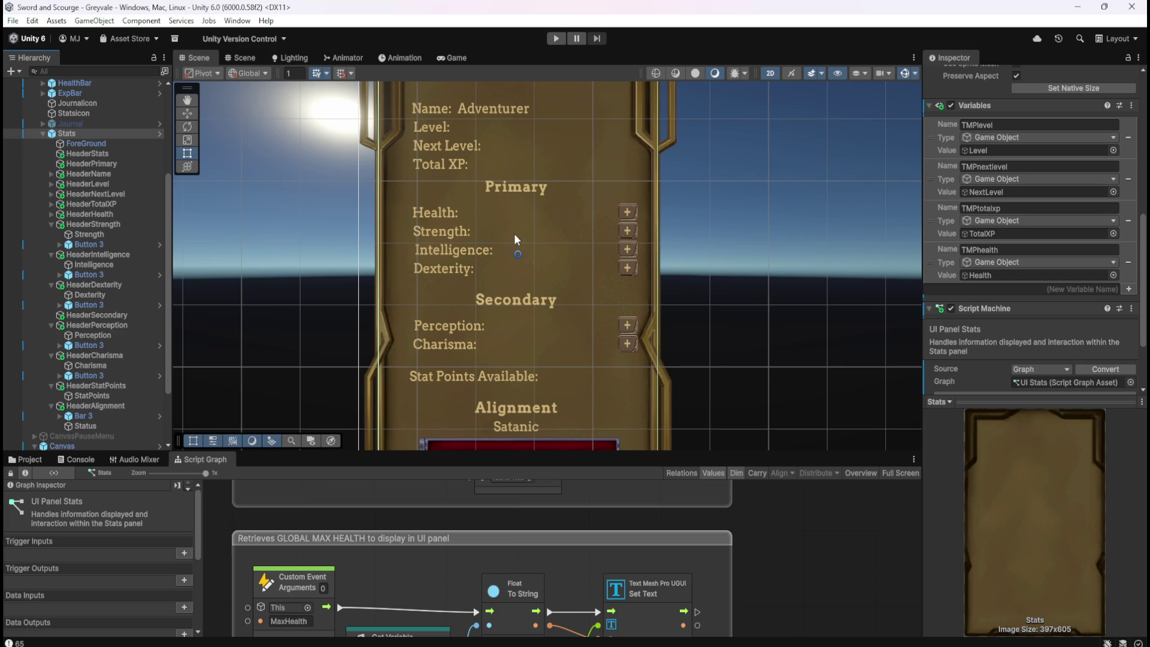
# - Switch the Blackboard to its Scene tab to list TotalXP and StatPoints
pyautogui.hotkey('shift', 'space')
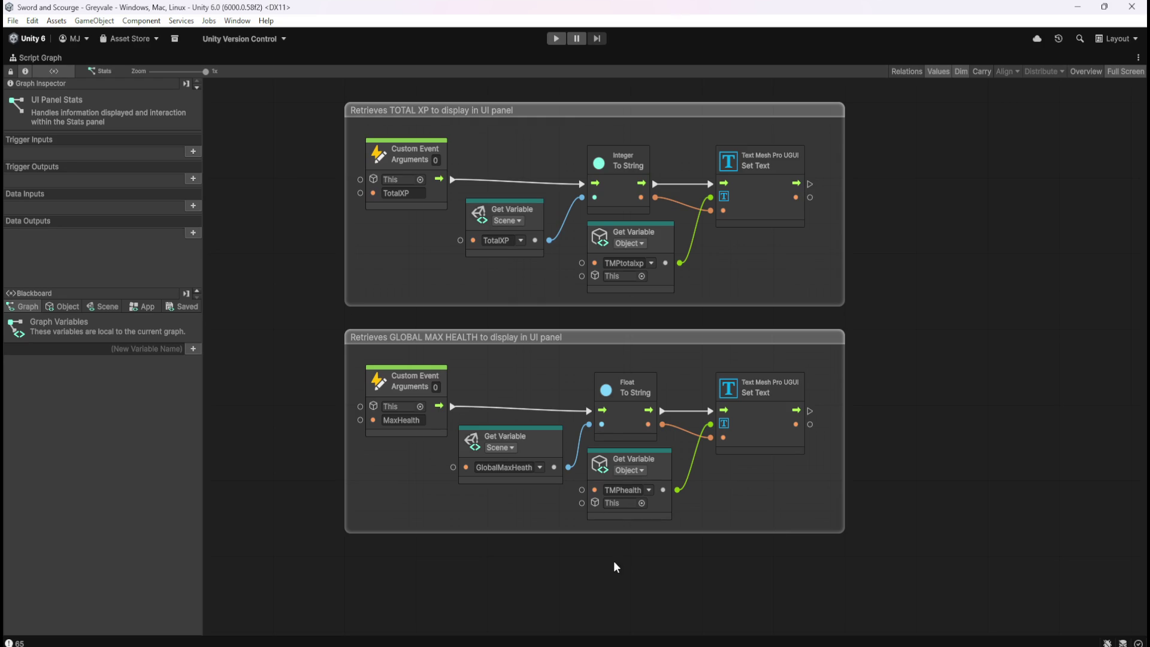
pyautogui.click(113, 307)
pyautogui.hotkey('shift', 'space')
pyautogui.scroll(-10, 160, 580)
pyautogui.moveTo(187, 589)
pyautogui.mouseDown()
pyautogui.moveTo(193, 556)
pyautogui.moveTo(193, 637)
pyautogui.mouseUp()
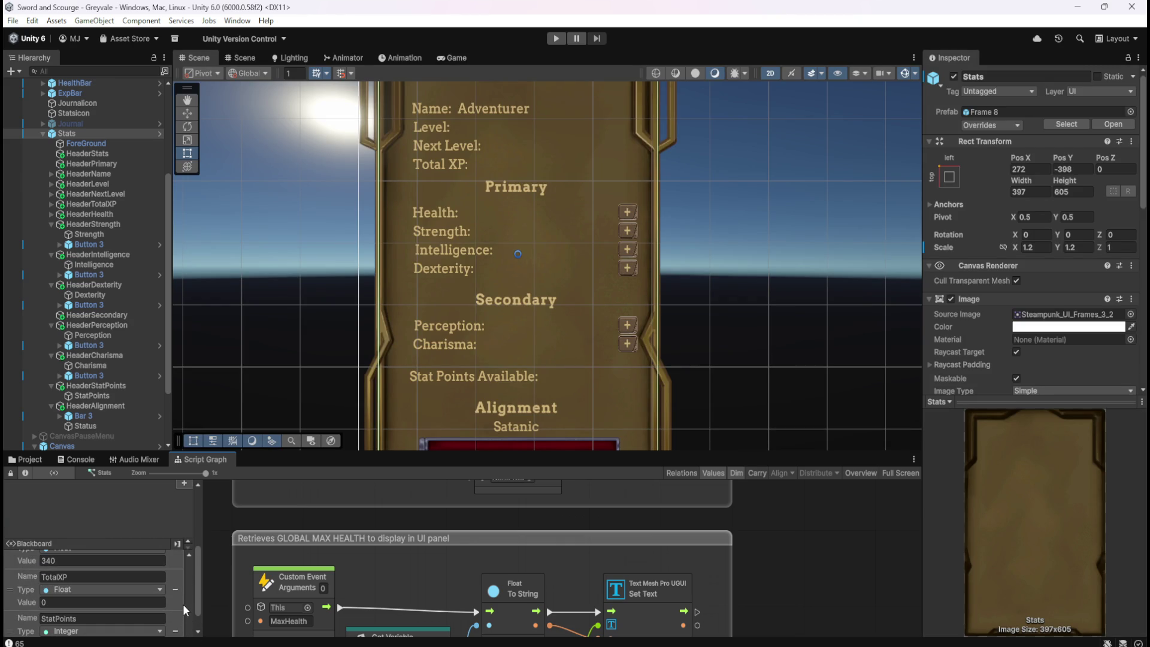
# - Create the scene variable PC_STR as an Integer with value 1
pyautogui.scroll(-2, 186, 603)
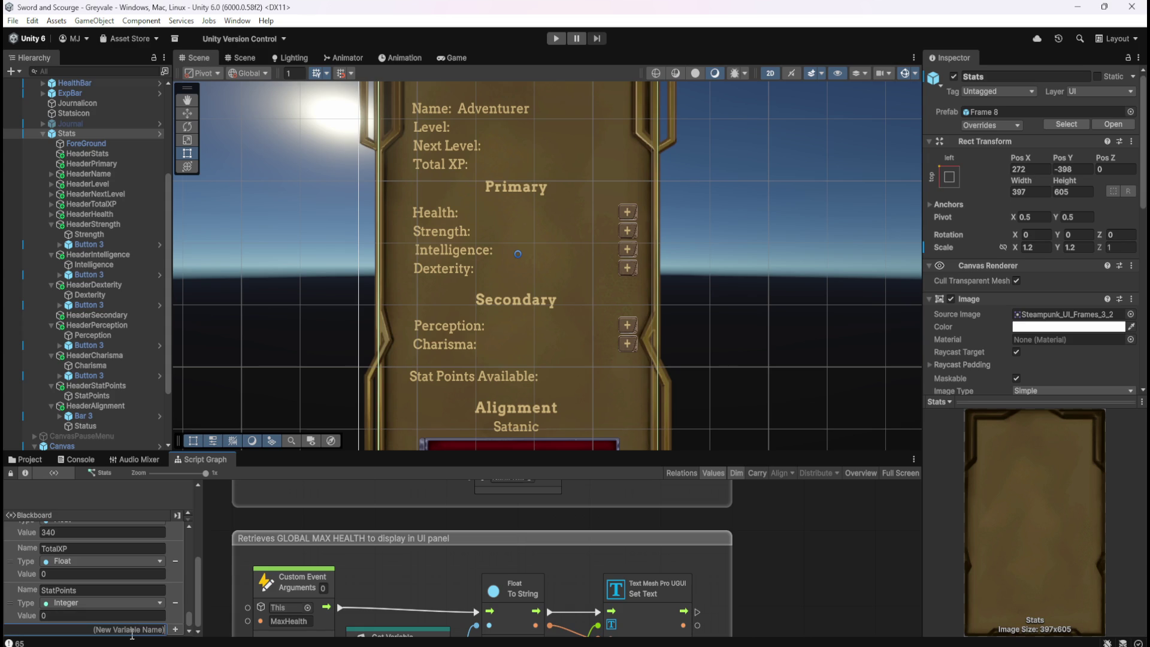
pyautogui.write('Pe')
pyautogui.write('r')
pyautogui.write('STR')
pyautogui.press('BackSpace')
pyautogui.press('BackSpace')
pyautogui.press('BackSpace')
pyautogui.write('str')
pyautogui.press('BackSpace')
pyautogui.press('BackSpace')
pyautogui.press('BackSpace')
pyautogui.write('STR')
pyautogui.press('Return')
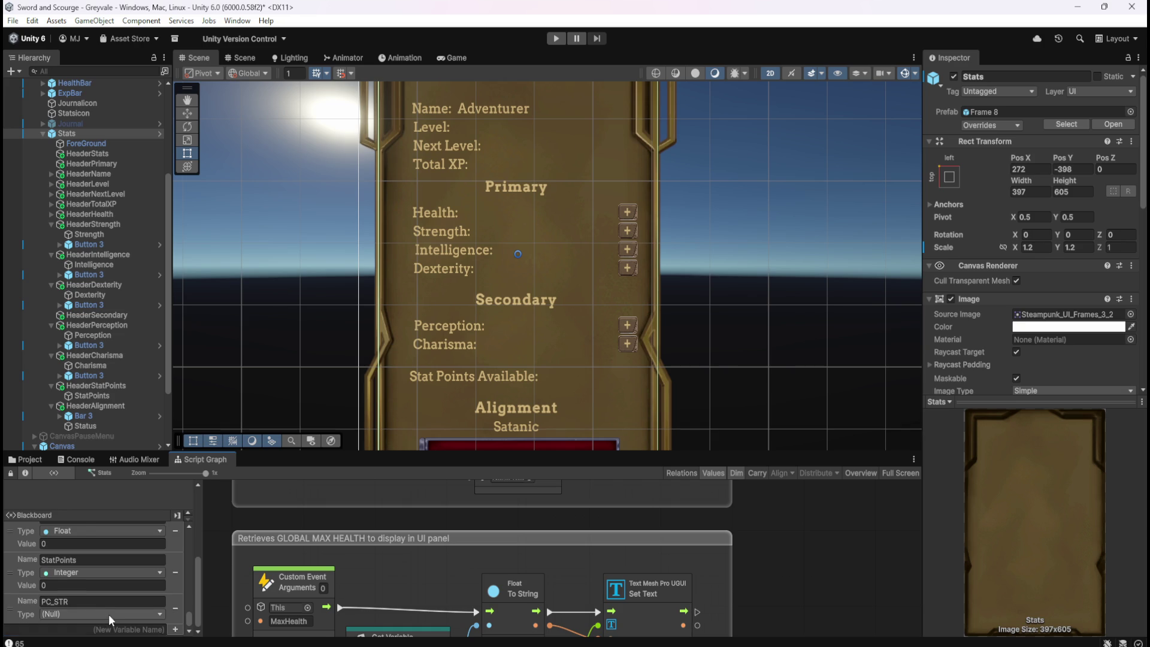
pyautogui.click(109, 614)
pyautogui.scroll(-1, 90, 509)
pyautogui.click(102, 451)
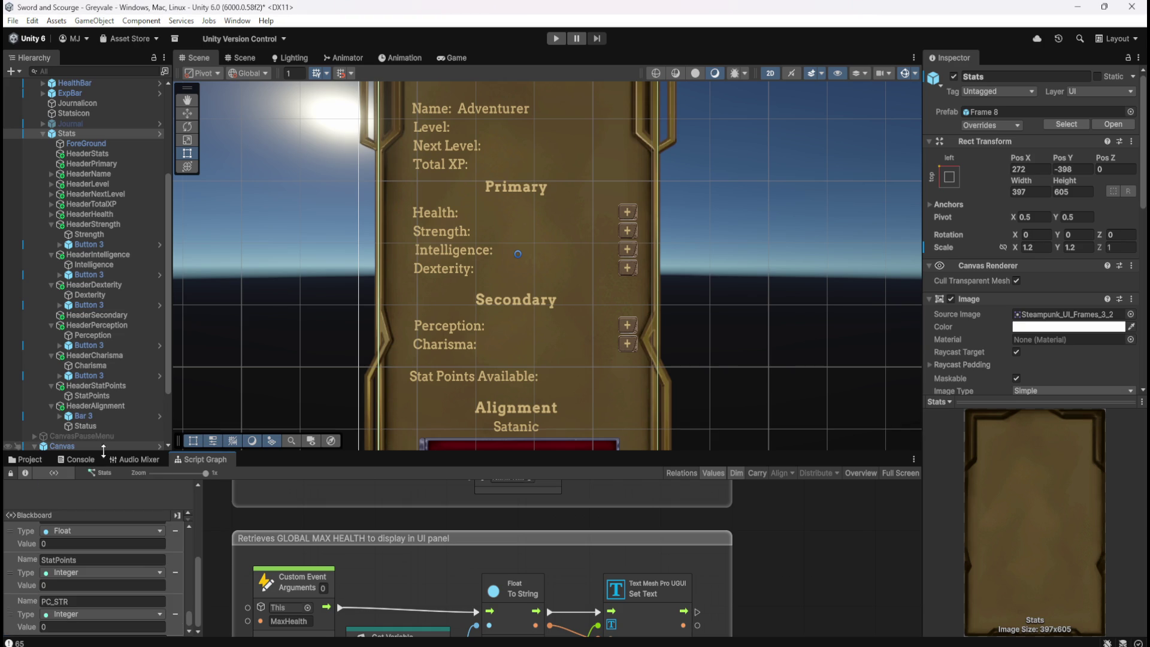
pyautogui.scroll(-1, 113, 596)
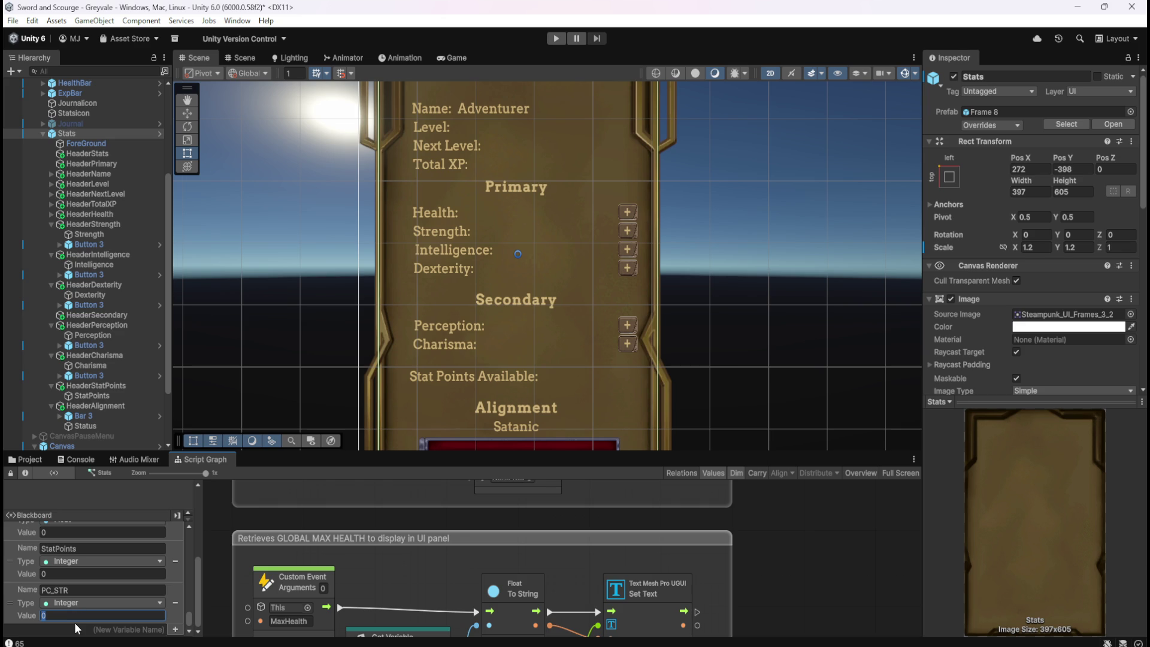
pyautogui.write('1')
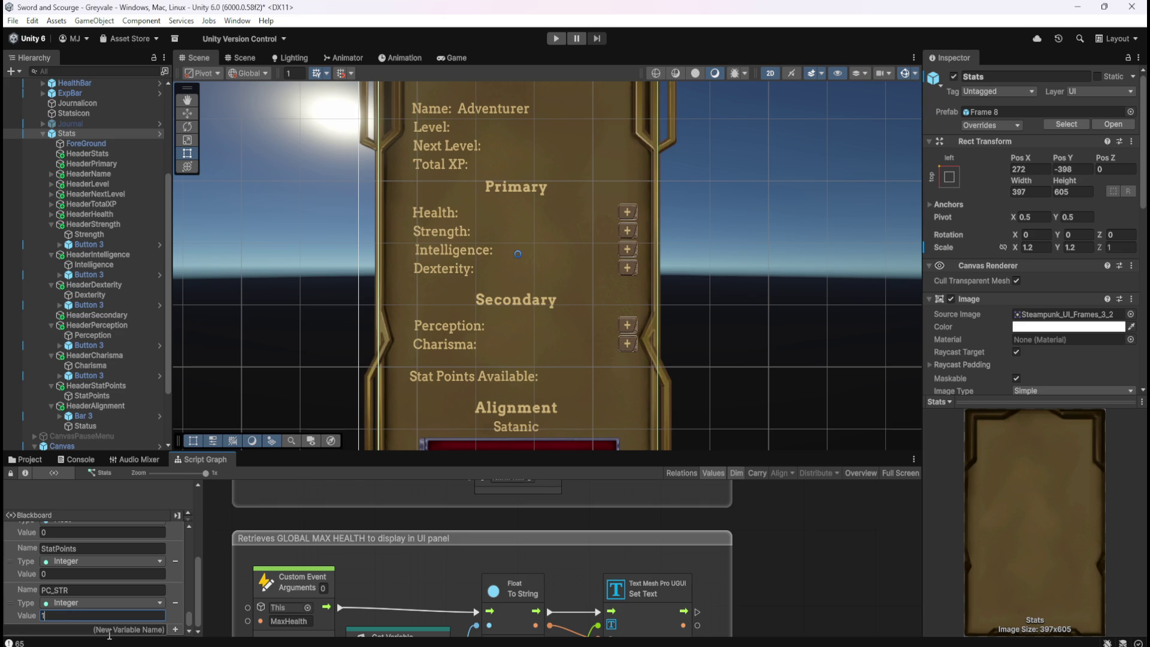
# - Add PC_INT as an Integer scene variable set to 1
pyautogui.click(113, 630)
pyautogui.write('PC_INT')
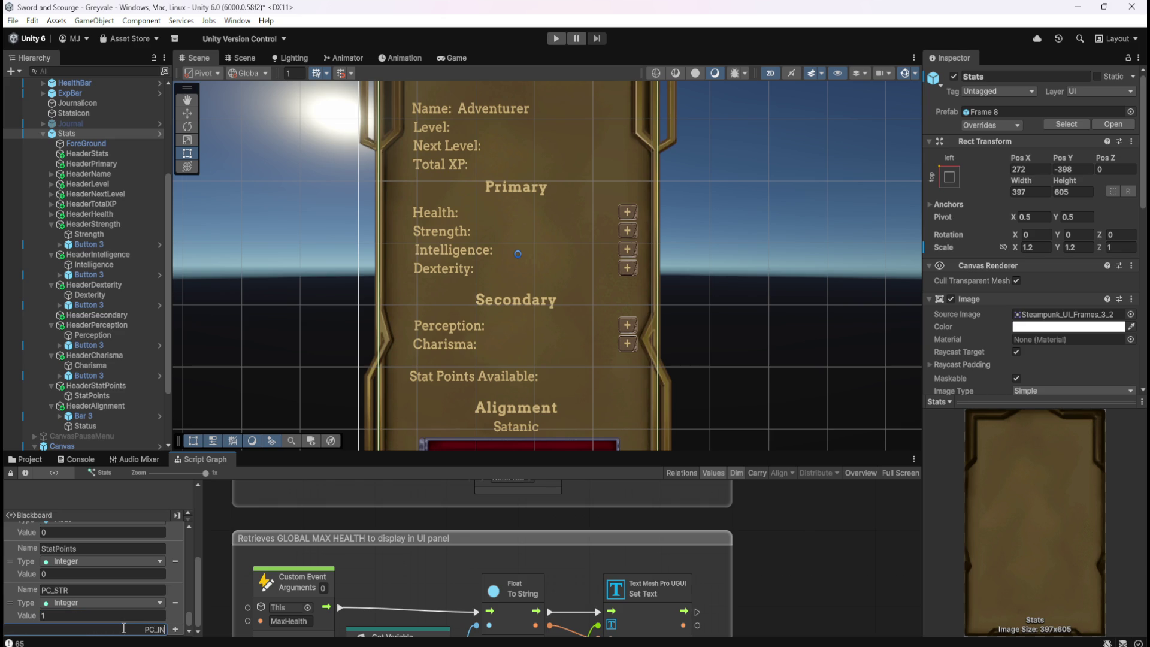
pyautogui.press('Return')
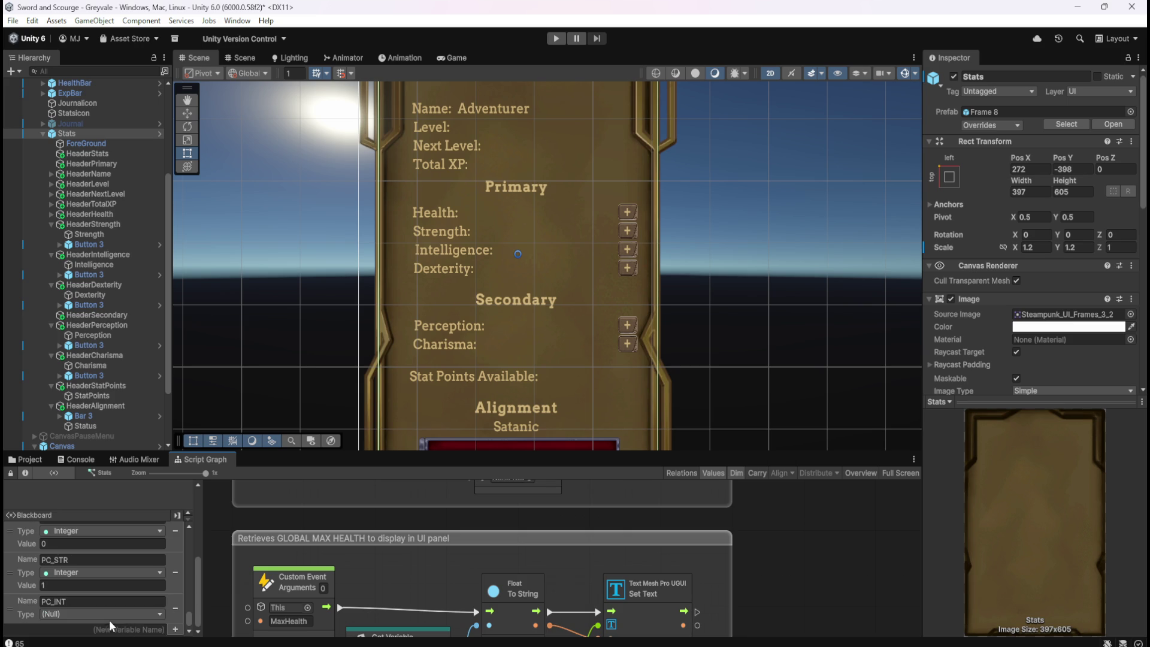
pyautogui.click(114, 612)
pyautogui.click(95, 448)
pyautogui.click(86, 627)
pyautogui.write('1')
# - Create a new PC_DEX scene variable
pyautogui.click(109, 628)
pyautogui.write('PC')
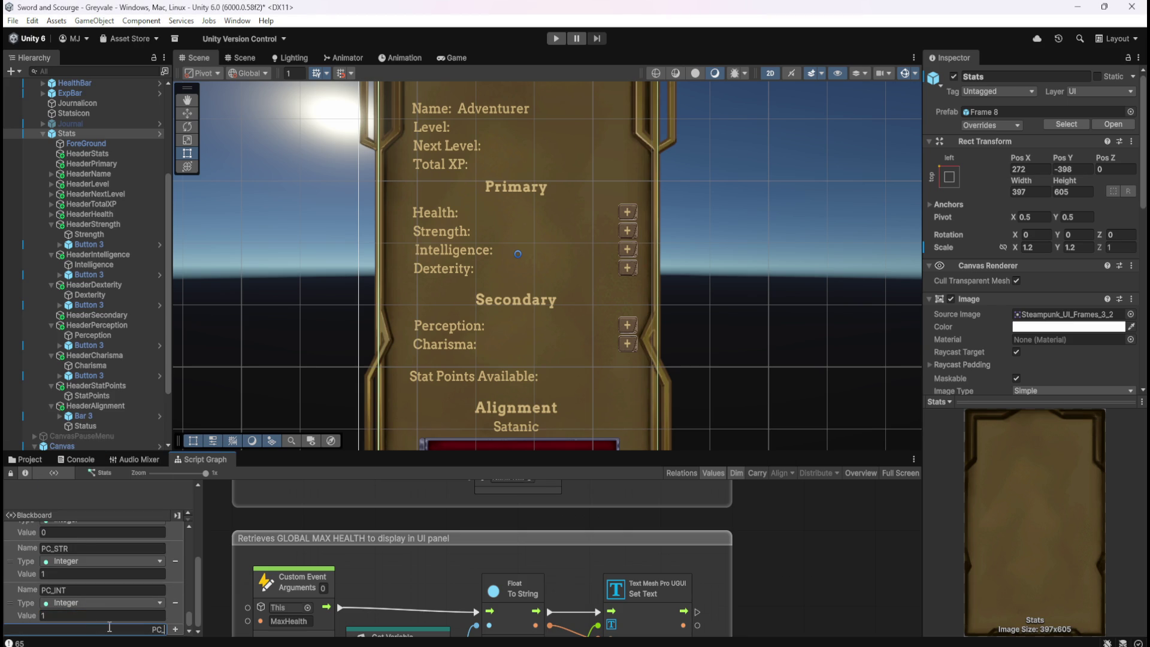
pyautogui.write('_DEX')
pyautogui.press('Return')
pyautogui.click(114, 614)
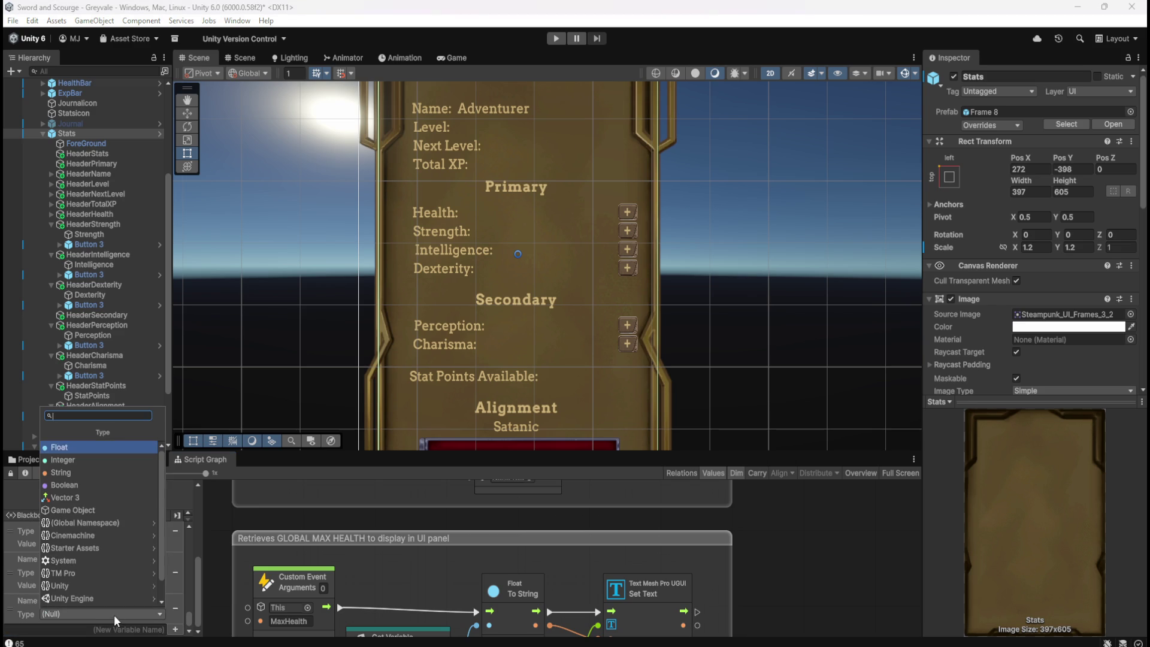
# - Make PC_DEX an Integer of 1 and add PC_PER as an Integer scene variable
pyautogui.click(102, 452)
pyautogui.click(92, 627)
pyautogui.write('1')
pyautogui.scroll(-1, 98, 626)
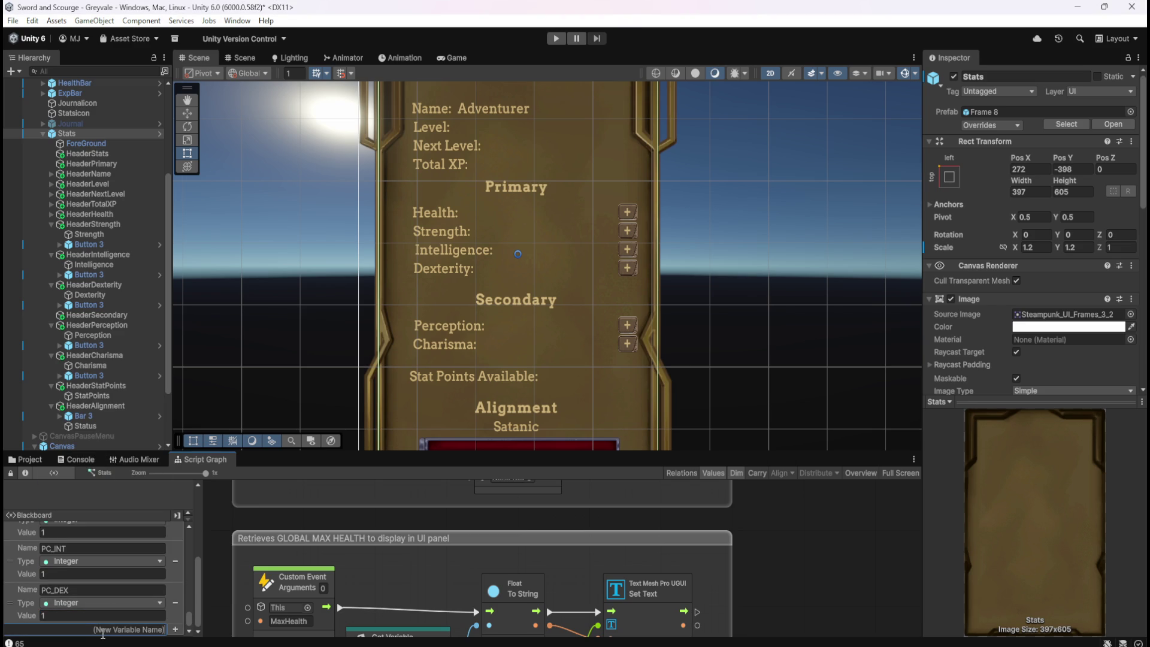
pyautogui.write('PC')
pyautogui.write('_PER')
pyautogui.press('Return')
pyautogui.click(110, 618)
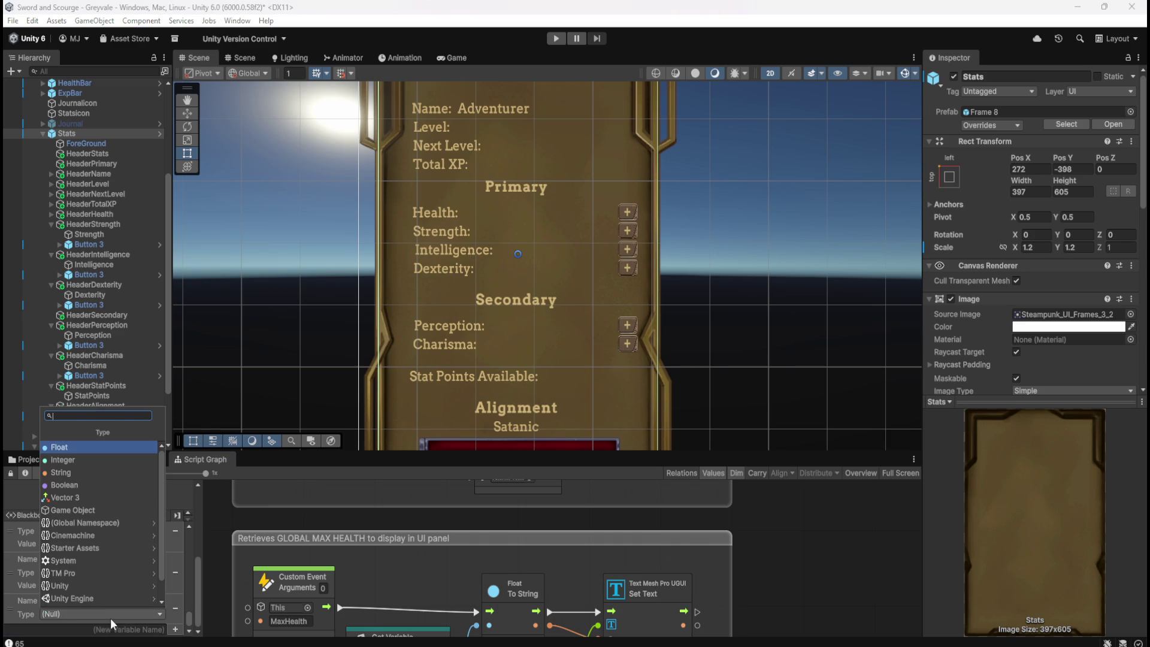
pyautogui.click(76, 448)
pyautogui.scroll(5, 109, 614)
pyautogui.scroll(-5, 110, 616)
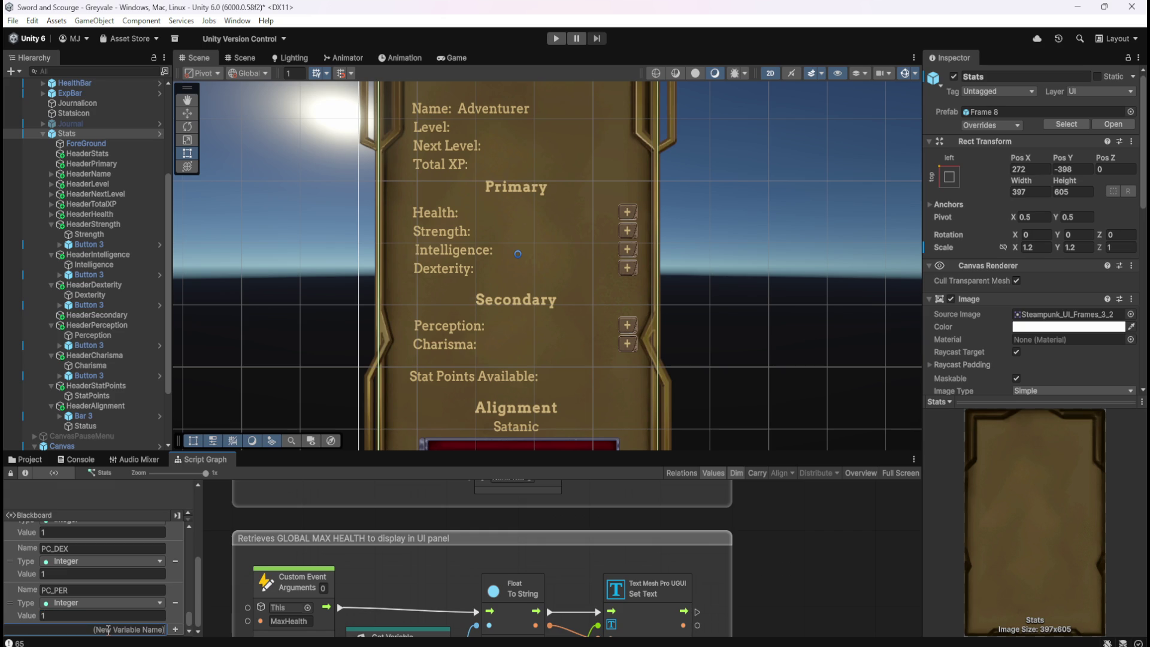
# - Add PC_CHA as an Integer scene variable with value 1
pyautogui.click(108, 629)
pyautogui.write('PC_CHA')
pyautogui.press('Return')
pyautogui.scroll(-2, 108, 620)
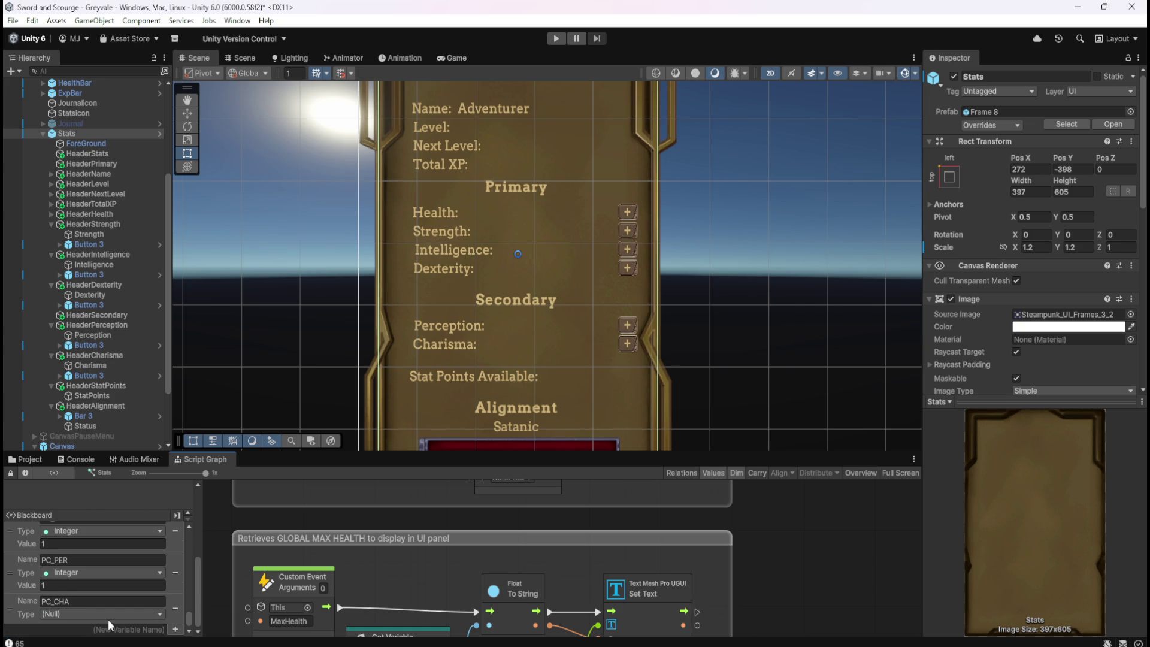
pyautogui.click(114, 613)
pyautogui.click(82, 454)
pyautogui.click(80, 627)
pyautogui.write('1')
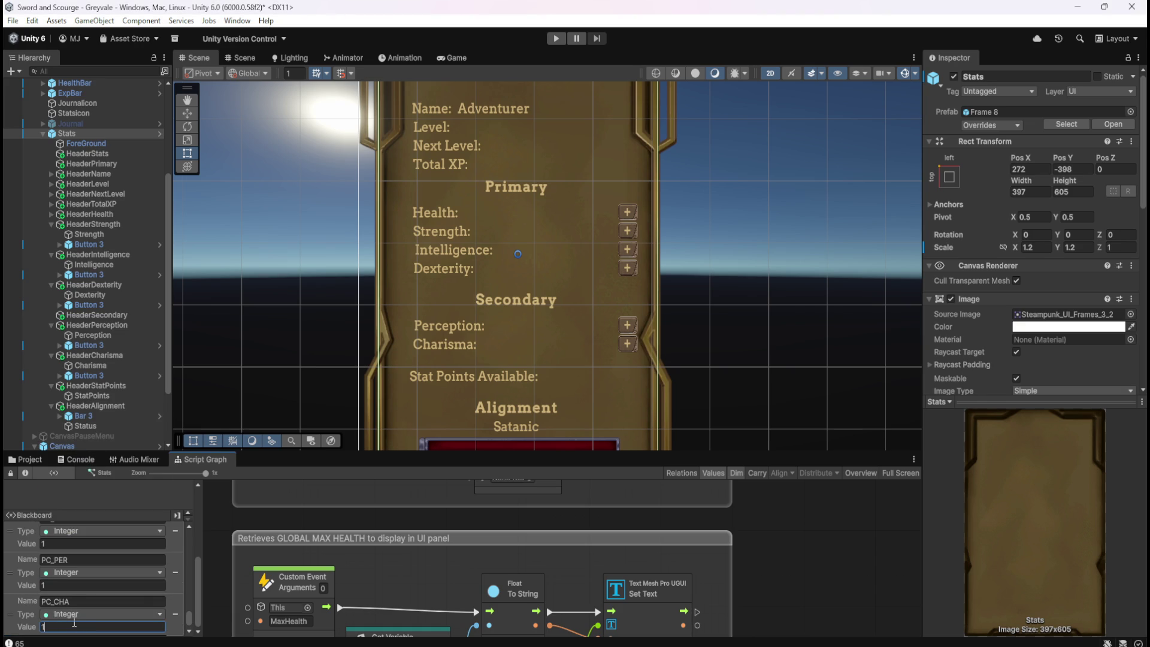
# - Review the variable list and save the scene with Ctrl+S
pyautogui.scroll(4, 82, 605)
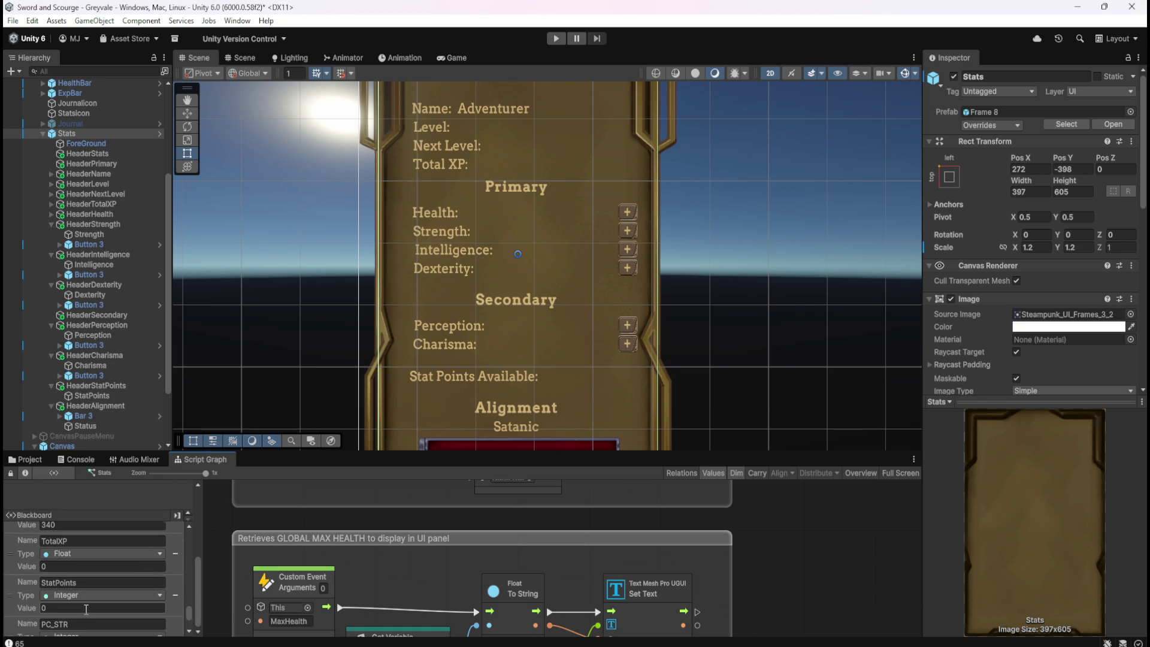
pyautogui.scroll(-1, 81, 612)
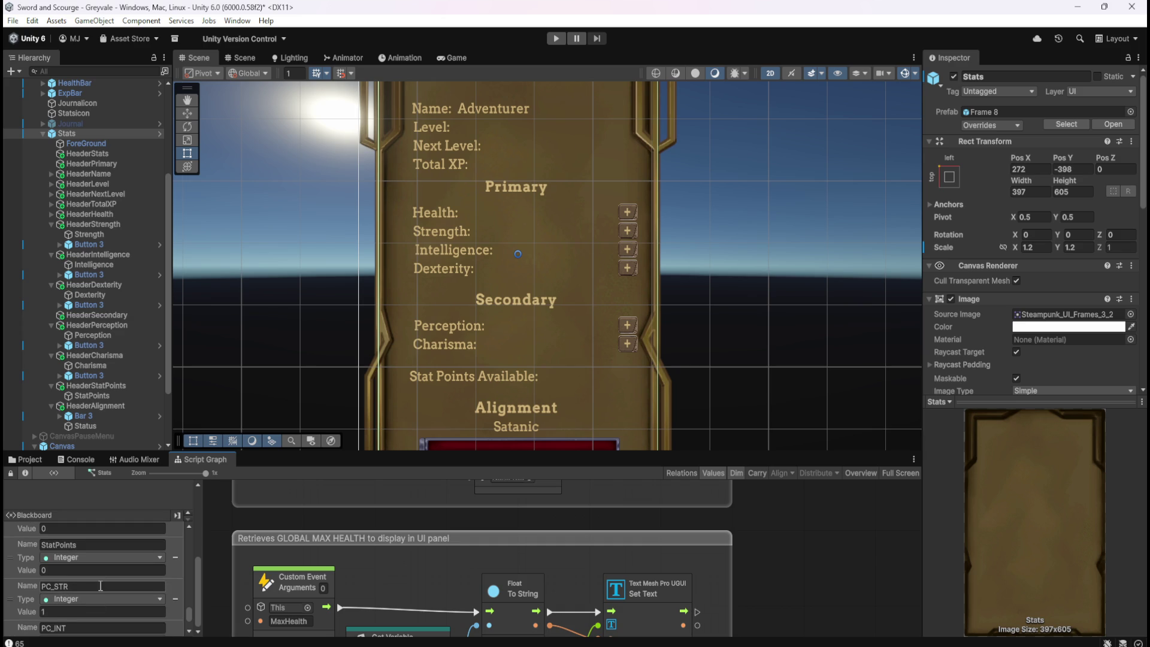
pyautogui.scroll(-1, 90, 592)
pyautogui.scroll(-1, 81, 596)
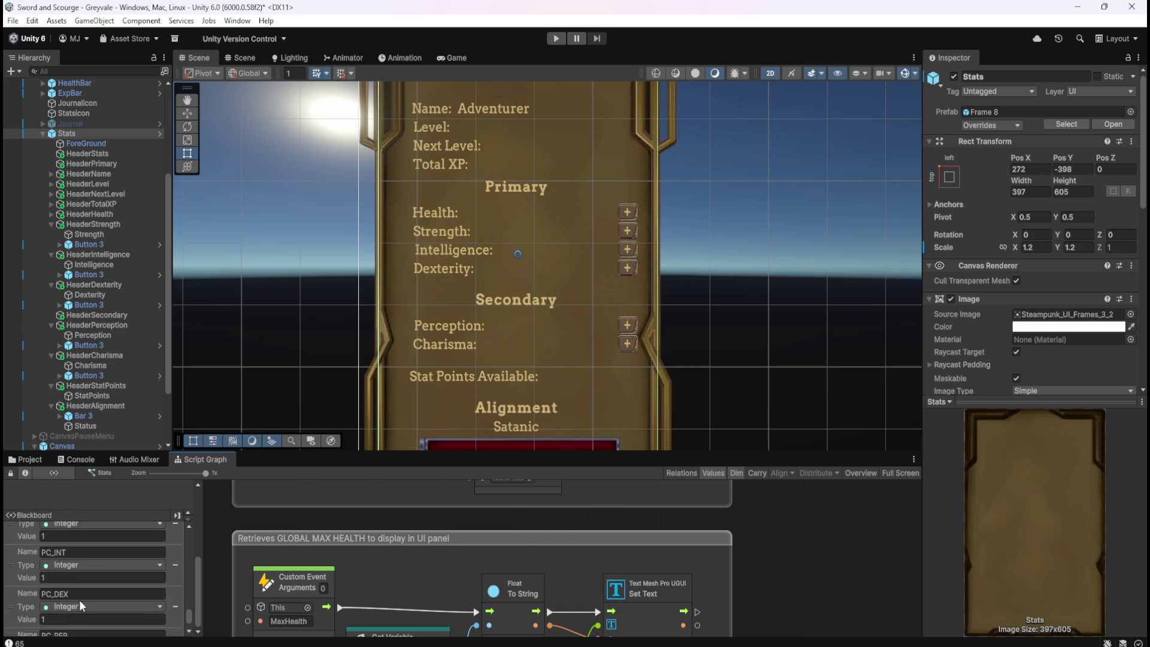
pyautogui.scroll(-1, 82, 604)
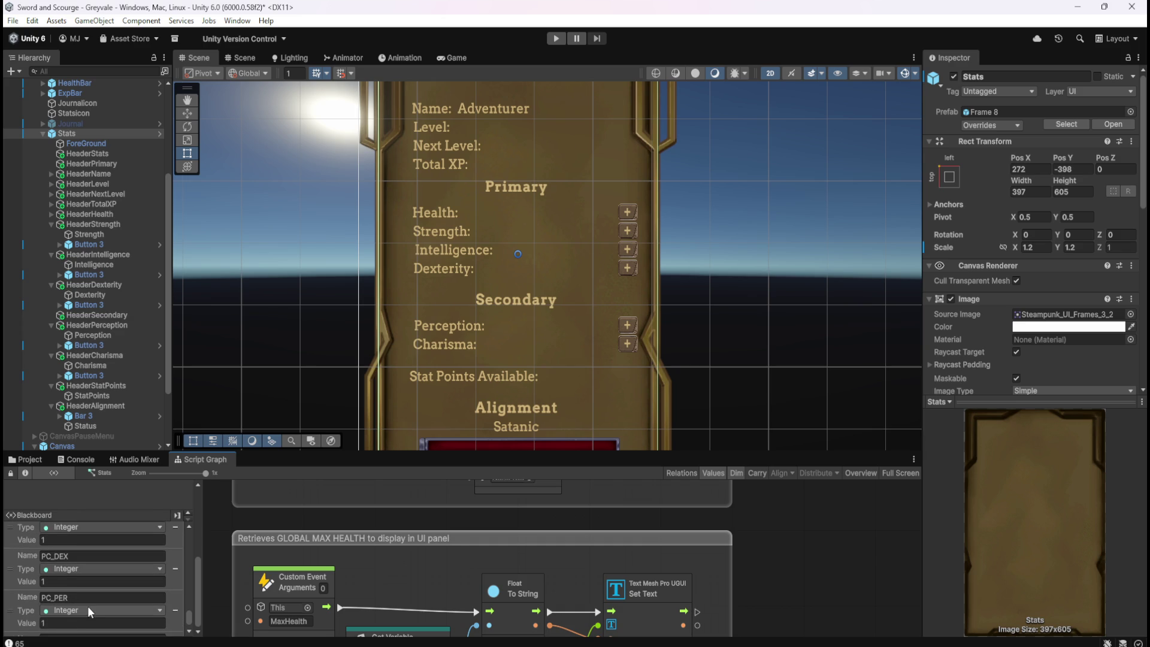
pyautogui.scroll(-1, 87, 606)
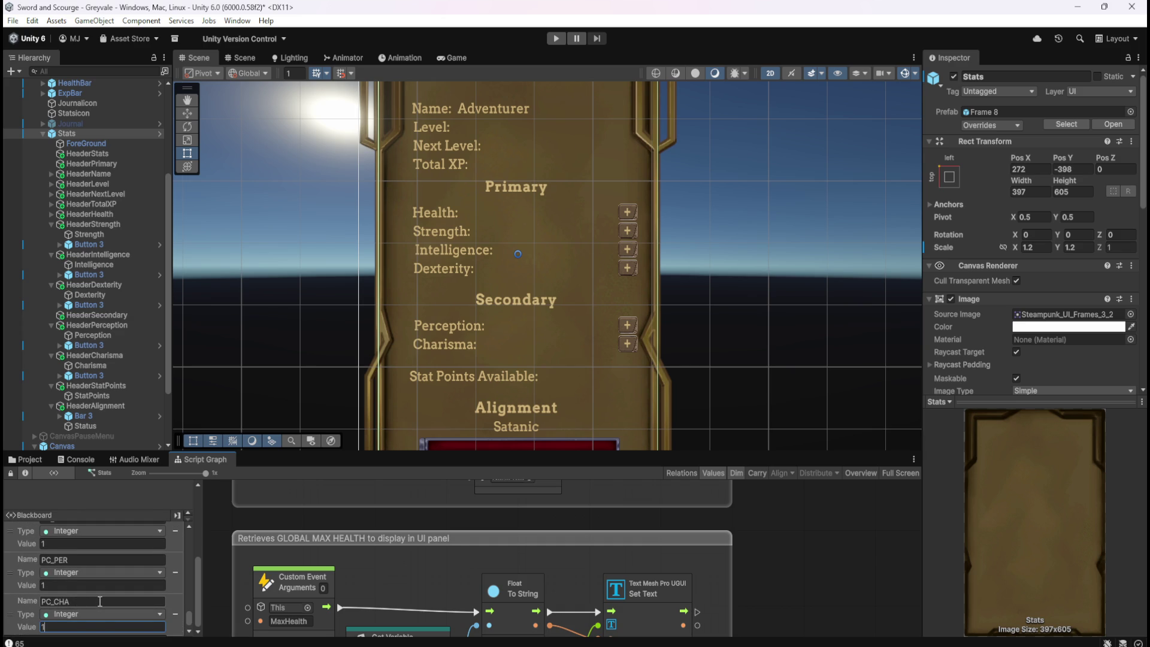
pyautogui.scroll(-1, 100, 601)
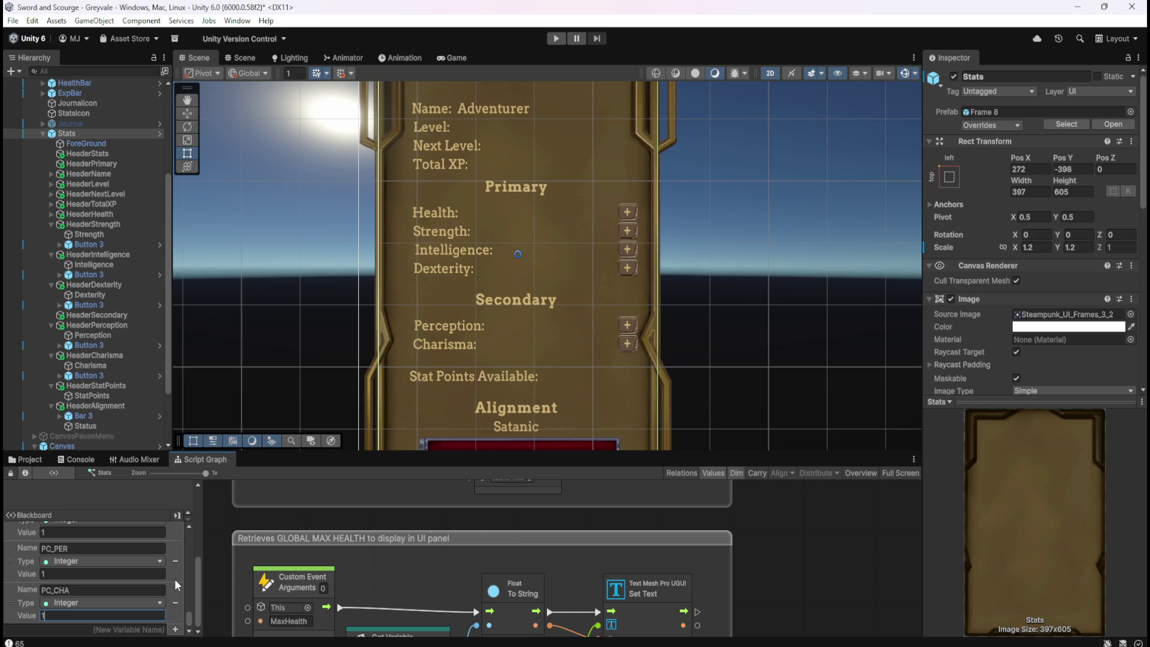
pyautogui.hotkey('ctrl', 's')
pyautogui.scroll(5, 117, 595)
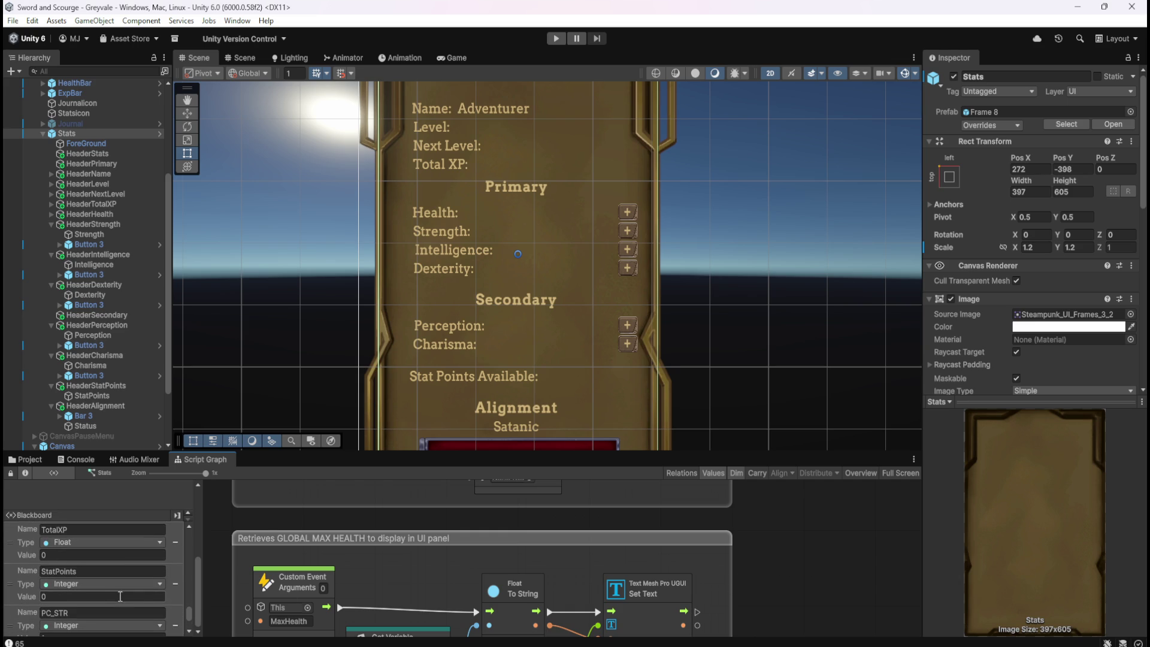
pyautogui.scroll(-5, 84, 596)
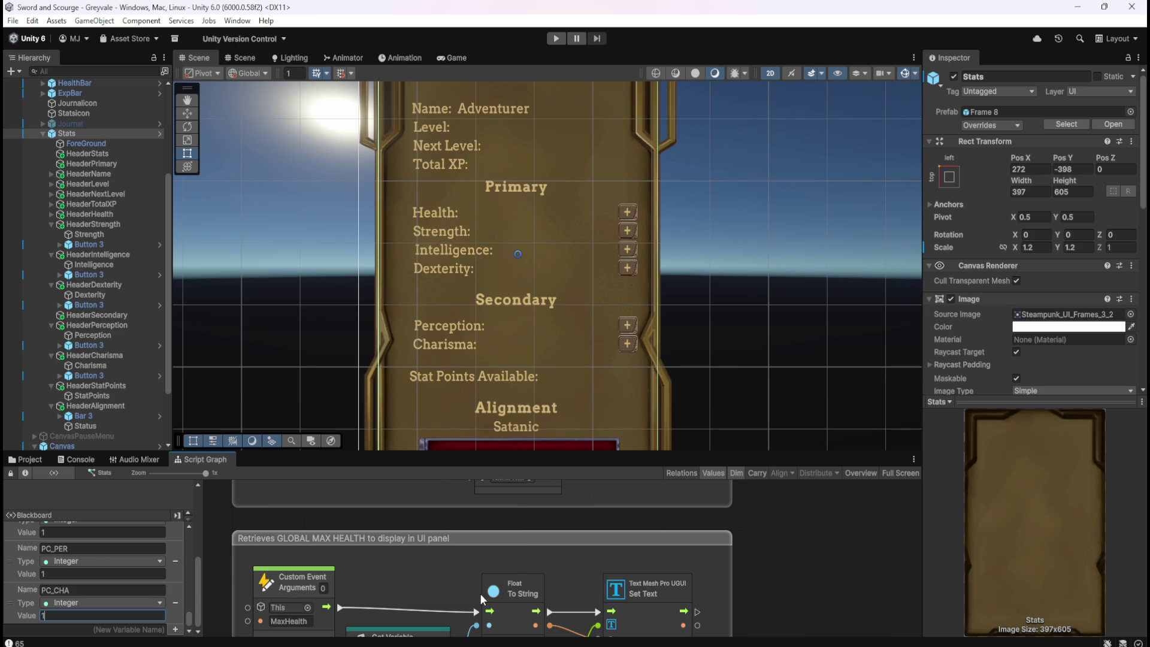
pyautogui.hotkey('shift', 'space')
pyautogui.hotkey('shift', 'space')
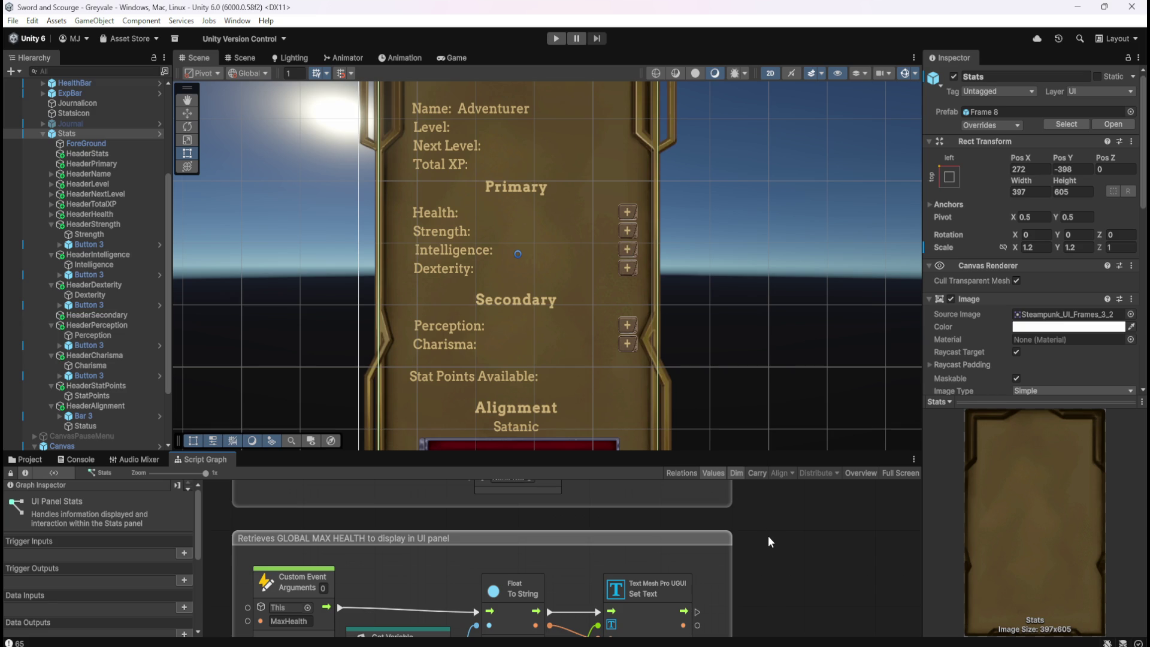
pyautogui.hotkey('shift', 'space')
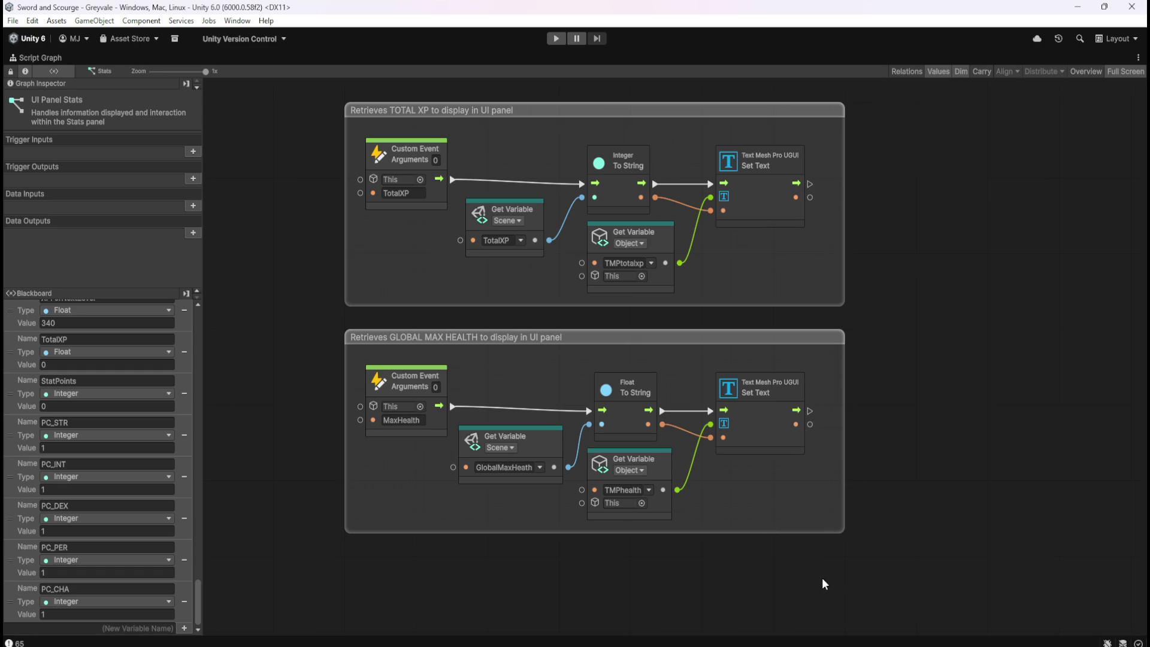
pyautogui.hotkey('ctrl', 'z')
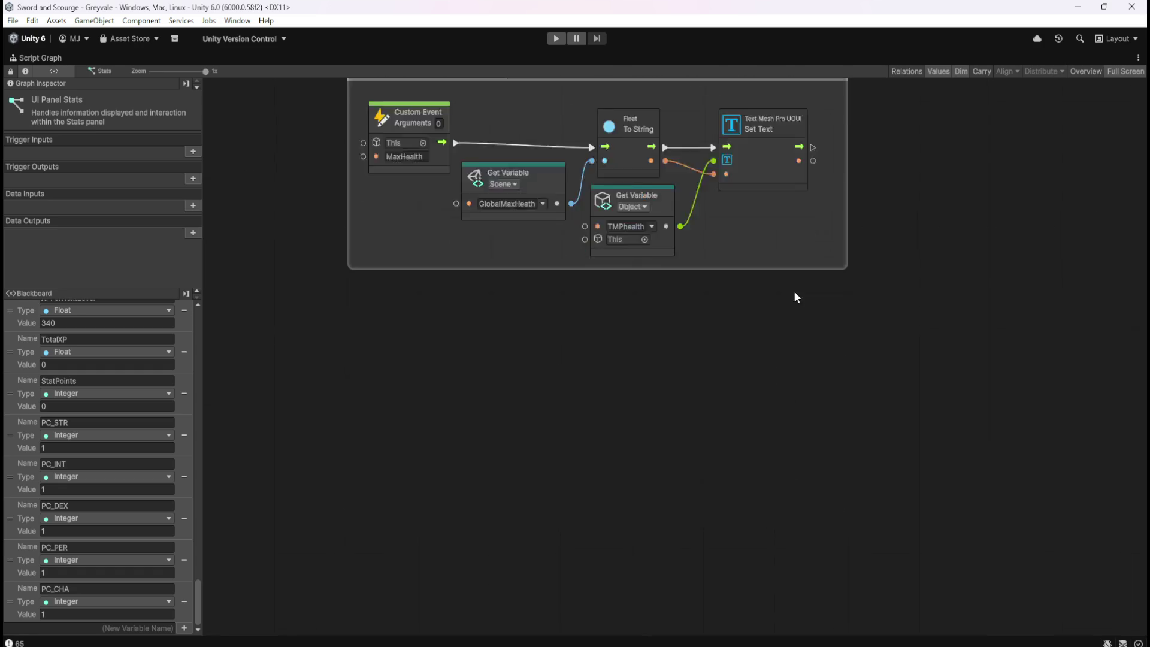
pyautogui.hotkey('ctrl', 'z')
pyautogui.hotkey('shift', 'space')
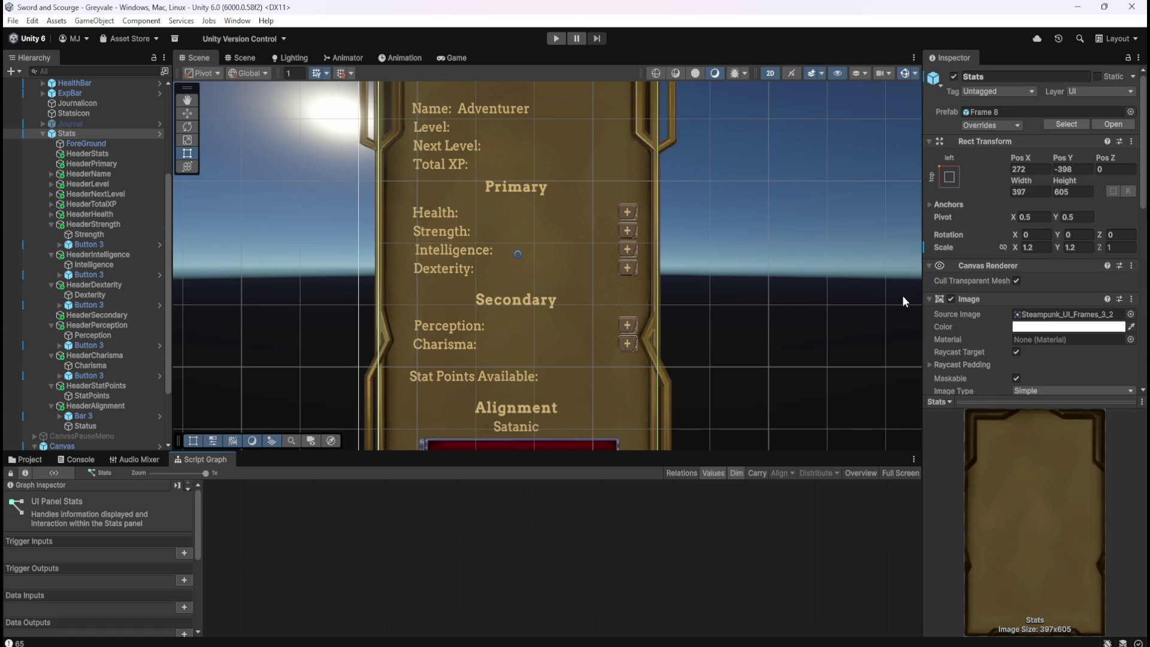
# - Add a Game Object variable TMPstrength and assign the Strength text object to it
pyautogui.scroll(-10, 947, 307)
pyautogui.click(1021, 289)
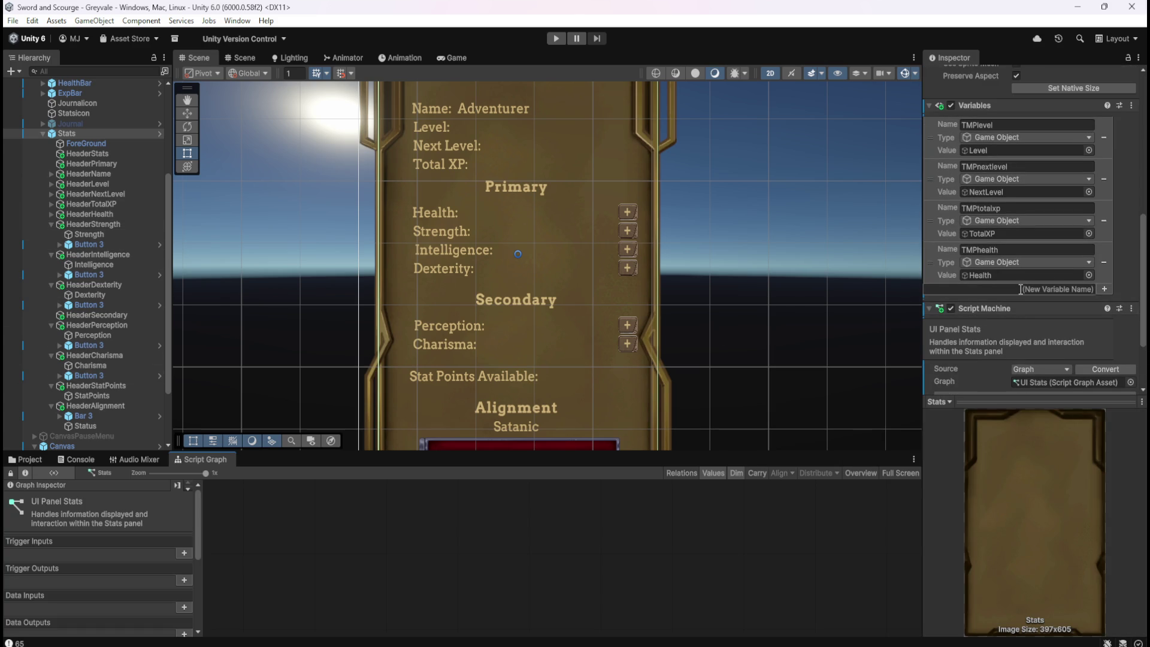
pyautogui.write('TMPstrengt')
pyautogui.write('h')
pyautogui.press('Return')
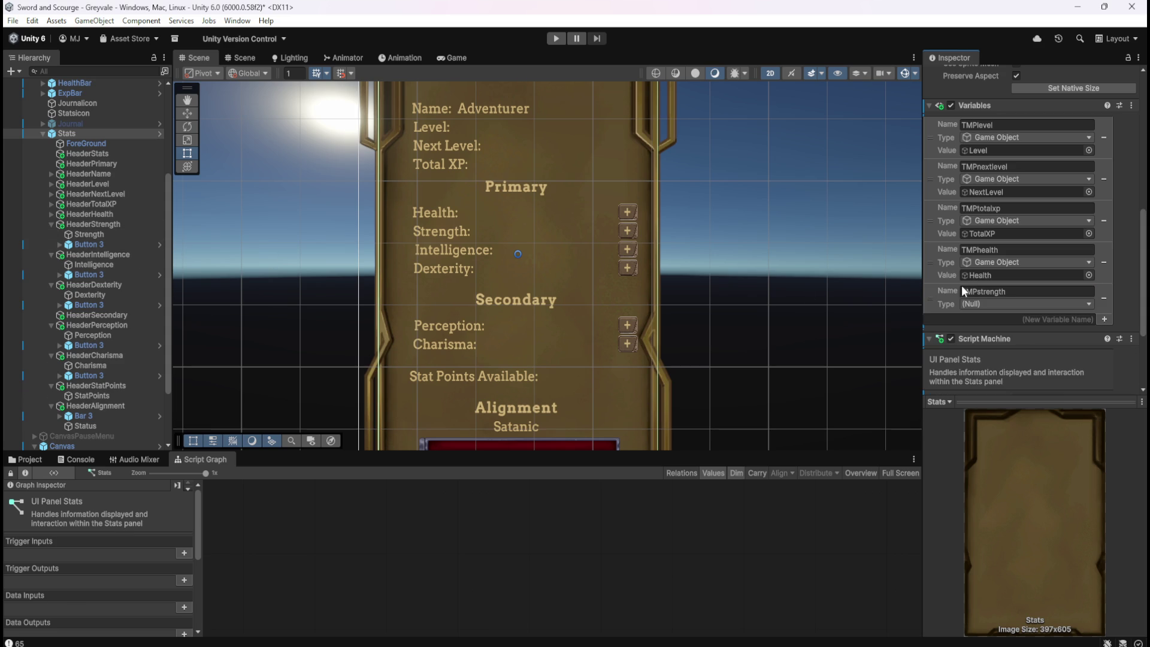
pyautogui.click(985, 304)
pyautogui.click(991, 415)
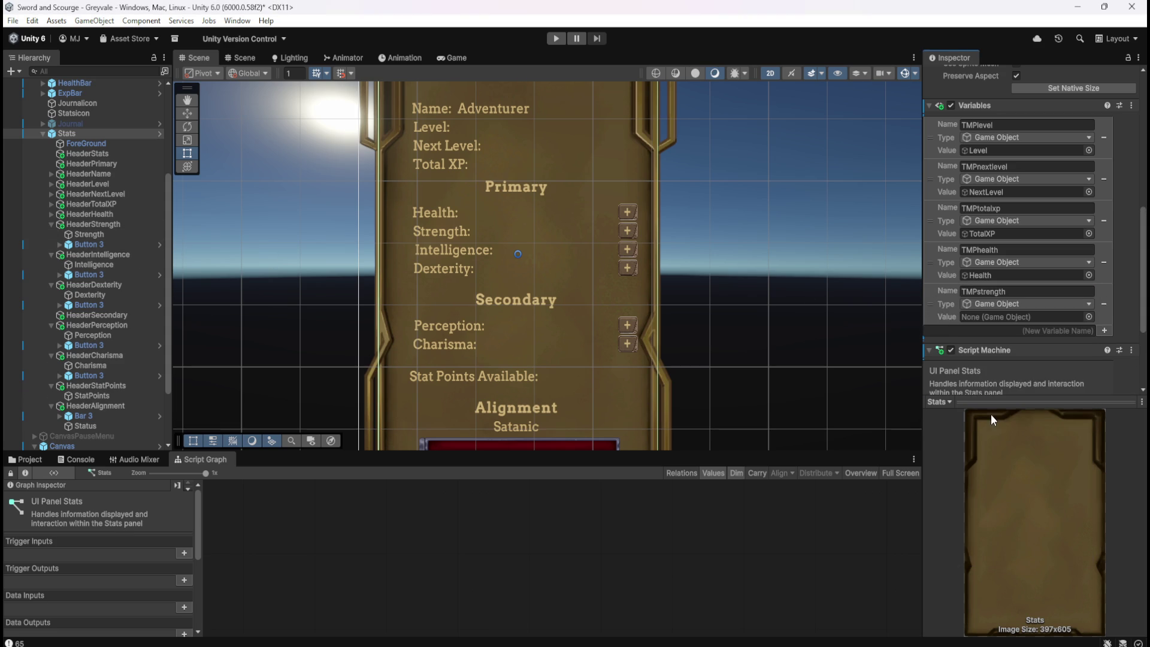
pyautogui.moveTo(87, 231)
pyautogui.mouseDown()
pyautogui.moveTo(719, 308)
pyautogui.moveTo(983, 298)
pyautogui.moveTo(1000, 318)
pyautogui.mouseUp()
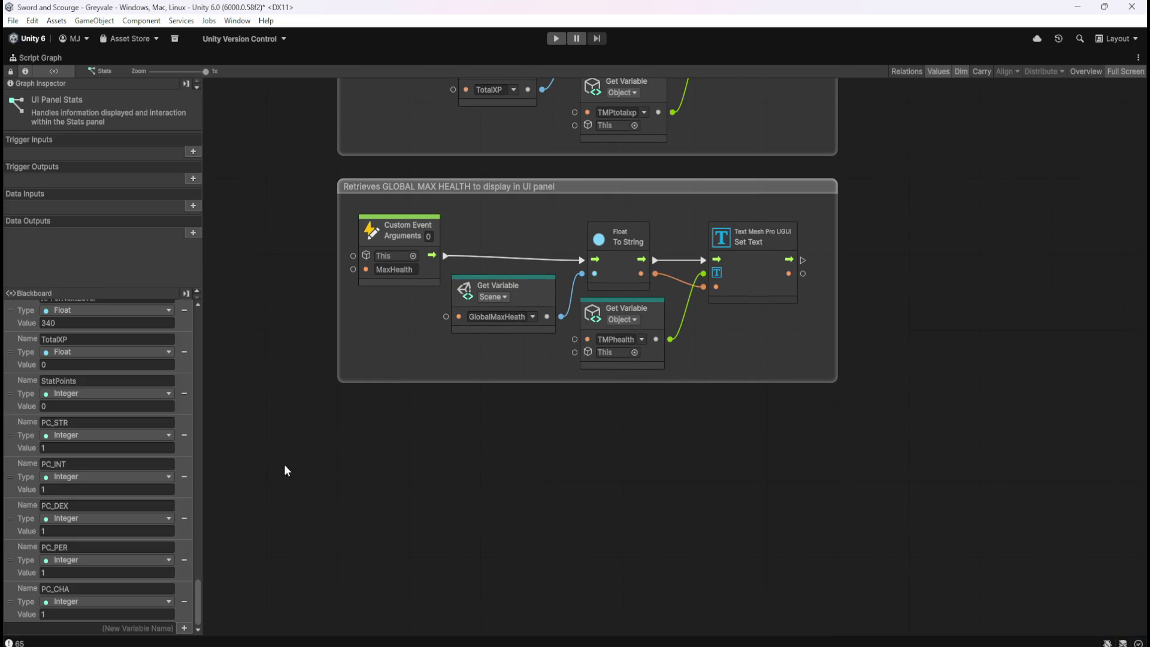
# - Copy the health group's Float To String node into TOTAL XP, replacing Integer To String
pyautogui.scroll(5, 524, 516)
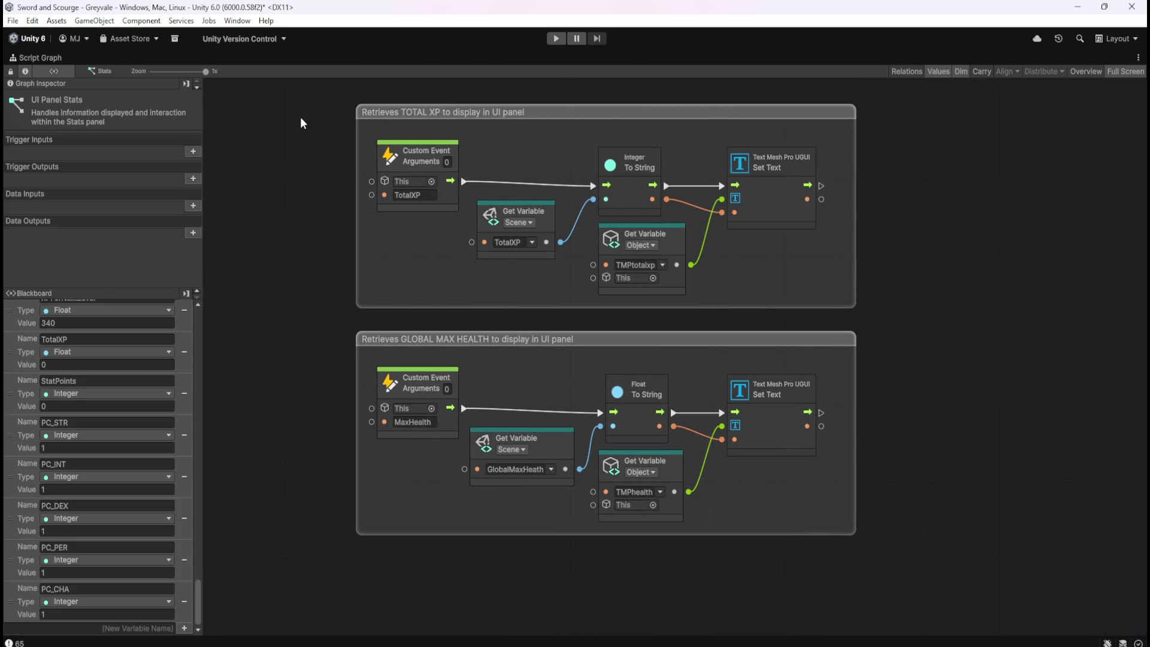
pyautogui.moveTo(302, 92)
pyautogui.mouseDown()
pyautogui.moveTo(803, 257)
pyautogui.moveTo(901, 332)
pyautogui.mouseUp()
pyautogui.click(719, 286)
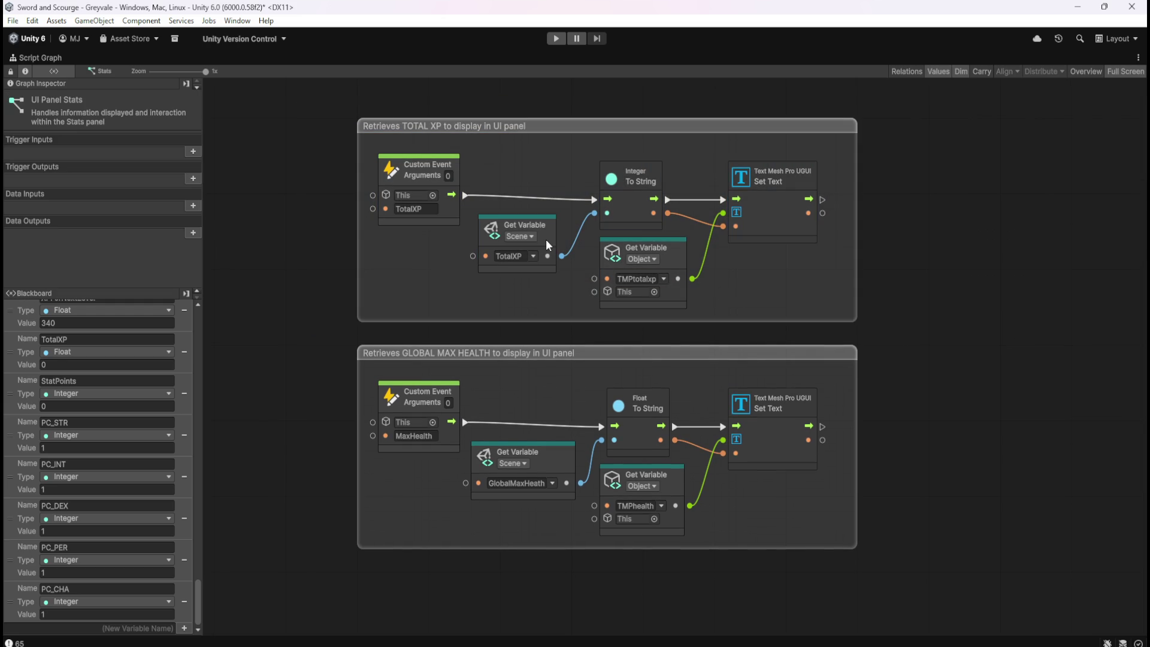
pyautogui.scroll(5, 150, 538)
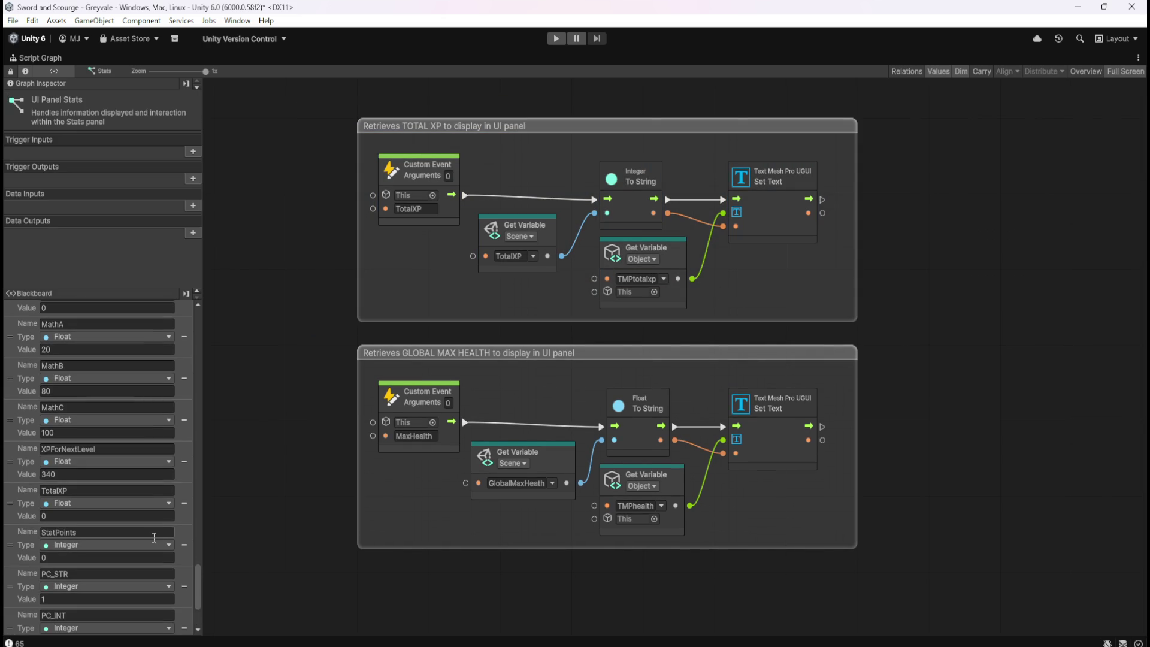
pyautogui.scroll(1, 142, 535)
pyautogui.scroll(-1, 142, 535)
pyautogui.click(640, 428)
pyautogui.hotkey('ctrl', 'd')
pyautogui.moveTo(687, 365)
pyautogui.mouseDown()
pyautogui.moveTo(751, 282)
pyautogui.moveTo(767, 282)
pyautogui.mouseUp()
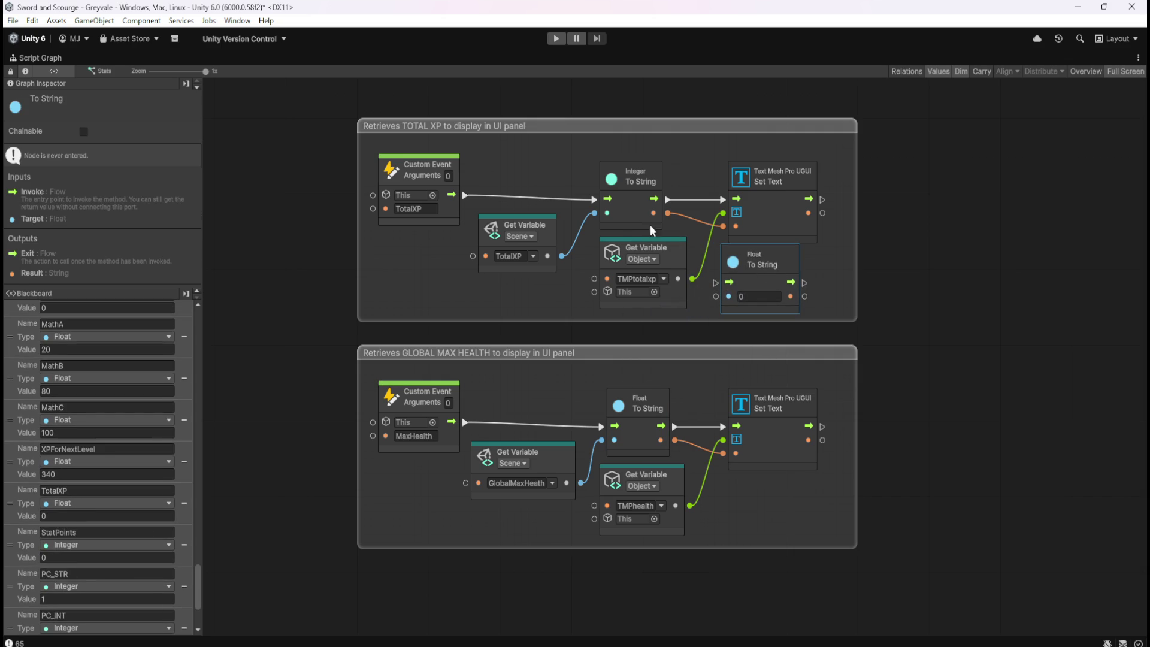
pyautogui.click(628, 217)
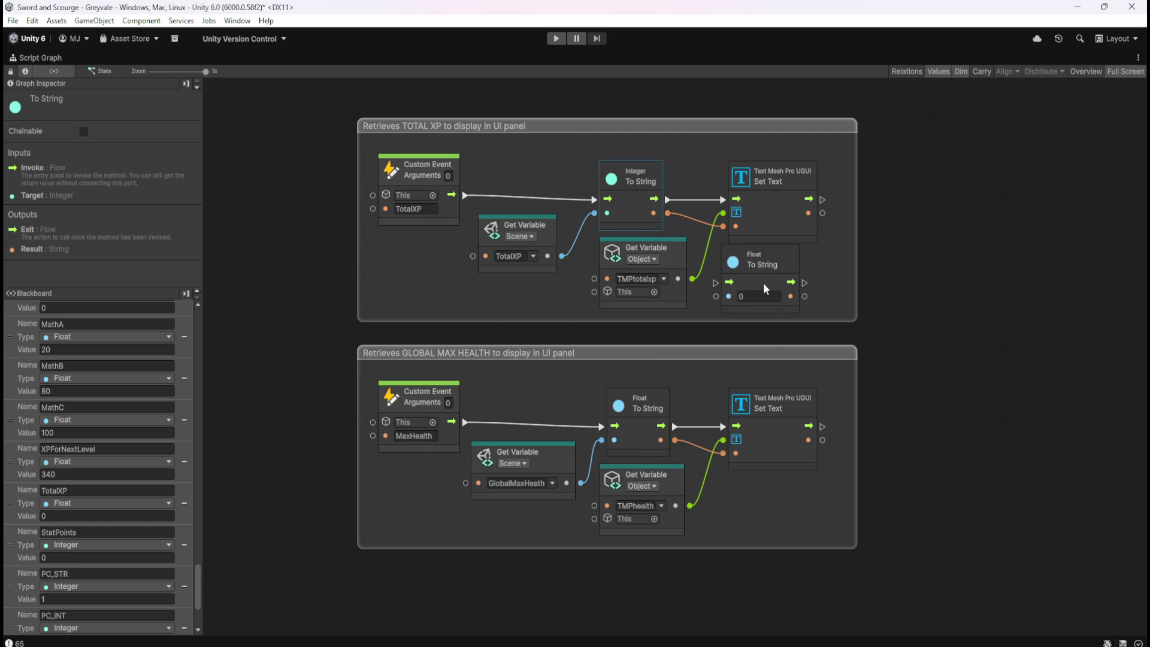
pyautogui.press('Delete')
pyautogui.moveTo(764, 283)
pyautogui.mouseDown()
pyautogui.moveTo(634, 177)
pyautogui.moveTo(622, 194)
pyautogui.mouseUp()
# - Wire Float To String between Custom Event and Set Text, fed by TotalXP
pyautogui.moveTo(465, 190); pyautogui.dragTo(607, 193)
pyautogui.moveTo(681, 192); pyautogui.dragTo(723, 200)
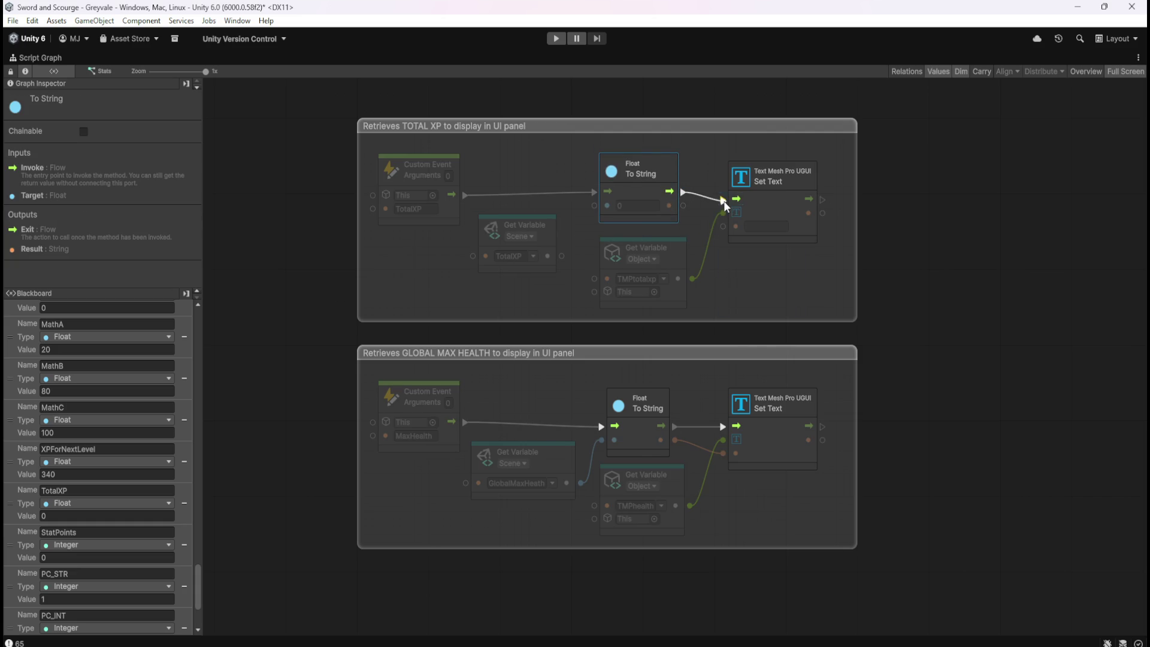
pyautogui.moveTo(562, 255); pyautogui.dragTo(594, 206)
pyautogui.moveTo(668, 206); pyautogui.dragTo(722, 228)
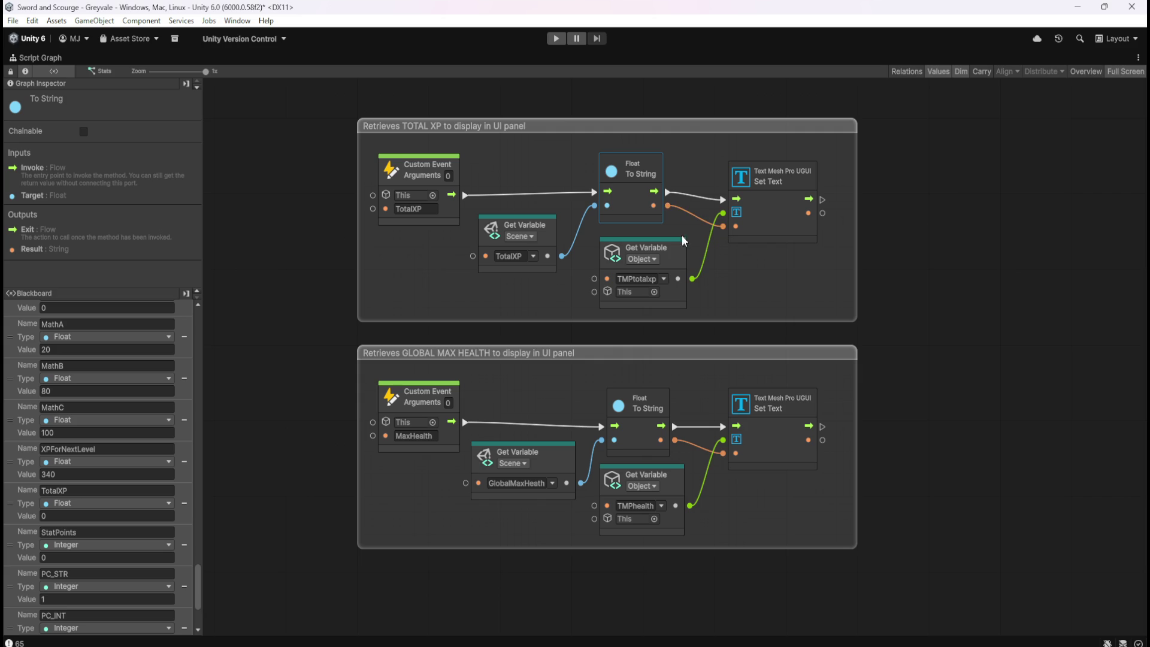
pyautogui.moveTo(630, 209); pyautogui.dragTo(631, 213)
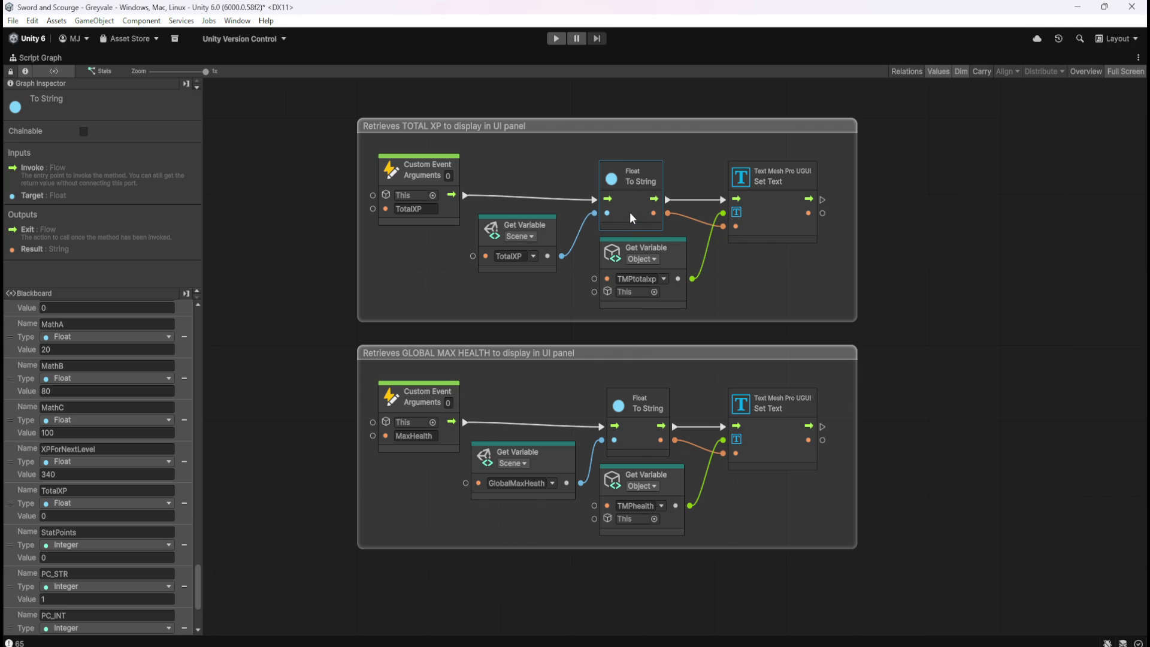
pyautogui.click(957, 241)
pyautogui.scroll(5, 901, 474)
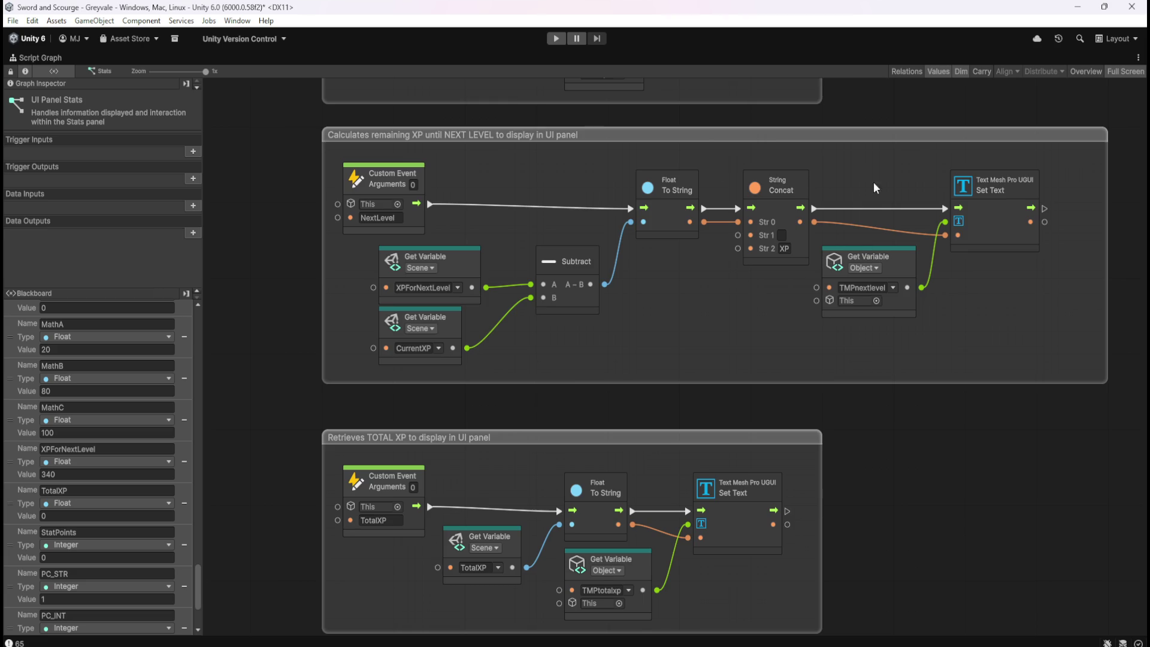
pyautogui.scroll(5, 861, 306)
pyautogui.scroll(1, 862, 290)
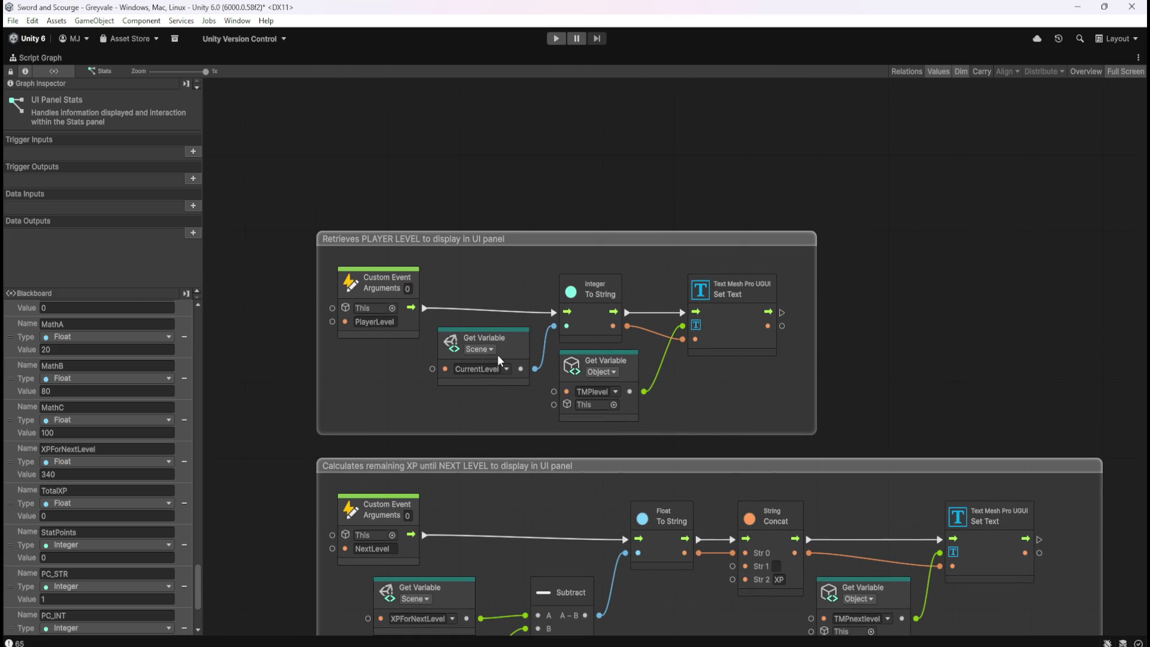
# - Switch the Blackboard to the Object tab listing TMPlevel through TMPstrength
pyautogui.scroll(-4, 794, 365)
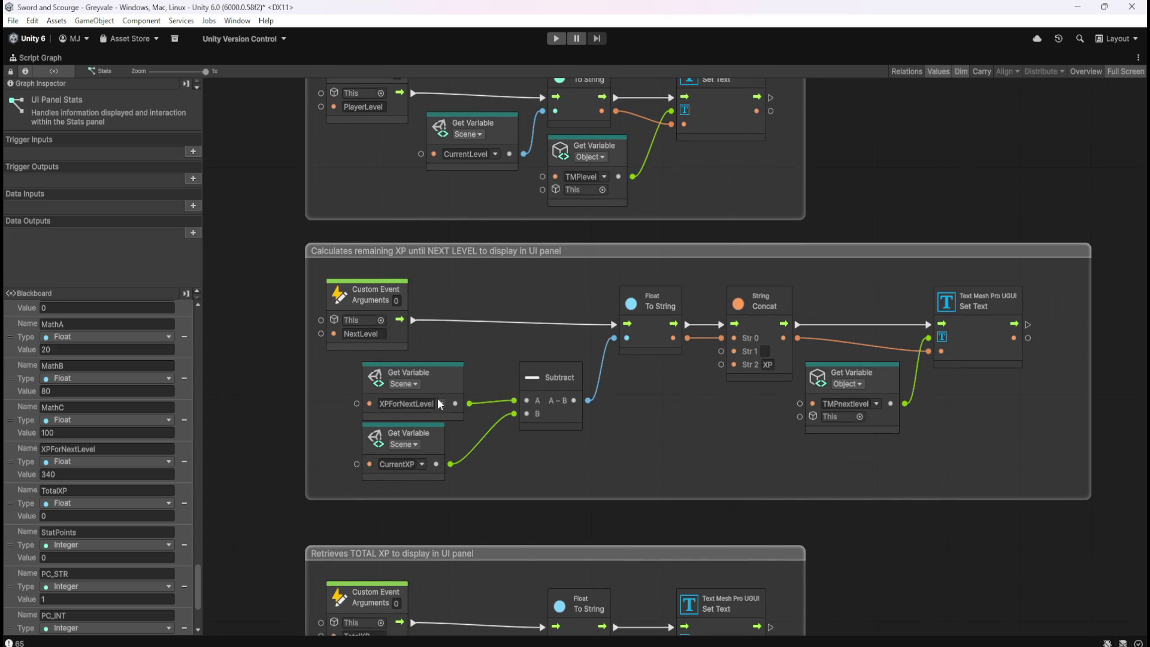
pyautogui.scroll(-4, 682, 458)
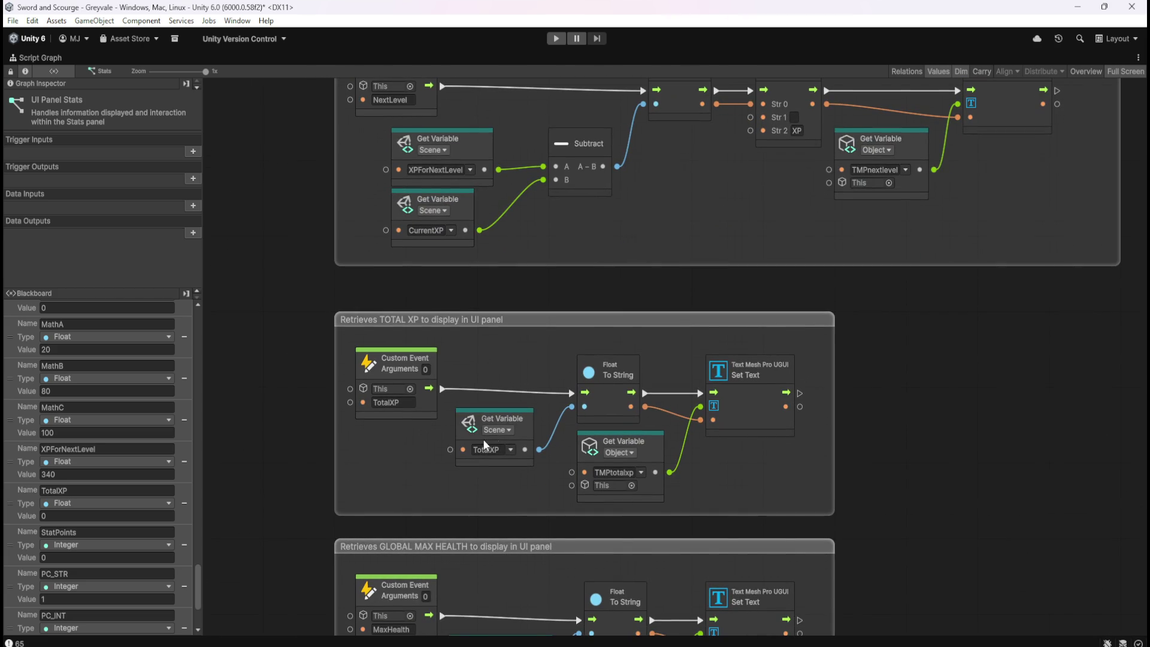
pyautogui.scroll(-4, 959, 420)
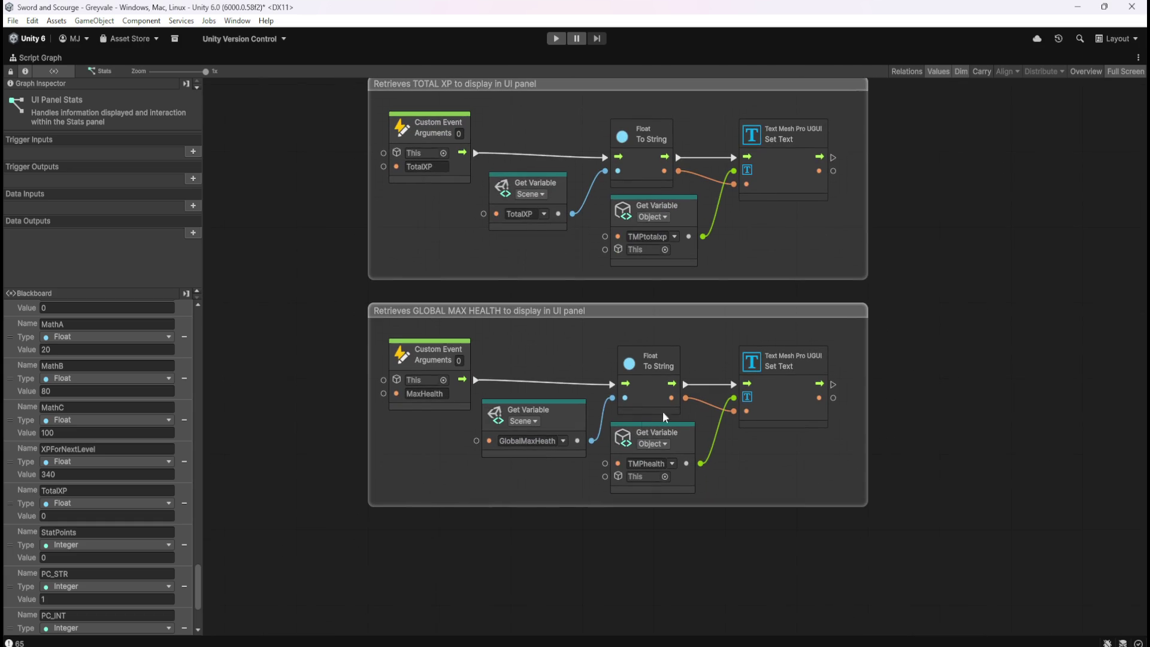
pyautogui.scroll(-3, 580, 493)
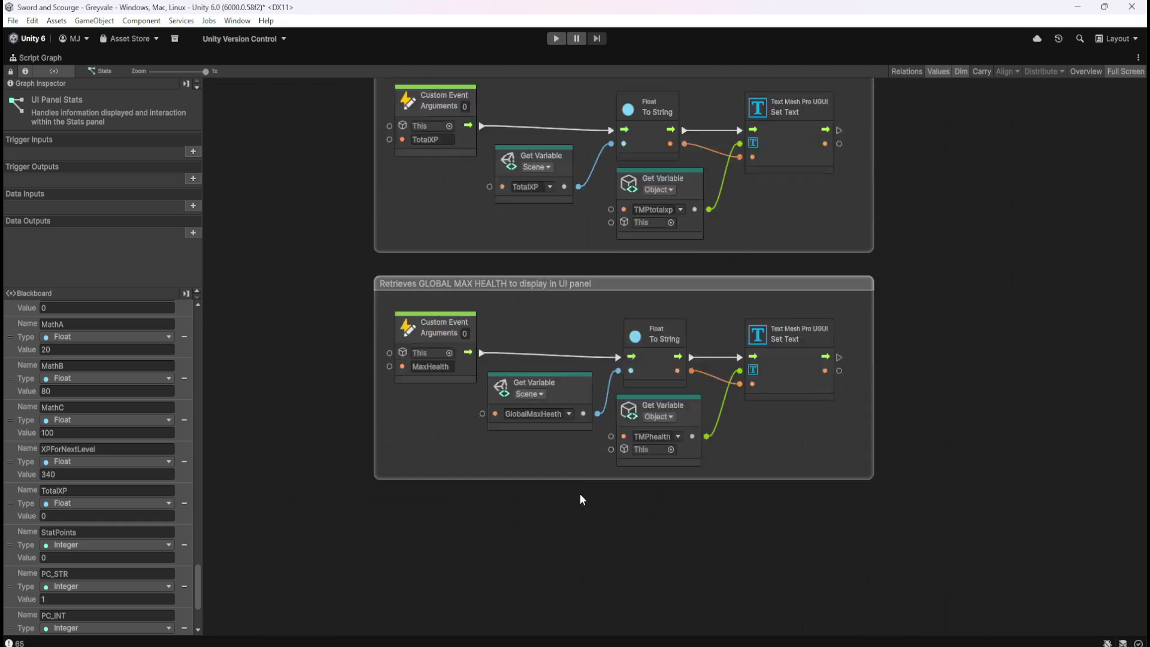
pyautogui.scroll(15, 926, 359)
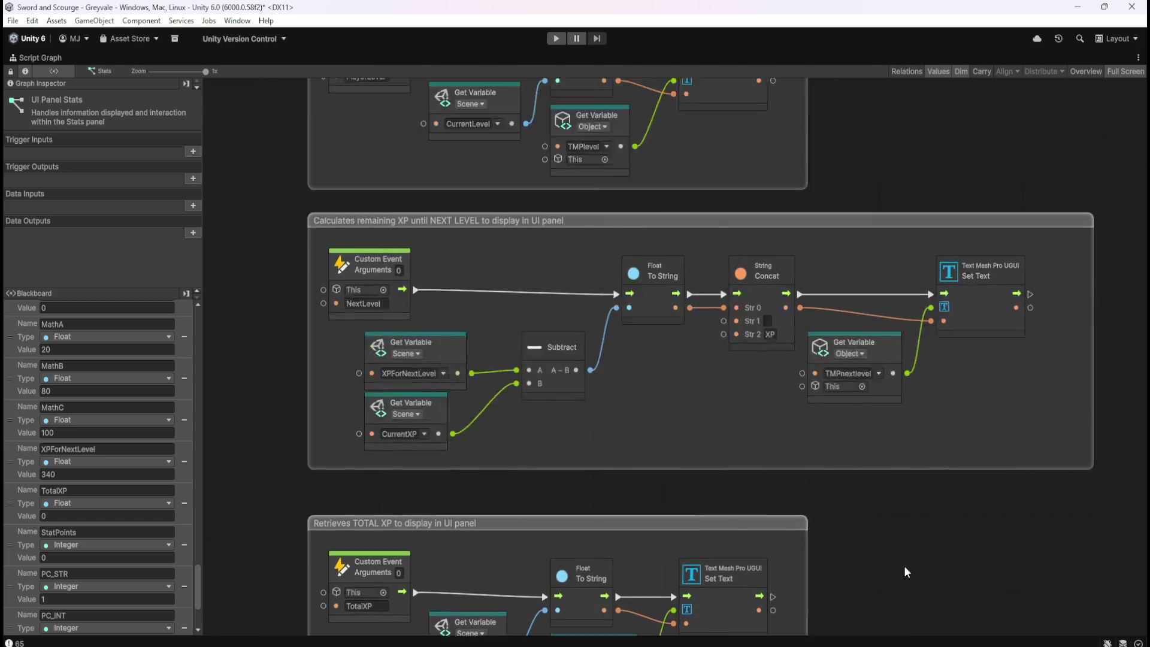
pyautogui.scroll(-15, 879, 240)
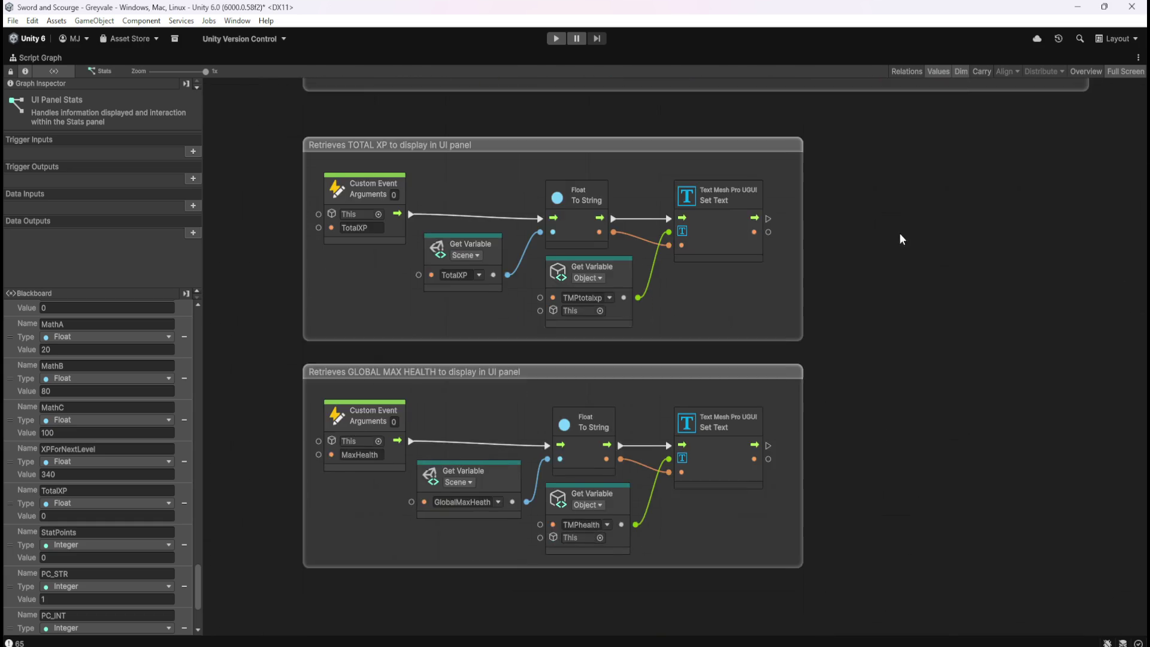
pyautogui.moveTo(672, 476); pyautogui.dragTo(764, 402)
pyautogui.hotkey('shift', 'space')
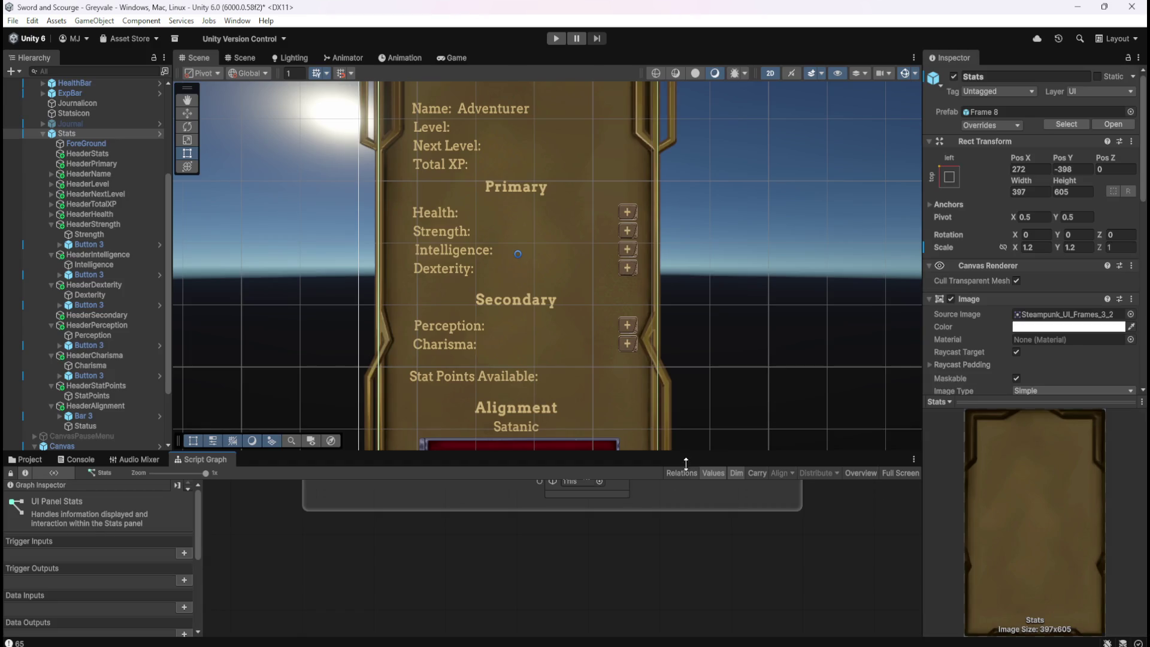
pyautogui.hotkey('shift', 'space')
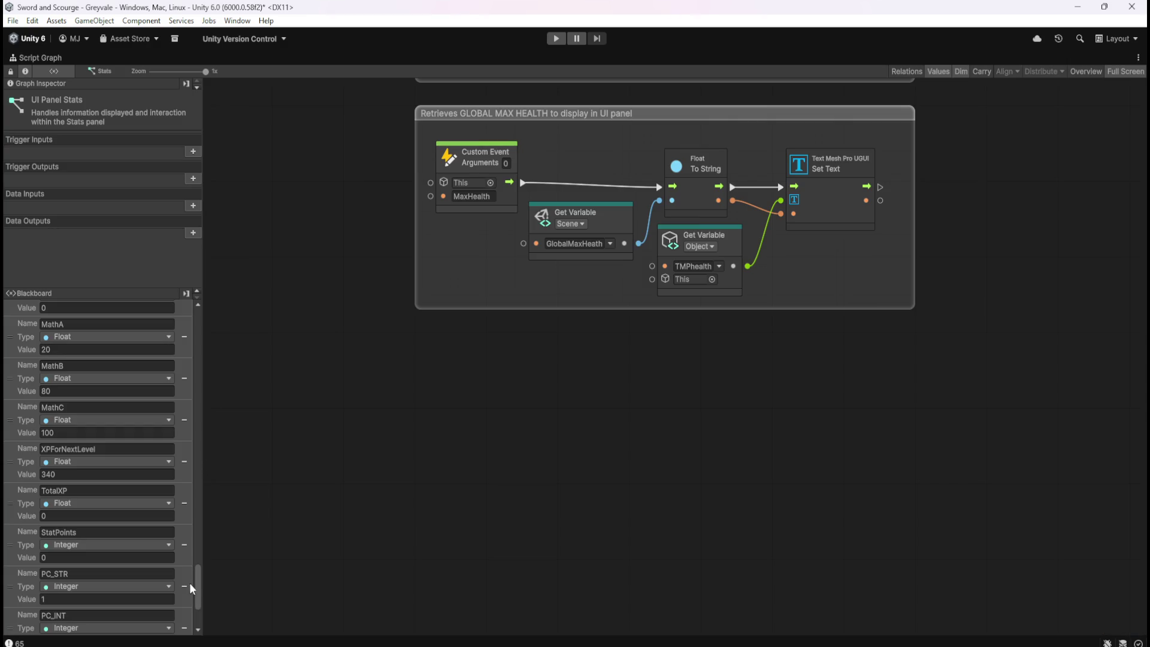
pyautogui.moveTo(196, 594)
pyautogui.mouseDown()
pyautogui.moveTo(226, 328)
pyautogui.moveTo(243, 623)
pyautogui.moveTo(274, 280)
pyautogui.mouseUp()
pyautogui.click(58, 307)
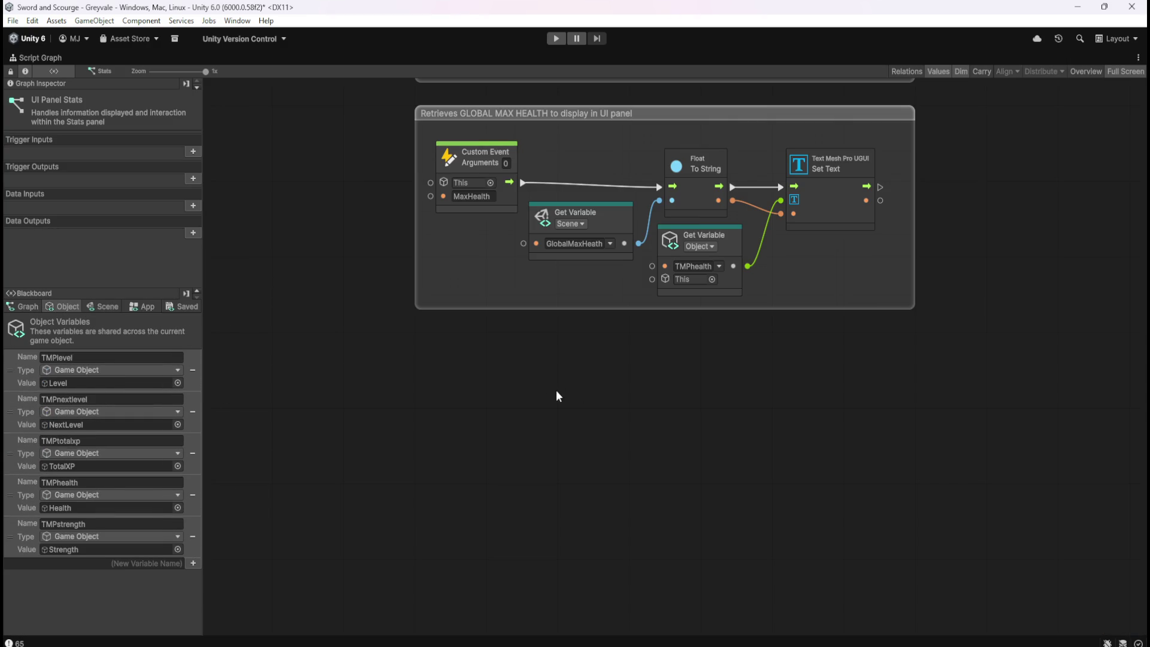
pyautogui.scroll(3, 726, 472)
pyautogui.hotkey('shift', 'space')
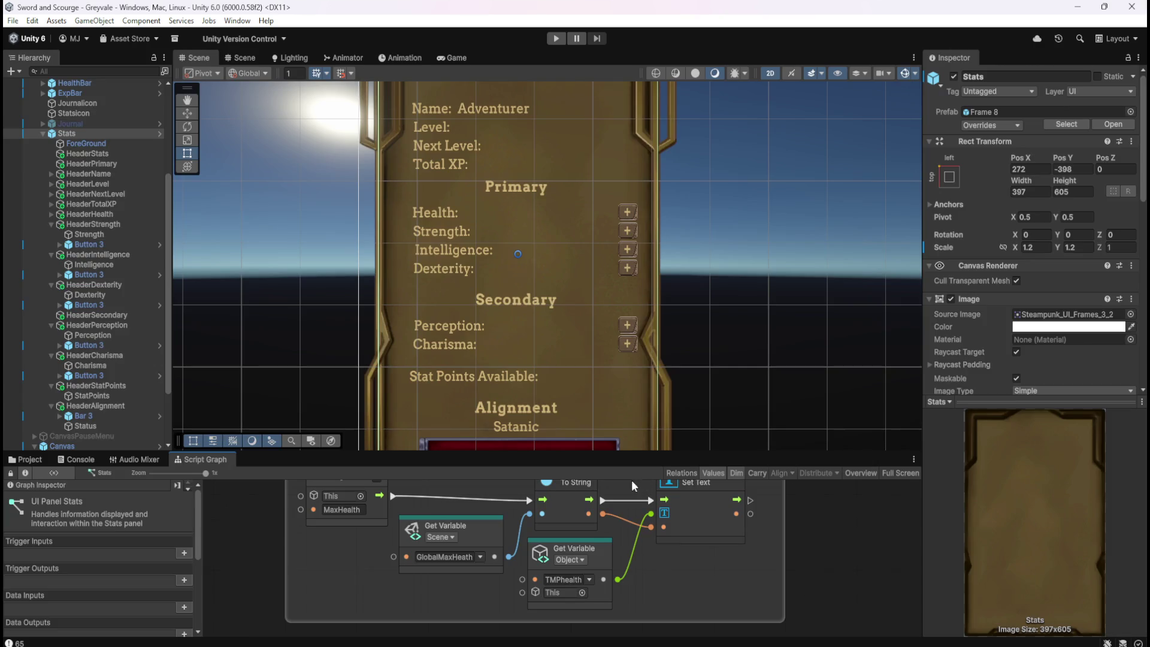
pyautogui.hotkey('shift', 'space')
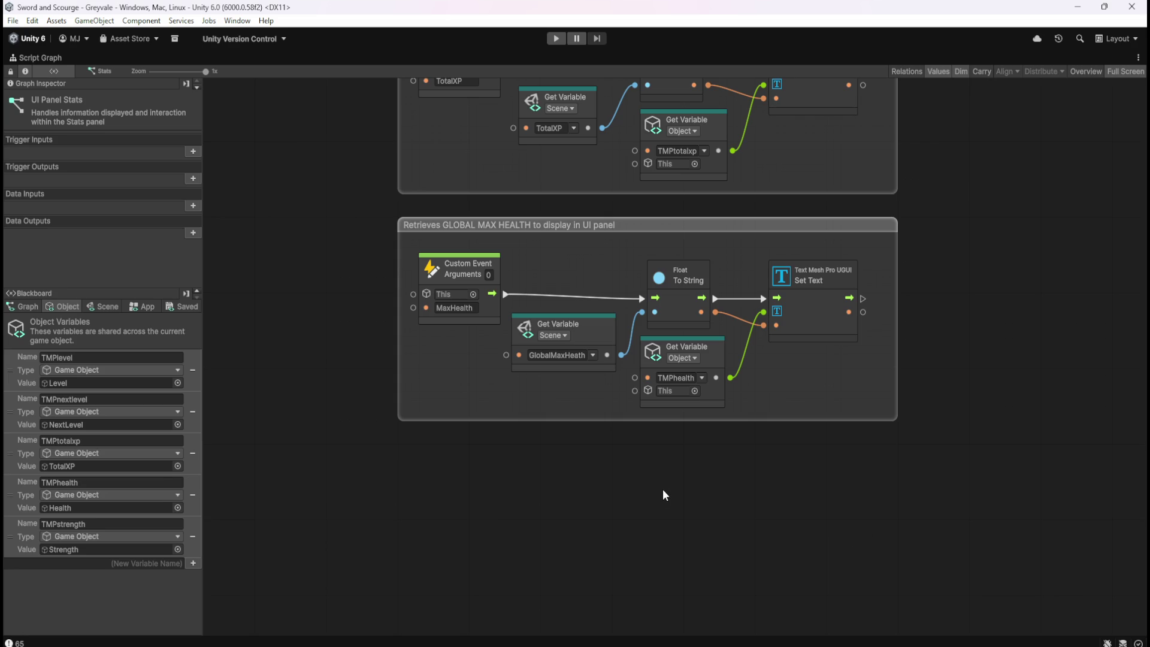
# - Box-select the whole PLAYER LEVEL group
pyautogui.moveTo(949, 227); pyautogui.dragTo(907, 437)
pyautogui.moveTo(900, 252); pyautogui.dragTo(900, 535)
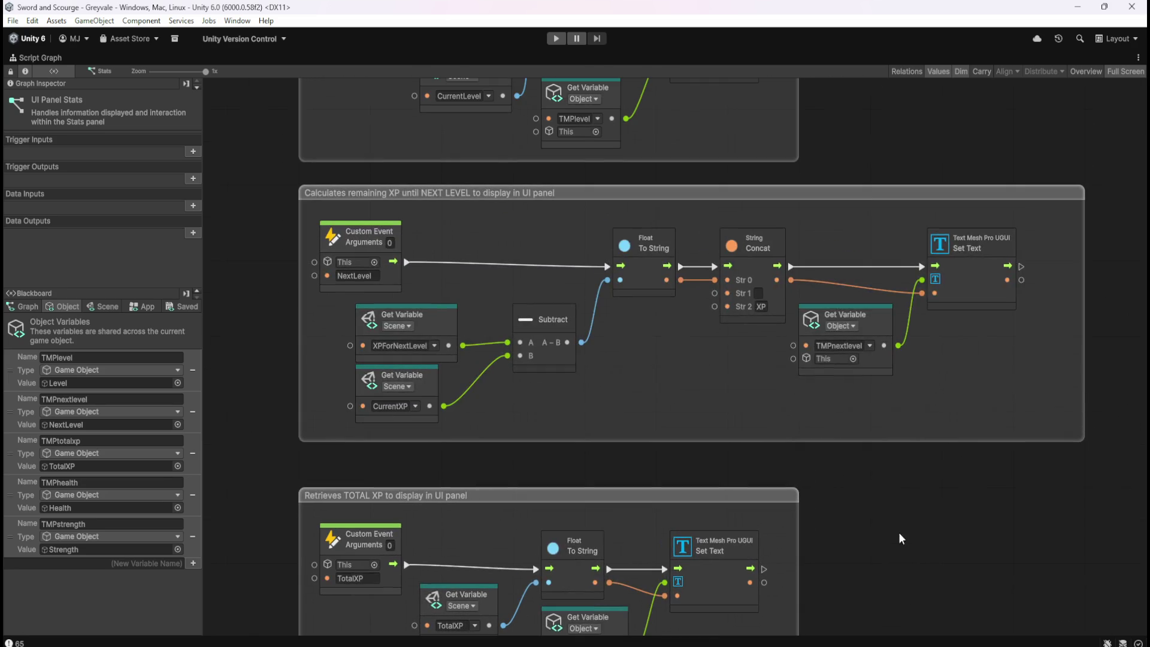
pyautogui.moveTo(867, 128); pyautogui.dragTo(831, 389)
pyautogui.moveTo(257, 181)
pyautogui.mouseDown()
pyautogui.moveTo(790, 342)
pyautogui.moveTo(849, 430)
pyautogui.mouseUp()
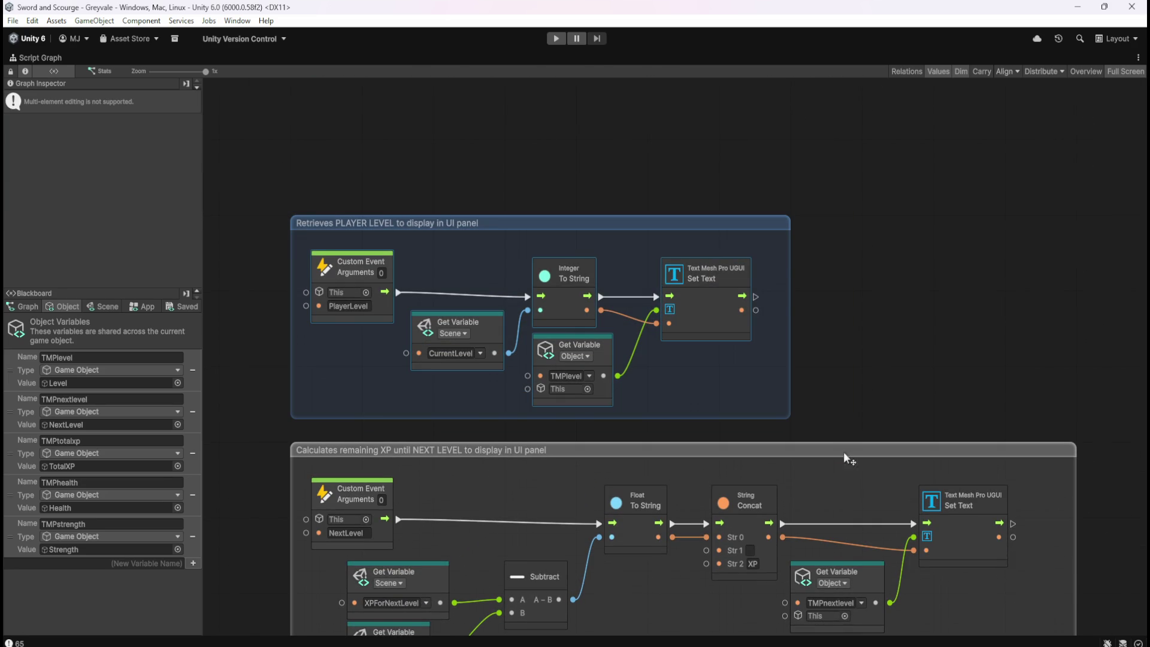
# - Paste a copy of the PLAYER LEVEL group below the MAX HEALTH group
pyautogui.moveTo(718, 623)
pyautogui.mouseDown()
pyautogui.moveTo(726, 344)
pyautogui.moveTo(854, 504)
pyautogui.moveTo(858, 623)
pyautogui.mouseUp()
pyautogui.scroll(-15, 869, 236)
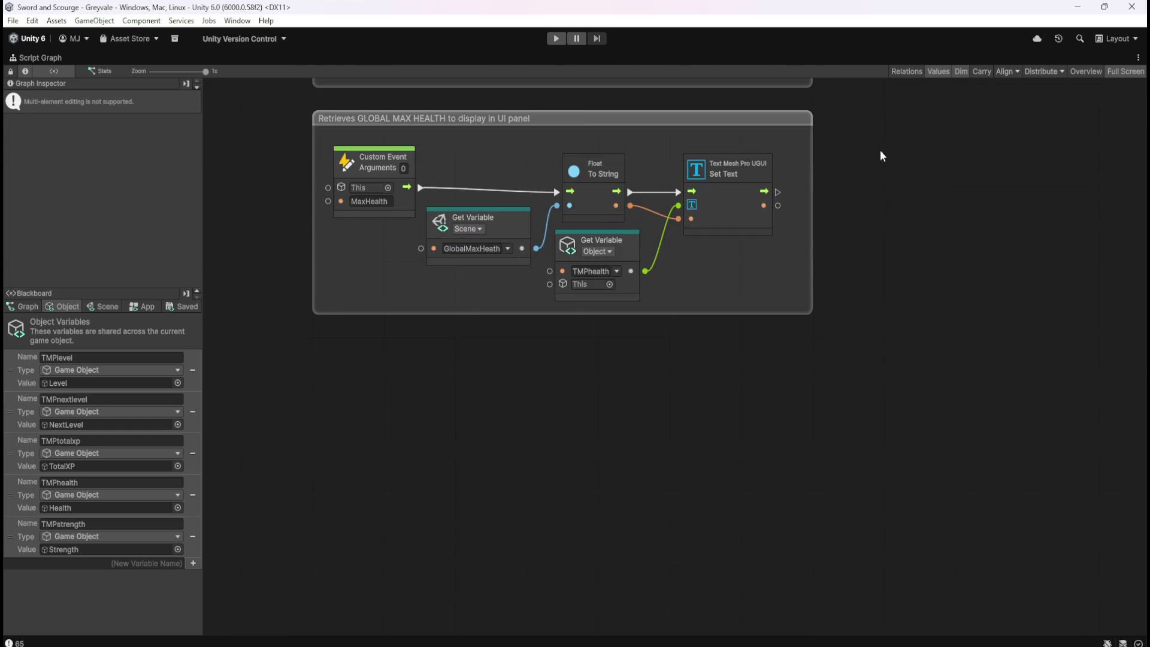
pyautogui.hscroll(-2, 955, 340)
pyautogui.hotkey('ctrl', 'v')
pyautogui.moveTo(841, 265)
pyautogui.mouseDown()
pyautogui.moveTo(827, 329)
pyautogui.moveTo(824, 284)
pyautogui.mouseUp()
pyautogui.click(924, 311)
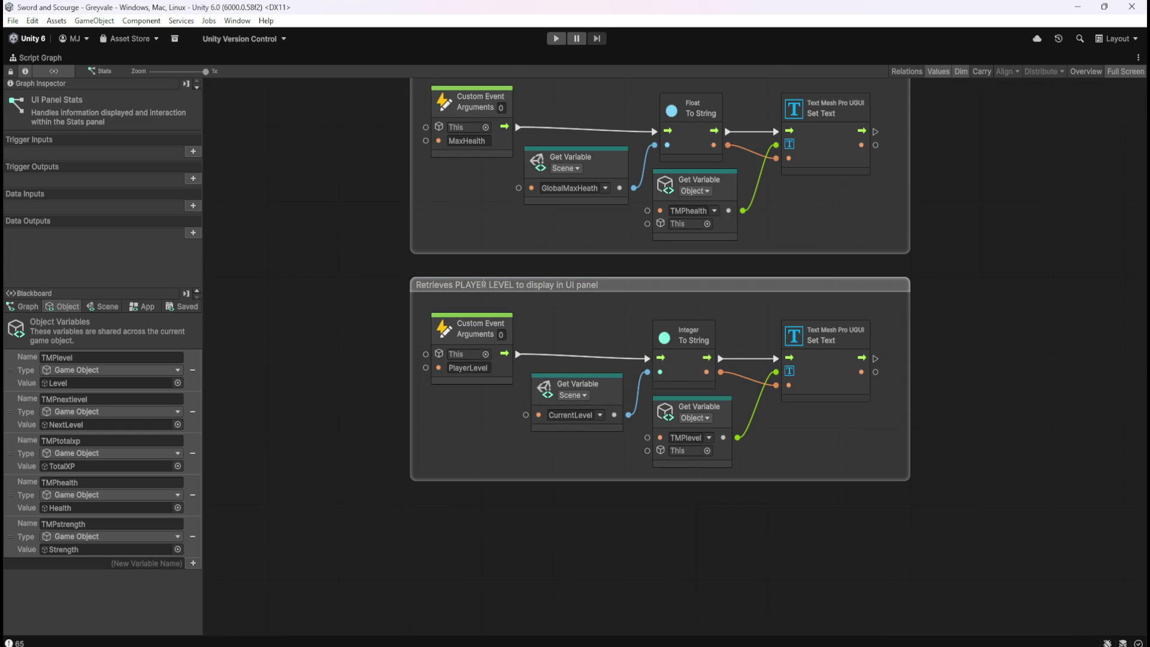
pyautogui.scroll(3, 509, 335)
# - Rename the copied group to STRENGTH LEVEL and its event to PlayerSTR
pyautogui.doubleClick(532, 383)
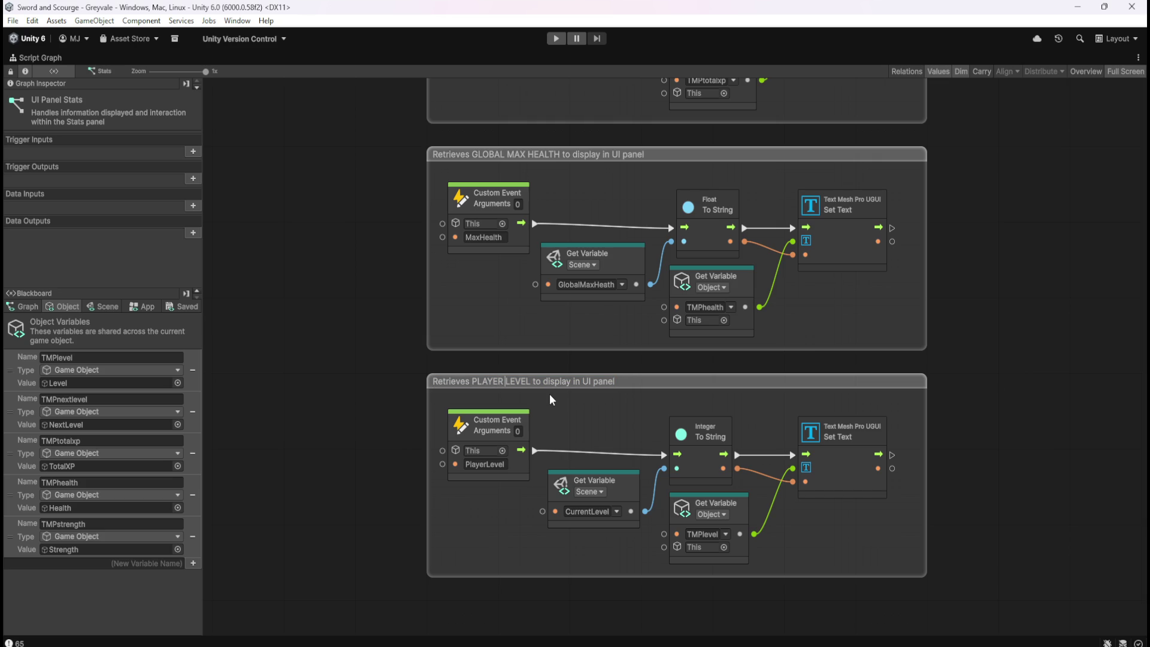
pyautogui.hotkey('ctrl', 'shift', 'Left')
pyautogui.write('STRENGTH')
pyautogui.click(497, 464)
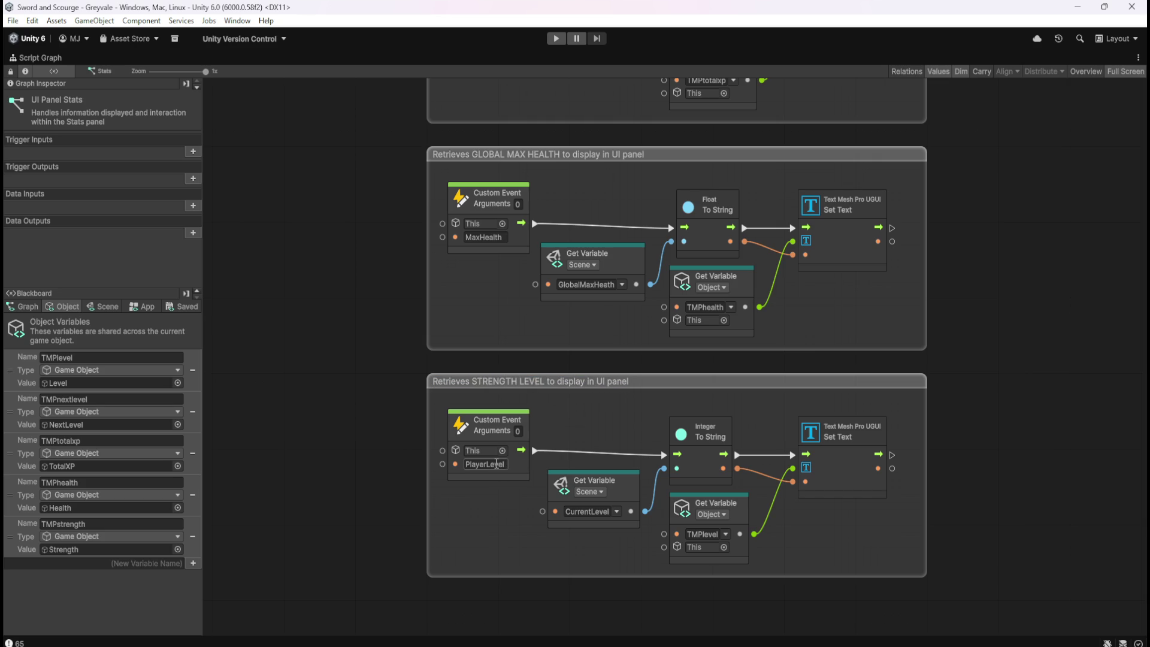
pyautogui.write('PlayerST')
pyautogui.write('R')
pyautogui.press('Return')
# - Make the group read PC_STR and set TMPstrength's text, then show scene variables
pyautogui.click(617, 513)
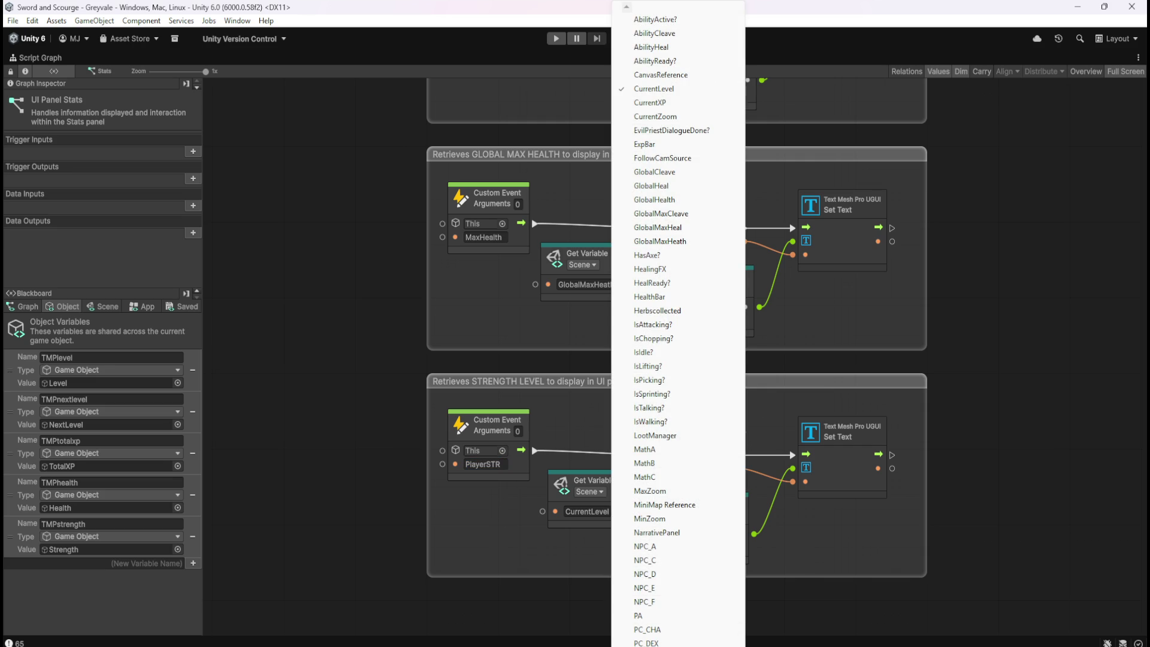
pyautogui.click(657, 632)
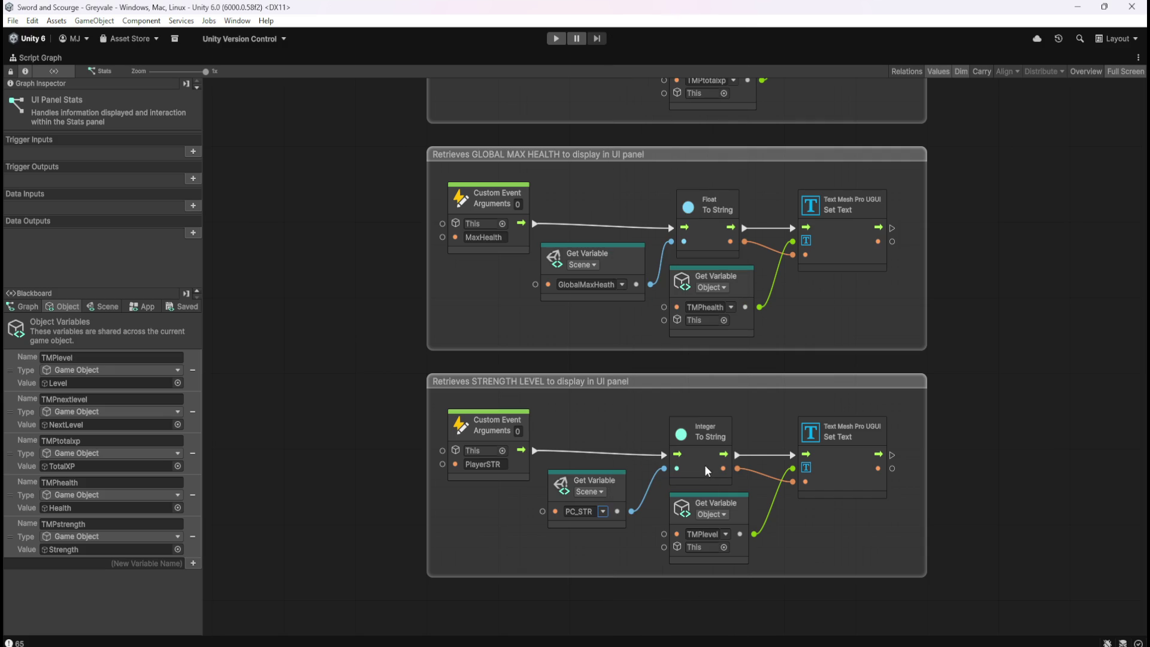
pyautogui.click(727, 534)
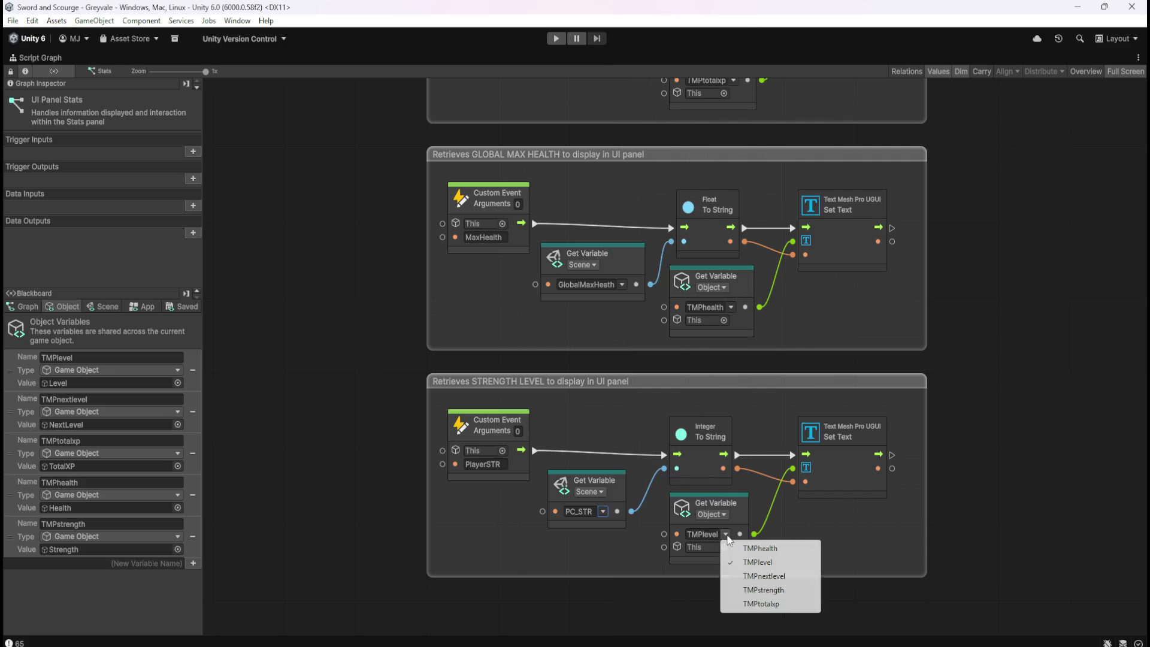
pyautogui.click(769, 592)
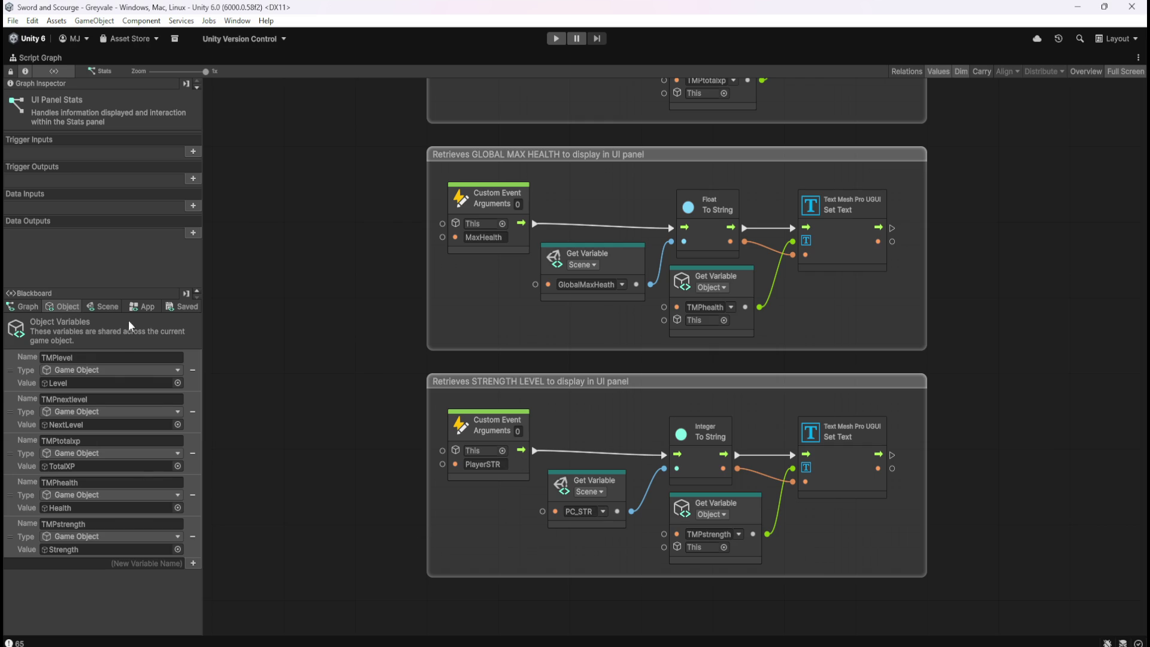
pyautogui.click(103, 306)
pyautogui.moveTo(196, 336); pyautogui.dragTo(210, 620)
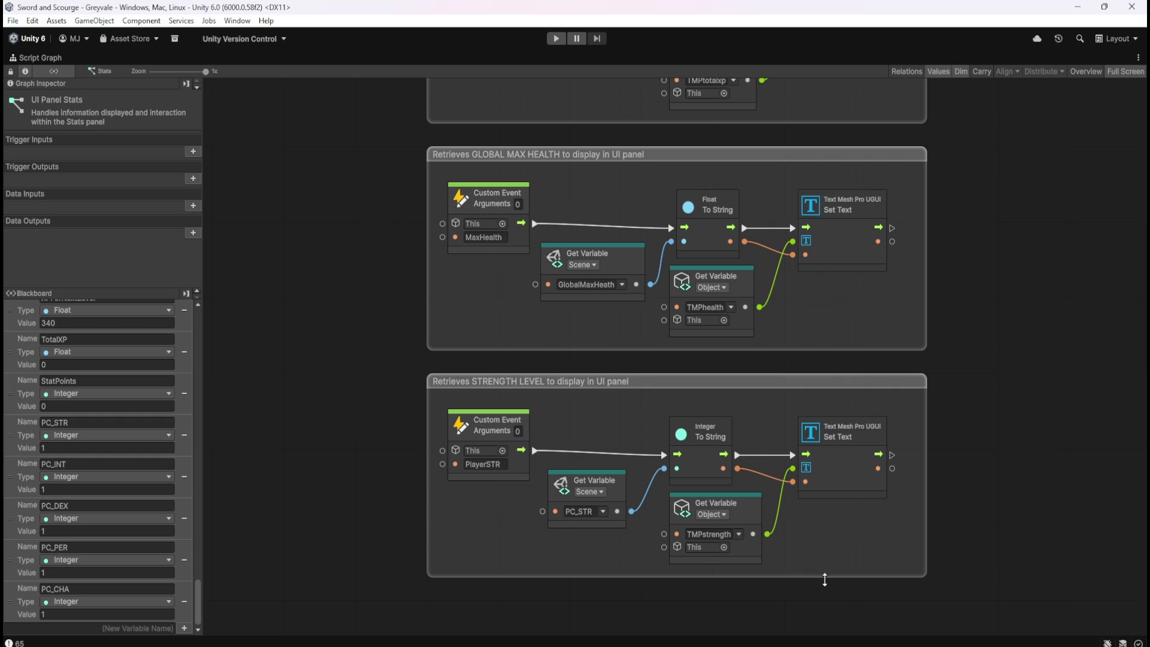
# - Duplicate the MaxHealth trigger, chain it after MaxHealth, and rename it PlayerSTR
pyautogui.scroll(-5, 1023, 405)
pyautogui.scroll(-5, 710, 379)
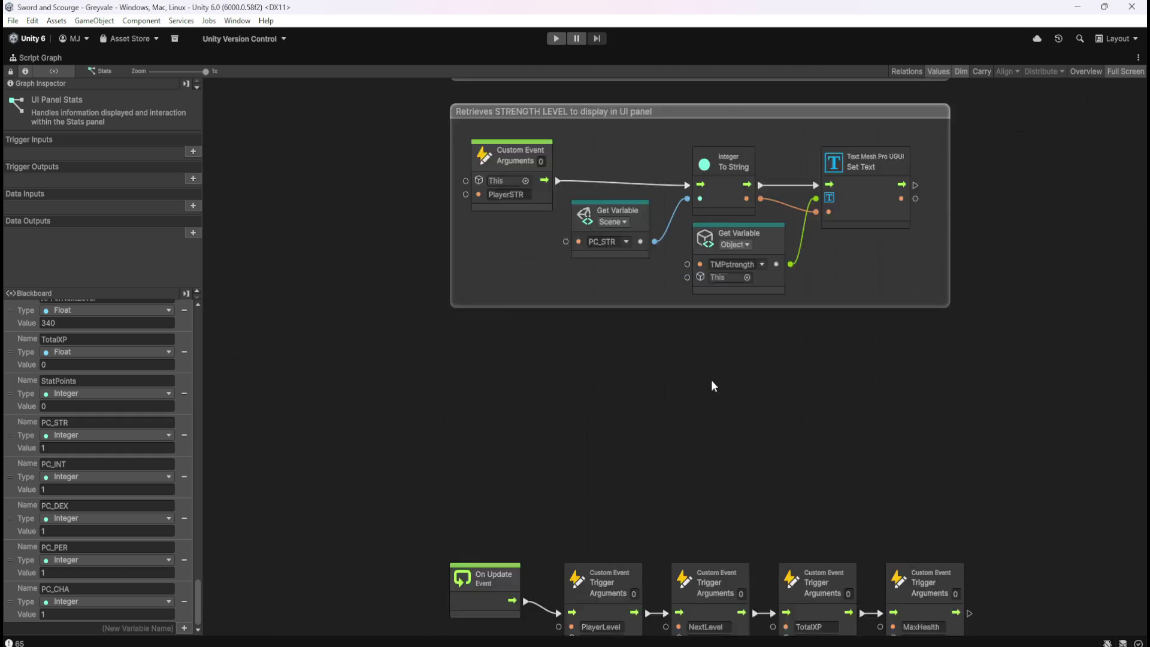
pyautogui.hscroll(4, 699, 340)
pyautogui.moveTo(799, 549); pyautogui.dragTo(799, 549)
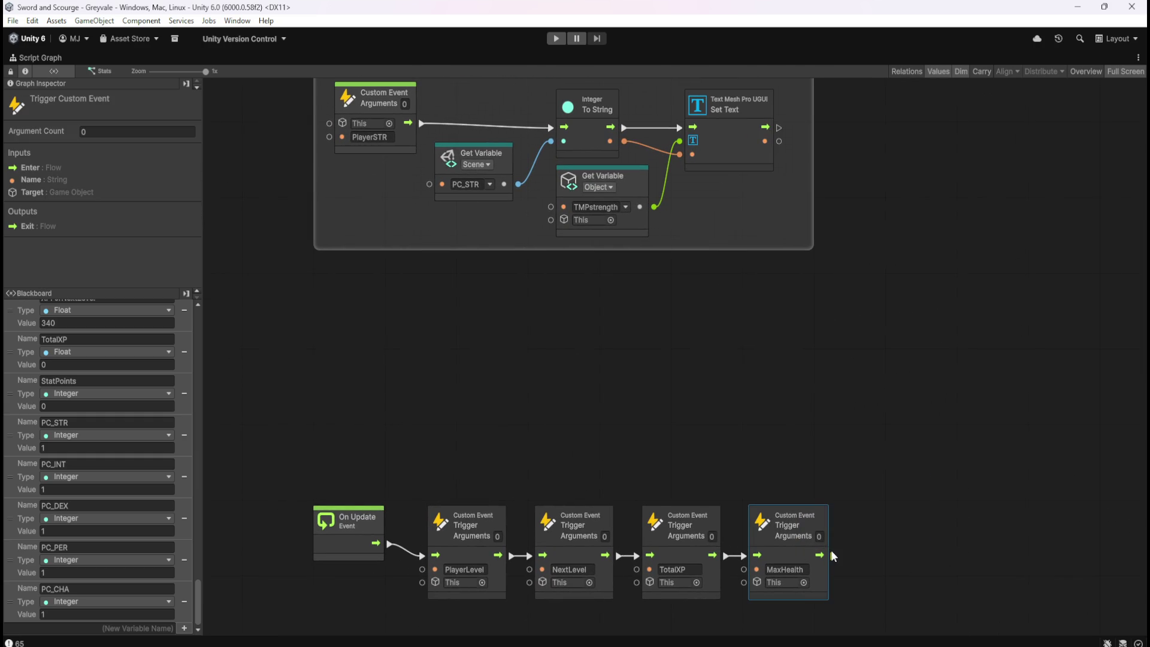
pyautogui.hotkey('ctrl', 'd')
pyautogui.moveTo(930, 581); pyautogui.dragTo(930, 576)
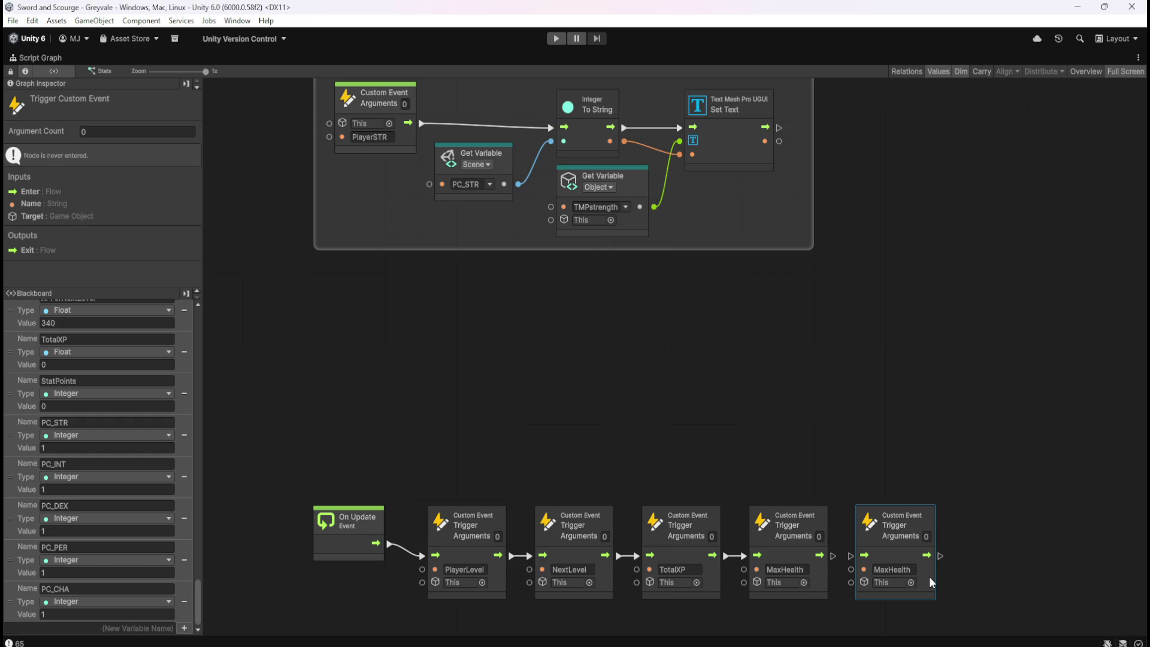
pyautogui.moveTo(833, 555); pyautogui.dragTo(851, 556)
pyautogui.scroll(2, 471, 222)
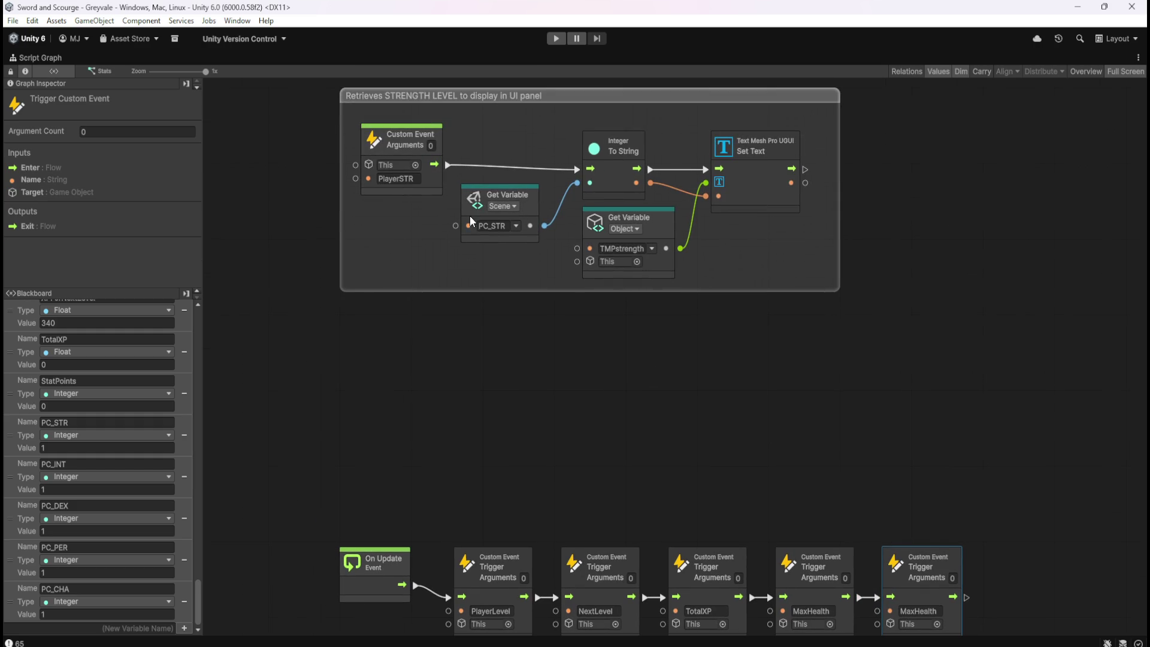
pyautogui.scroll(-3, 716, 397)
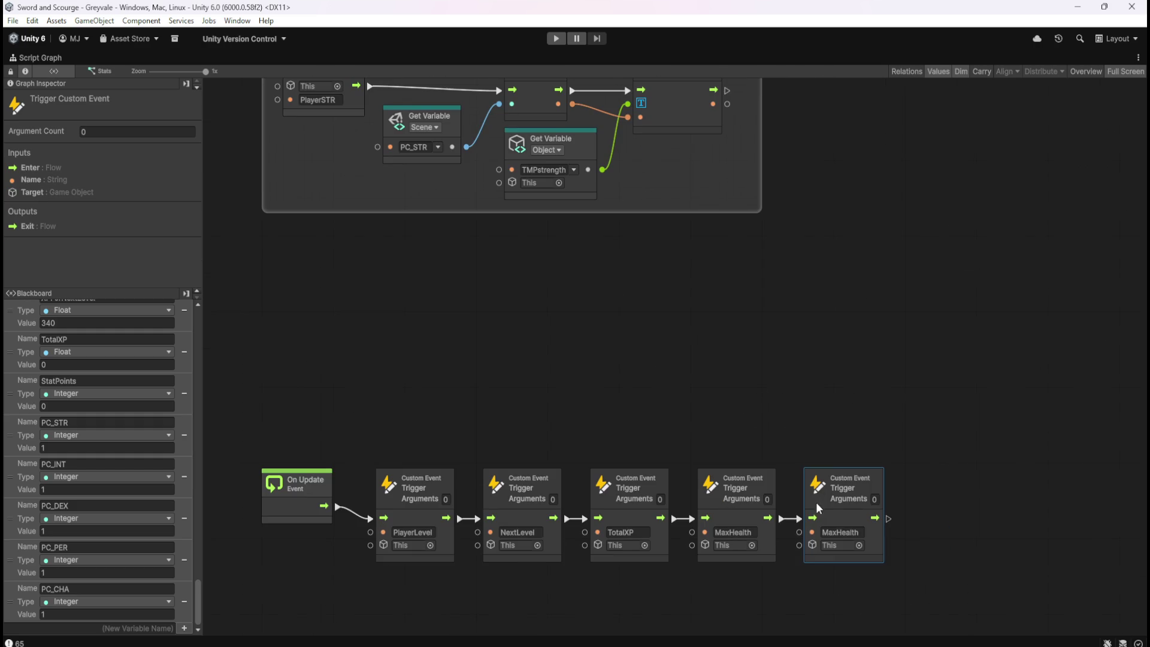
pyautogui.write('PlayerSTR')
pyautogui.click(796, 358)
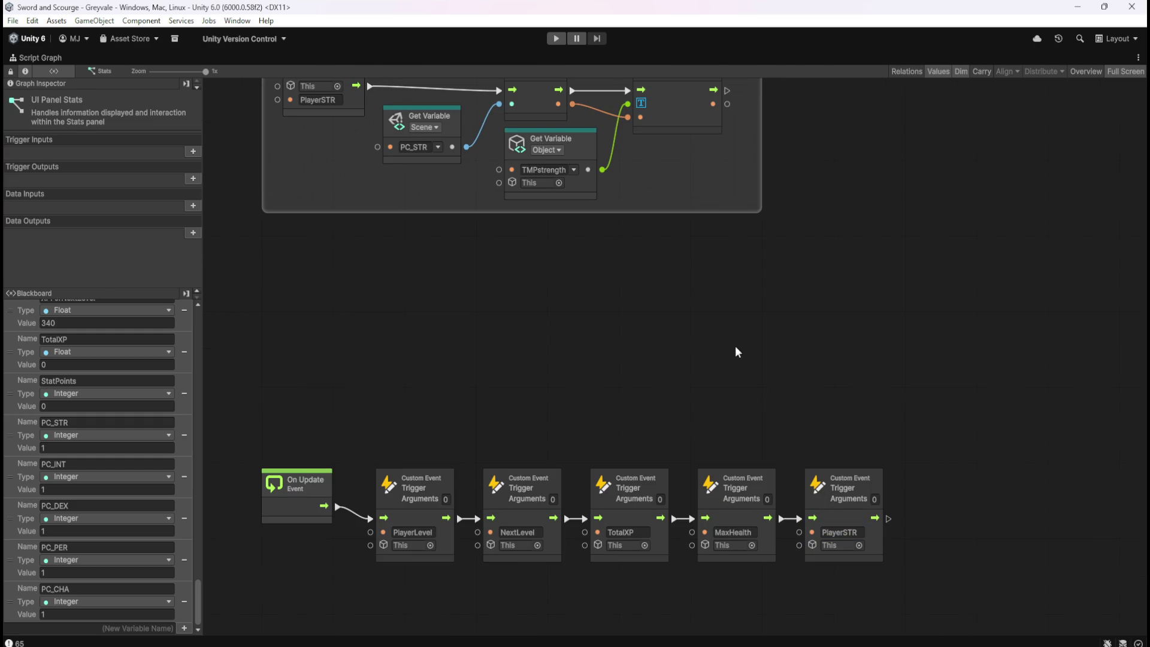
pyautogui.hotkey('shift', 'space')
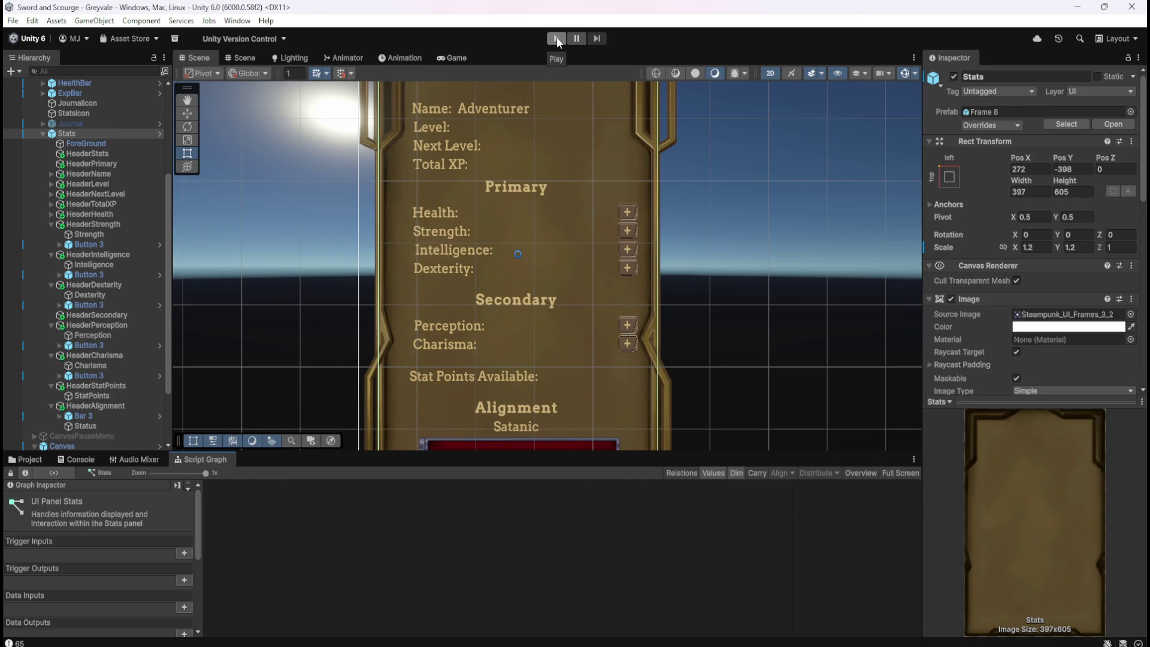
# - Deactivate the Stats object, then start Play mode and open the in-game Character Stats panel
pyautogui.click(954, 76)
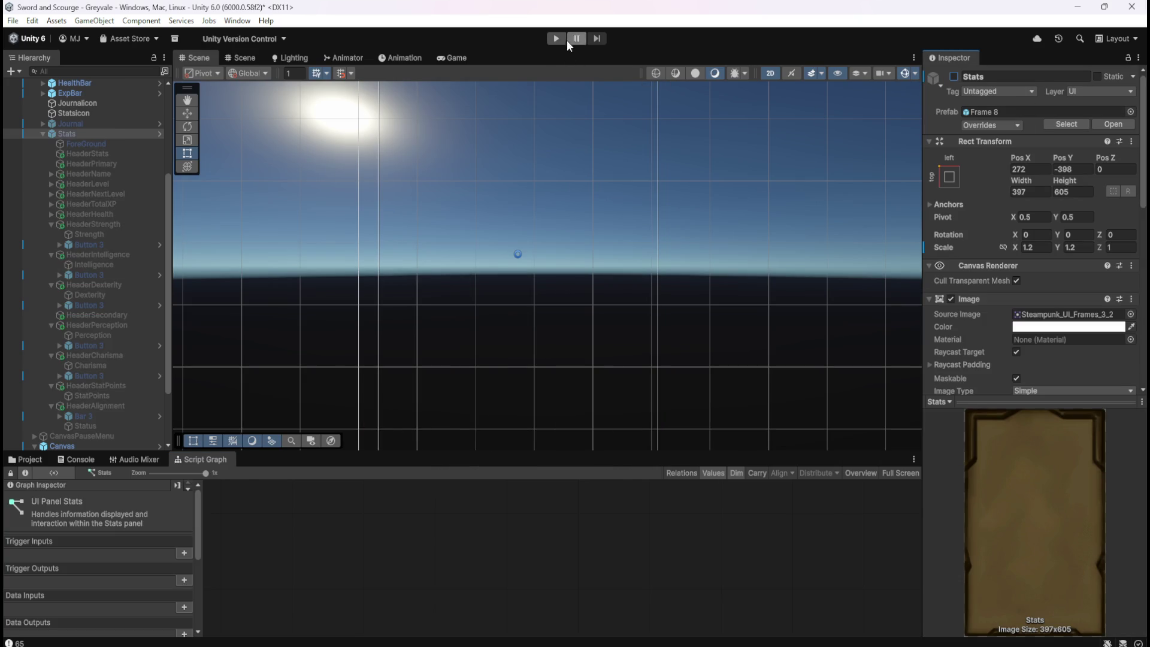
pyautogui.click(564, 39)
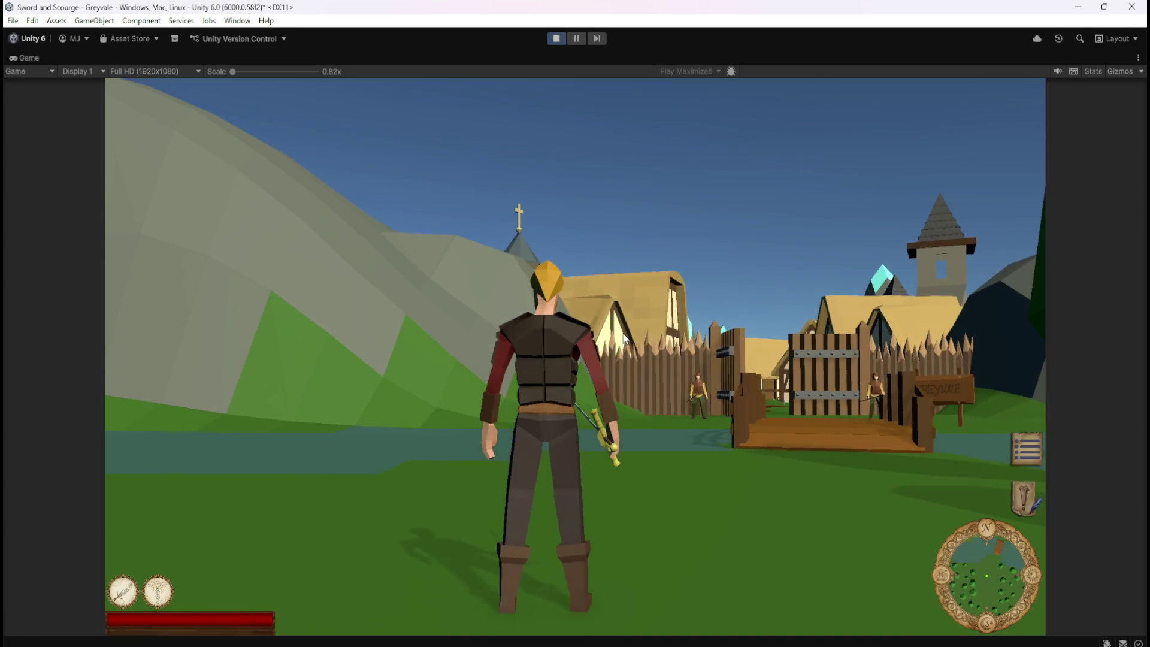
pyautogui.press('w')
pyautogui.press('c')
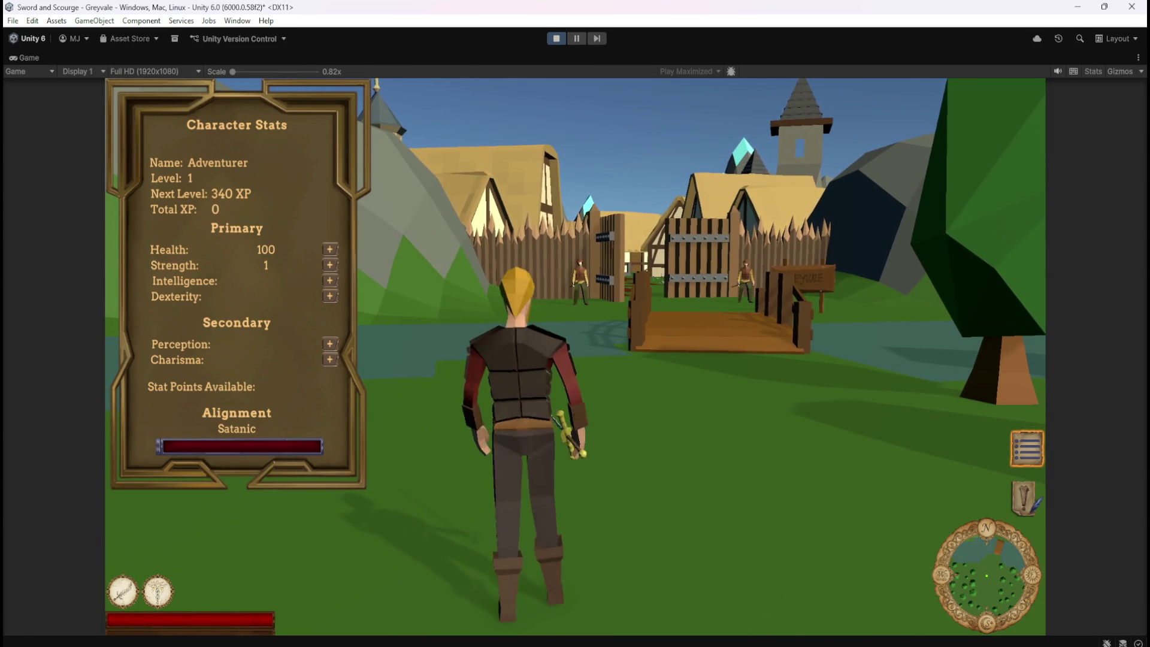
# - Walk forward and reopen the Character Stats panel to confirm Strength reads 1, then exit Play mode
pyautogui.press('w')
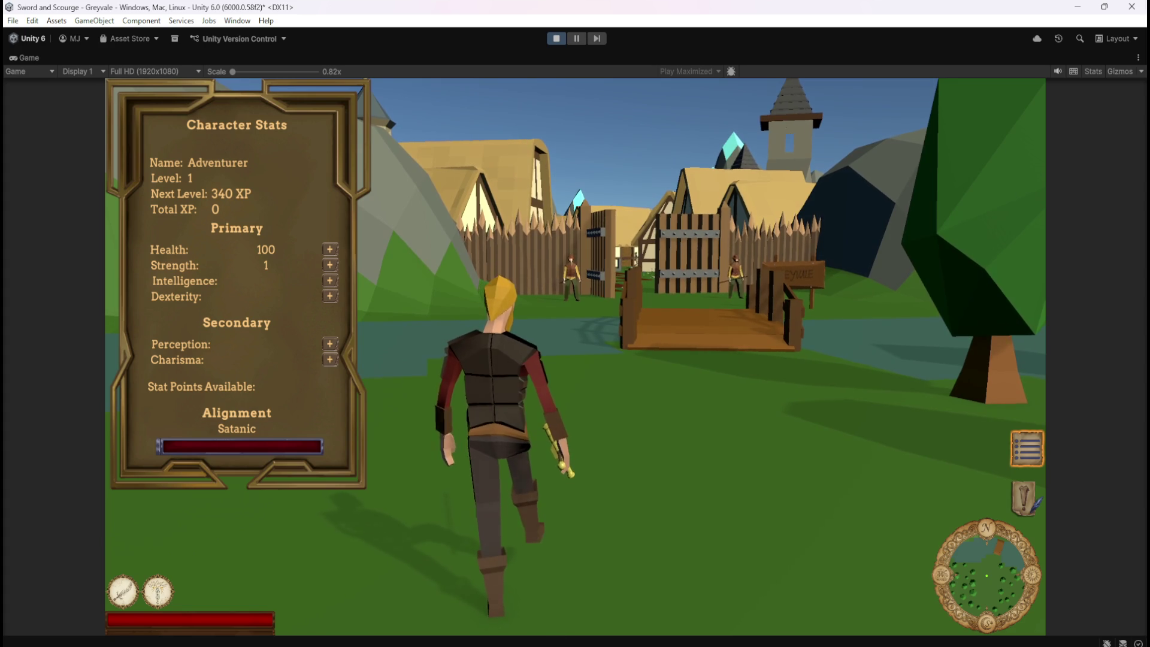
pyautogui.press('w')
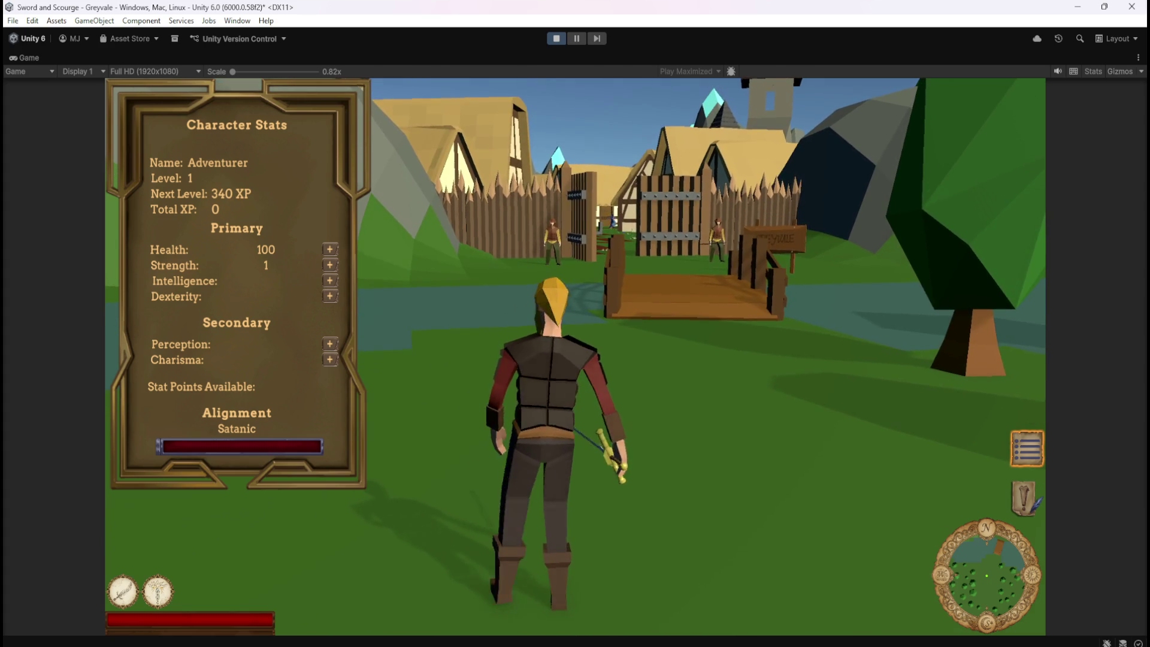
pyautogui.press('c')
pyautogui.press('c')
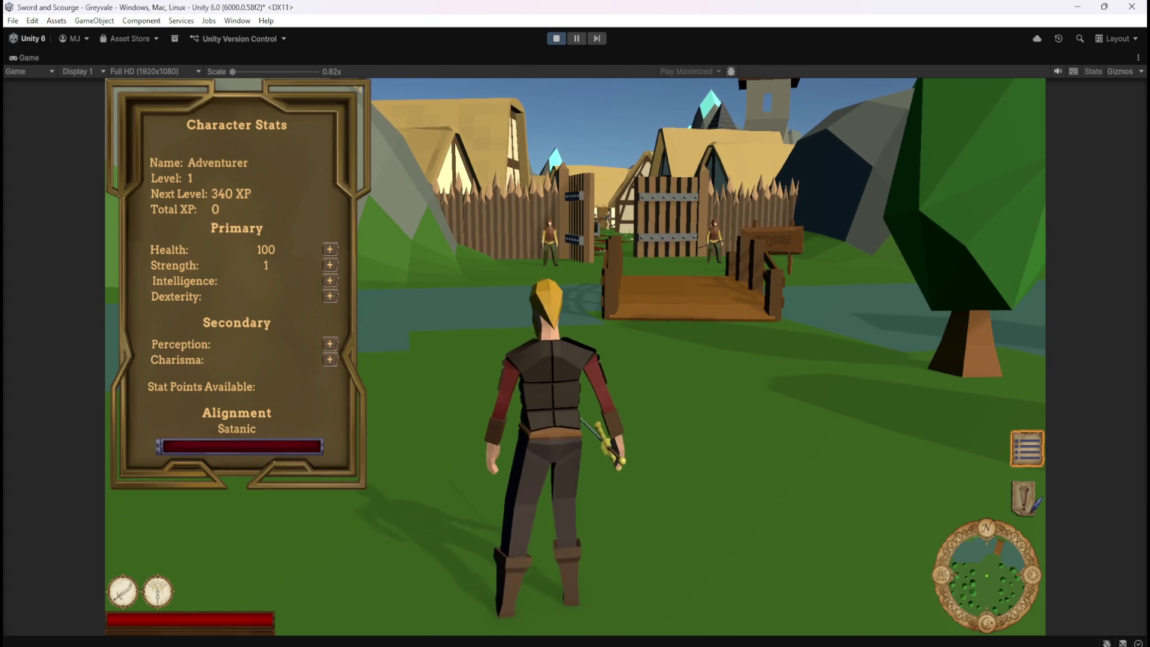
pyautogui.press('c')
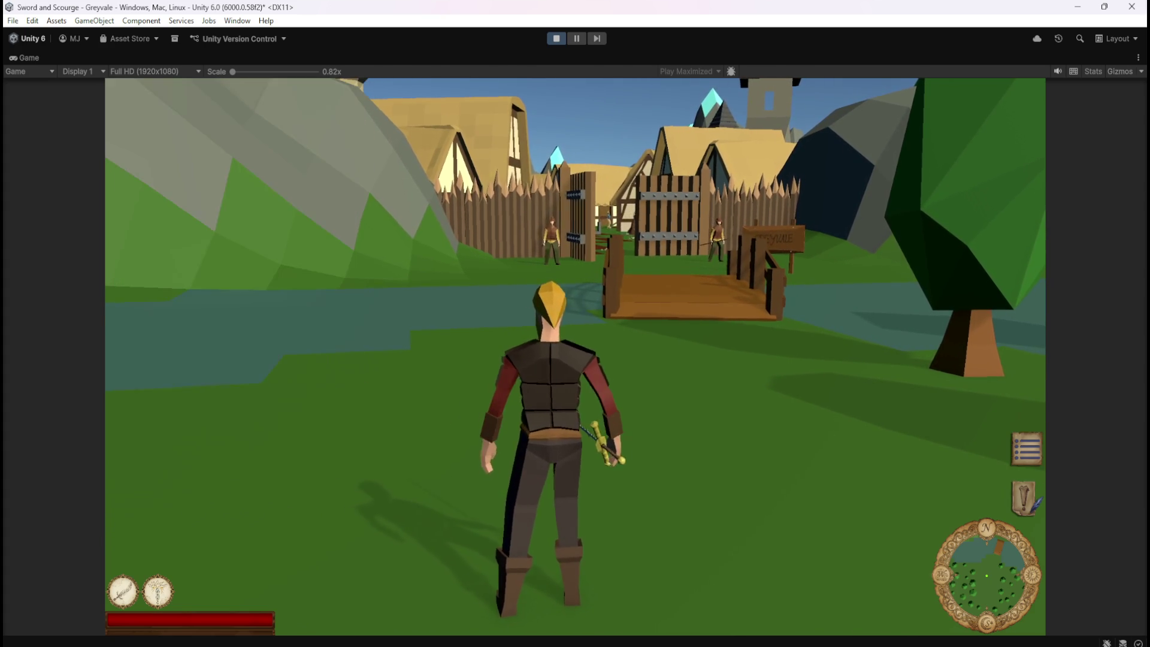
pyautogui.press('Escape')
pyautogui.click(563, 39)
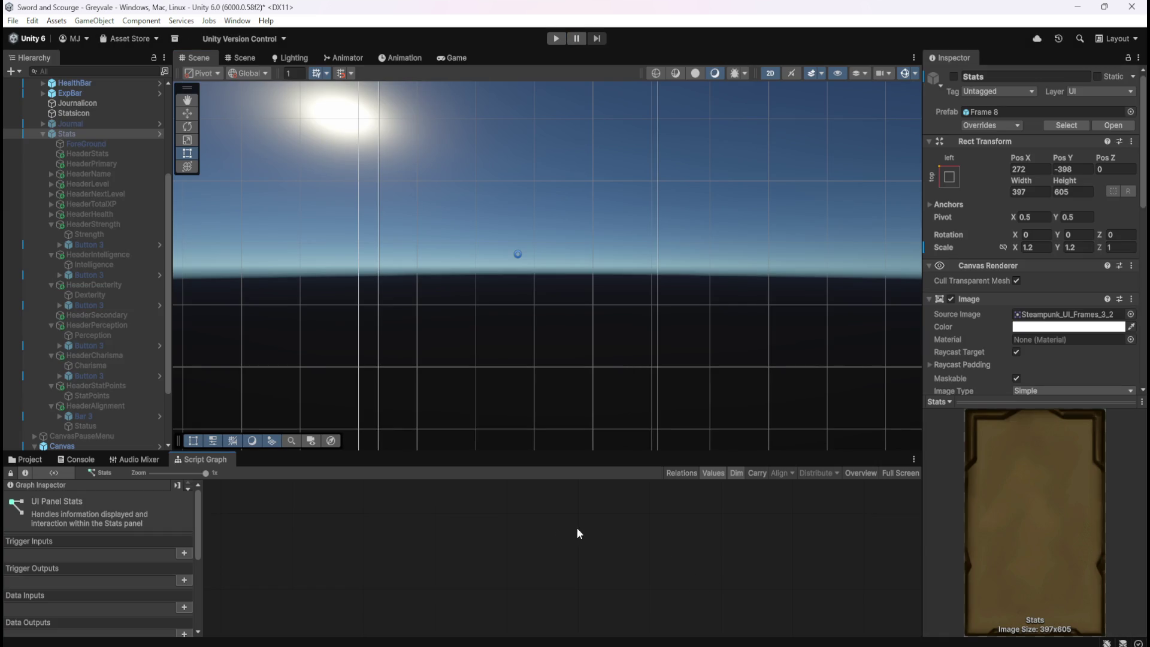
# - Reactivate the Stats object, maximize the Script Graph and save the scene
pyautogui.click(955, 76)
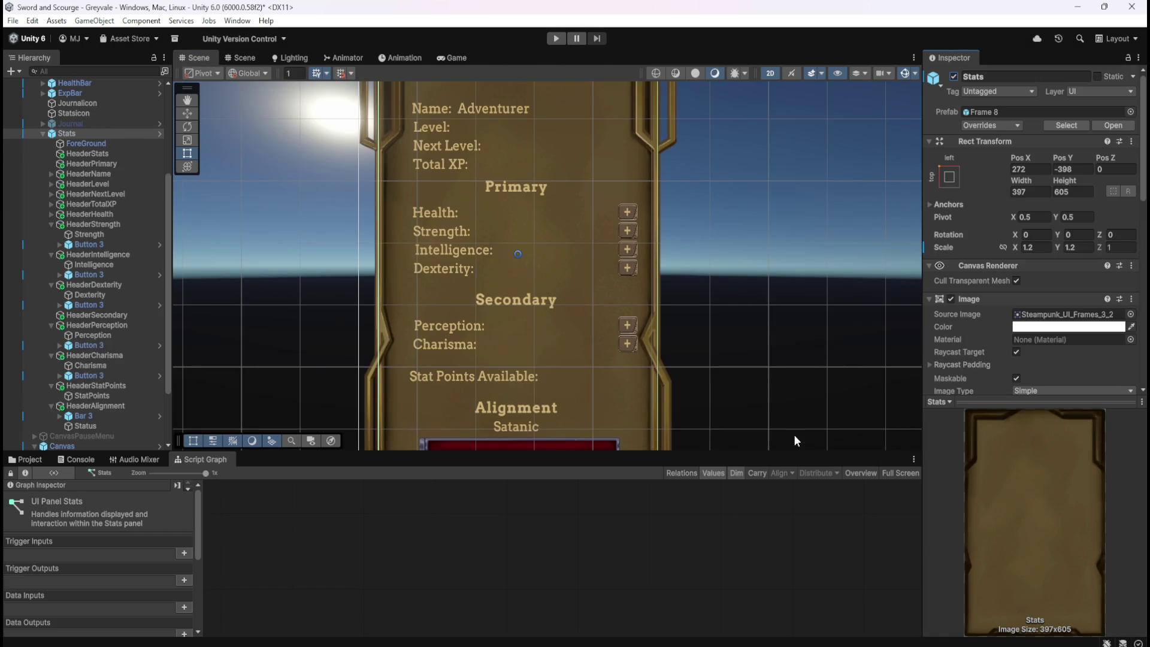
pyautogui.click(53, 224)
pyautogui.hotkey('shift', 'space')
pyautogui.hotkey('ctrl', 's')
pyautogui.scroll(5, 588, 323)
pyautogui.scroll(-10, 354, 419)
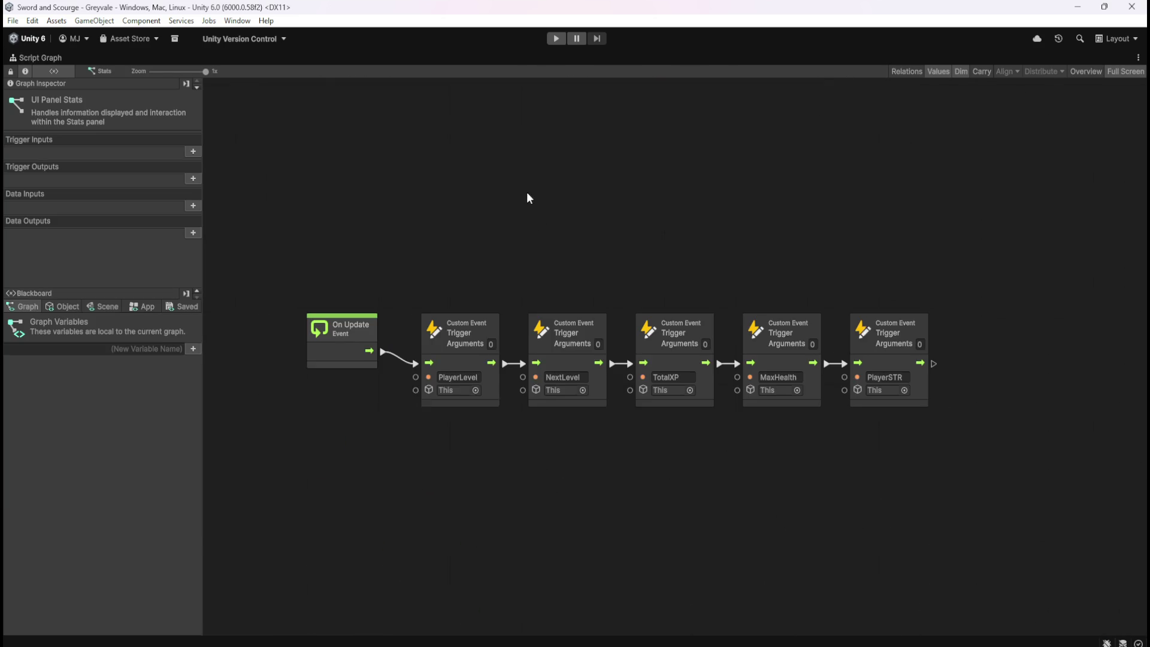
# - Move the On Update trigger chain further down the graph to make room
pyautogui.moveTo(278, 217); pyautogui.dragTo(980, 473)
pyautogui.scroll(-5, 791, 356)
pyautogui.moveTo(695, 160); pyautogui.dragTo(716, 452)
pyautogui.click(714, 208)
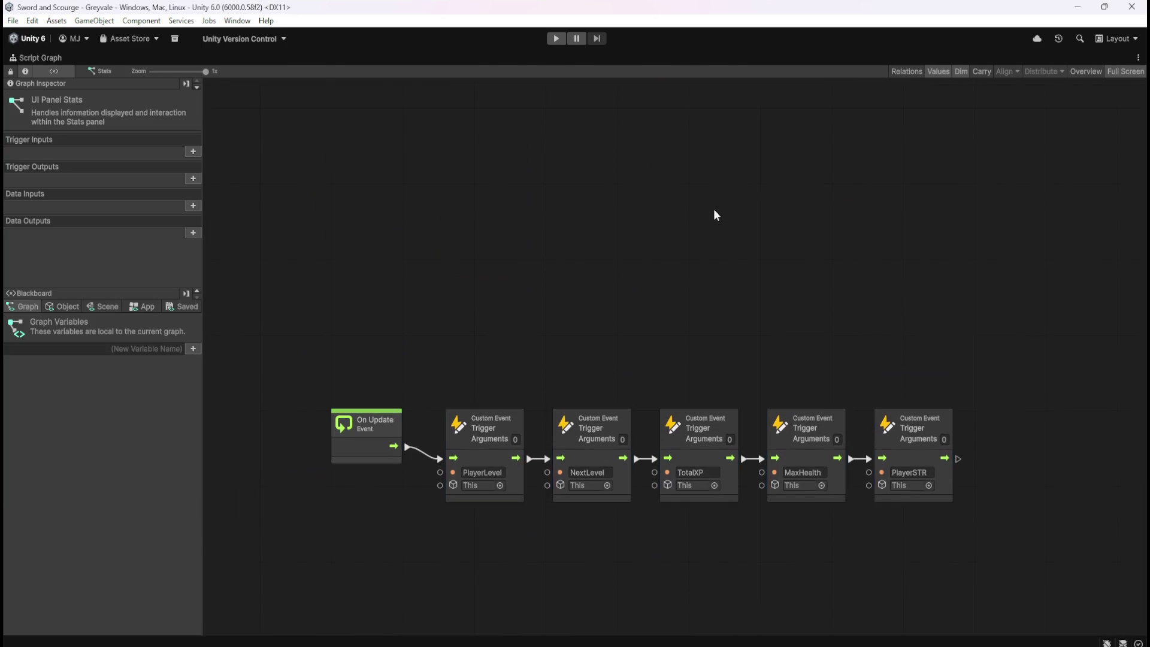
pyautogui.scroll(10, 719, 300)
# - Duplicate the STRENGTH LEVEL group and place the copy beneath the original
pyautogui.moveTo(332, 434)
pyautogui.mouseDown()
pyautogui.moveTo(609, 337)
pyautogui.moveTo(958, 157)
pyautogui.mouseUp()
pyautogui.hotkey('ctrl', 'd')
pyautogui.moveTo(884, 313); pyautogui.dragTo(836, 406)
pyautogui.click(942, 380)
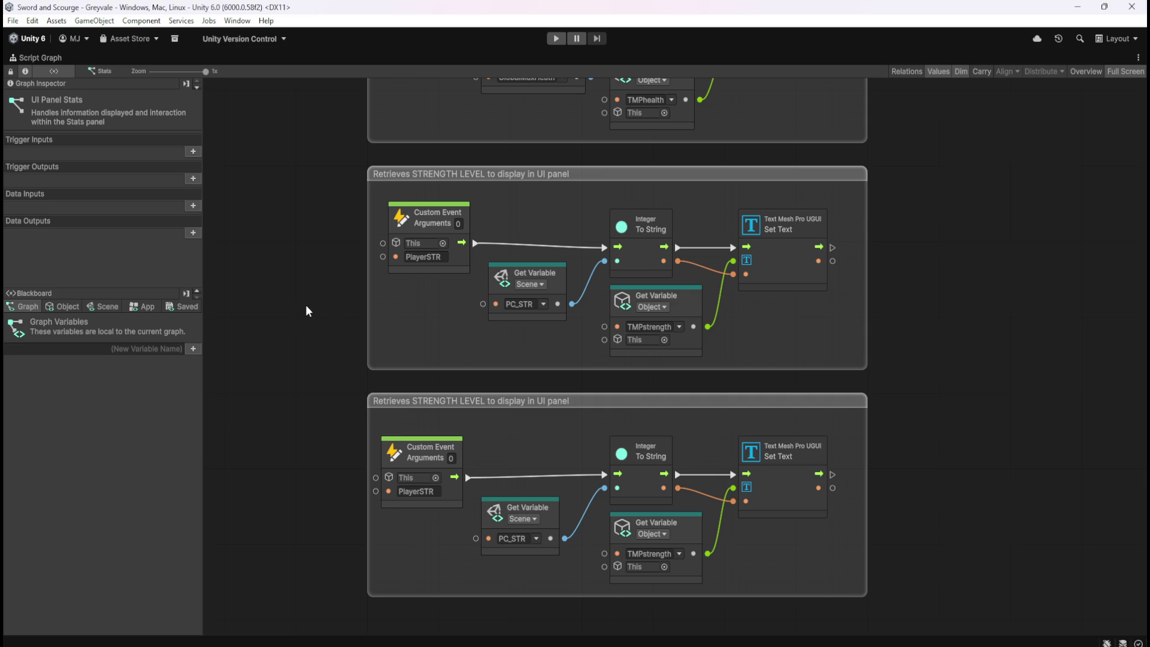
pyautogui.hotkey('shift', 'space')
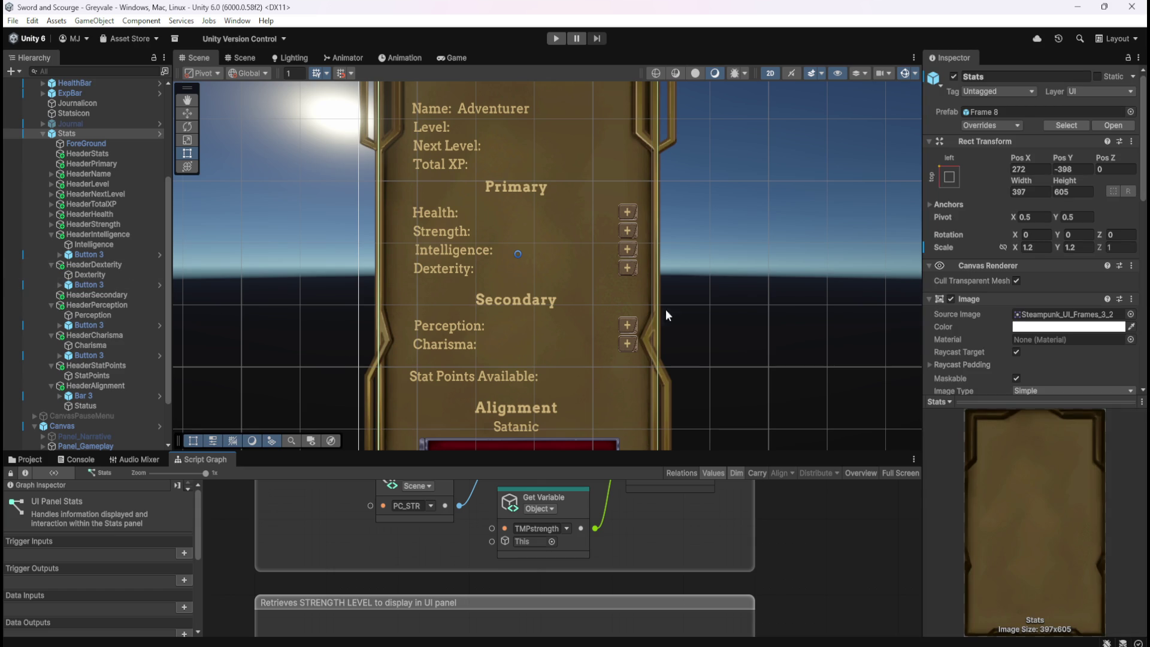
# - Add a TMPintelligence Game Object variable to Stats, assigned the Intelligence text object
pyautogui.scroll(-10, 1023, 288)
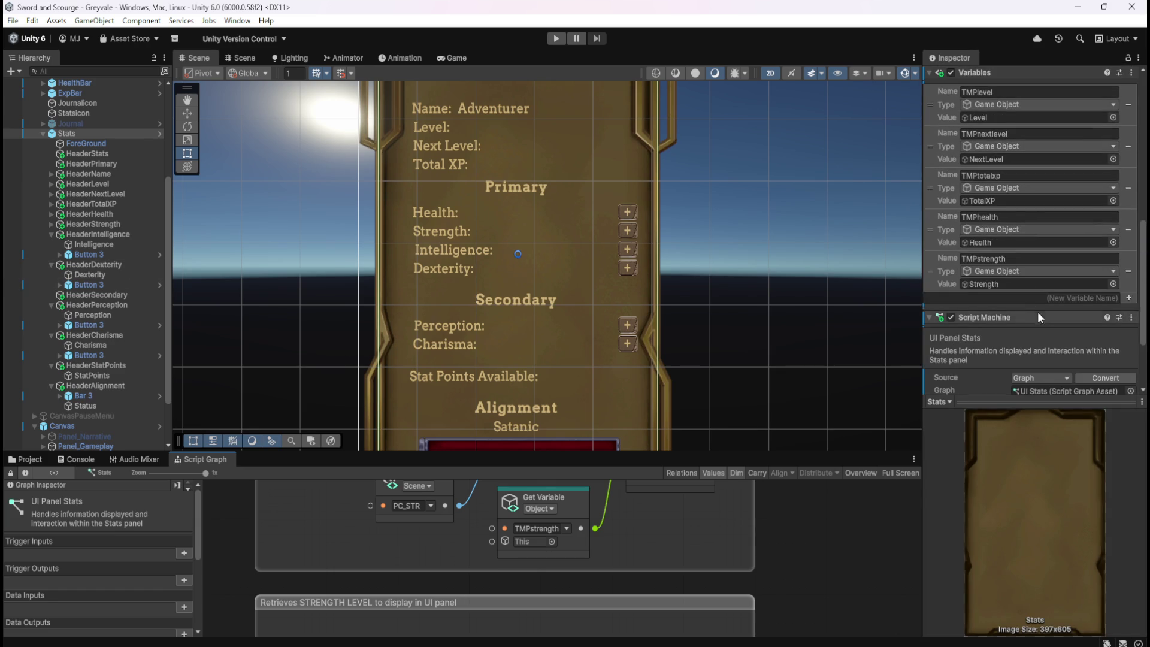
pyautogui.click(1048, 299)
pyautogui.write('TMP')
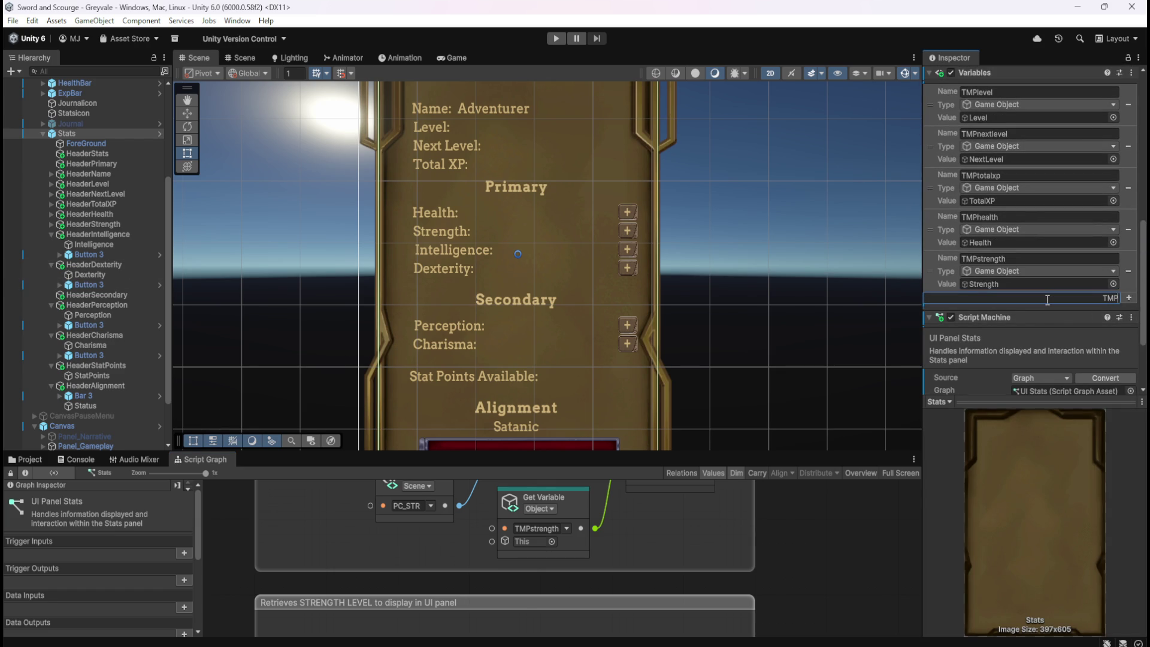
pyautogui.write('intelligence')
pyautogui.press('Return')
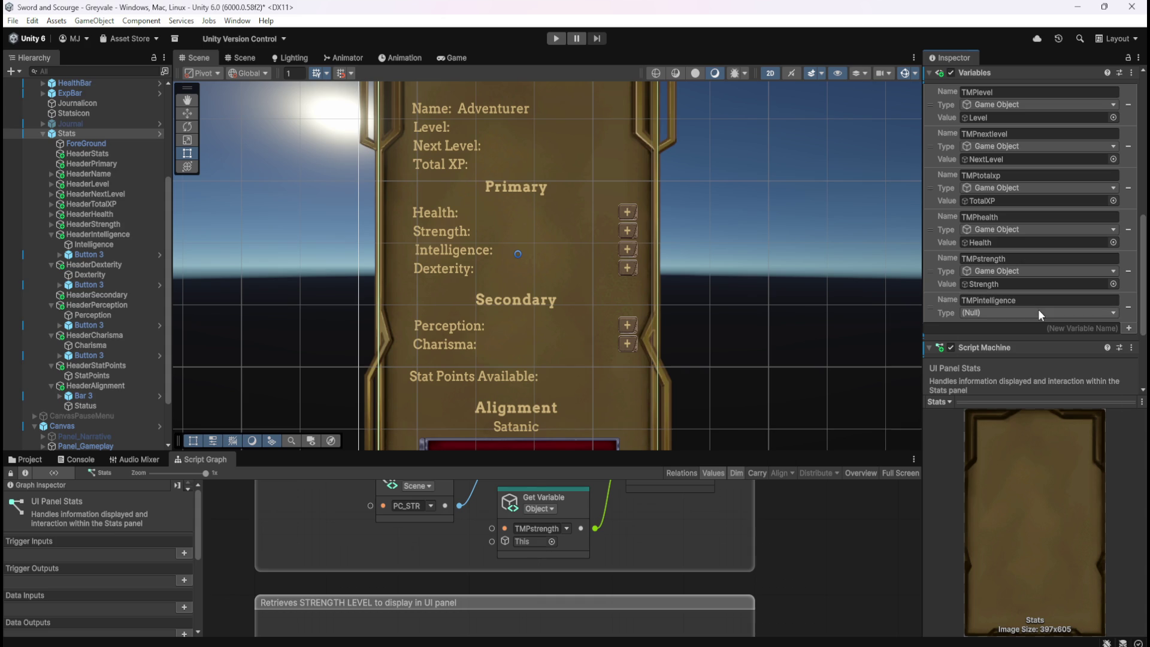
pyautogui.click(1038, 311)
pyautogui.click(992, 418)
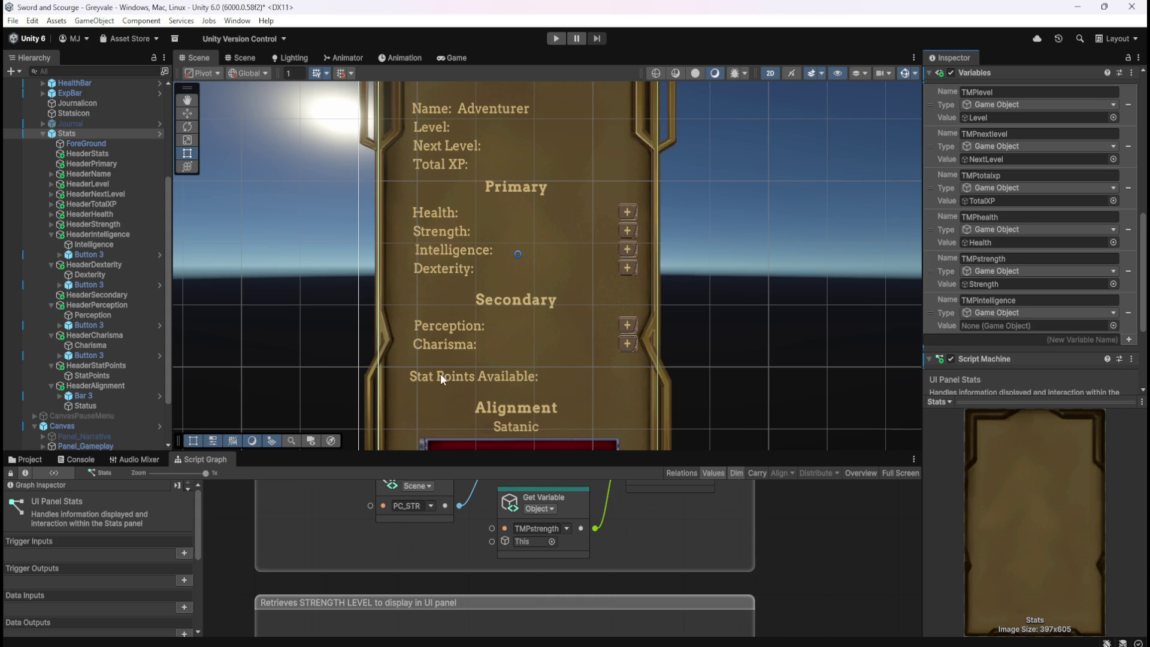
pyautogui.click(91, 243)
pyautogui.moveTo(91, 244)
pyautogui.mouseDown()
pyautogui.moveTo(994, 306)
pyautogui.moveTo(1027, 326)
pyautogui.mouseUp()
pyautogui.hotkey('shift', 'space')
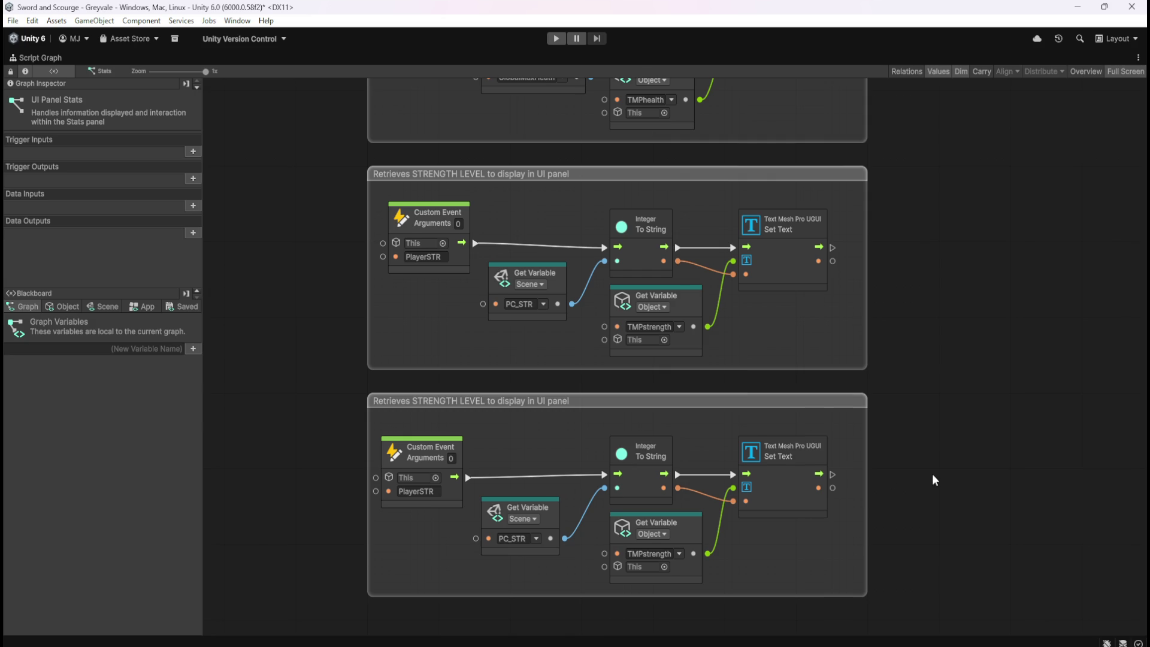
# - Rename the copied group's Custom Event from PlayerSTR to PlayerINT
pyautogui.moveTo(933, 476); pyautogui.dragTo(952, 415)
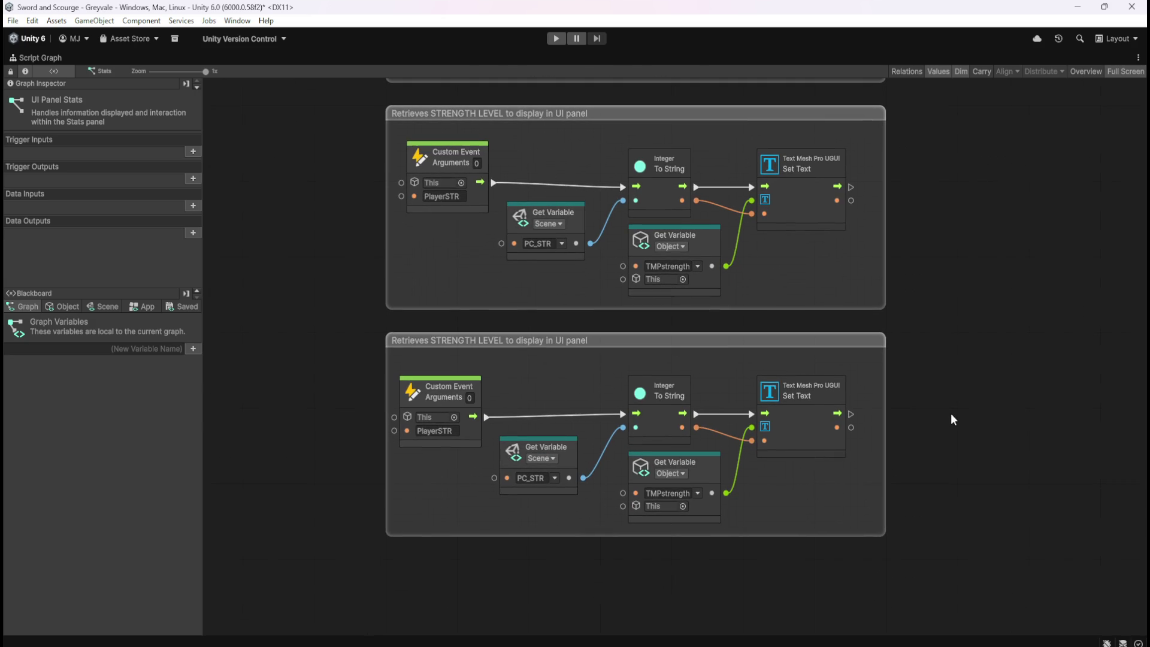
pyautogui.doubleClick(441, 432)
pyautogui.press('End')
pyautogui.press('BackSpace')
pyautogui.press('BackSpace')
pyautogui.press('BackSpace')
pyautogui.write('IN')
# - Make the copied group read PC_INT and write to the TMPintelligence text
pyautogui.click(555, 479)
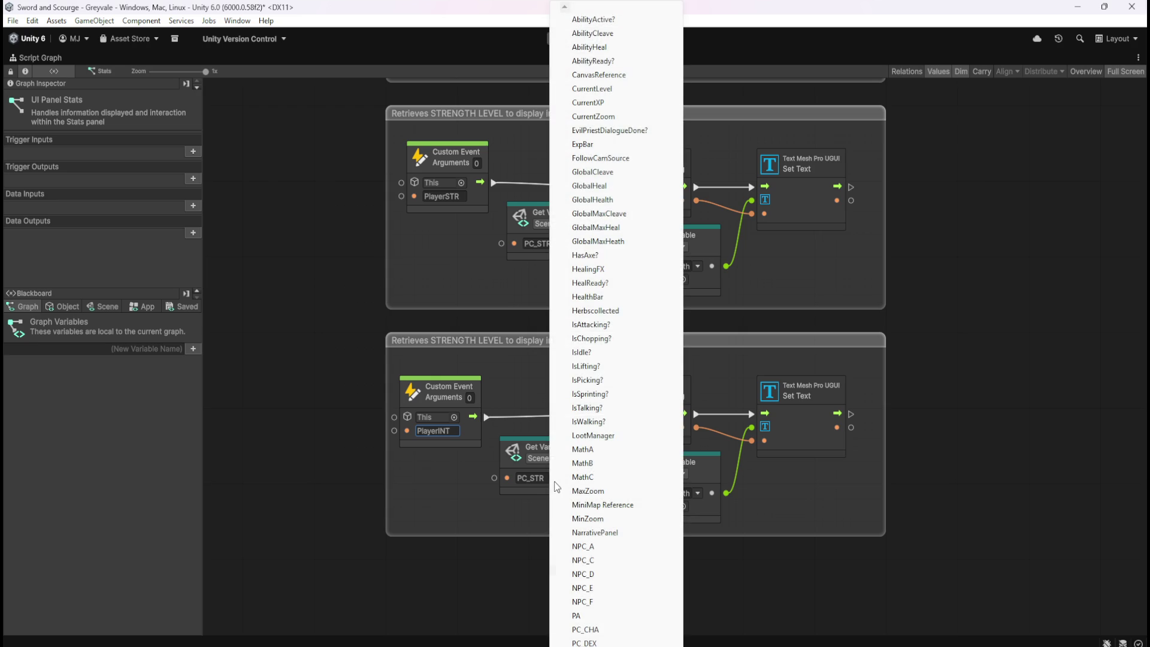
pyautogui.scroll(-1, 617, 324)
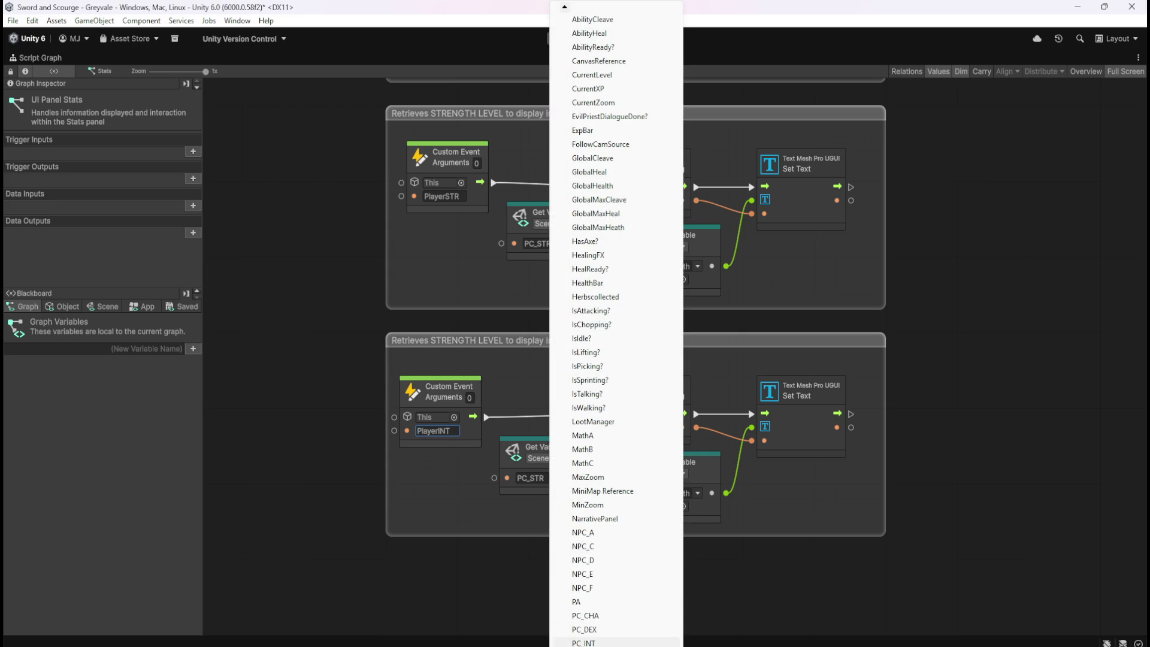
pyautogui.click(605, 643)
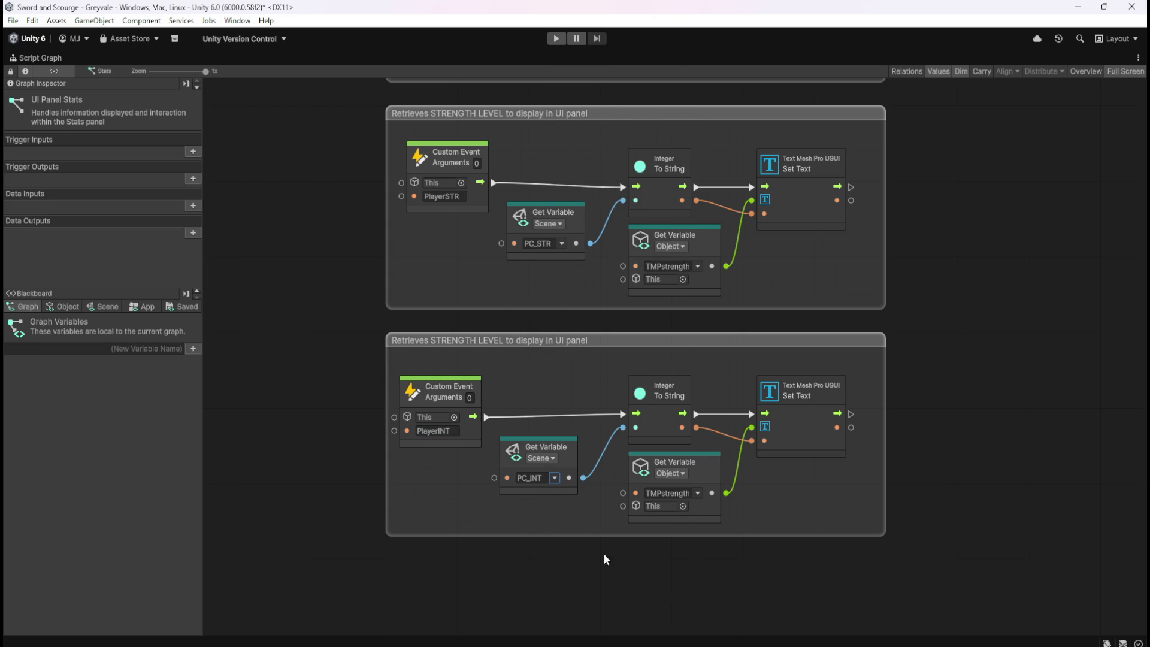
pyautogui.click(696, 494)
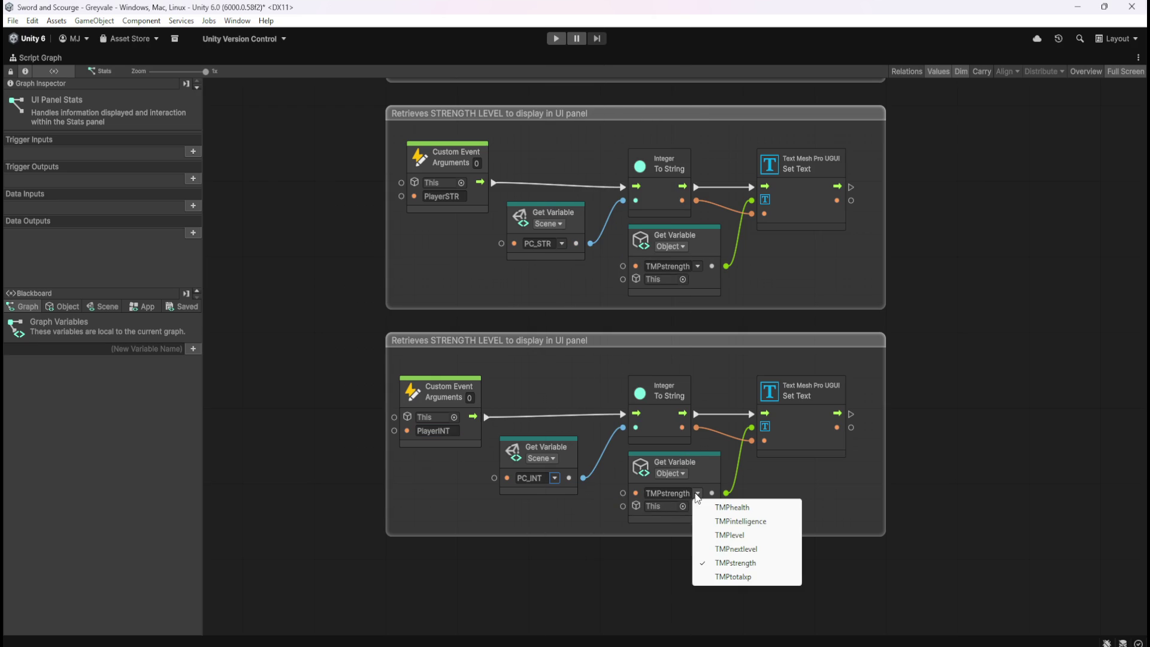
pyautogui.click(739, 524)
pyautogui.moveTo(865, 578); pyautogui.dragTo(879, 255)
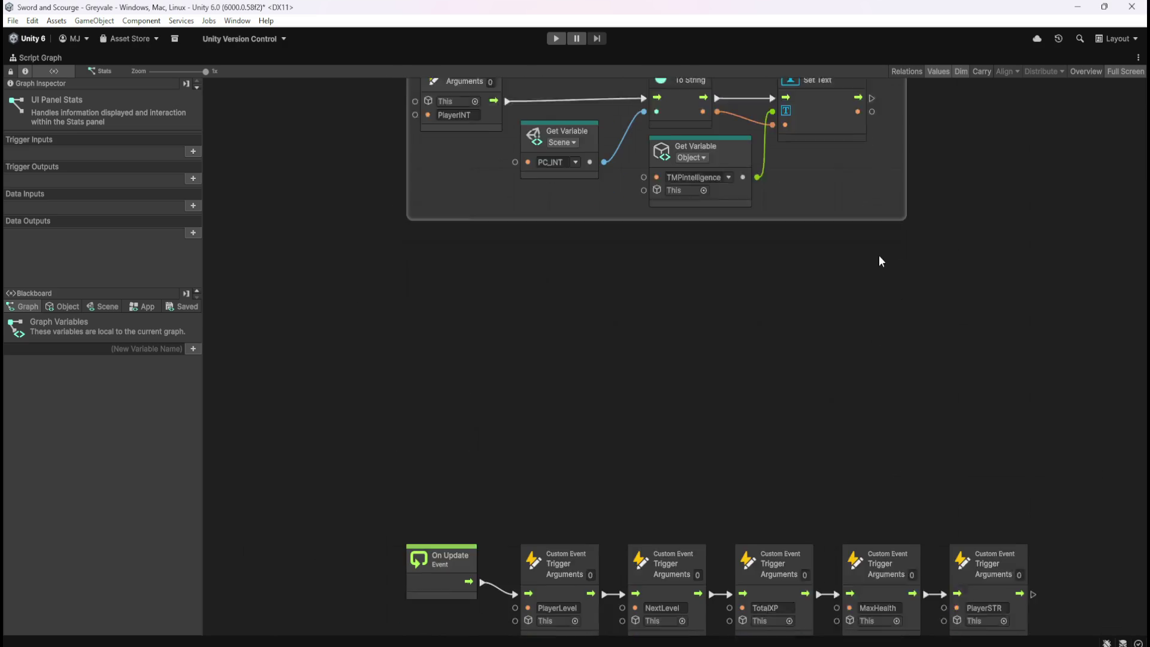
# - Duplicate the last PlayerSTR trigger at the chain's end and rename it PlayerINT
pyautogui.scroll(-2, 966, 393)
pyautogui.moveTo(966, 393); pyautogui.dragTo(796, 393)
pyautogui.click(767, 494)
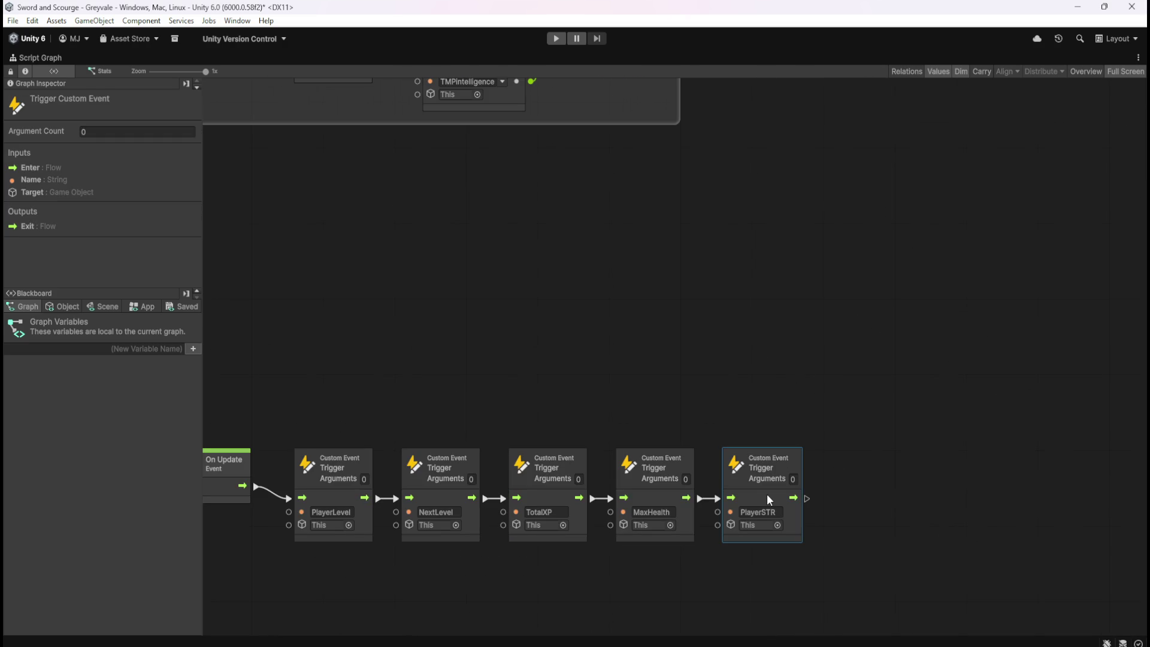
pyautogui.hotkey('ctrl', 'd')
pyautogui.moveTo(895, 494); pyautogui.dragTo(885, 493)
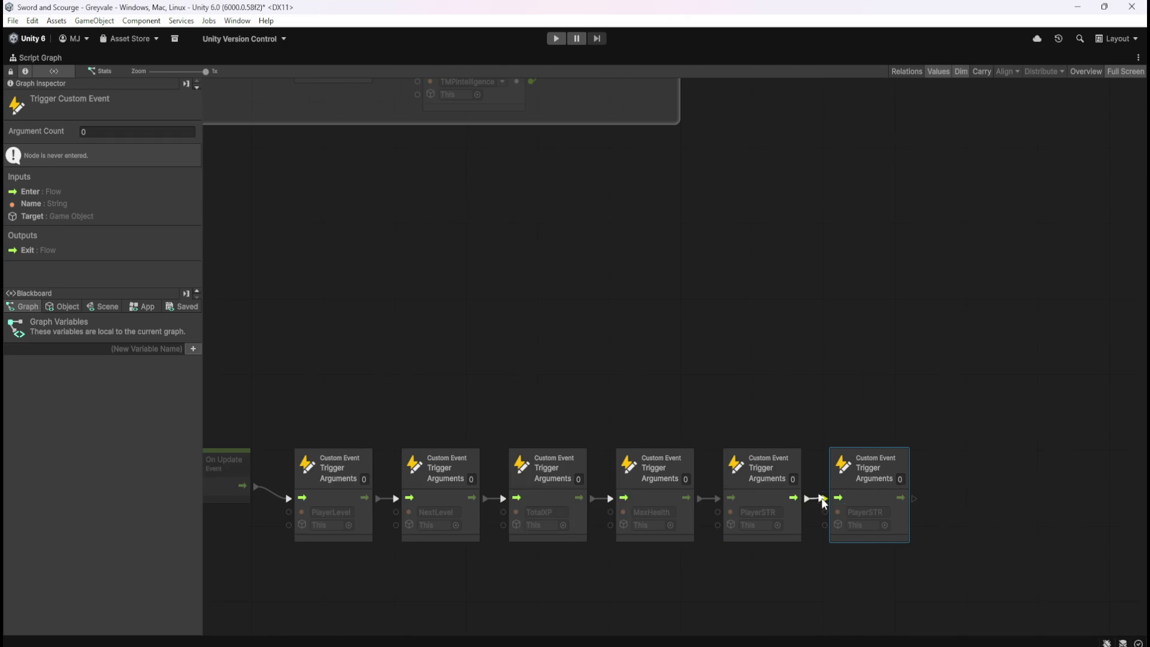
pyautogui.moveTo(492, 254); pyautogui.dragTo(725, 408)
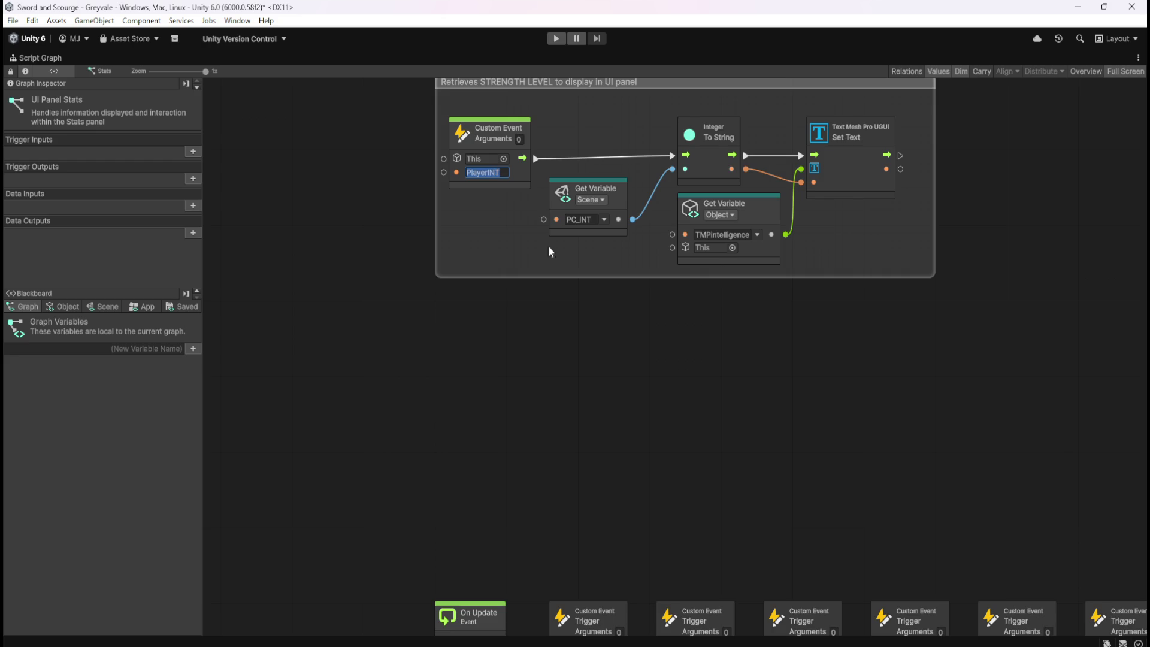
pyautogui.scroll(-5, 828, 430)
pyautogui.write('PlayerINT')
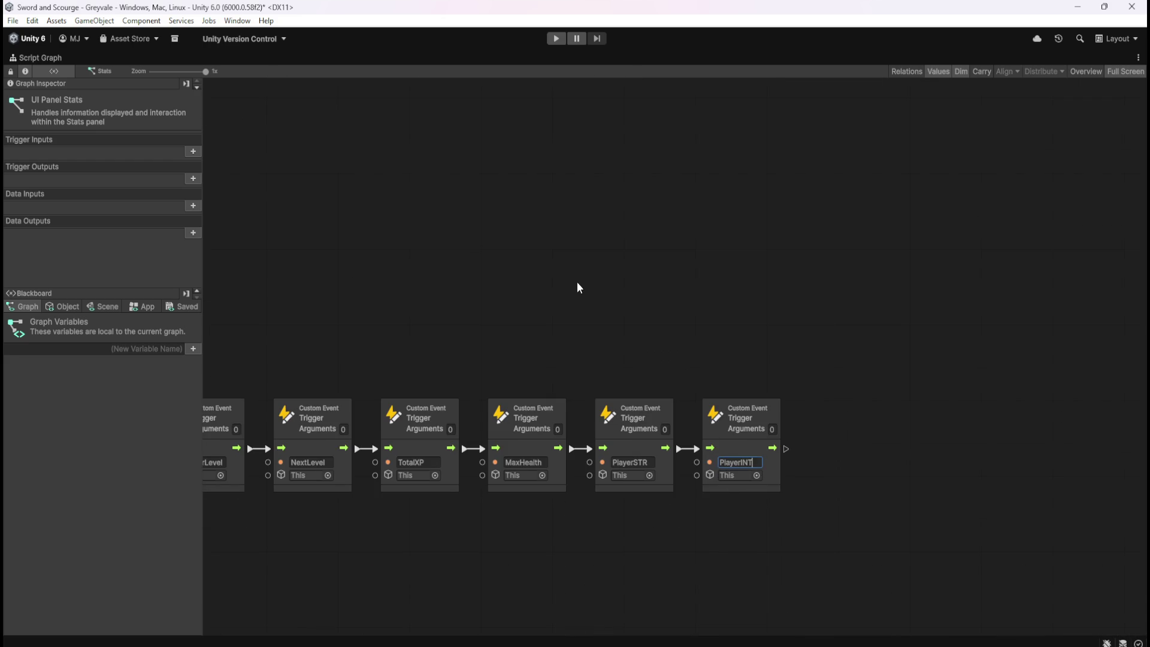
pyautogui.moveTo(531, 283); pyautogui.dragTo(746, 337)
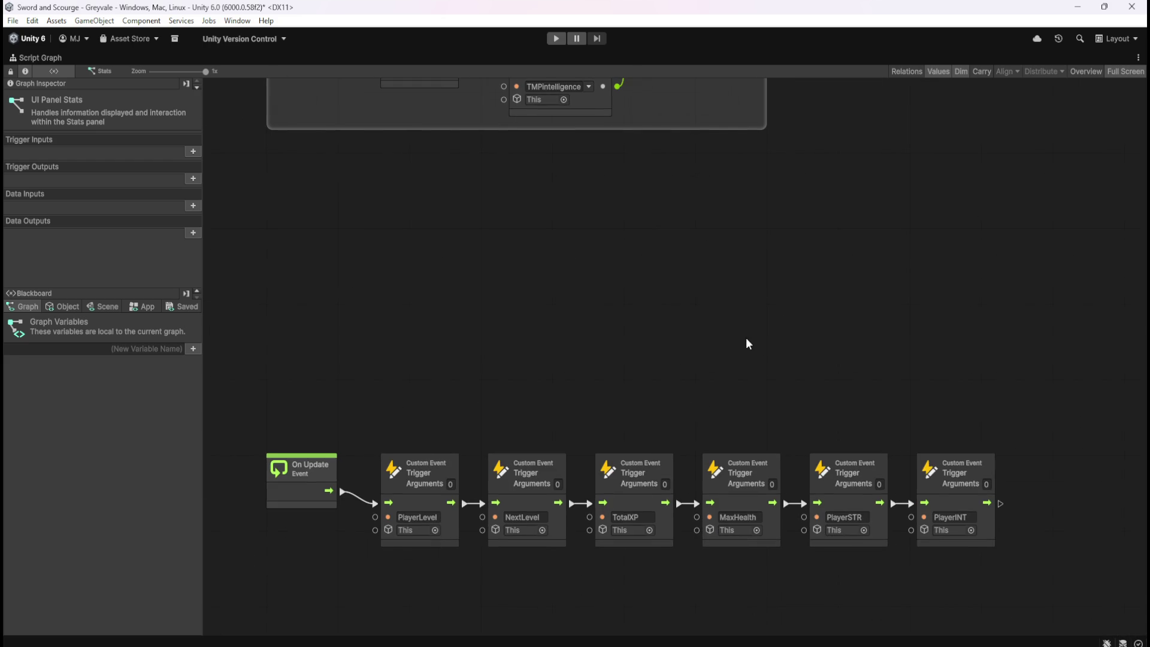
pyautogui.moveTo(718, 242); pyautogui.dragTo(792, 433)
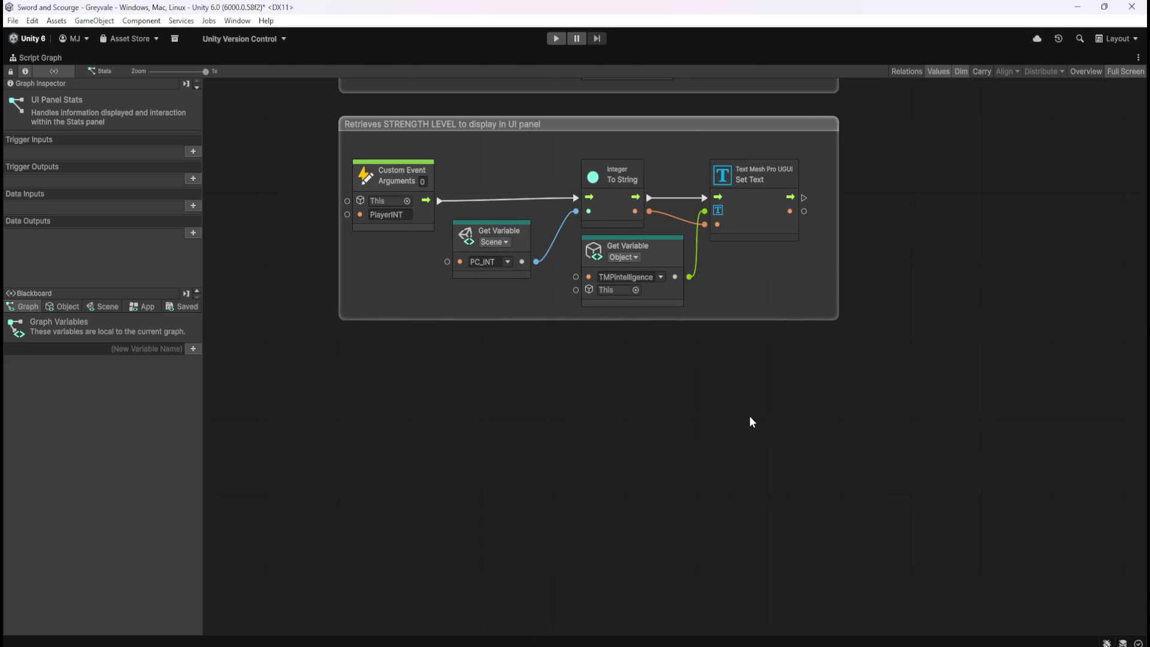
pyautogui.scroll(3, 642, 483)
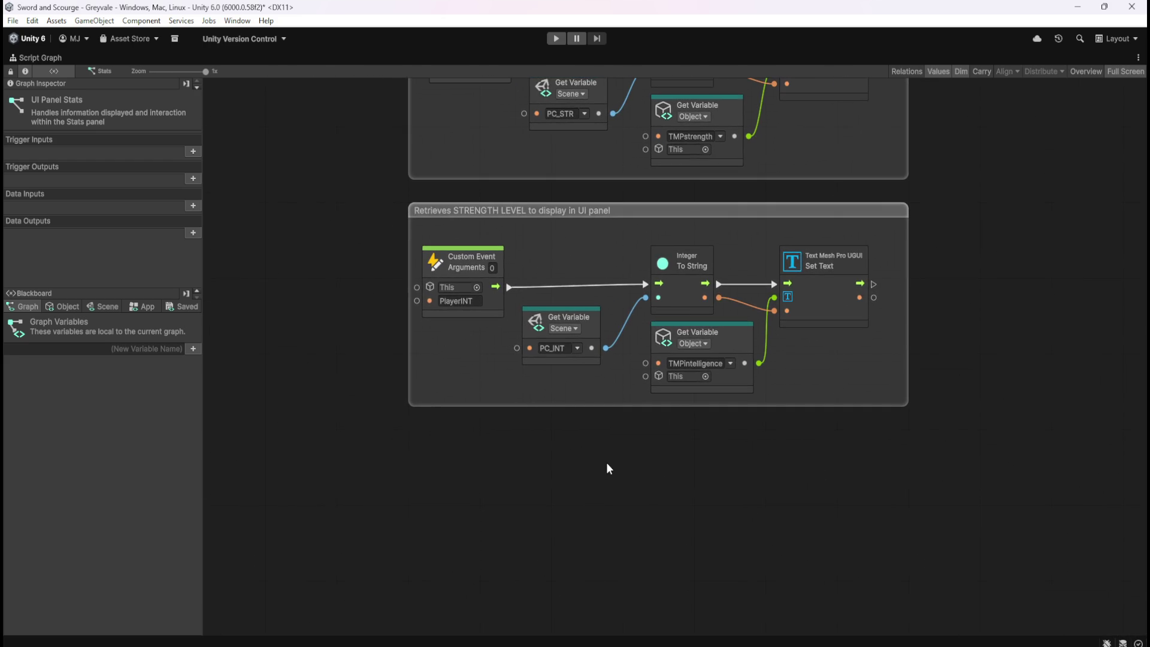
pyautogui.hotkey('shift', 'space')
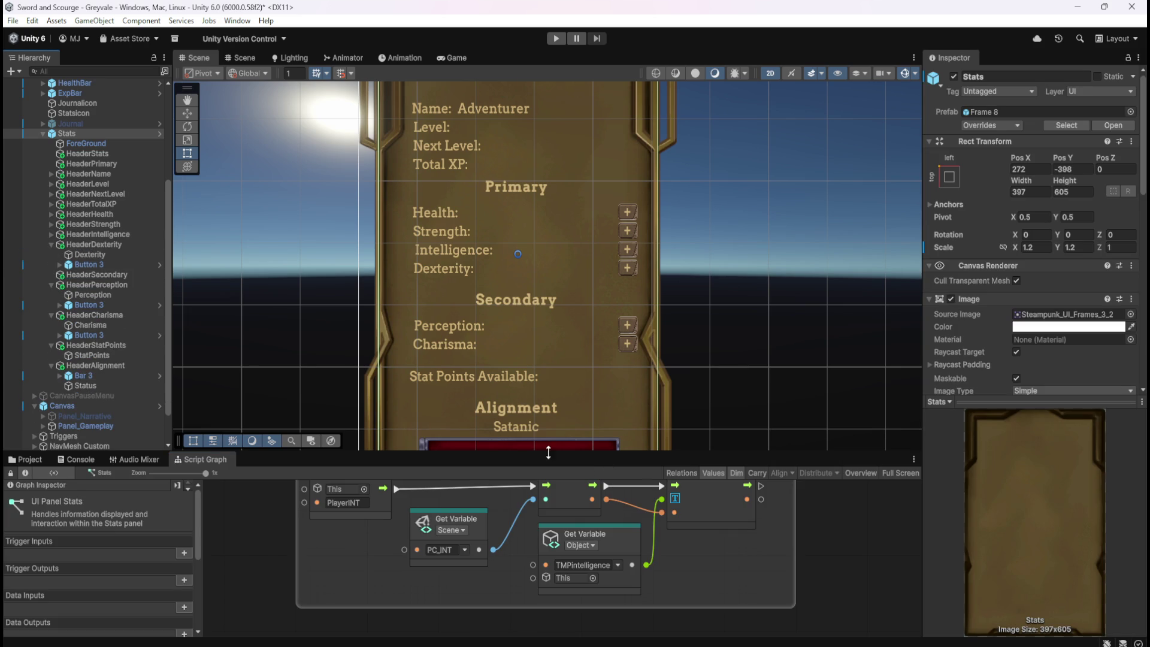
# - Save the project with Ctrl+S
pyautogui.hotkey('shift', 'space')
pyautogui.hotkey('ctrl', 's')
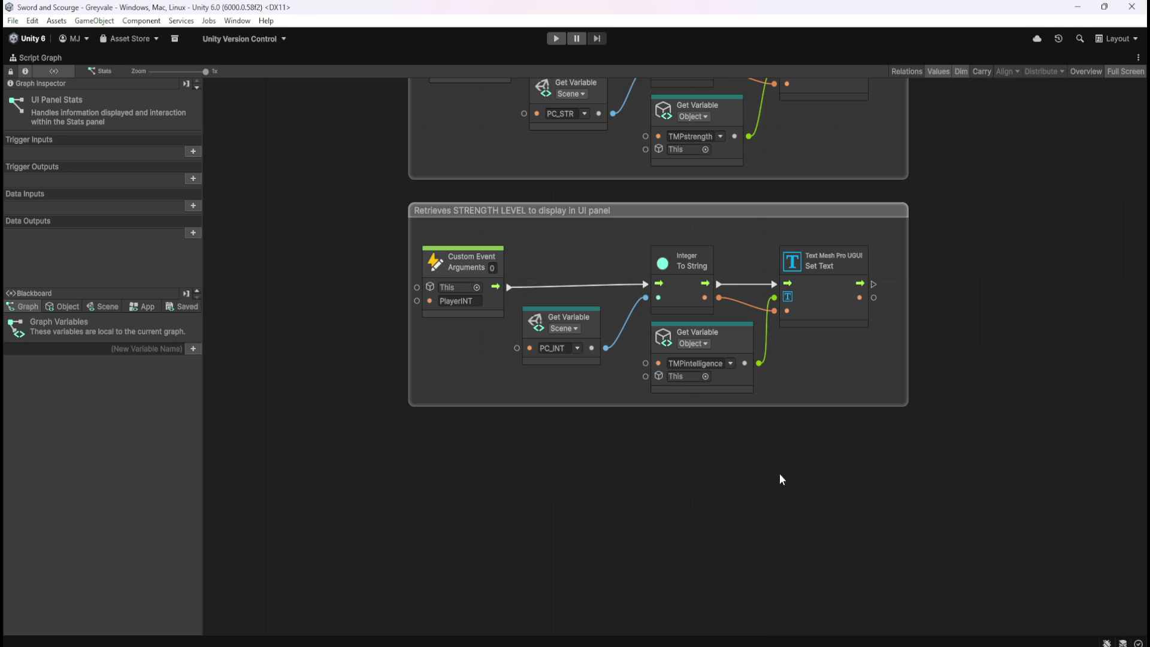
pyautogui.scroll(-3, 768, 506)
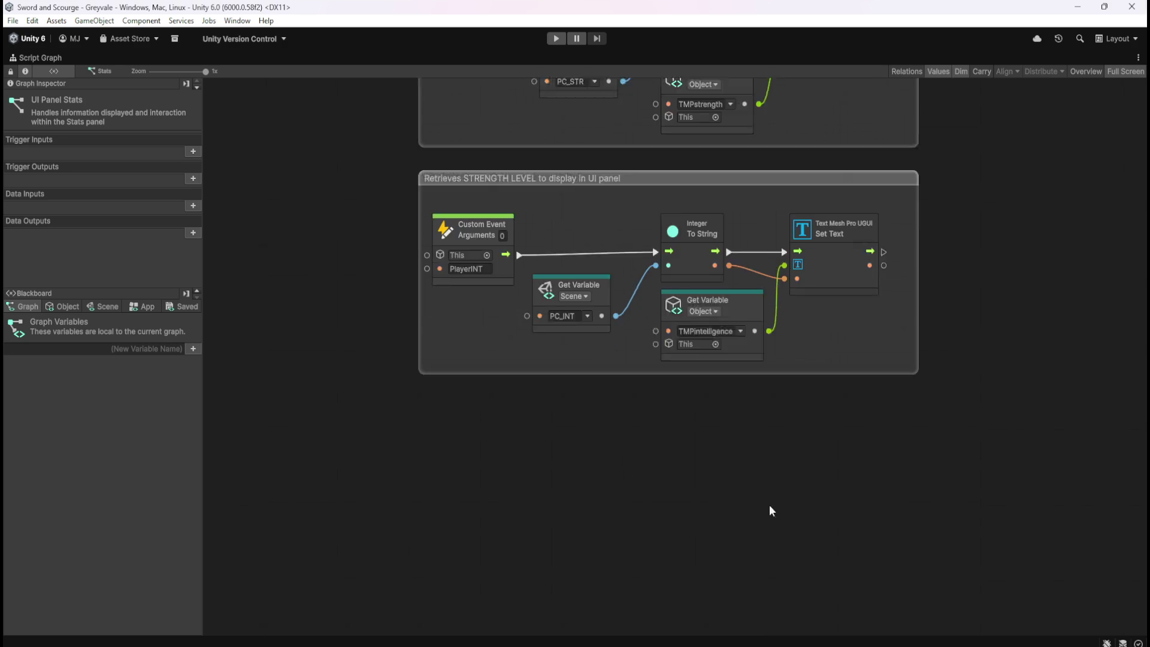
pyautogui.hotkey('shift', 'space')
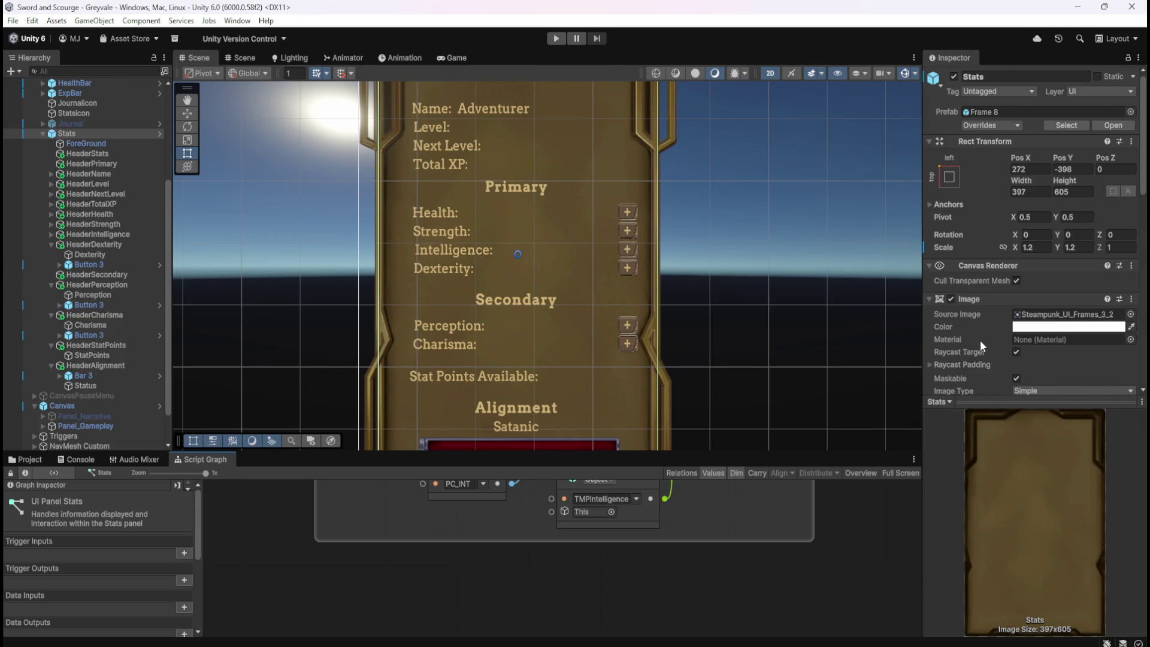
# - Add a TMPdexterity Game Object variable to the Stats object's variables
pyautogui.scroll(-10, 981, 340)
pyautogui.write('TMP')
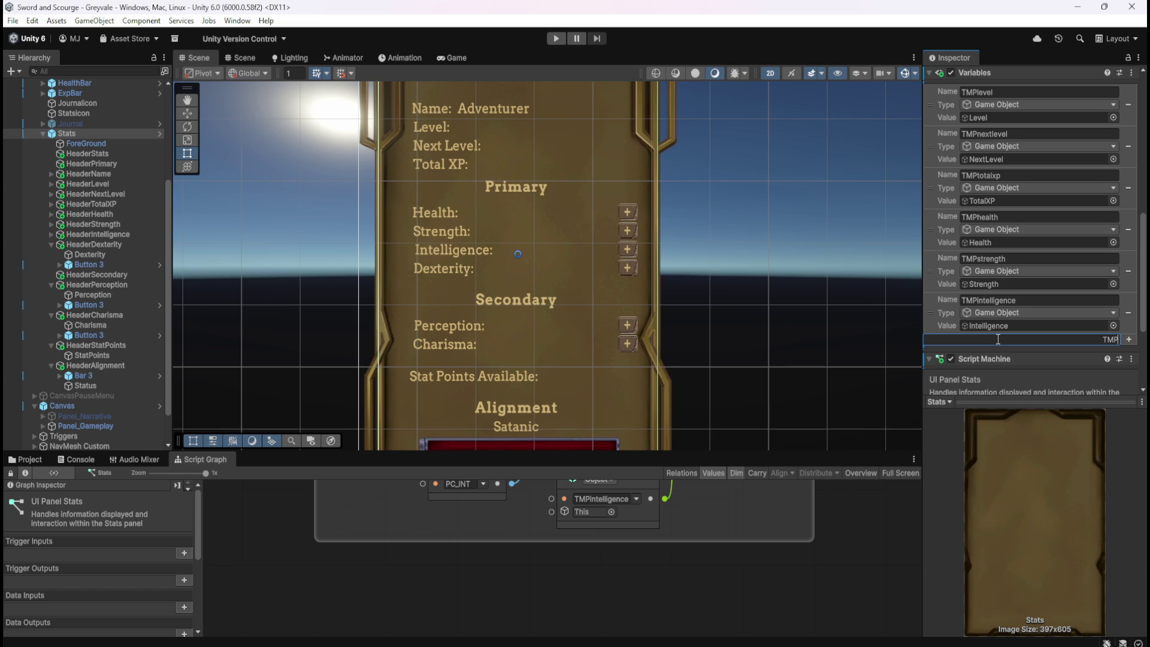
pyautogui.write('dex')
pyautogui.write('terity')
pyautogui.press('Return')
pyautogui.click(1001, 354)
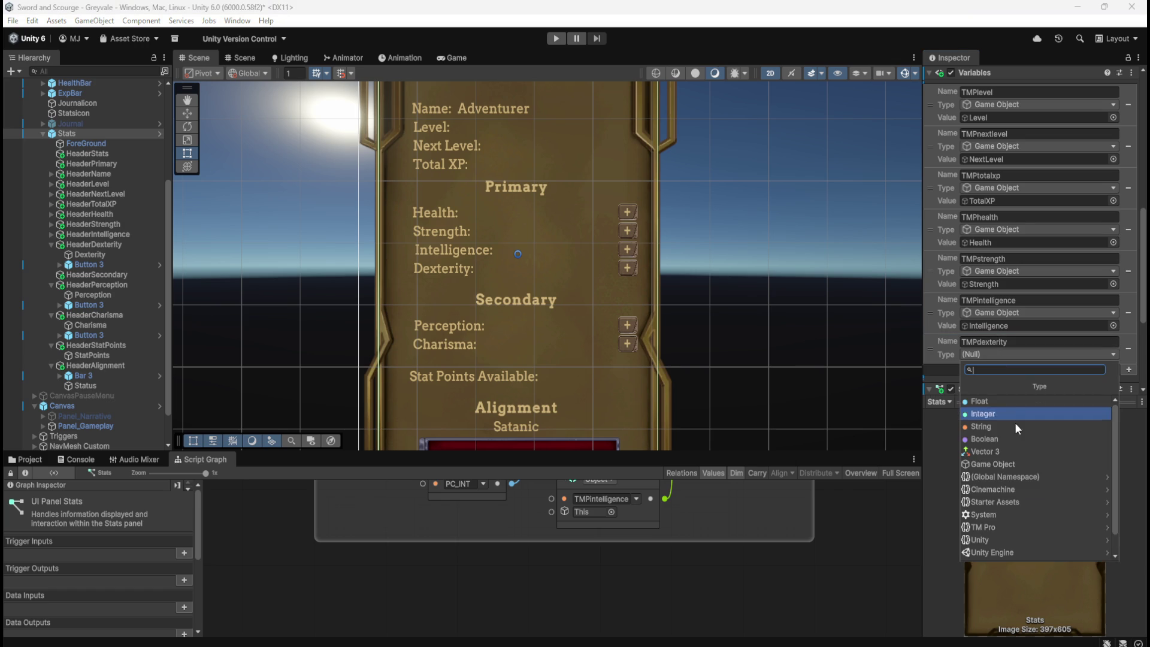
pyautogui.click(1006, 465)
pyautogui.moveTo(93, 256)
pyautogui.mouseDown()
pyautogui.moveTo(738, 327)
pyautogui.moveTo(1004, 370)
pyautogui.mouseUp()
pyautogui.hotkey('shift', 'space')
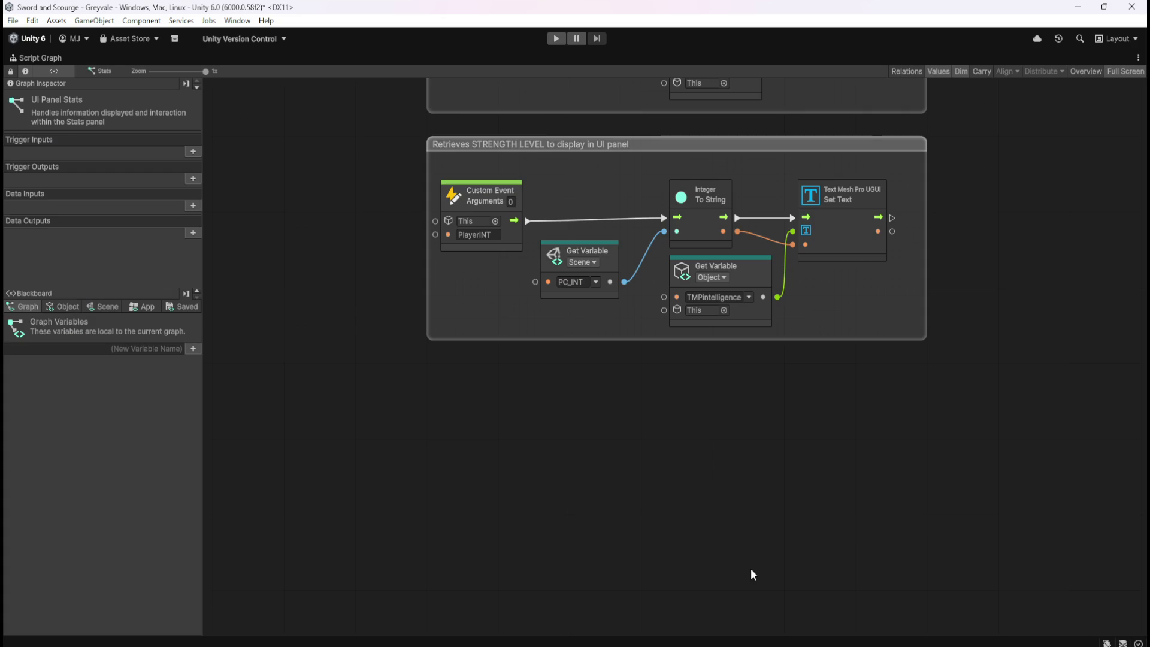
# - Retitle the lower group from STRENGTH LEVEL to INTELLIGENCE LEVEL
pyautogui.moveTo(439, 367)
pyautogui.mouseDown()
pyautogui.moveTo(956, 150)
pyautogui.moveTo(935, 180)
pyautogui.mouseUp()
pyautogui.scroll(4, 849, 419)
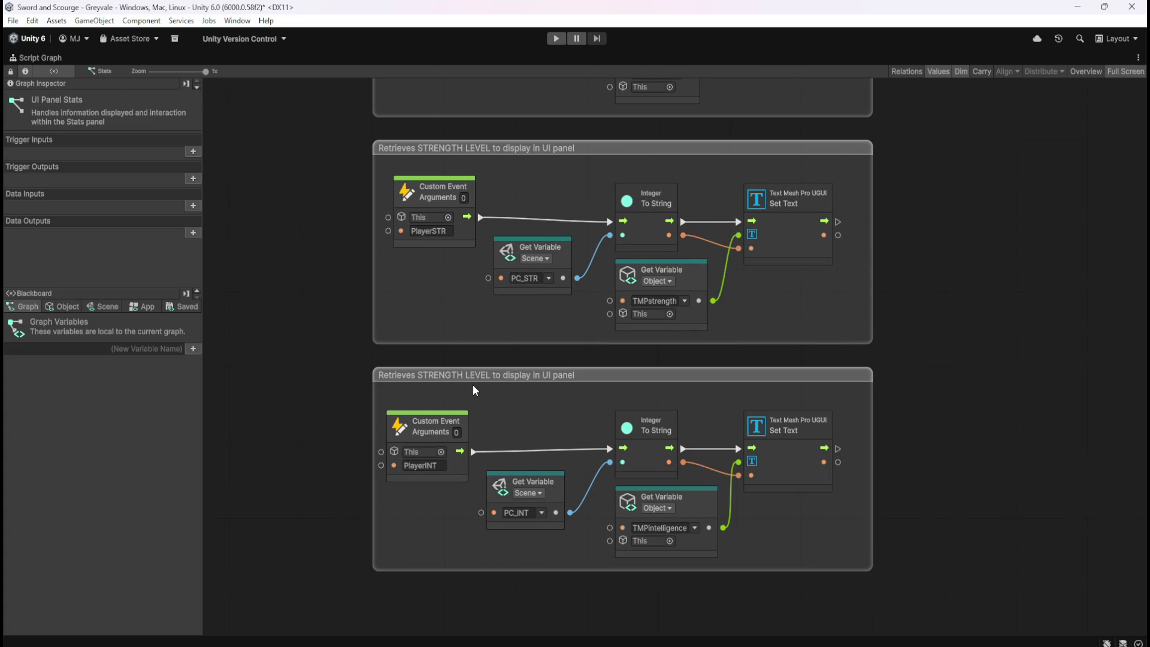
pyautogui.click(455, 375)
pyautogui.hotkey('ctrl', 'shift', 'Right')
pyautogui.write('INTELLIGE')
pyautogui.write('NCE')
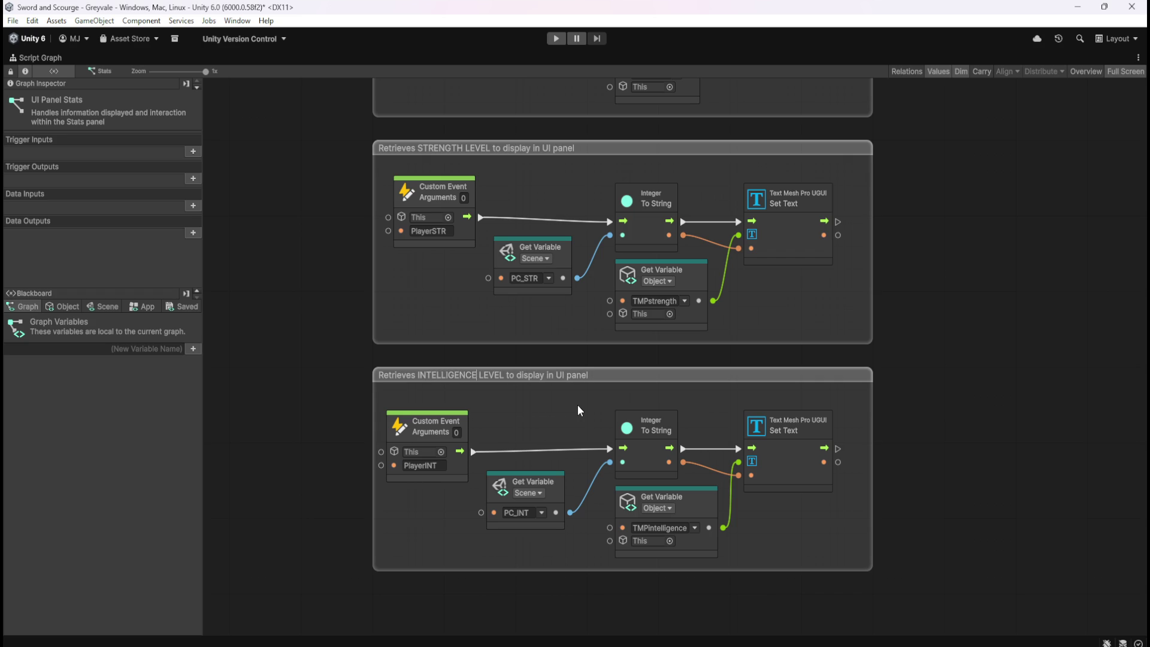
# - Scroll through the graph to review the TOTAL XP and GLOBAL MAX HEALTH groups
pyautogui.scroll(10, 961, 457)
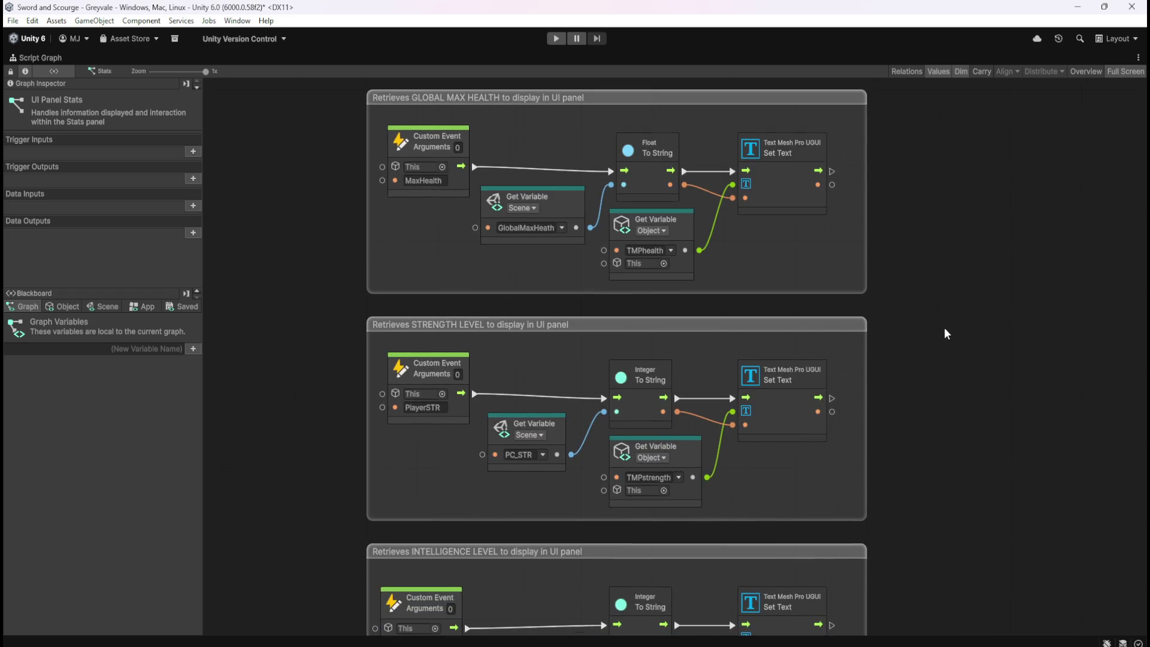
pyautogui.scroll(5, 929, 412)
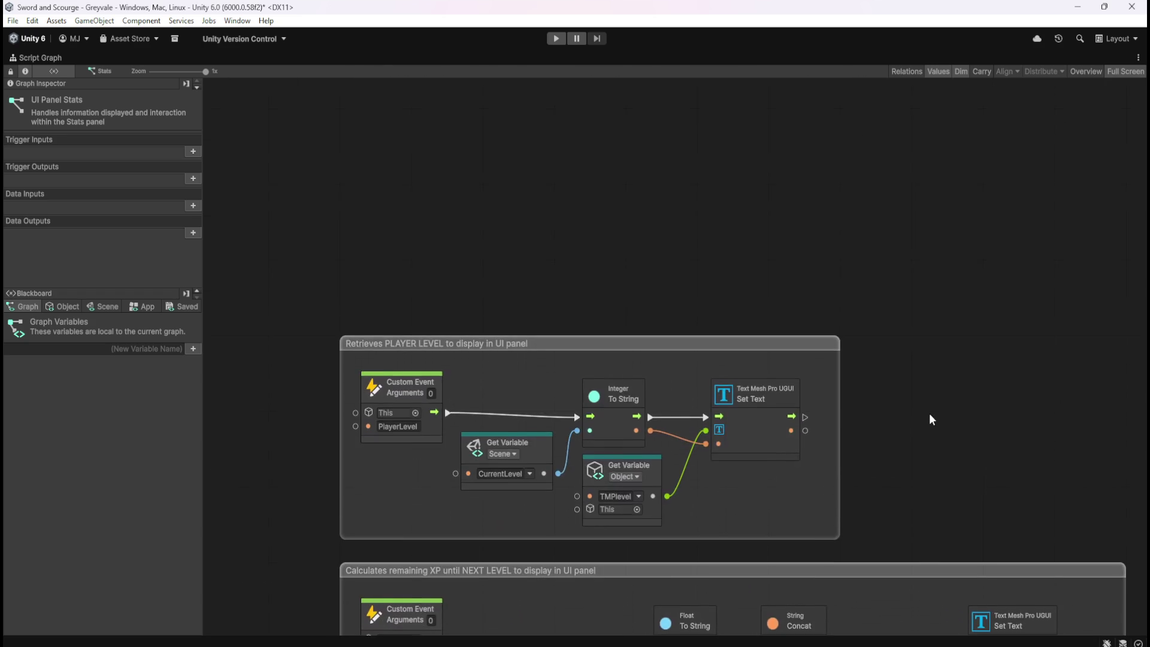
pyautogui.scroll(-3, 929, 413)
pyautogui.moveTo(972, 579); pyautogui.dragTo(968, 400)
pyautogui.moveTo(962, 577); pyautogui.dragTo(964, 378)
pyautogui.moveTo(966, 545); pyautogui.dragTo(976, 405)
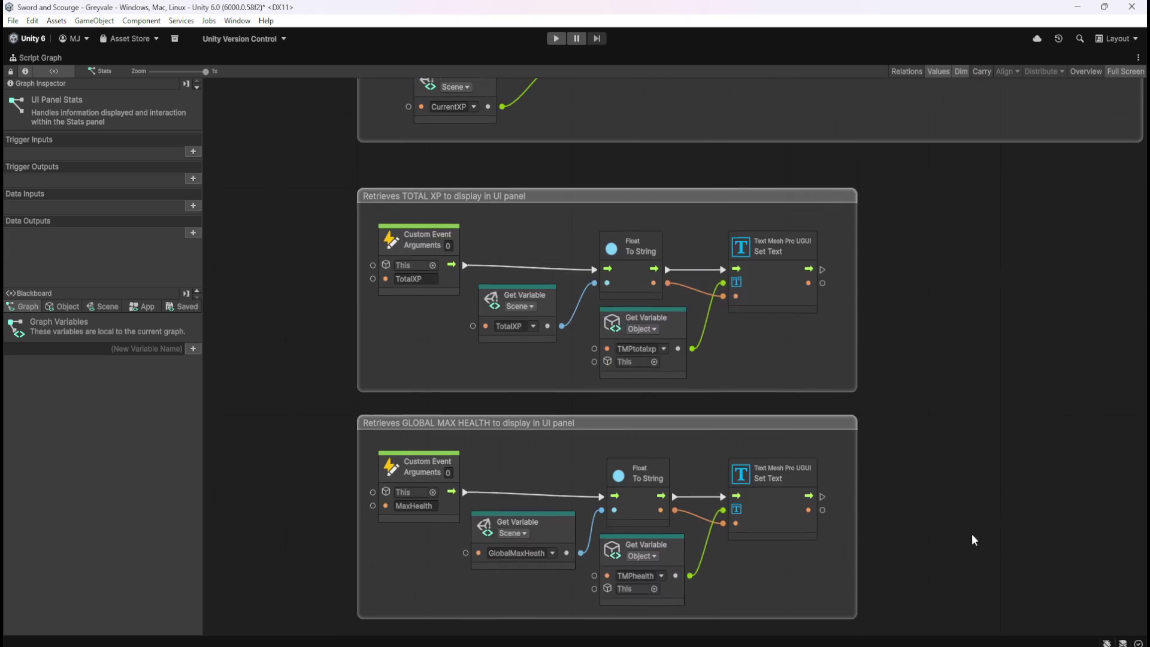
pyautogui.scroll(-4, 972, 534)
pyautogui.scroll(-2, 943, 509)
pyautogui.scroll(-3, 947, 519)
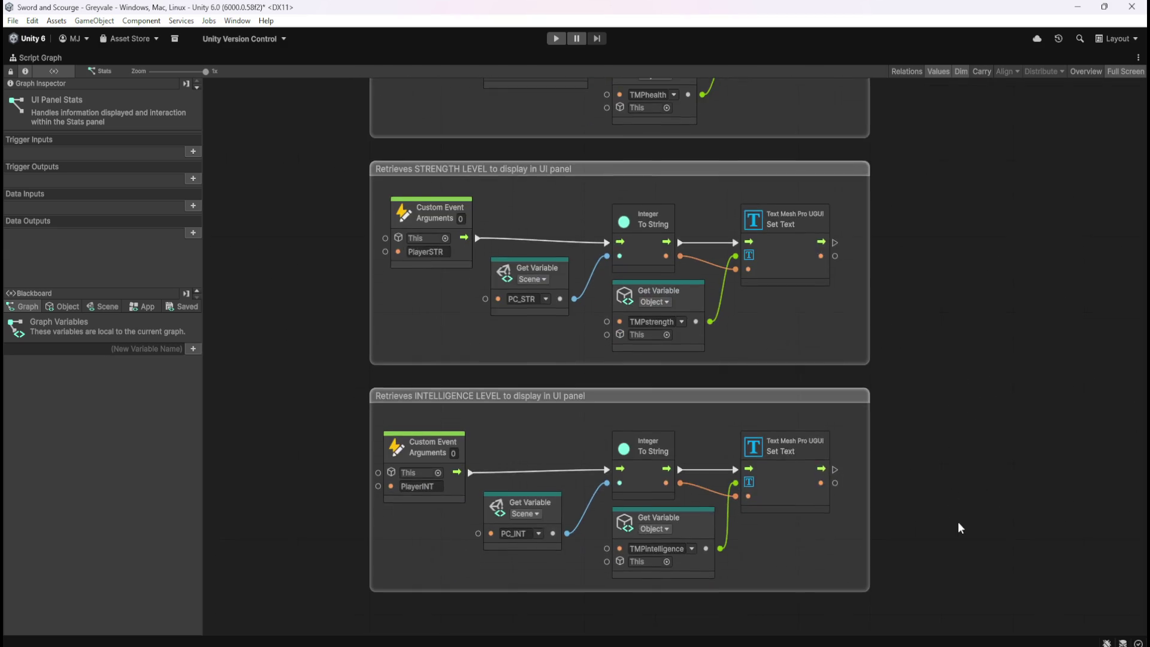
pyautogui.scroll(-5, 957, 515)
# - Duplicate the INTELLIGENCE LEVEL group and place the copy below it
pyautogui.moveTo(325, 435)
pyautogui.mouseDown()
pyautogui.moveTo(878, 290)
pyautogui.moveTo(1023, 170)
pyautogui.mouseUp()
pyautogui.hotkey('ctrl', 'd')
pyautogui.moveTo(912, 270)
pyautogui.mouseDown()
pyautogui.moveTo(897, 418)
pyautogui.moveTo(872, 416)
pyautogui.mouseUp()
# - Make the copied group read PC_DEX and write to the TMPdexterity text
pyautogui.click(937, 433)
pyautogui.scroll(-1, 926, 441)
pyautogui.scroll(-1, 930, 448)
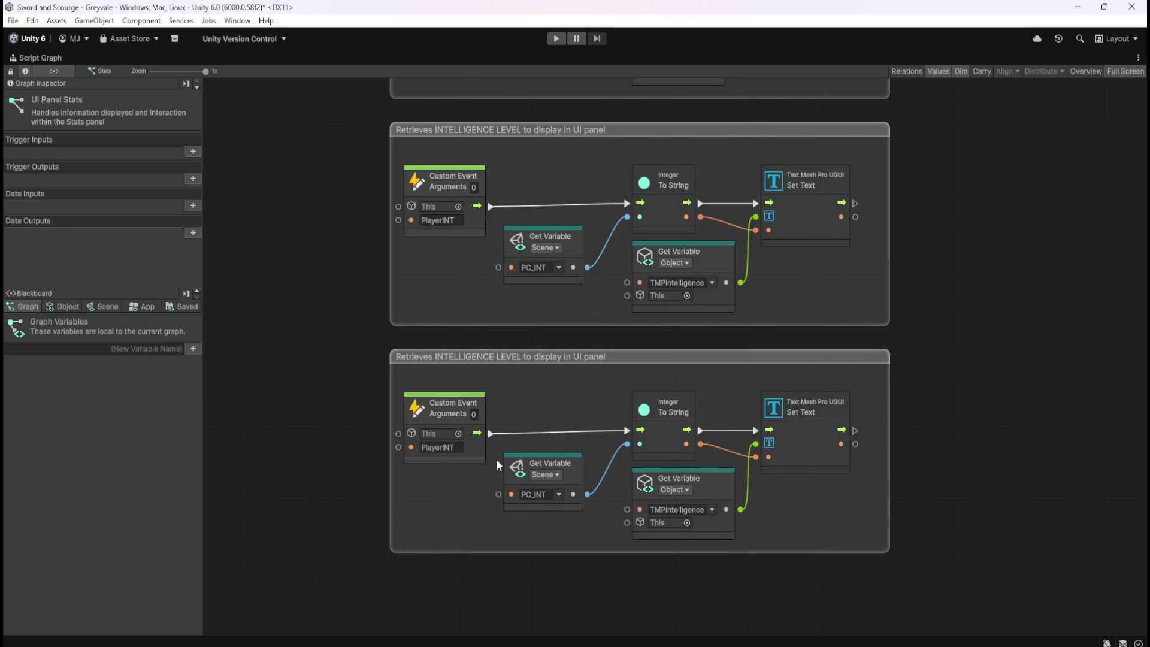
pyautogui.click(67, 307)
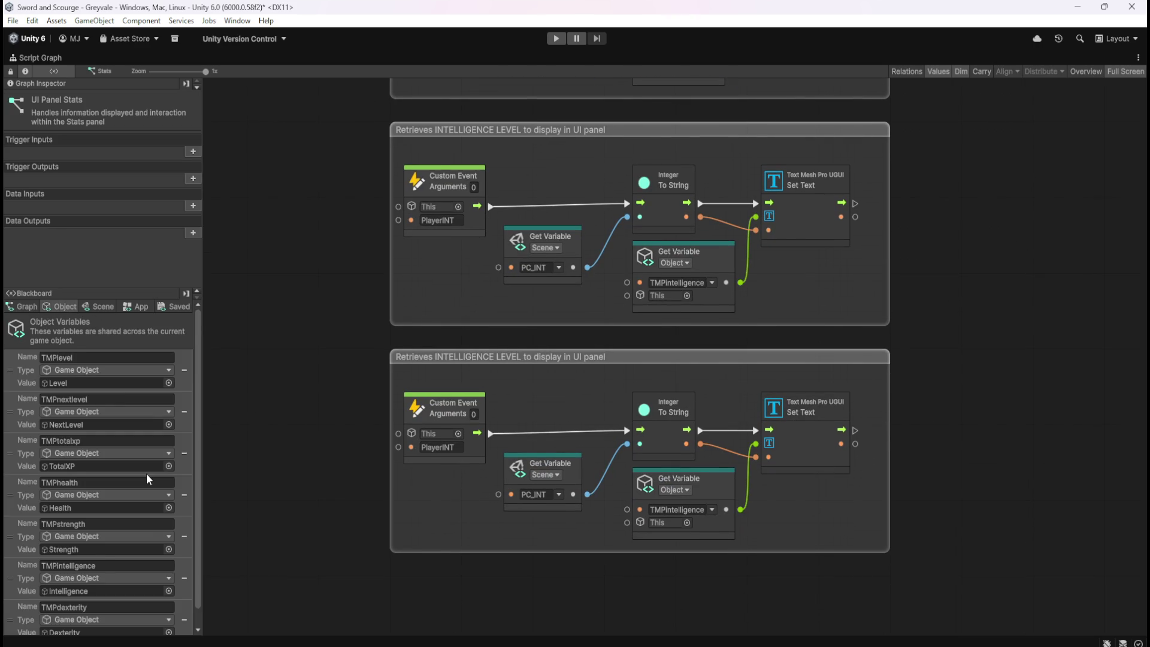
pyautogui.scroll(-1, 146, 474)
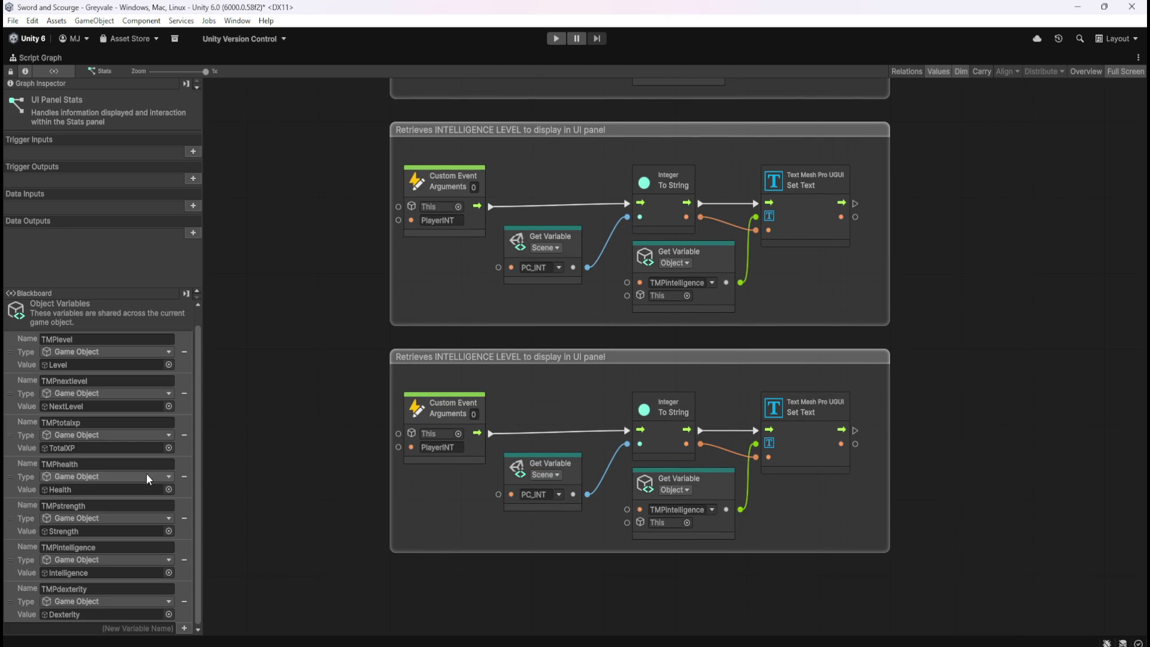
pyautogui.click(566, 498)
pyautogui.click(560, 497)
pyautogui.click(589, 643)
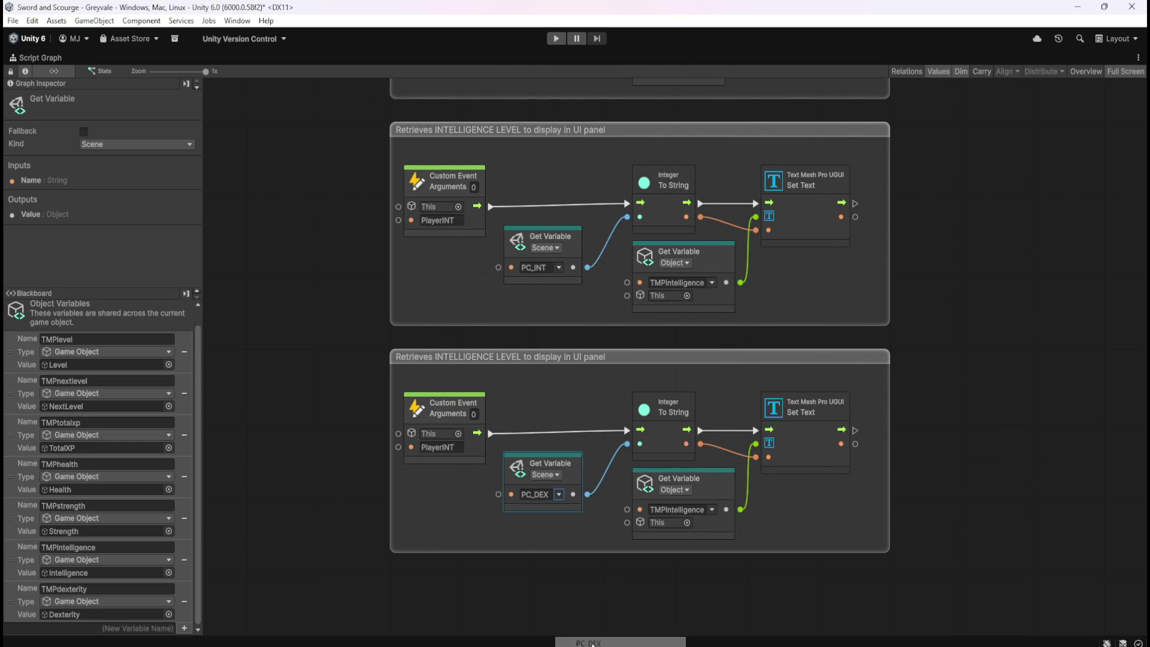
pyautogui.click(712, 511)
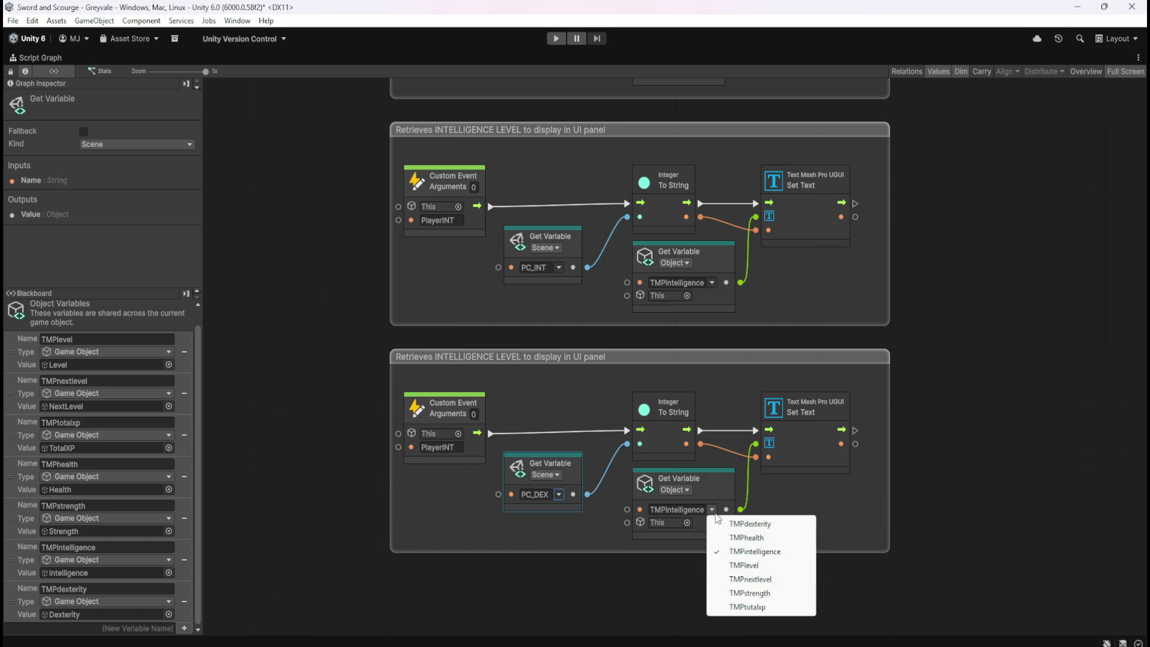
pyautogui.click(753, 525)
# - Rename the event to PlayerDEX and the group title to DEXTERITY LEVEL
pyautogui.press('End')
pyautogui.press('BackSpace')
pyautogui.press('BackSpace')
pyautogui.press('BackSpace')
pyautogui.write('DEX')
pyautogui.click(514, 358)
pyautogui.hotkey('ctrl', 'shift', 'Right')
pyautogui.write('DEW')
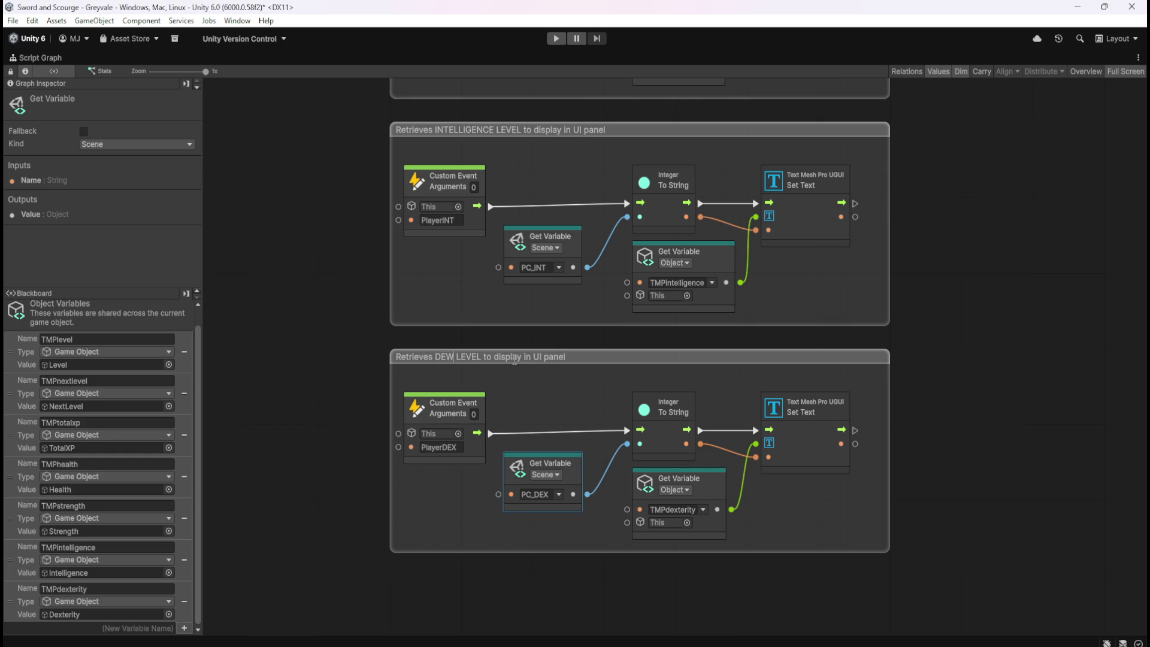
pyautogui.press('BackSpace')
pyautogui.write('XTERITY')
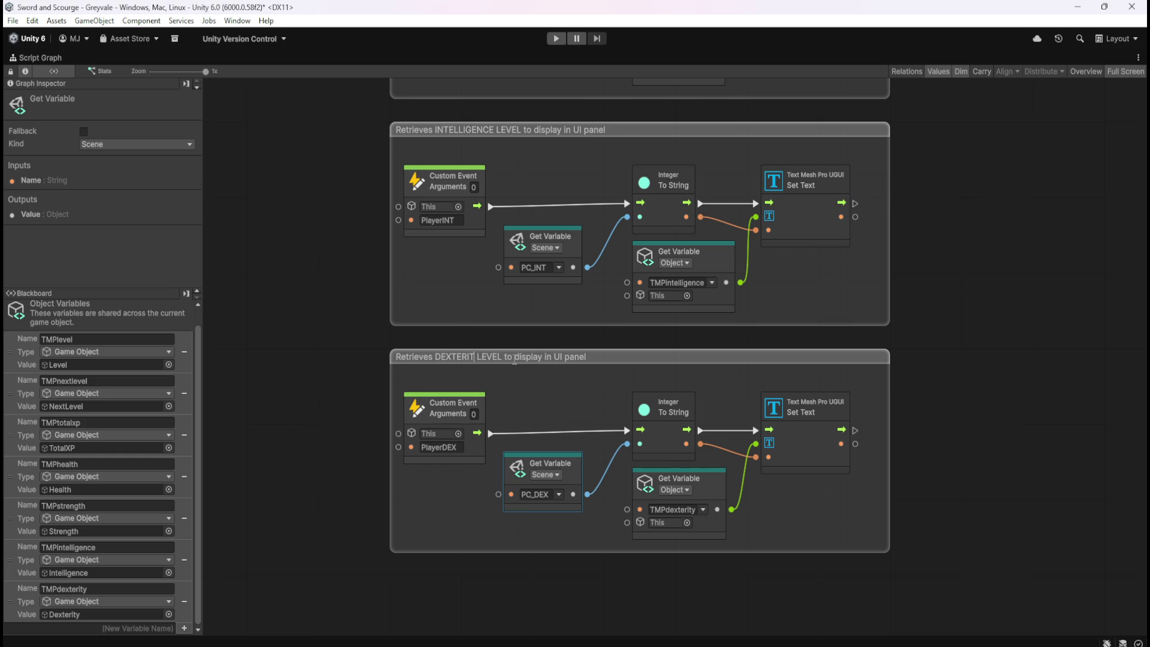
pyautogui.click(930, 415)
pyautogui.scroll(-5, 908, 333)
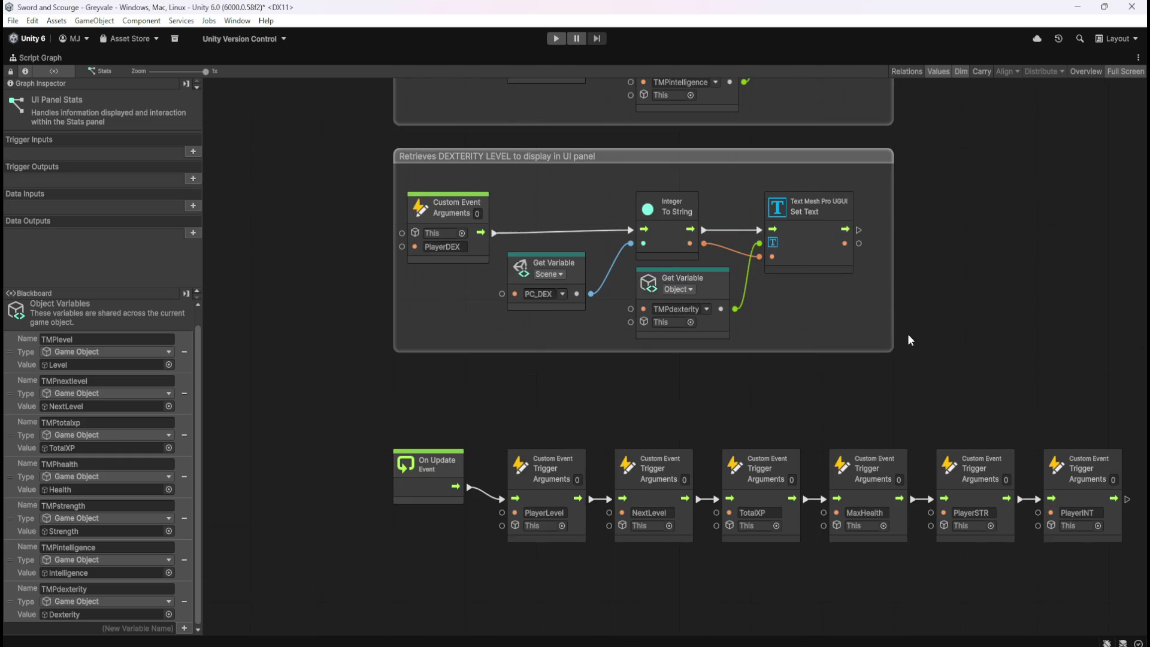
# - Duplicate the PlayerINT trigger, link it after PlayerINT, and rename it PlayerDEX
pyautogui.hscroll(3, 965, 346)
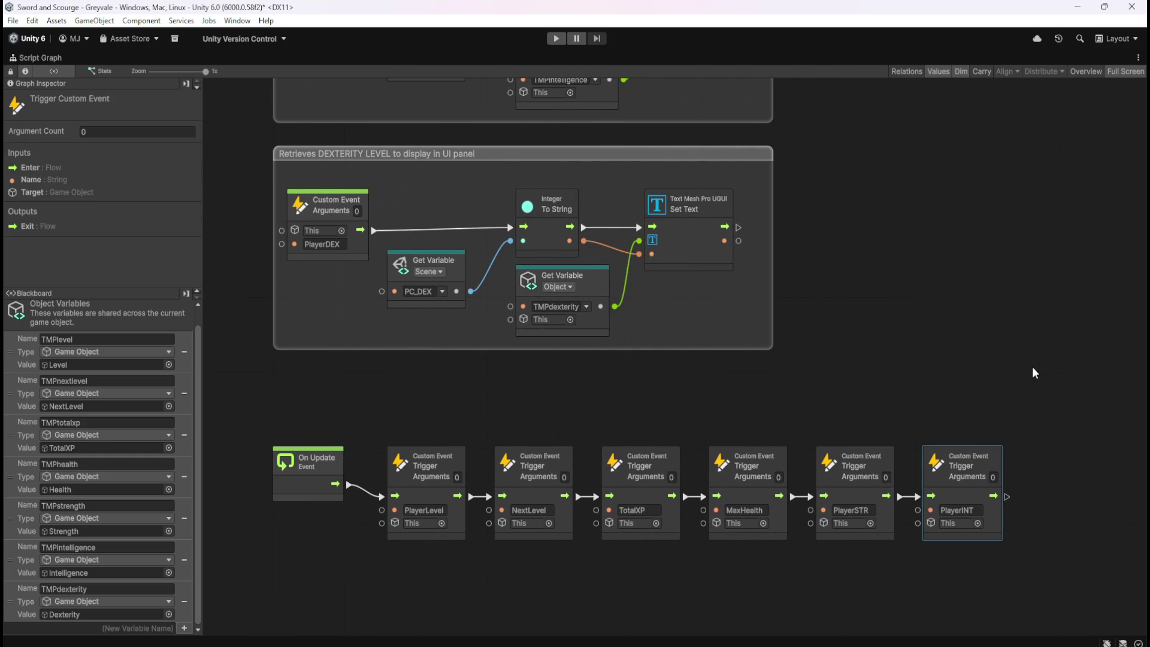
pyautogui.hscroll(3, 854, 410)
pyautogui.click(782, 483)
pyautogui.hotkey('ctrl', 'd')
pyautogui.moveTo(692, 362)
pyautogui.mouseDown()
pyautogui.moveTo(891, 486)
pyautogui.moveTo(825, 492)
pyautogui.mouseUp()
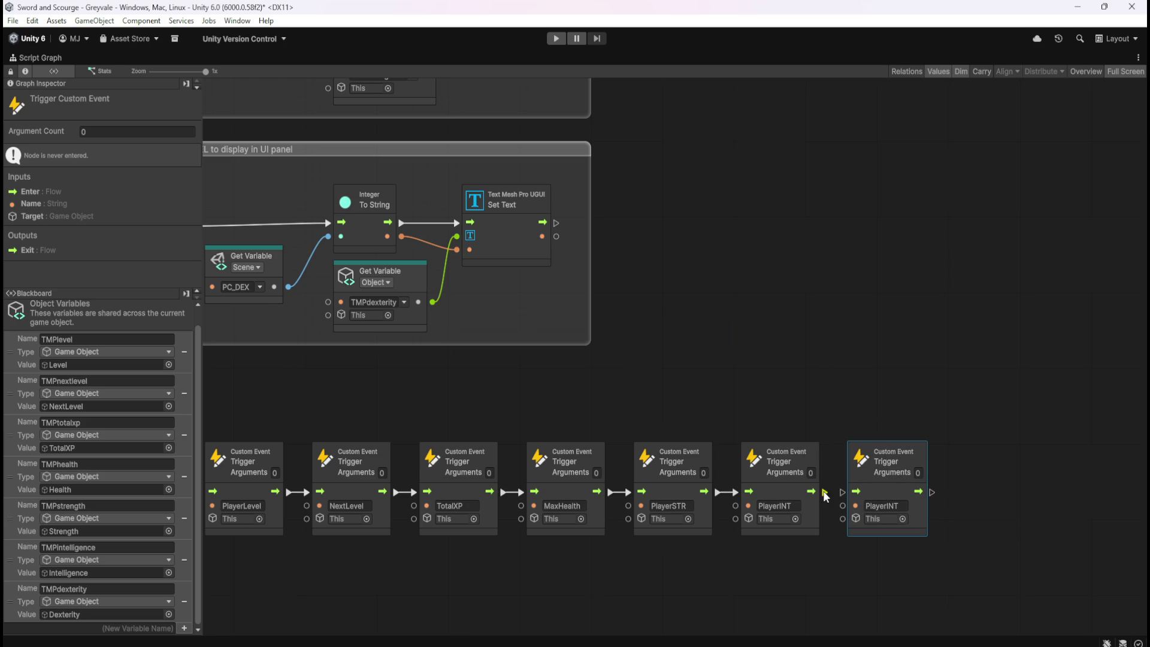
pyautogui.click(679, 337)
pyautogui.hscroll(-3, 679, 335)
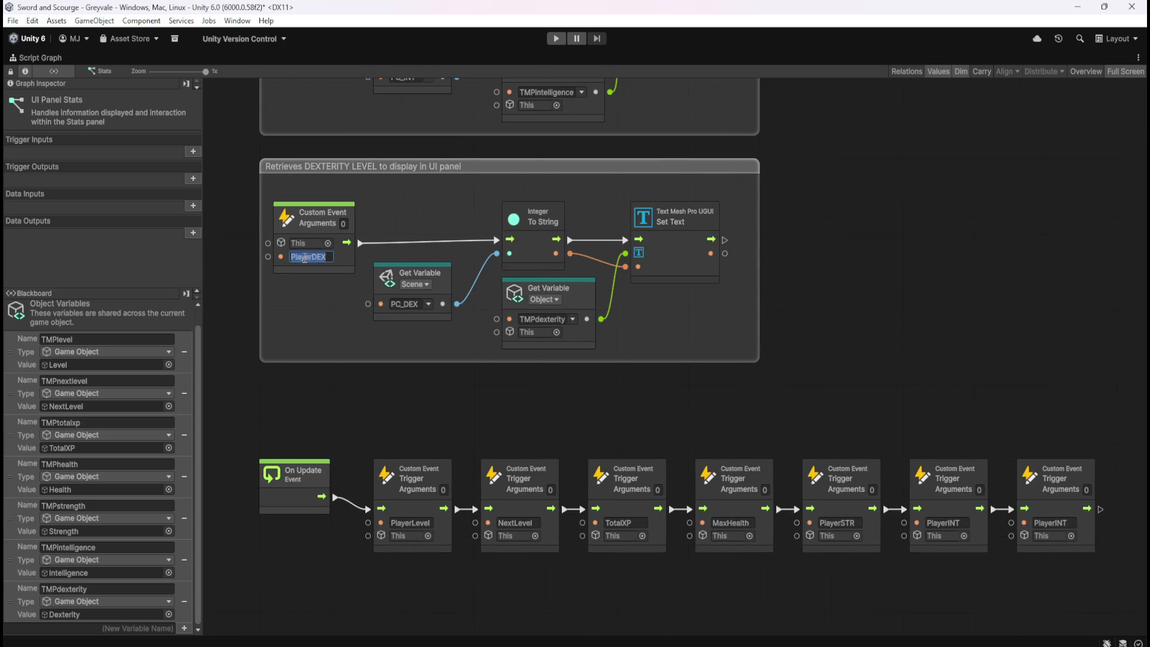
pyautogui.doubleClick(1049, 523)
pyautogui.write('PlayerDEX')
# - Move the On Update node and its trigger chain lower on the canvas, then save
pyautogui.scroll(-5, 891, 336)
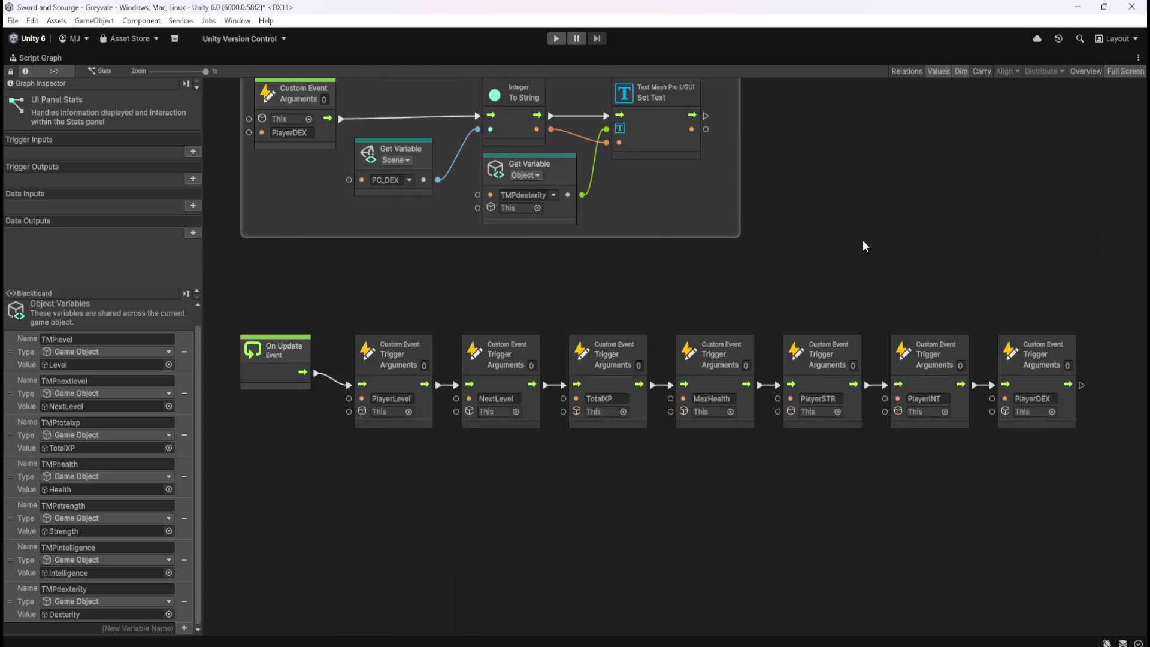
pyautogui.scroll(-3, 508, 495)
pyautogui.moveTo(304, 172); pyautogui.dragTo(1124, 375)
pyautogui.scroll(-4, 825, 498)
pyautogui.moveTo(751, 104); pyautogui.dragTo(771, 519)
pyautogui.click(779, 365)
pyautogui.hotkey('ctrl', 's')
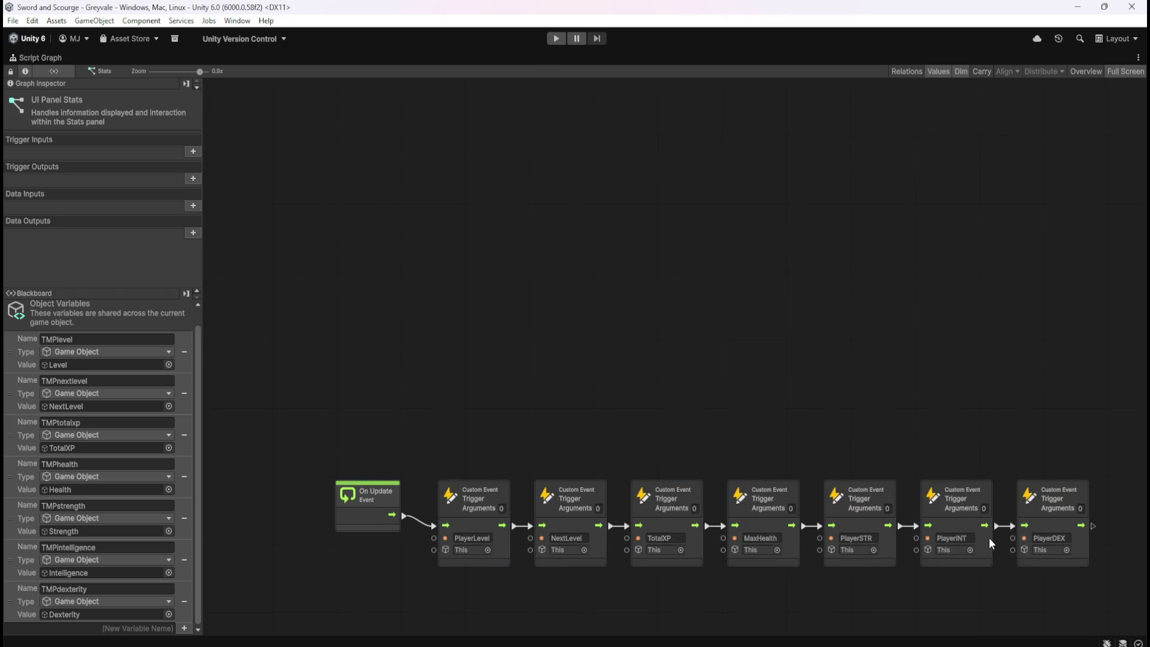
# - Scroll back up to the DEXTERITY group and restore the full editor layout
pyautogui.moveTo(738, 181); pyautogui.dragTo(764, 352)
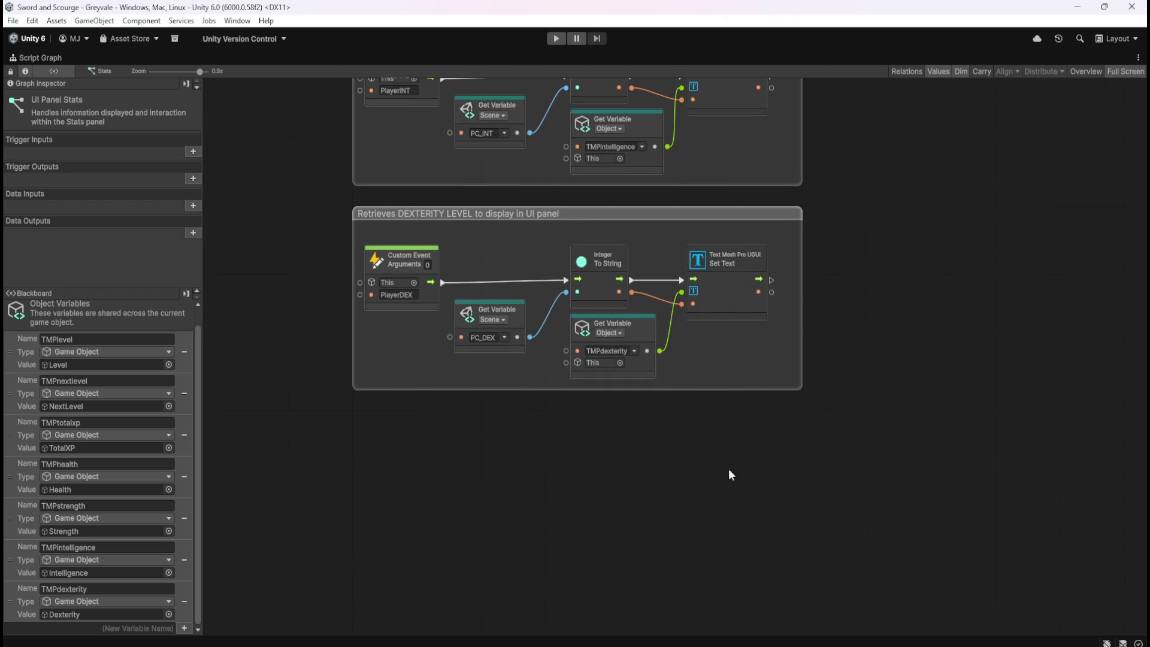
pyautogui.scroll(2, 556, 493)
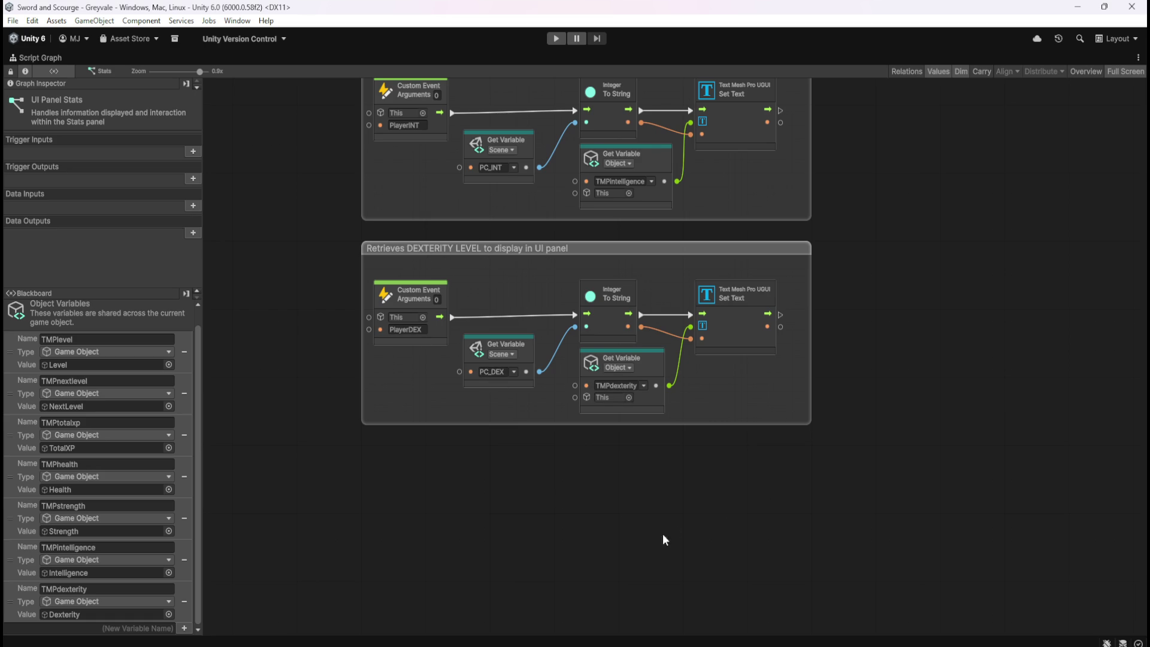
pyautogui.moveTo(662, 537); pyautogui.dragTo(669, 446)
pyautogui.hotkey('shift', 'space')
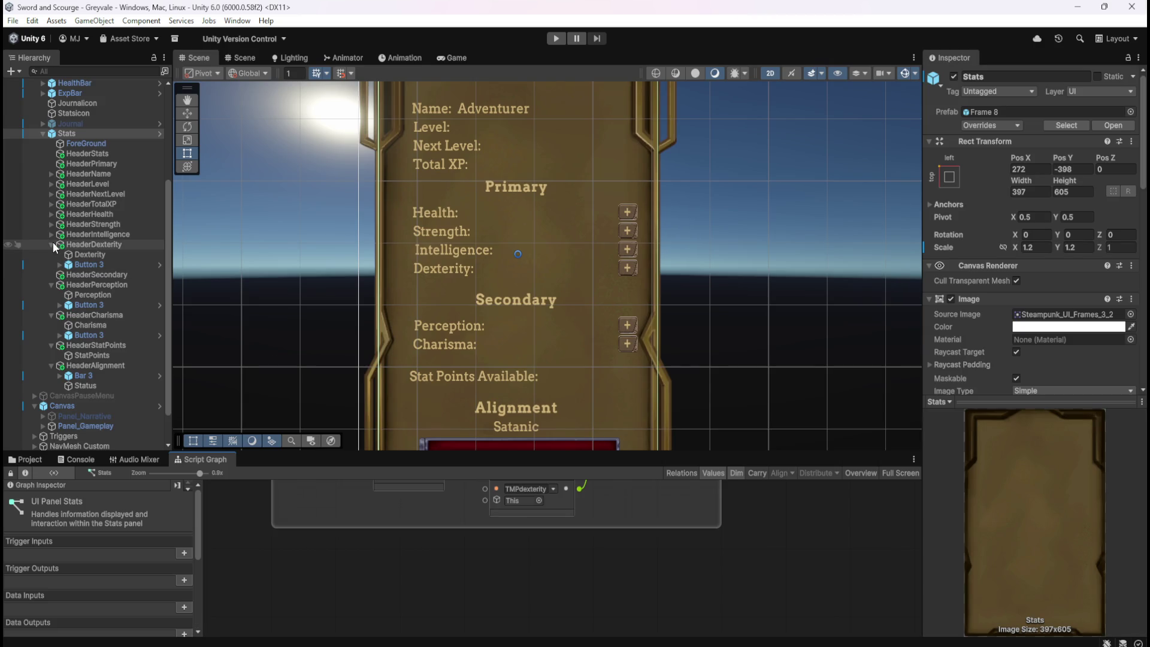
# - Add a TMPperception Game Object variable to Stats, assigned the Perception text object
pyautogui.click(52, 245)
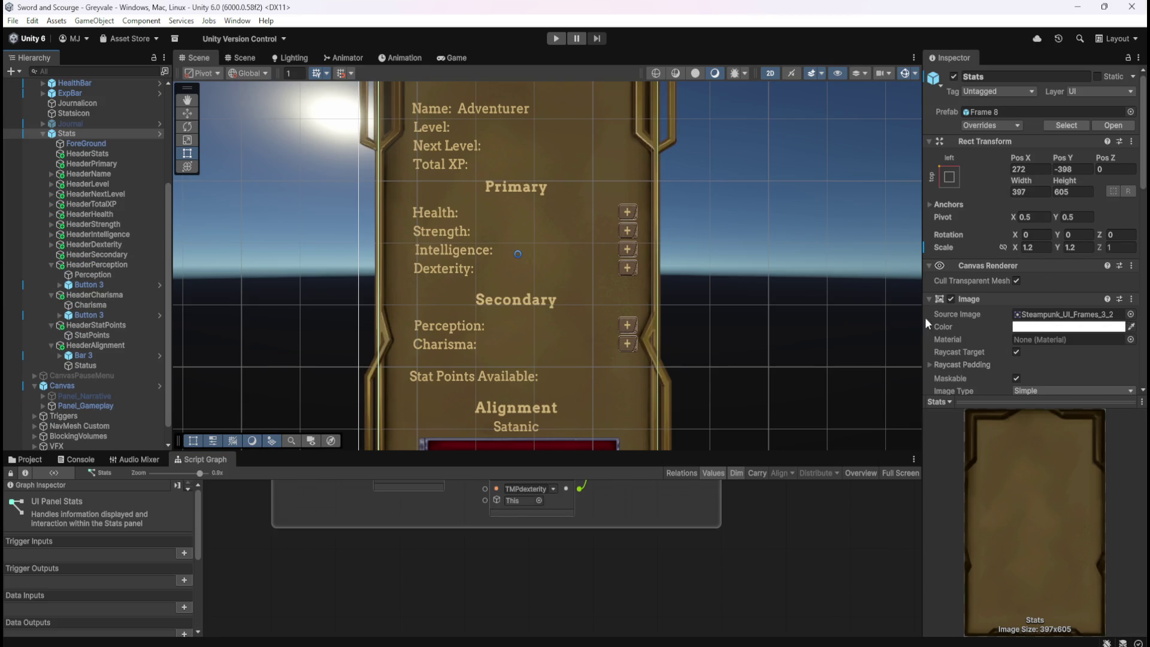
pyautogui.scroll(-10, 986, 354)
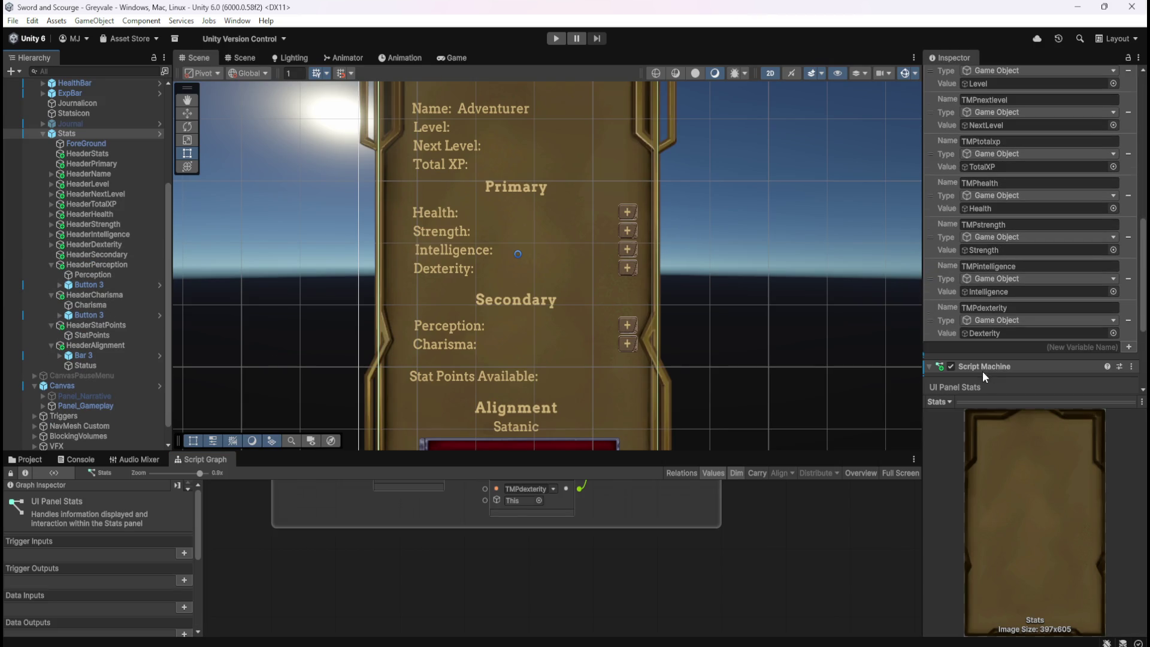
pyautogui.click(993, 346)
pyautogui.write('TMP')
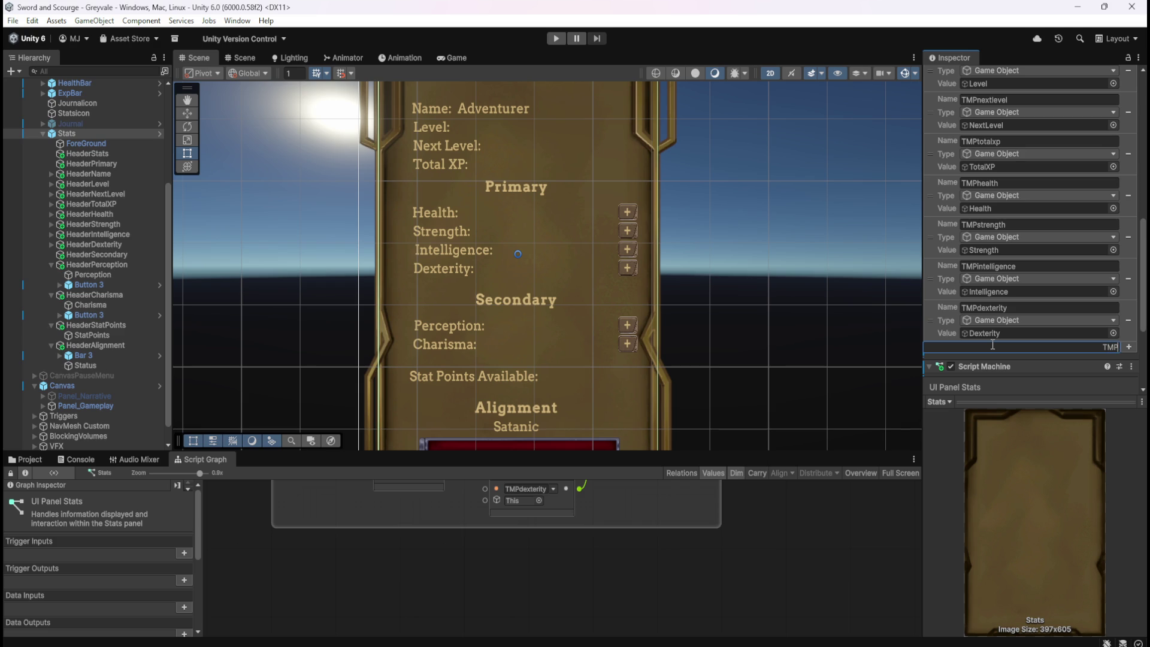
pyautogui.write('perceptio')
pyautogui.write('n')
pyautogui.press('Return')
pyautogui.click(987, 362)
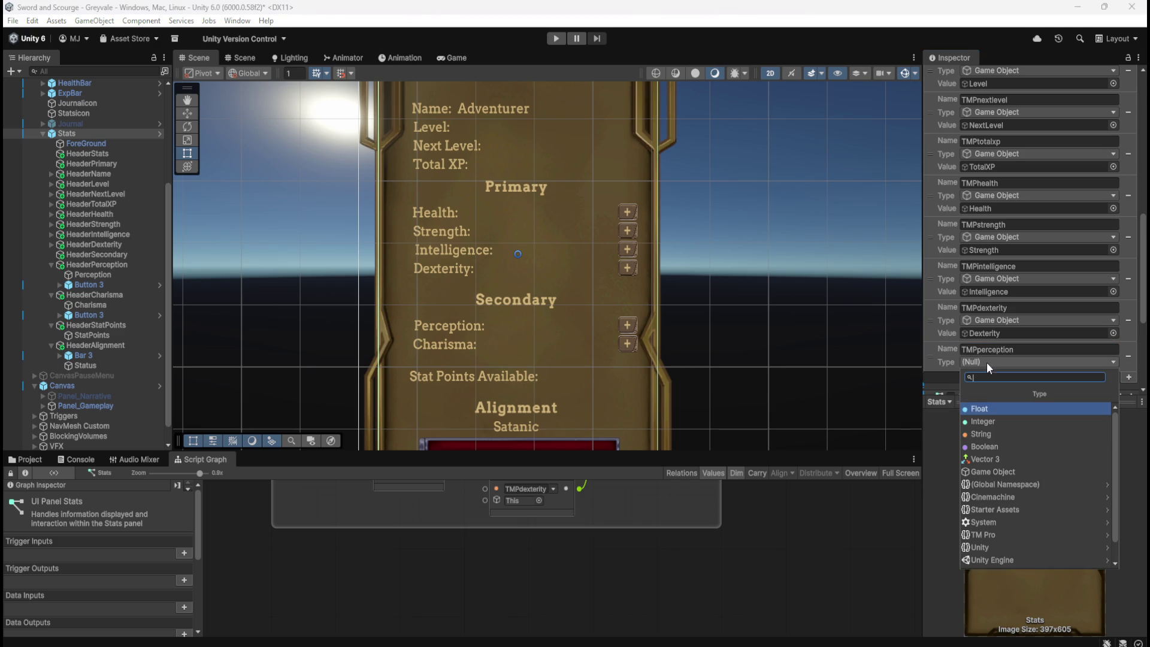
pyautogui.click(991, 469)
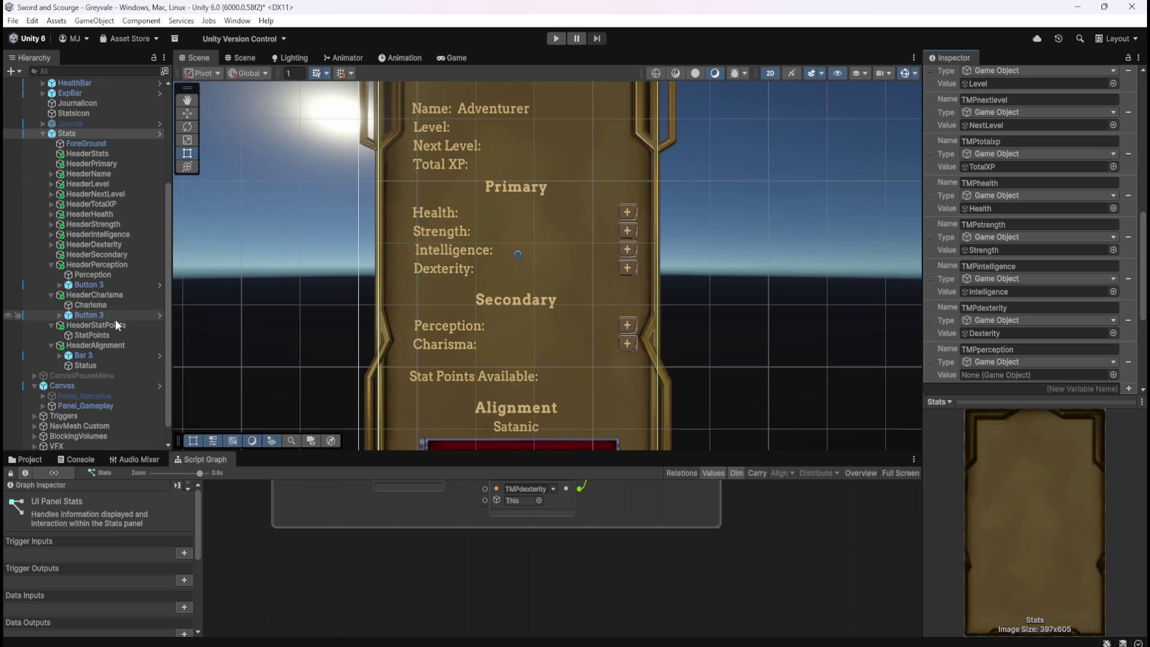
pyautogui.click(97, 276)
pyautogui.moveTo(99, 275); pyautogui.dragTo(1031, 375)
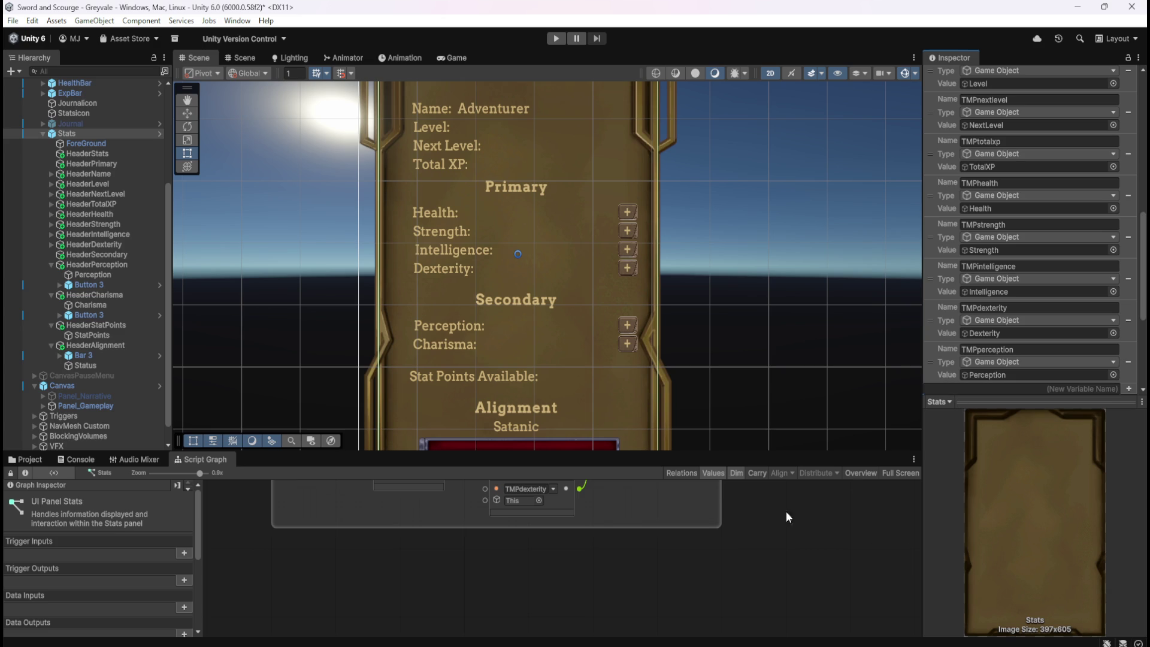
pyautogui.hotkey('shift', 'space')
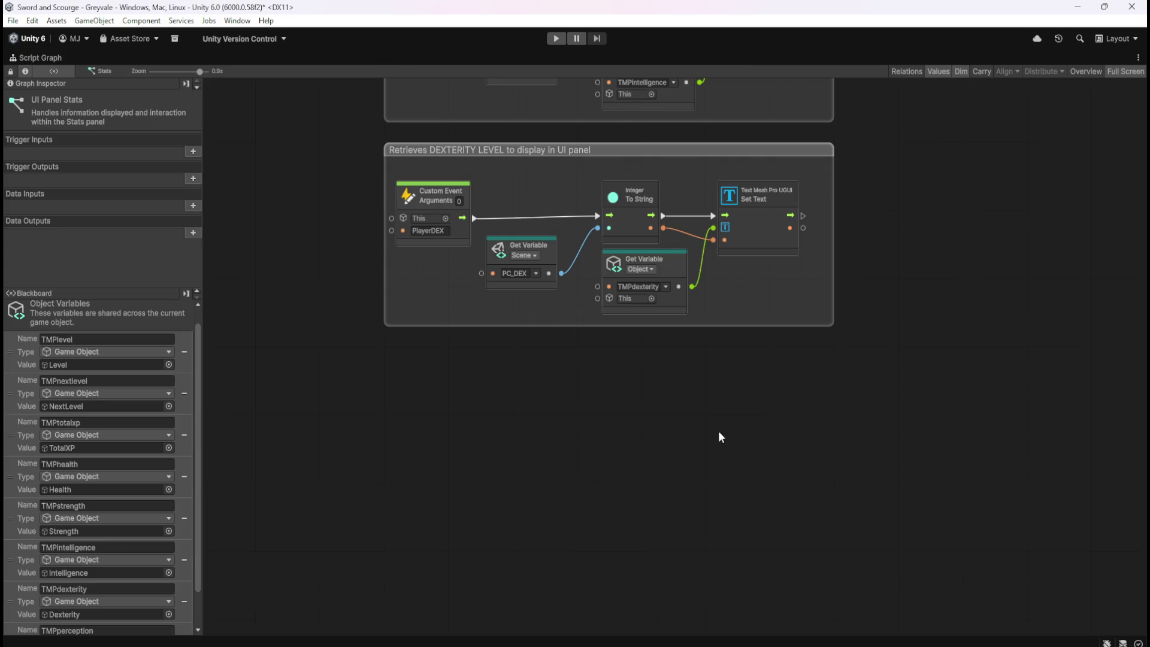
# - Duplicate the Dexterity group below itself and retitle the copy PERCEPTION
pyautogui.moveTo(339, 369)
pyautogui.mouseDown()
pyautogui.moveTo(933, 161)
pyautogui.moveTo(937, 135)
pyautogui.mouseUp()
pyautogui.hotkey('ctrl', 'd')
pyautogui.moveTo(876, 273)
pyautogui.mouseDown()
pyautogui.moveTo(826, 364)
pyautogui.moveTo(814, 355)
pyautogui.mouseUp()
pyautogui.doubleClick(498, 355)
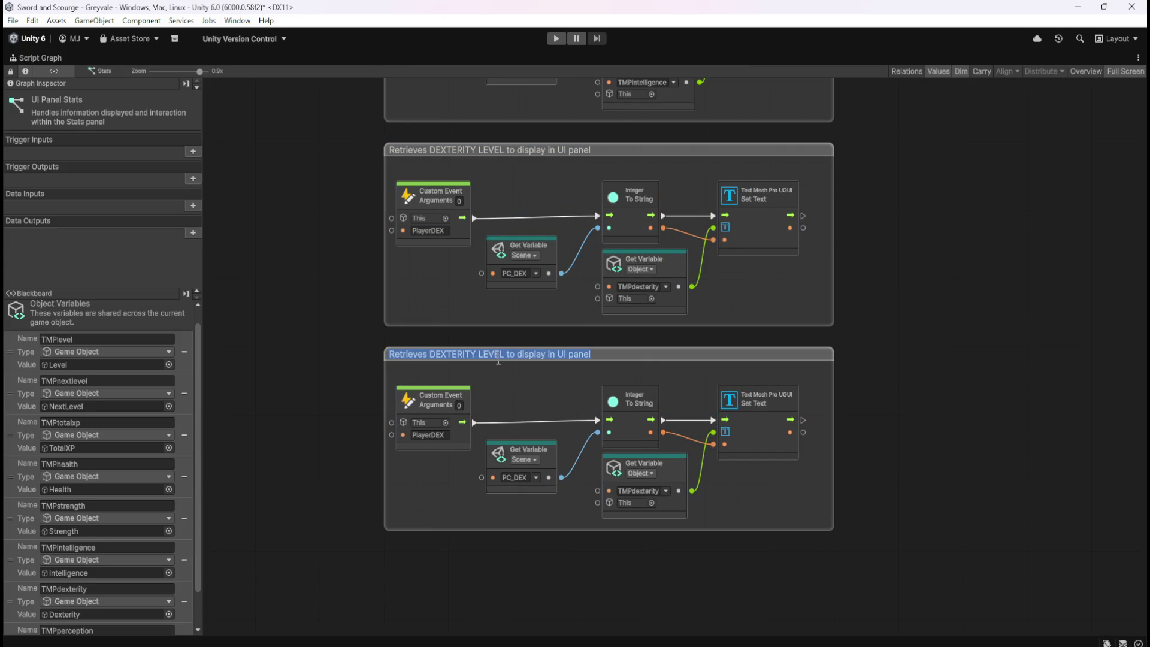
pyautogui.press('Home')
pyautogui.hotkey('ctrl', 'Right')
pyautogui.hotkey('ctrl', 'shift', 'Right')
pyautogui.write('PERCEPTION')
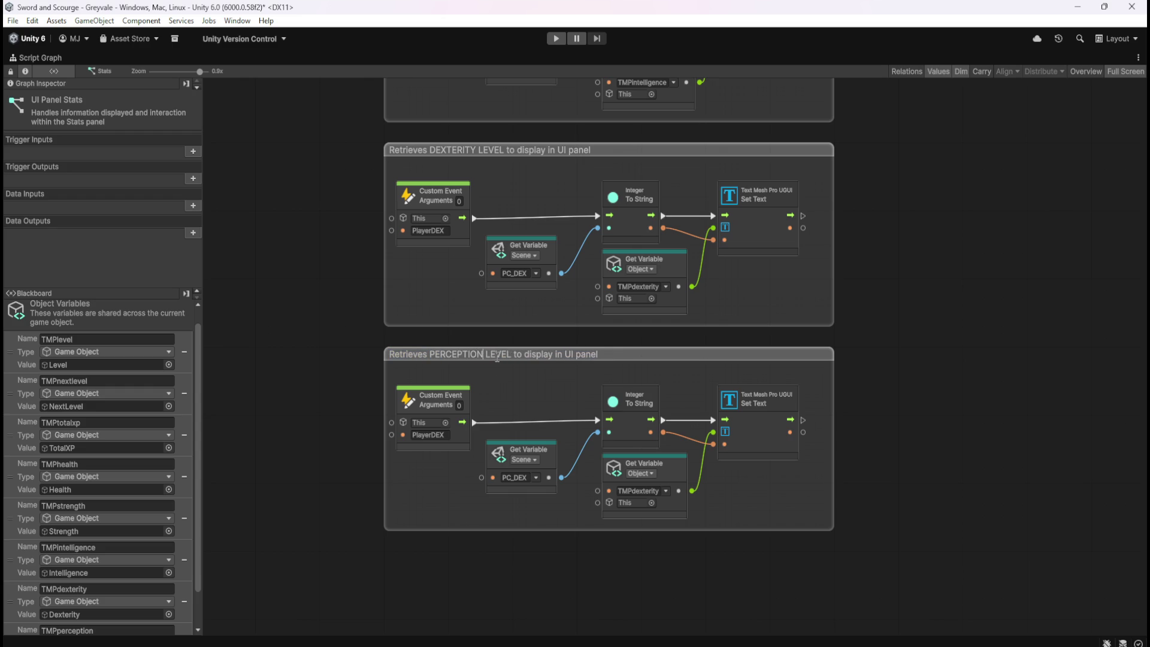
# - Set the copy's event to PlayerPER, reading PC_PER and writing to TMPperception
pyautogui.click(437, 435)
pyautogui.press('BackSpace')
pyautogui.press('BackSpace')
pyautogui.press('BackSpace')
pyautogui.write('PER')
pyautogui.click(537, 478)
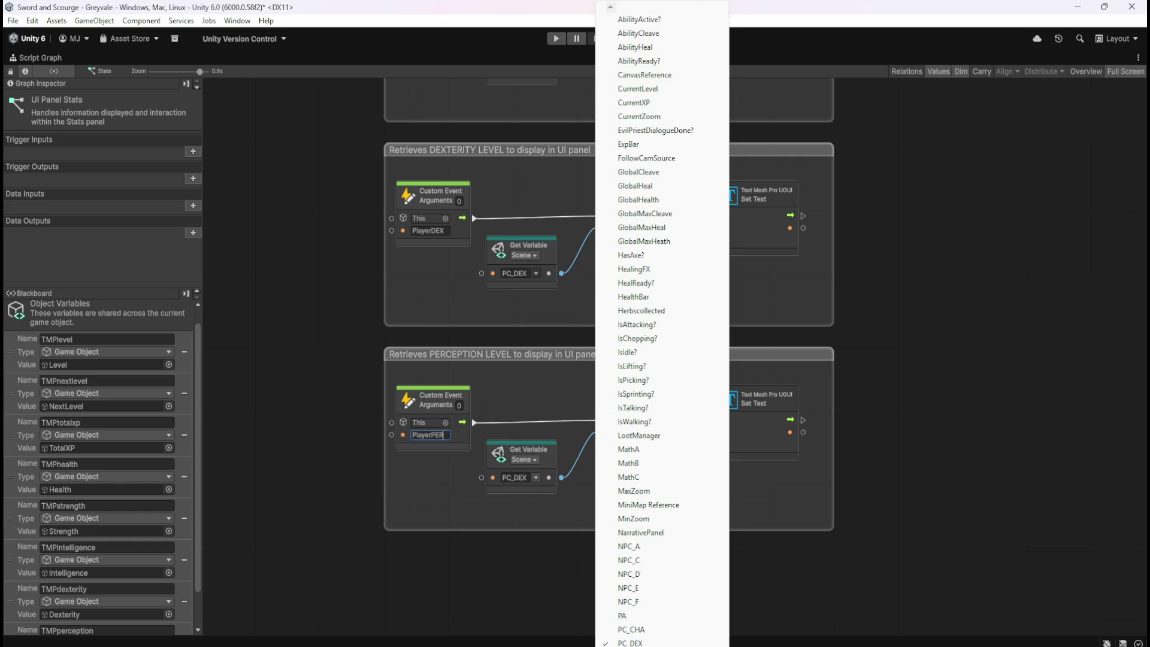
pyautogui.scroll(-2, 662, 635)
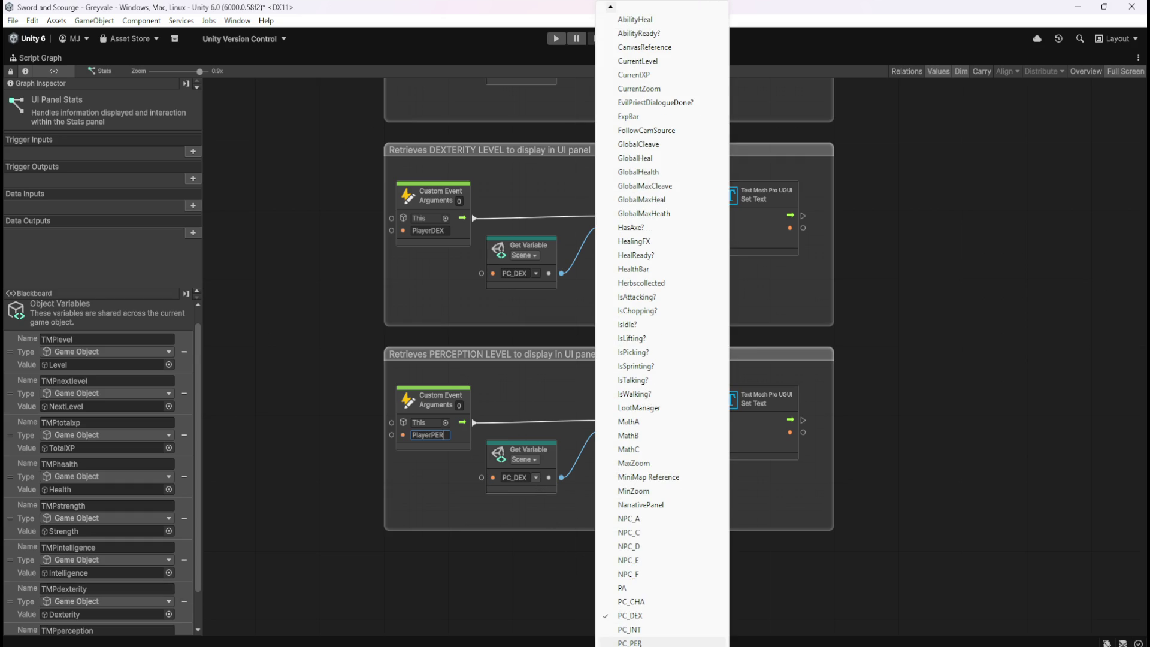
pyautogui.click(631, 643)
pyautogui.click(663, 489)
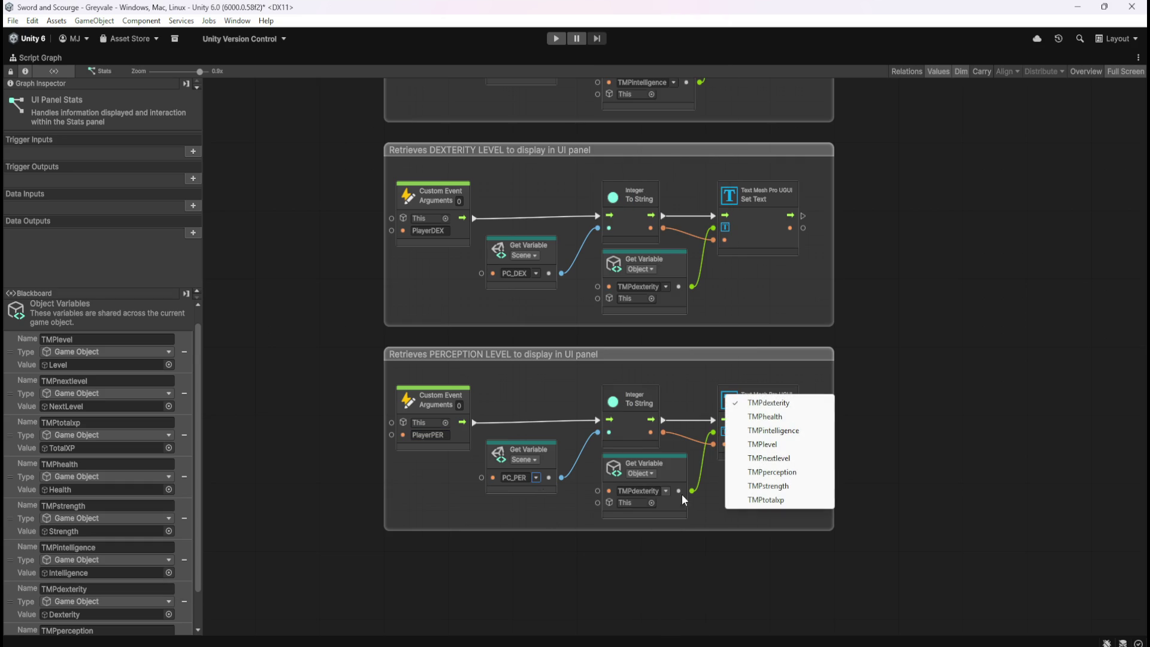
pyautogui.click(783, 472)
pyautogui.scroll(1, 847, 552)
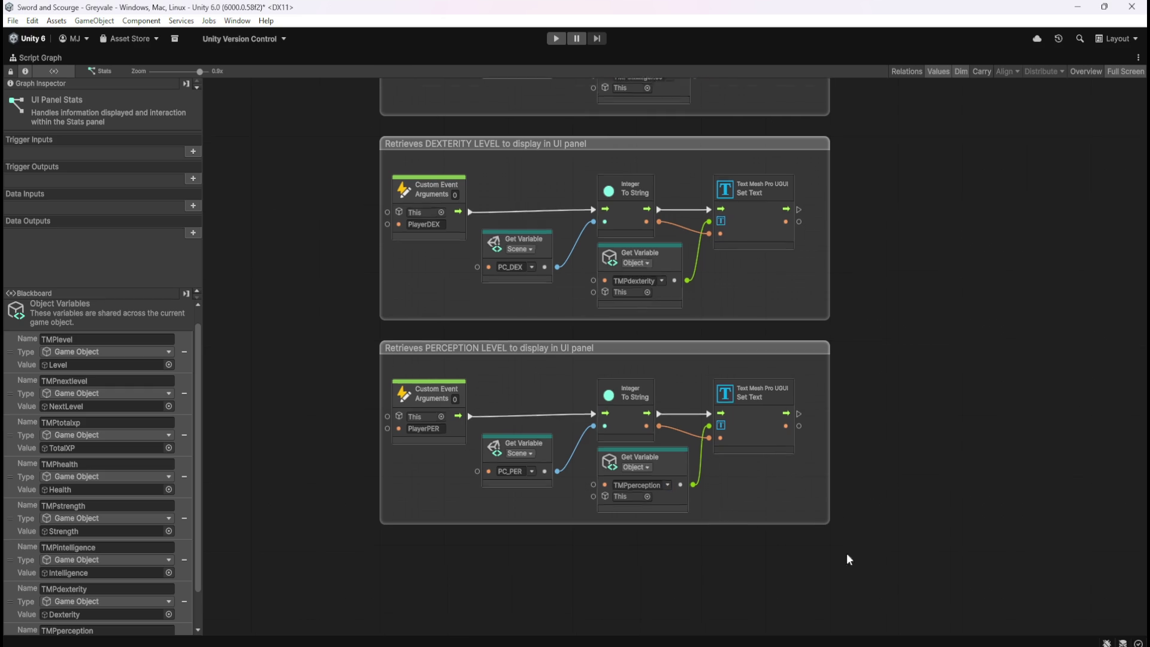
# - Duplicate the PlayerDEX trigger node and chain the copy after it in the On Update row
pyautogui.moveTo(846, 553); pyautogui.dragTo(757, 334)
pyautogui.scroll(-2, 787, 363)
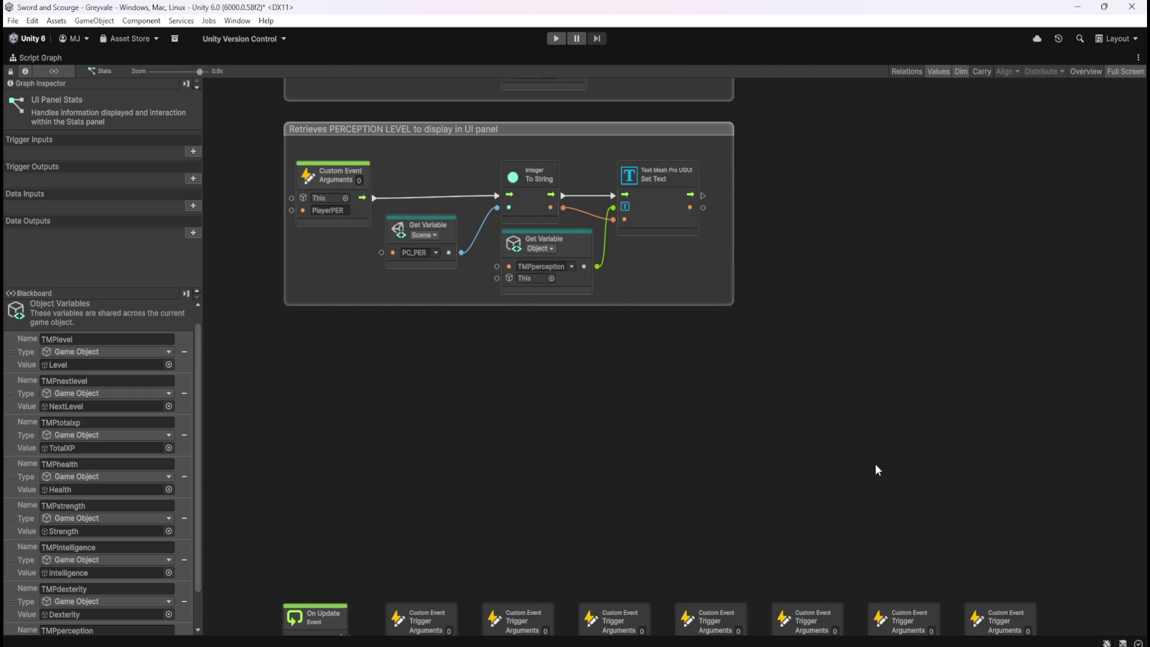
pyautogui.moveTo(804, 424); pyautogui.dragTo(701, 260)
pyautogui.click(781, 397)
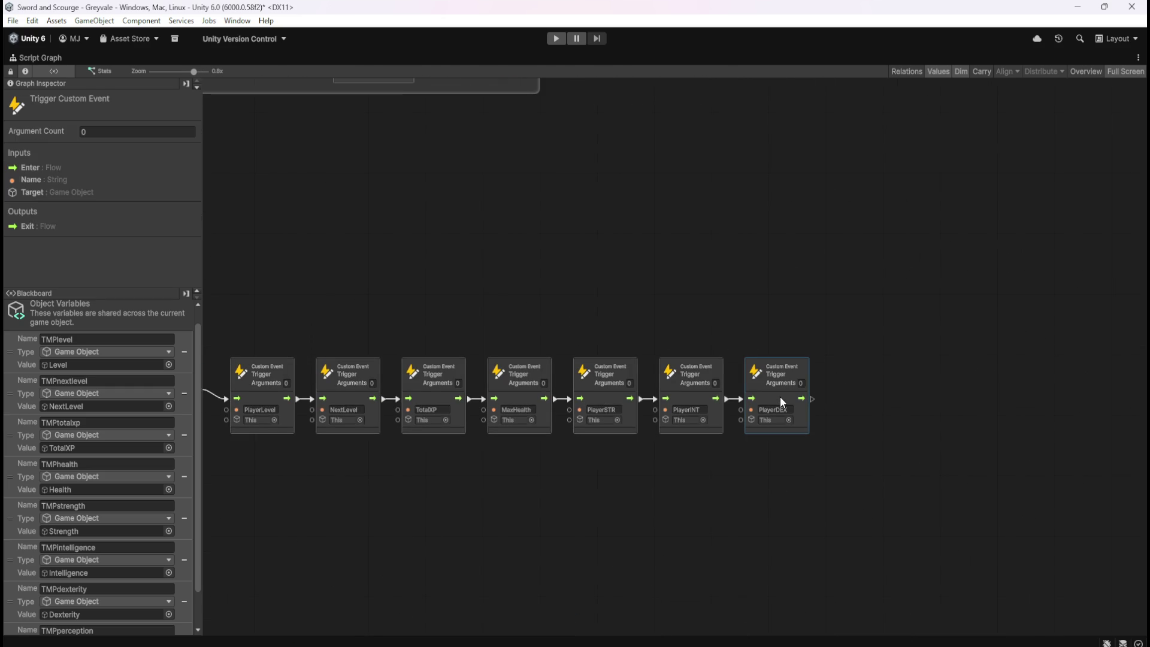
pyautogui.hotkey('ctrl', 'd')
pyautogui.moveTo(667, 353)
pyautogui.mouseDown()
pyautogui.moveTo(853, 389)
pyautogui.moveTo(815, 397)
pyautogui.moveTo(824, 399)
pyautogui.mouseUp()
pyautogui.click(688, 243)
pyautogui.moveTo(688, 242)
pyautogui.mouseDown()
pyautogui.moveTo(719, 346)
pyautogui.moveTo(472, 244)
pyautogui.mouseUp()
# - Name the new trigger's event PlayerPER and restore the normal editor layout
pyautogui.doubleClick(689, 400)
pyautogui.write('PlayerPER')
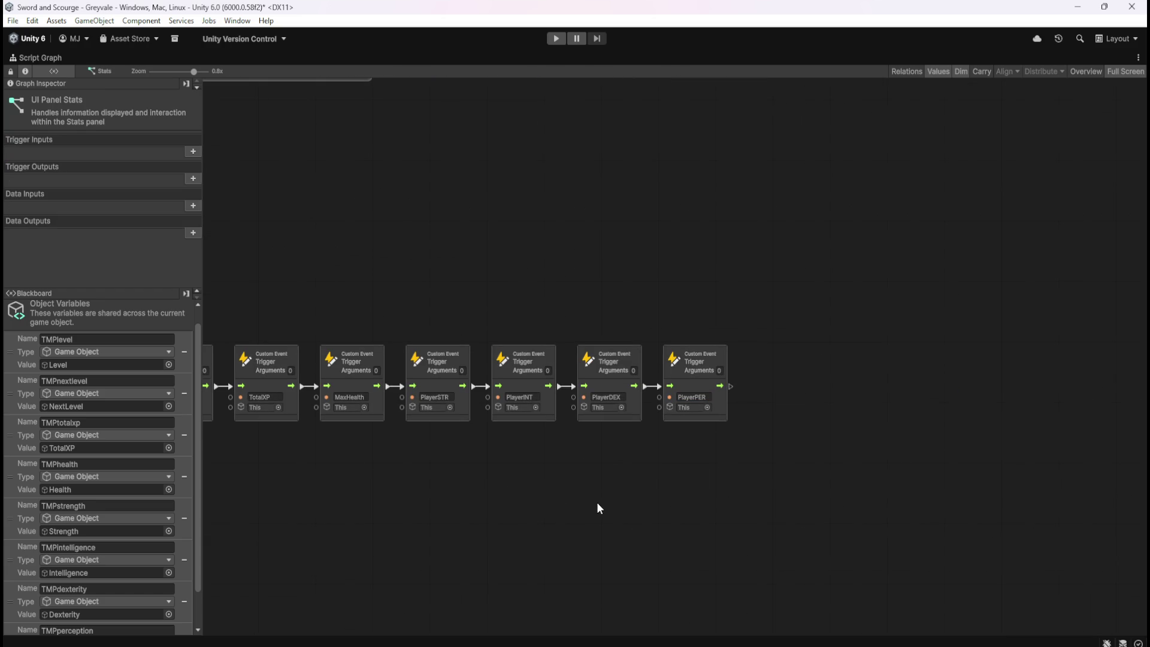
pyautogui.moveTo(493, 242)
pyautogui.mouseDown()
pyautogui.moveTo(677, 324)
pyautogui.moveTo(727, 413)
pyautogui.moveTo(859, 445)
pyautogui.mouseUp()
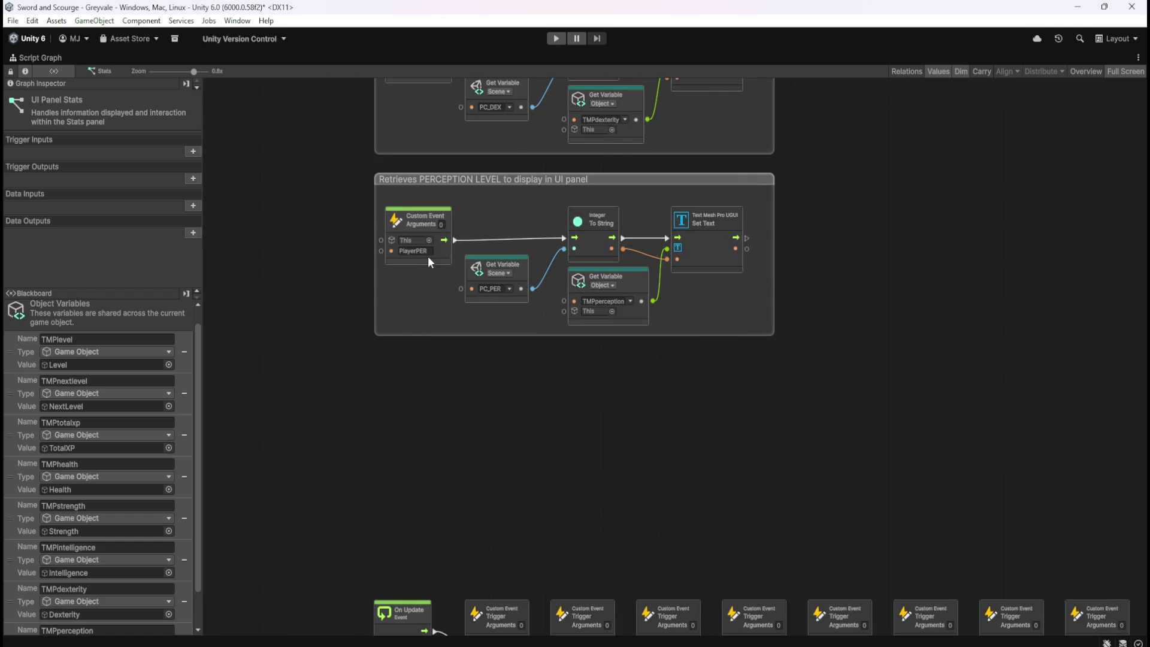
pyautogui.moveTo(428, 257); pyautogui.dragTo(490, 473)
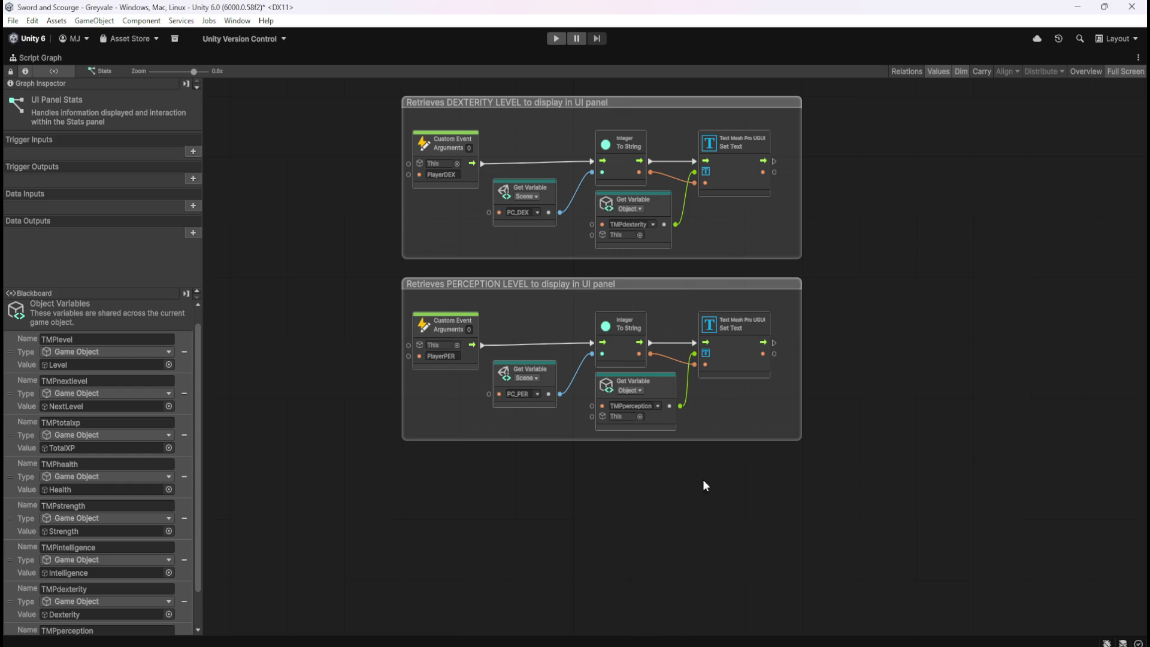
pyautogui.moveTo(753, 501)
pyautogui.mouseDown()
pyautogui.moveTo(624, 368)
pyautogui.moveTo(632, 422)
pyautogui.mouseUp()
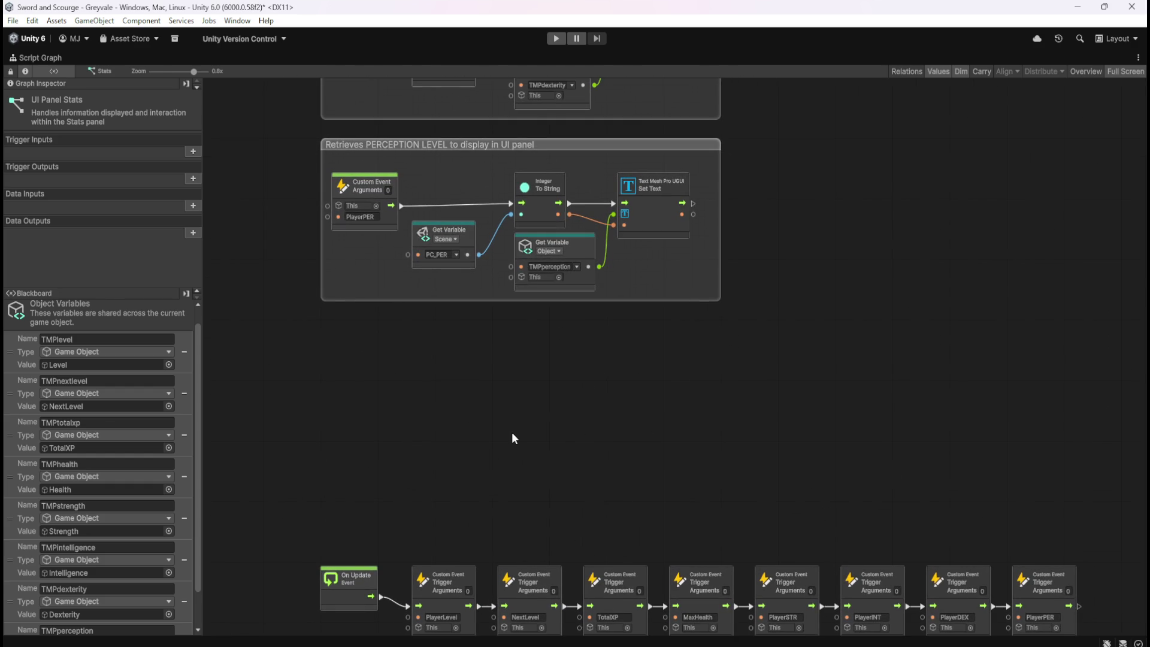
pyautogui.hotkey('shift', 'space')
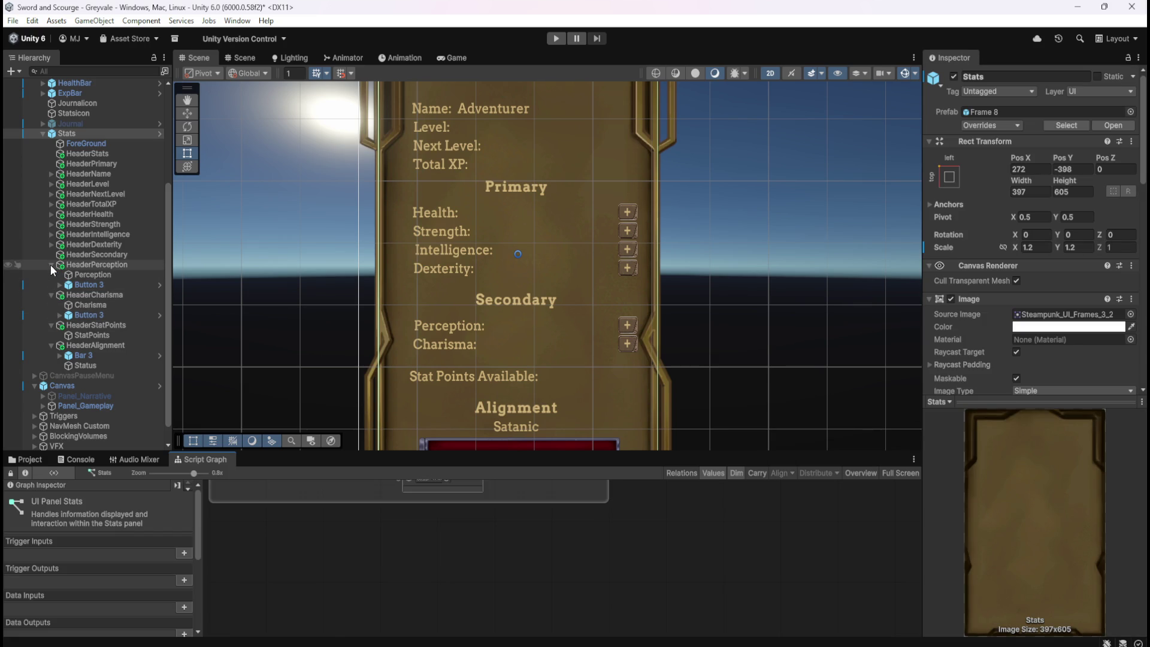
# - Add a new object variable named TMPcharisma to the Stats object
pyautogui.click(51, 264)
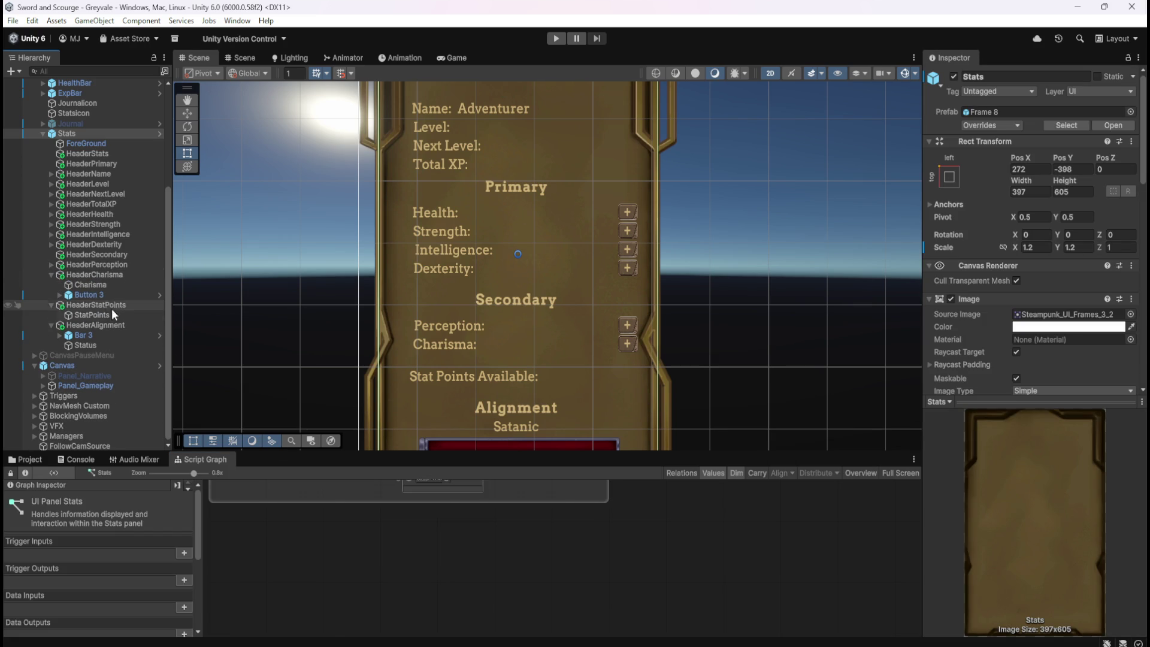
pyautogui.scroll(-15, 1029, 308)
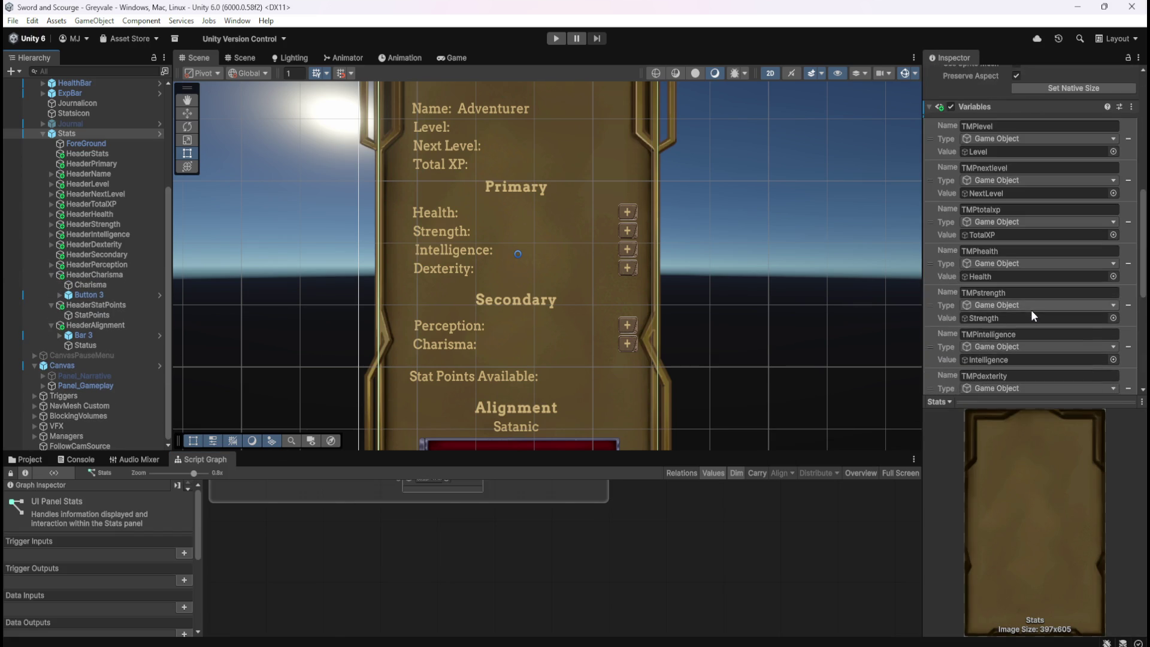
pyautogui.scroll(-3, 1015, 375)
pyautogui.click(1034, 321)
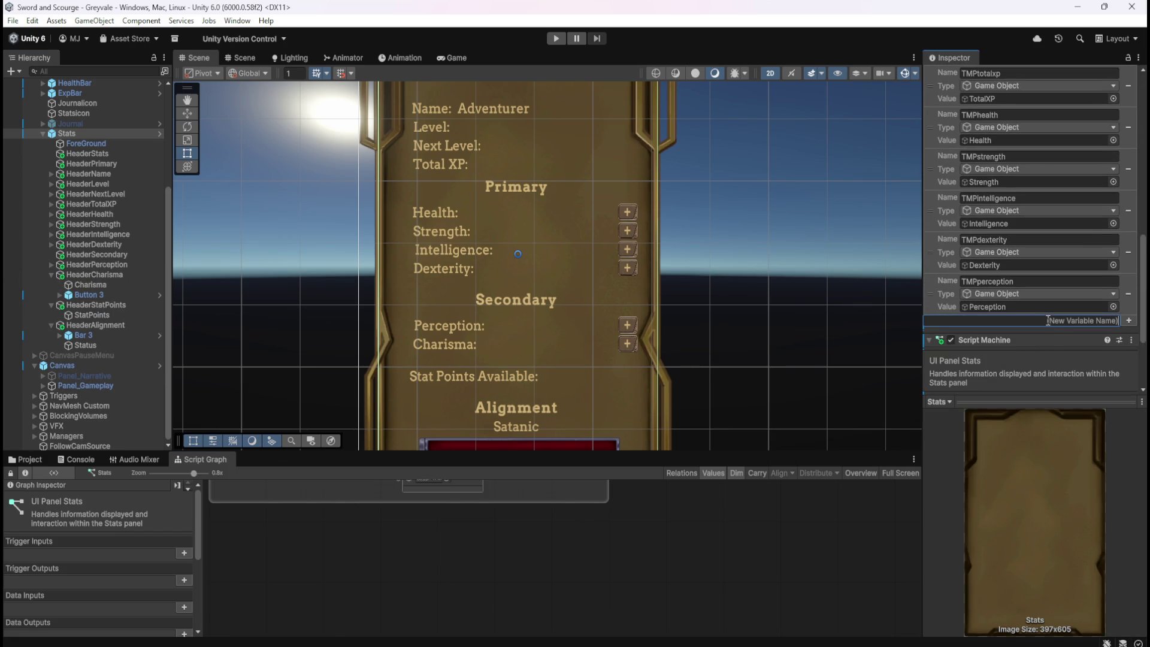
pyautogui.write('TMP_')
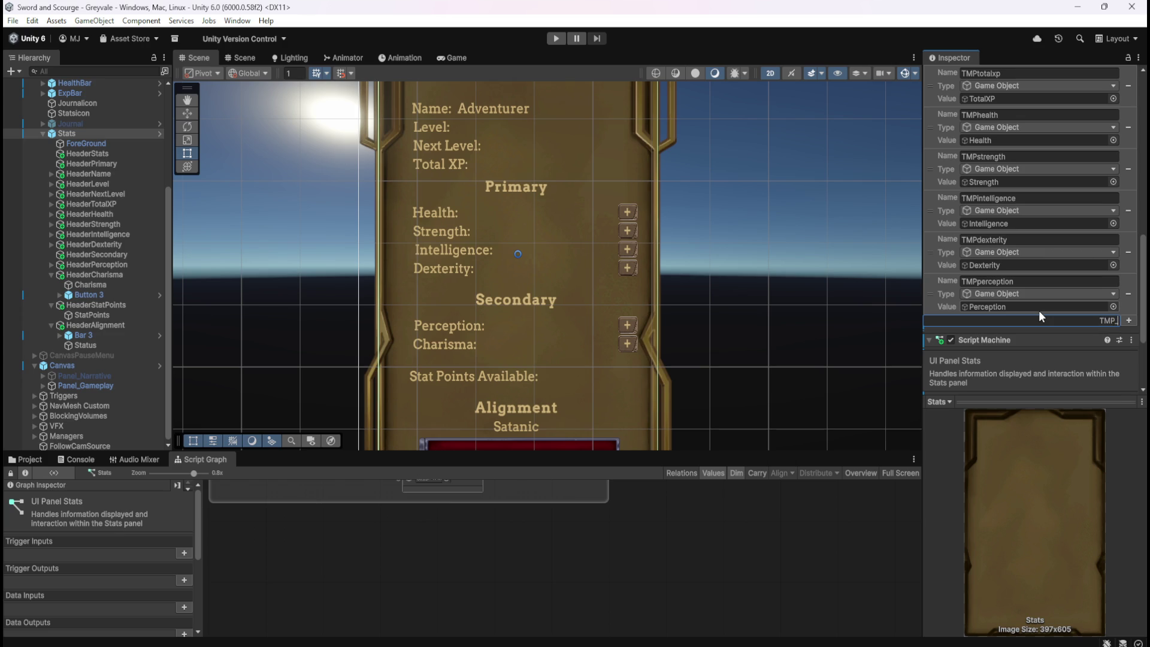
pyautogui.press('BackSpace')
pyautogui.write('charisma')
pyautogui.press('Return')
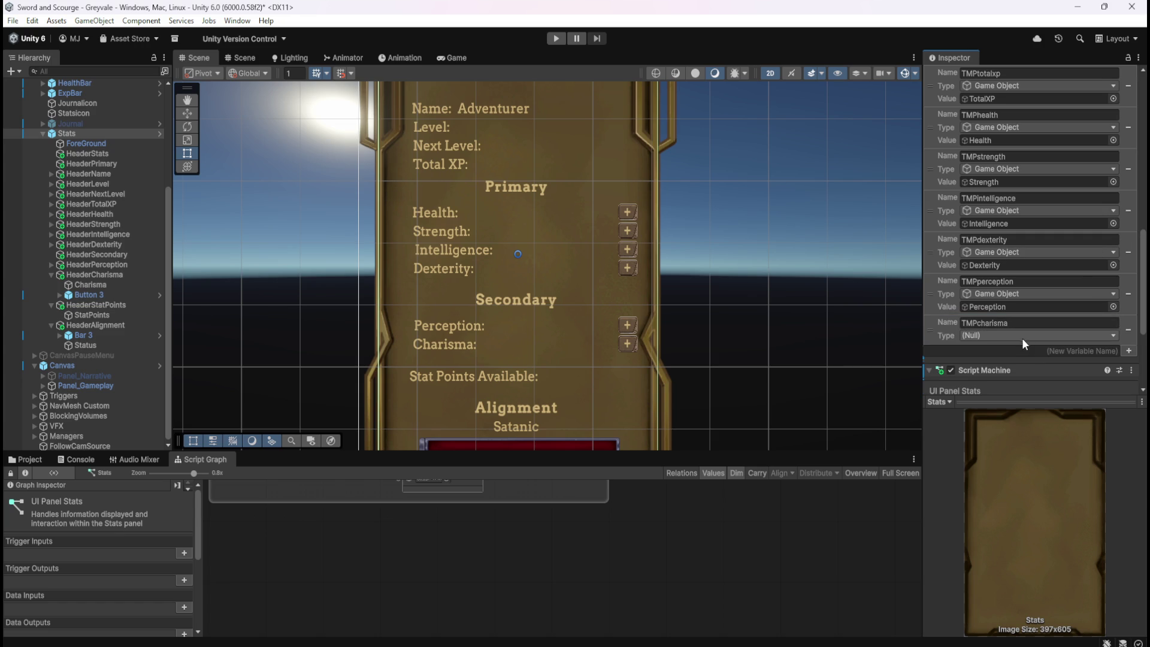
# - Make TMPcharisma a Game Object variable holding the Charisma text object
pyautogui.click(1024, 337)
pyautogui.click(1006, 445)
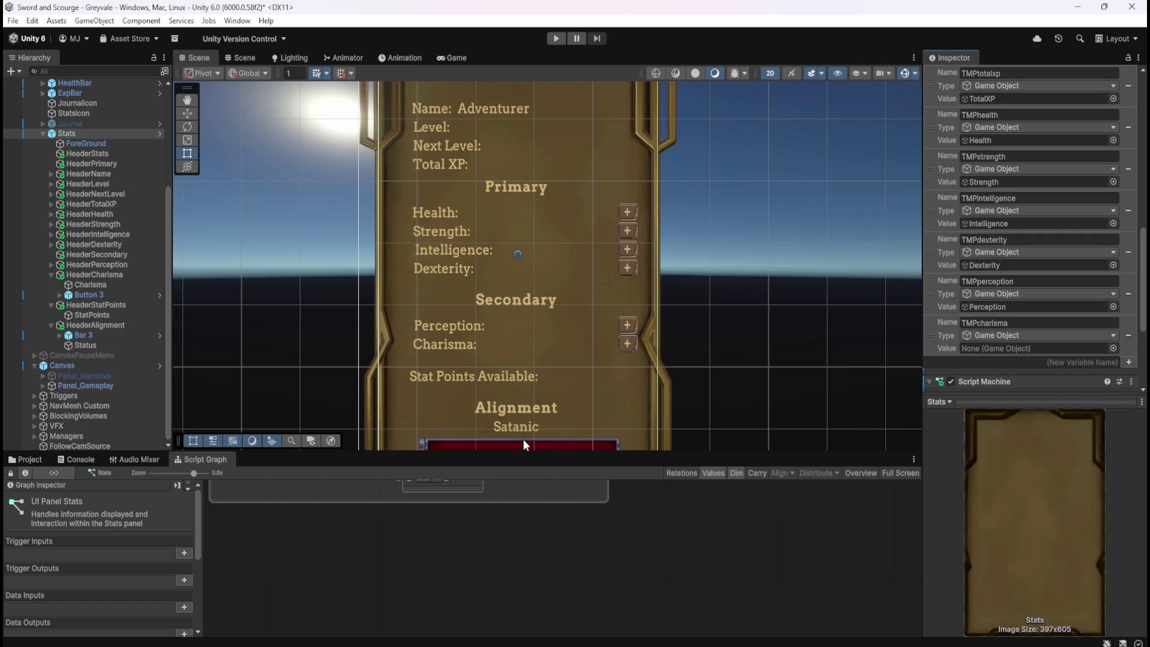
pyautogui.click(98, 285)
pyautogui.moveTo(98, 286)
pyautogui.mouseDown()
pyautogui.moveTo(881, 327)
pyautogui.moveTo(1022, 349)
pyautogui.mouseUp()
pyautogui.hotkey('shift', 'space')
# - Duplicate the PERCEPTION group below itself and retitle the copy CHARISMA
pyautogui.moveTo(431, 349)
pyautogui.mouseDown()
pyautogui.moveTo(911, 212)
pyautogui.moveTo(972, 135)
pyautogui.mouseUp()
pyautogui.hotkey('ctrl', 'd')
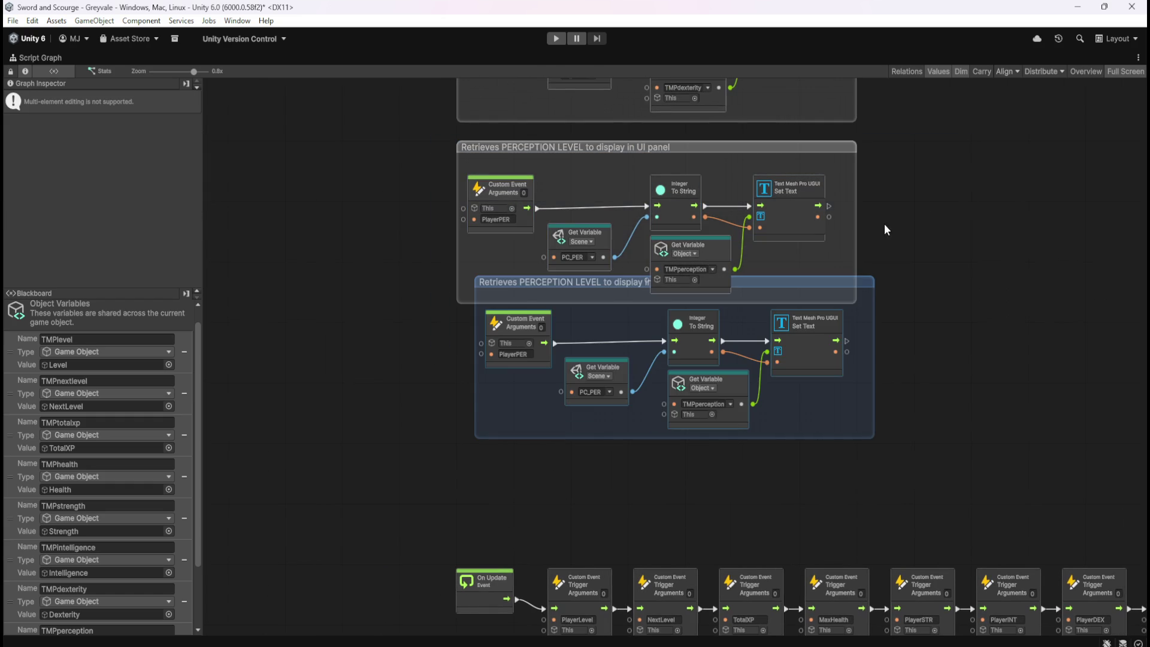
pyautogui.moveTo(850, 285)
pyautogui.mouseDown()
pyautogui.moveTo(856, 332)
pyautogui.moveTo(821, 334)
pyautogui.mouseUp()
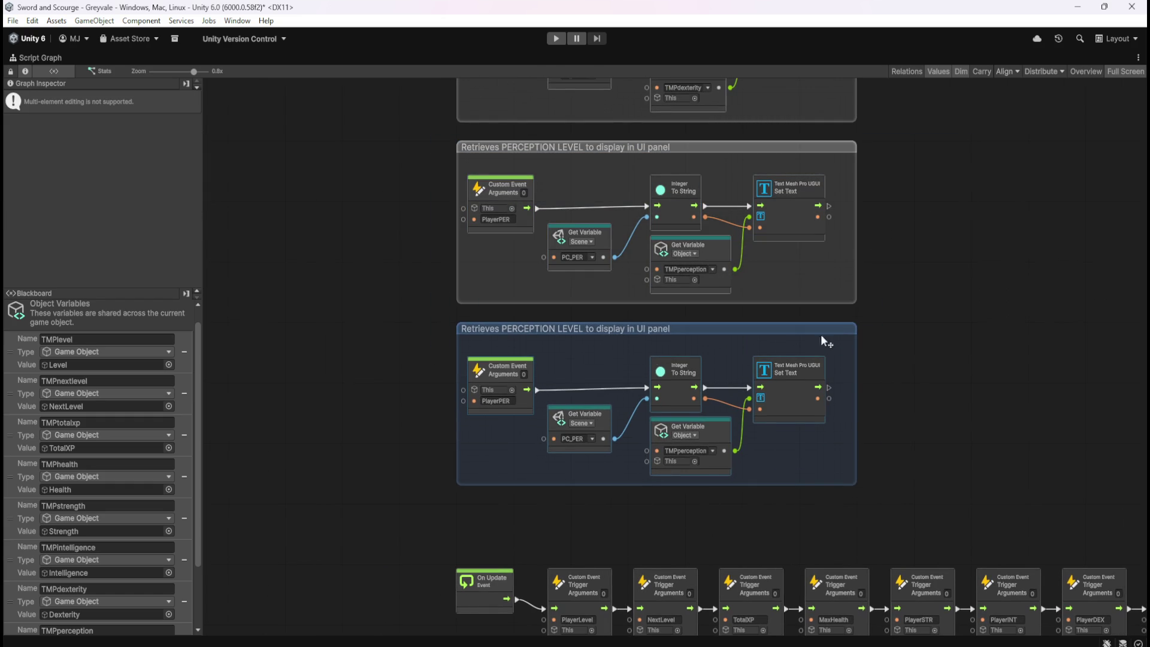
pyautogui.doubleClick(530, 332)
pyautogui.write('CHARISMA')
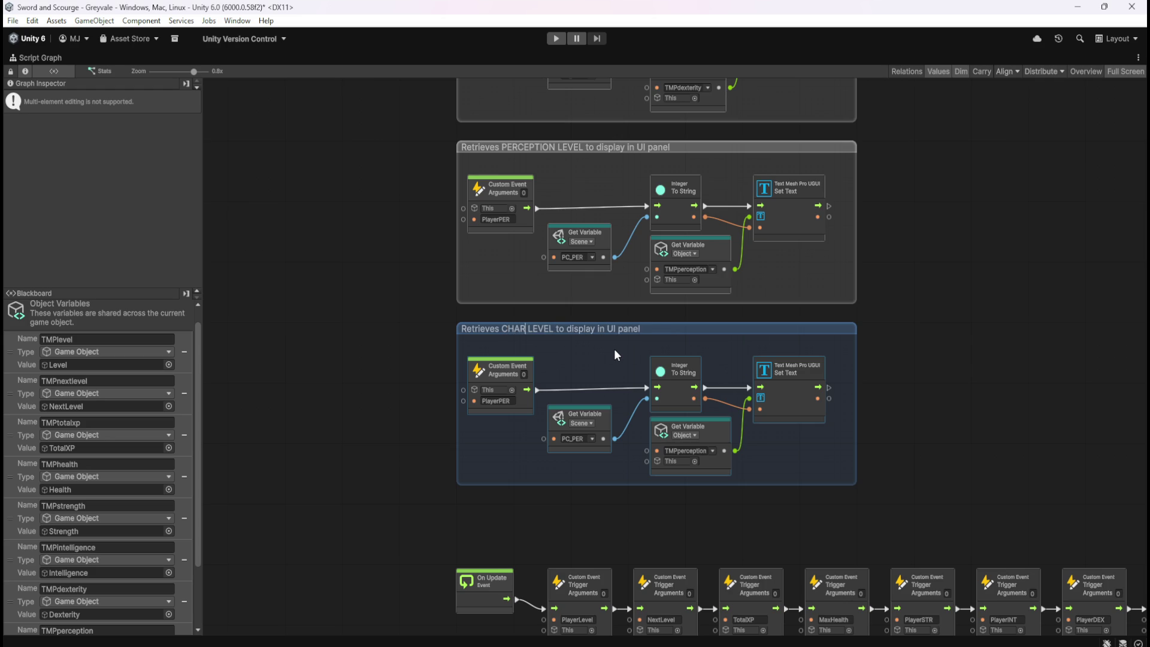
pyautogui.click(616, 360)
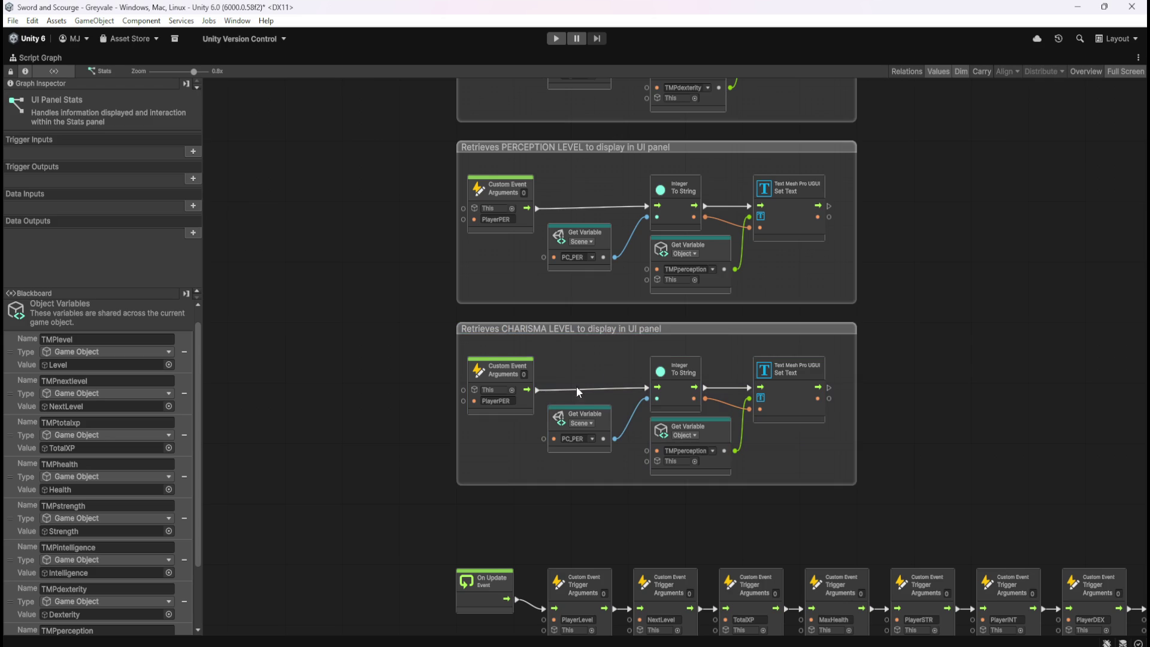
# - Change the copy's event to PlayerCHA, reading PC_CHA and targeting TMPcharisma
pyautogui.press('End')
pyautogui.press('BackSpace')
pyautogui.press('BackSpace')
pyautogui.write('CH')
pyautogui.click(592, 438)
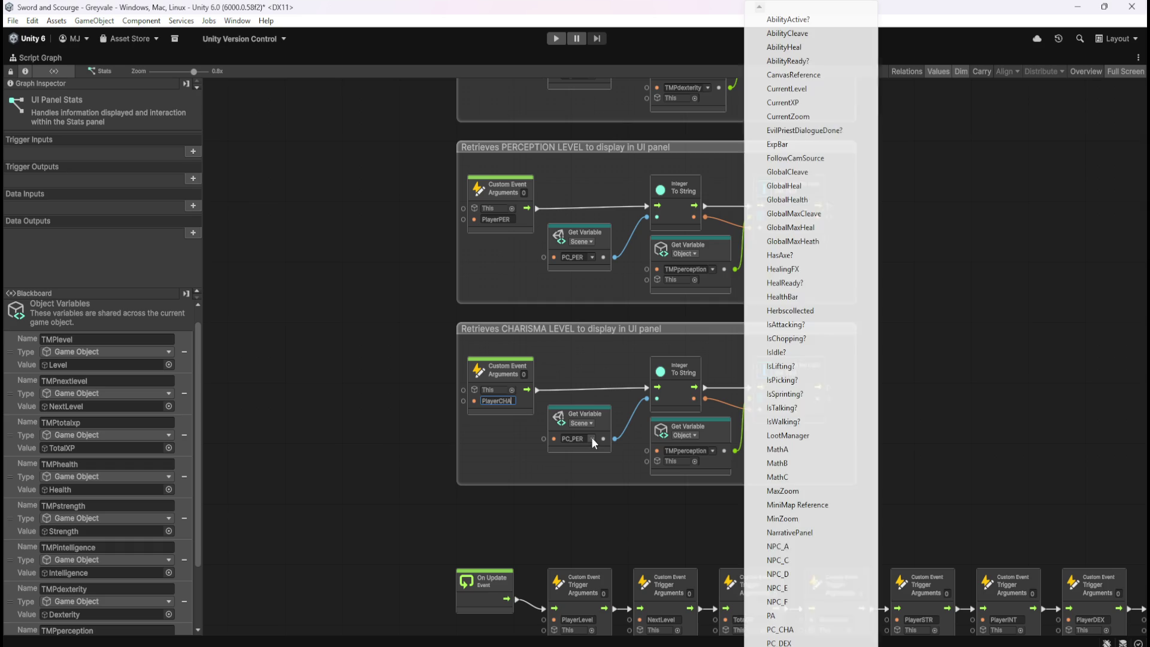
pyautogui.click(780, 630)
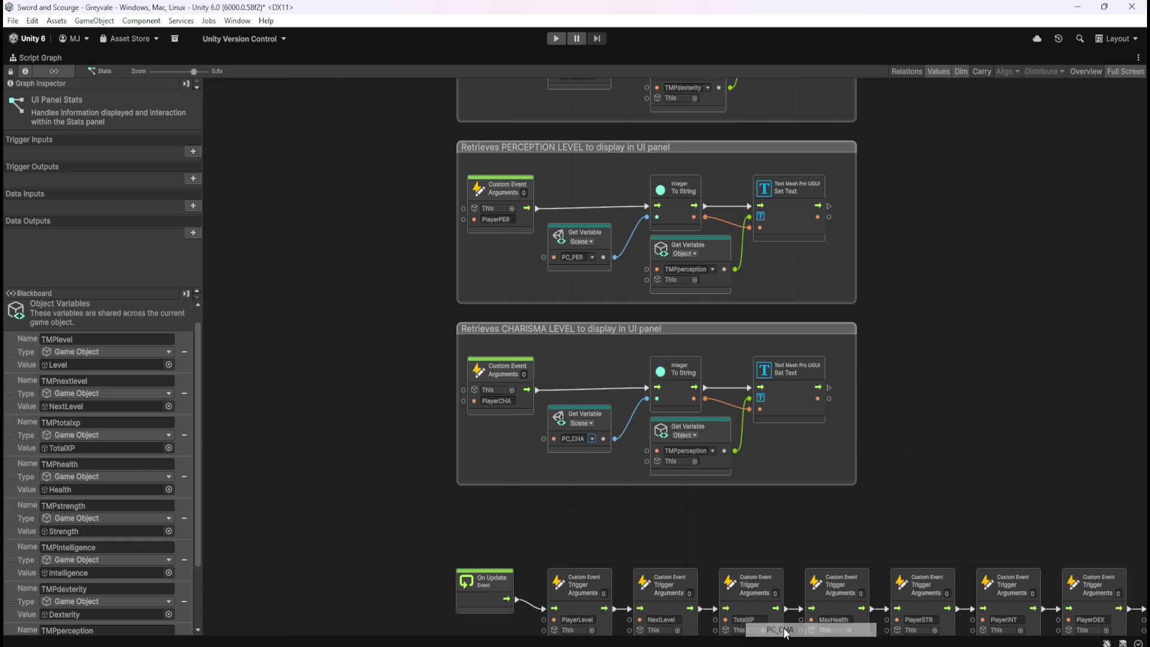
pyautogui.click(711, 451)
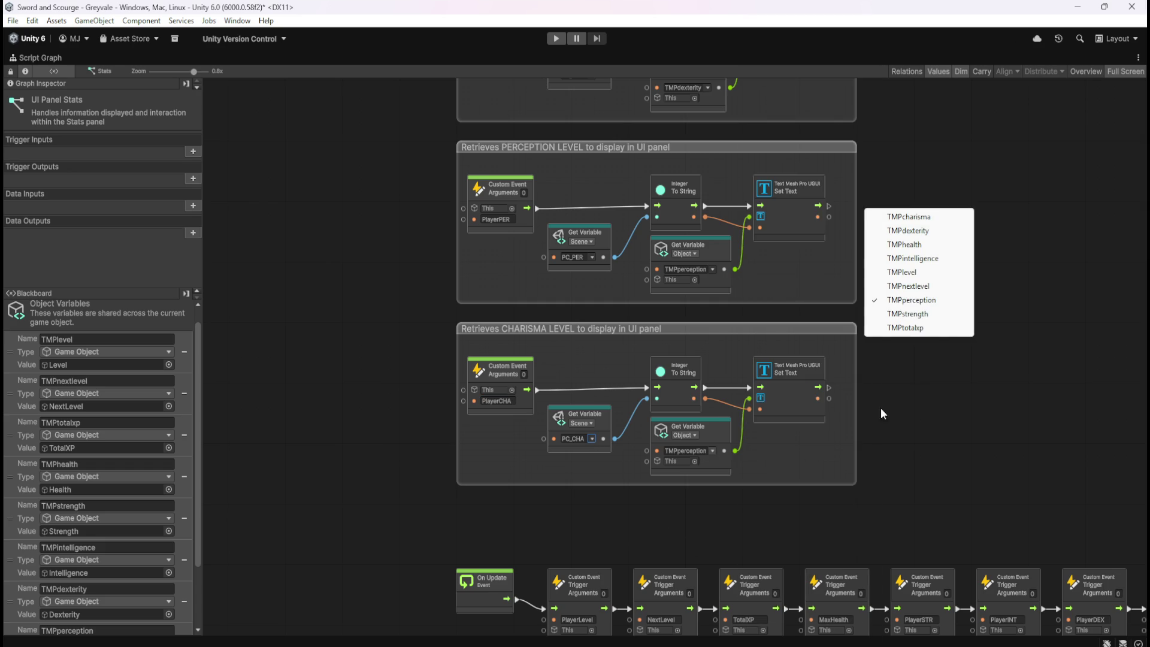
pyautogui.click(879, 217)
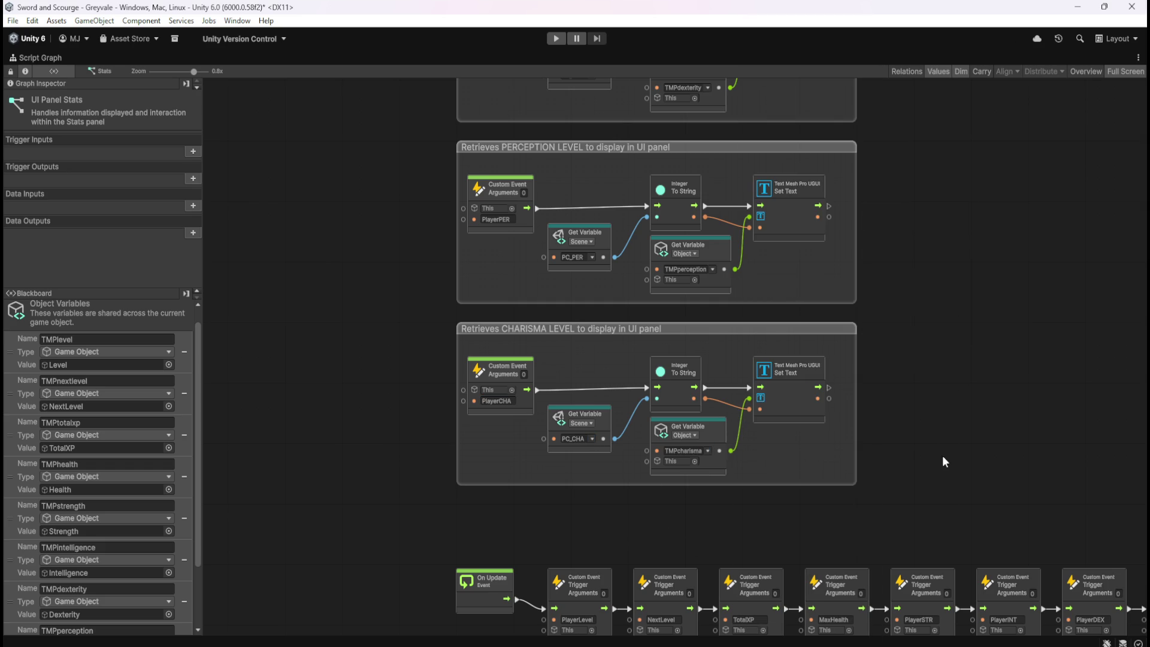
pyautogui.hscroll(6, 943, 455)
pyautogui.scroll(-3, 943, 456)
pyautogui.click(801, 416)
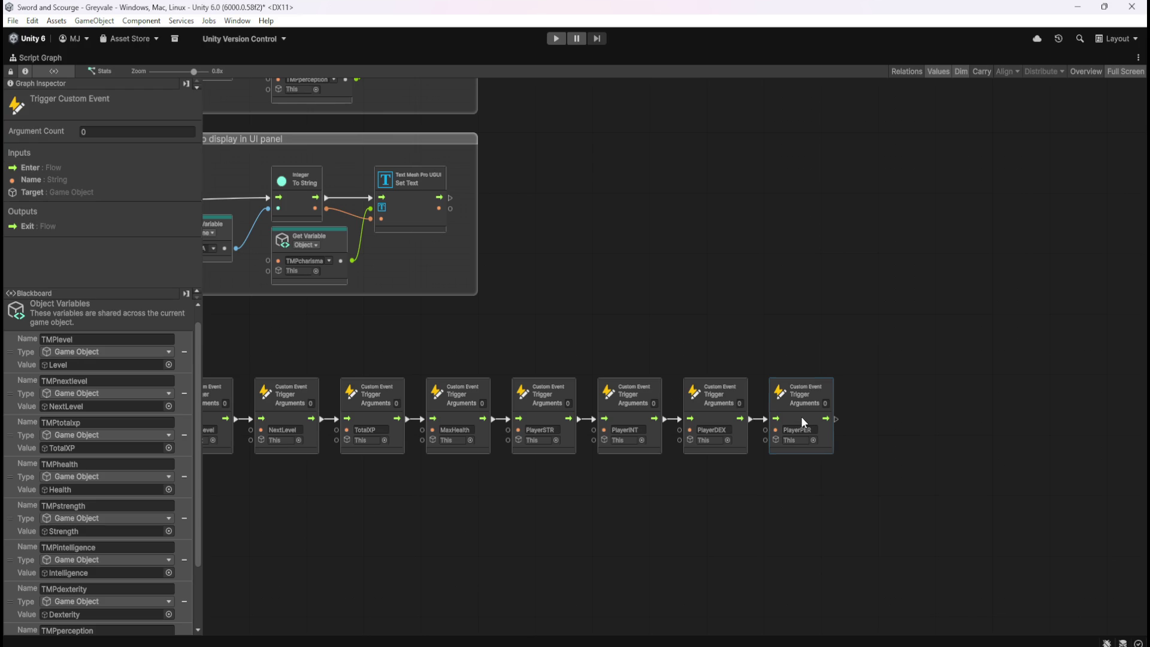
# - Duplicate the PlayerPER trigger, attach it to the chain's end, and name it PlayerCHA
pyautogui.hotkey('ctrl', 'd')
pyautogui.moveTo(688, 356)
pyautogui.mouseDown()
pyautogui.moveTo(897, 416)
pyautogui.moveTo(851, 420)
pyautogui.moveTo(861, 419)
pyautogui.mouseUp()
pyautogui.scroll(3, 731, 294)
pyautogui.hscroll(-6, 732, 294)
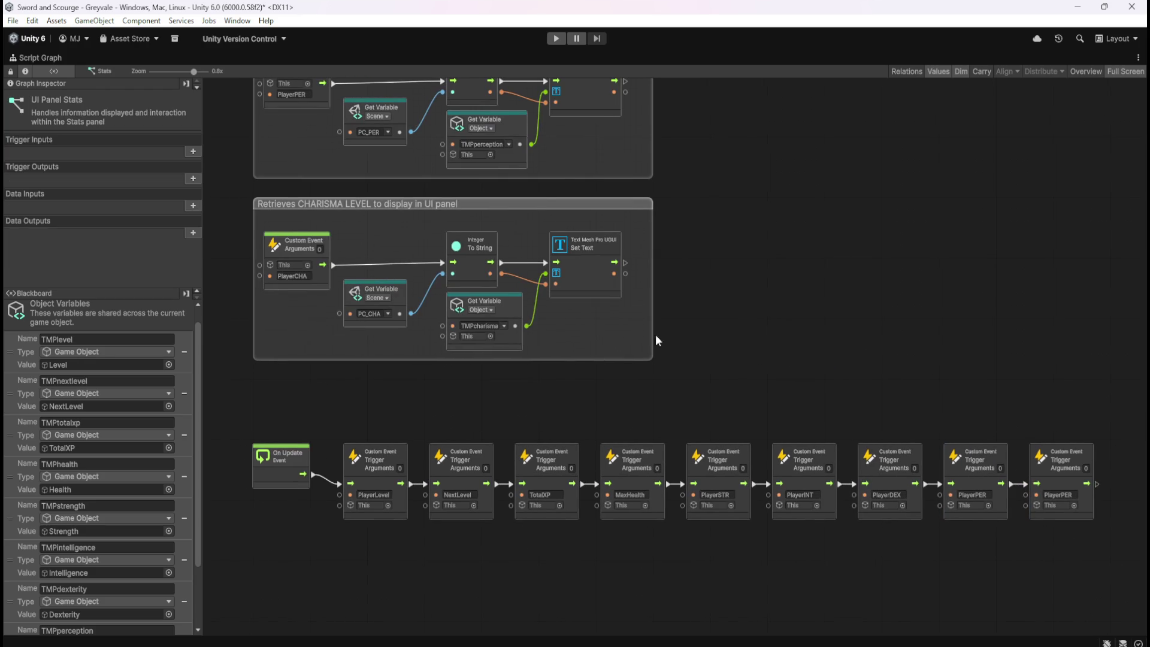
pyautogui.click(300, 277)
pyautogui.hotkey('ctrl', 'c')
pyautogui.doubleClick(1058, 495)
pyautogui.hotkey('ctrl', 'v')
# - Move the On Update trigger chain lower in the graph and restore the normal layout
pyautogui.scroll(-3, 769, 382)
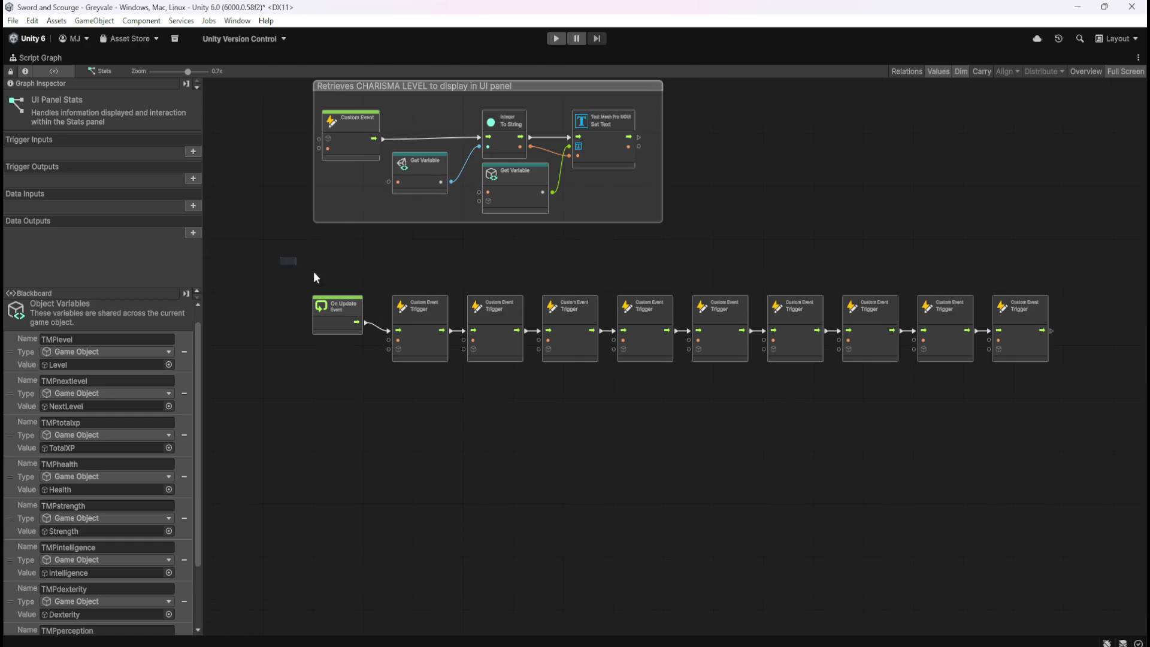
pyautogui.moveTo(316, 277); pyautogui.dragTo(1063, 448)
pyautogui.moveTo(928, 345)
pyautogui.mouseDown()
pyautogui.moveTo(954, 433)
pyautogui.moveTo(957, 503)
pyautogui.mouseUp()
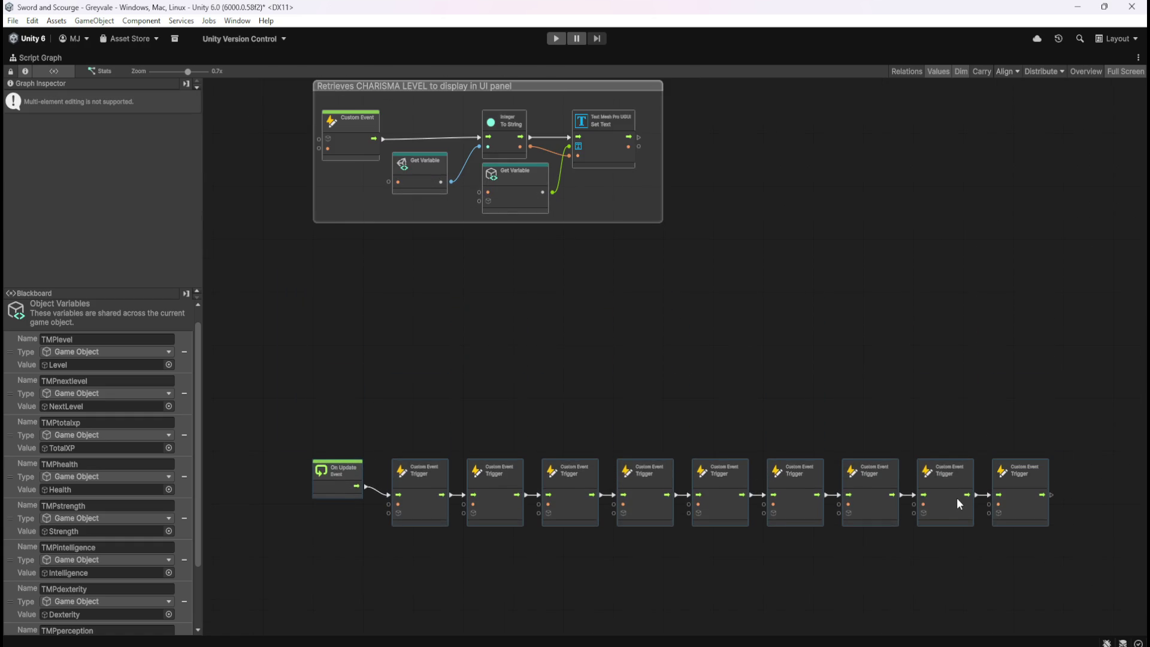
pyautogui.click(729, 293)
pyautogui.moveTo(729, 293); pyautogui.dragTo(770, 411)
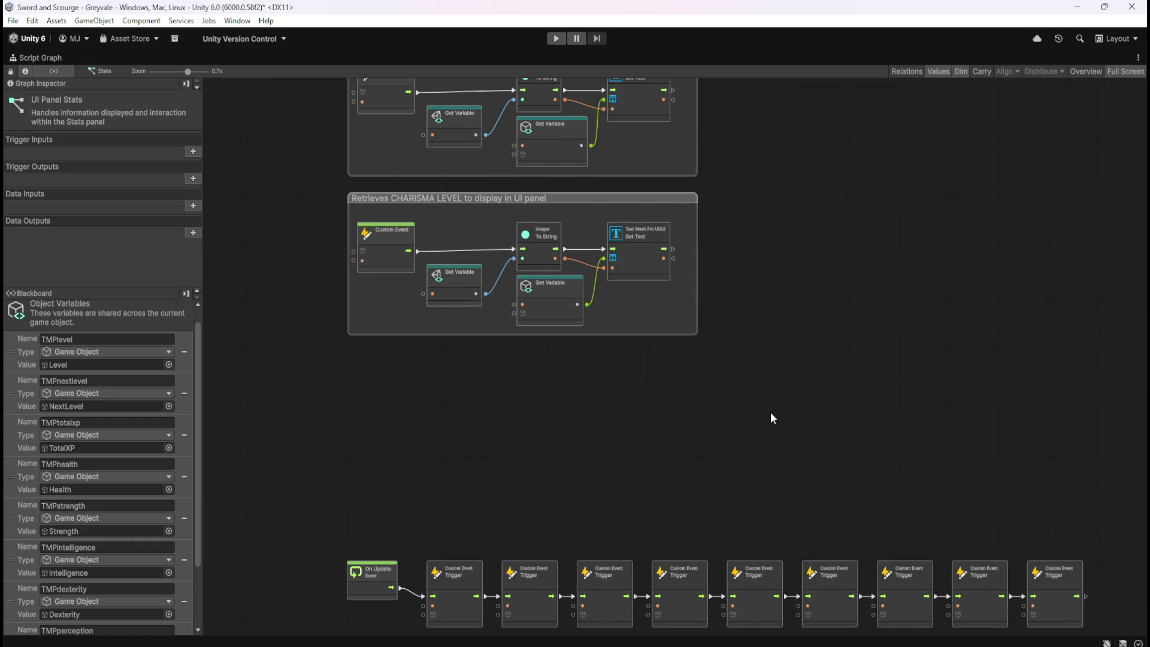
pyautogui.scroll(2, 498, 248)
pyautogui.moveTo(804, 321)
pyautogui.mouseDown()
pyautogui.moveTo(868, 458)
pyautogui.moveTo(874, 340)
pyautogui.mouseUp()
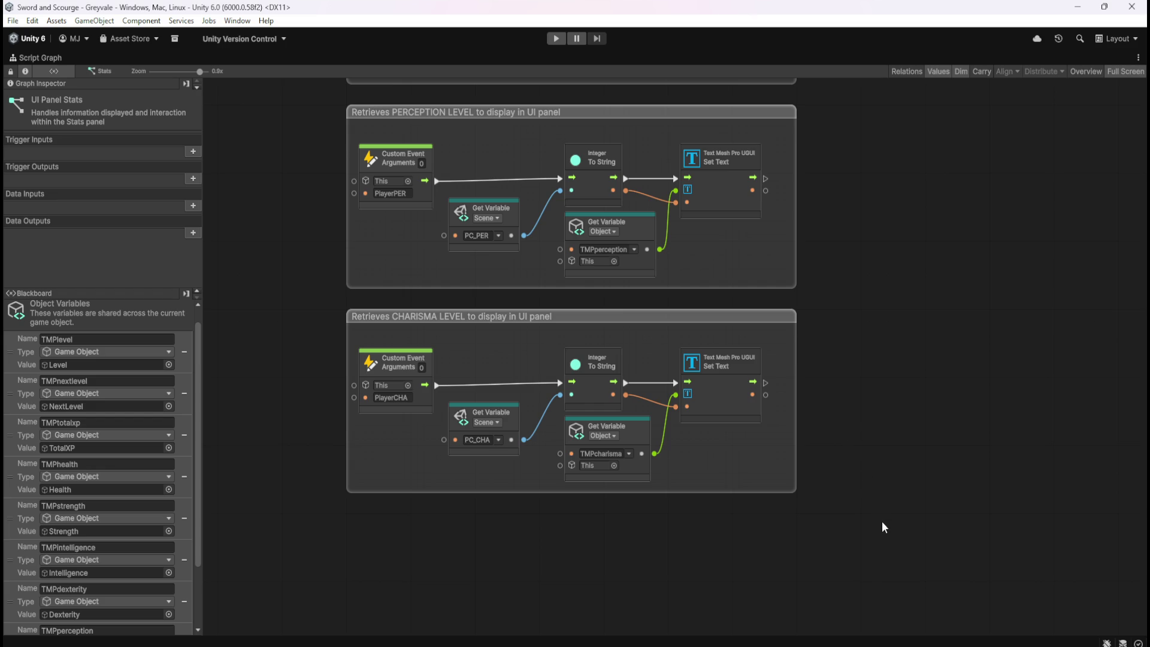
pyautogui.moveTo(947, 530); pyautogui.dragTo(936, 478)
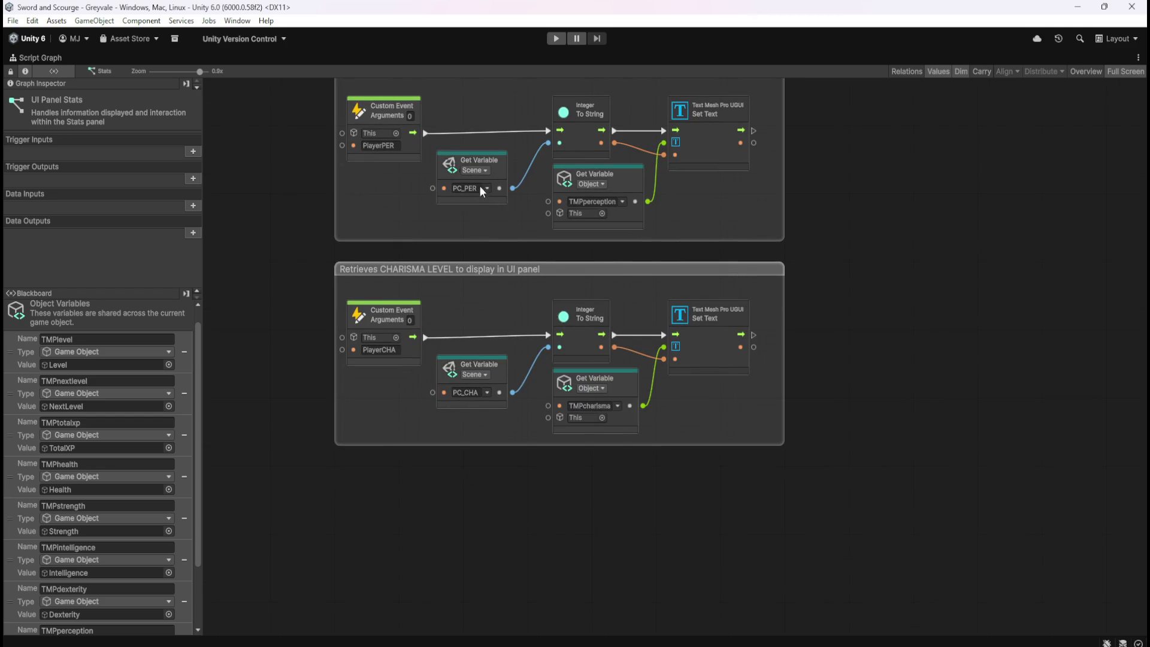
pyautogui.moveTo(843, 516)
pyautogui.mouseDown()
pyautogui.moveTo(753, 365)
pyautogui.moveTo(619, 229)
pyautogui.moveTo(724, 338)
pyautogui.mouseUp()
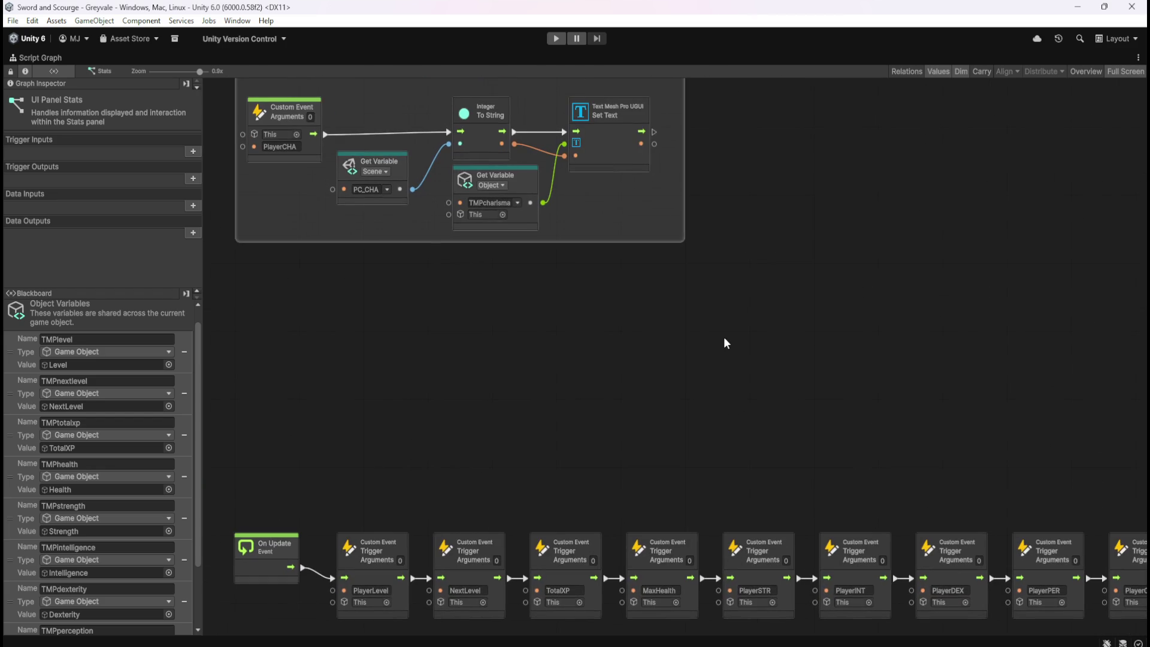
pyautogui.hotkey('shift', 'space')
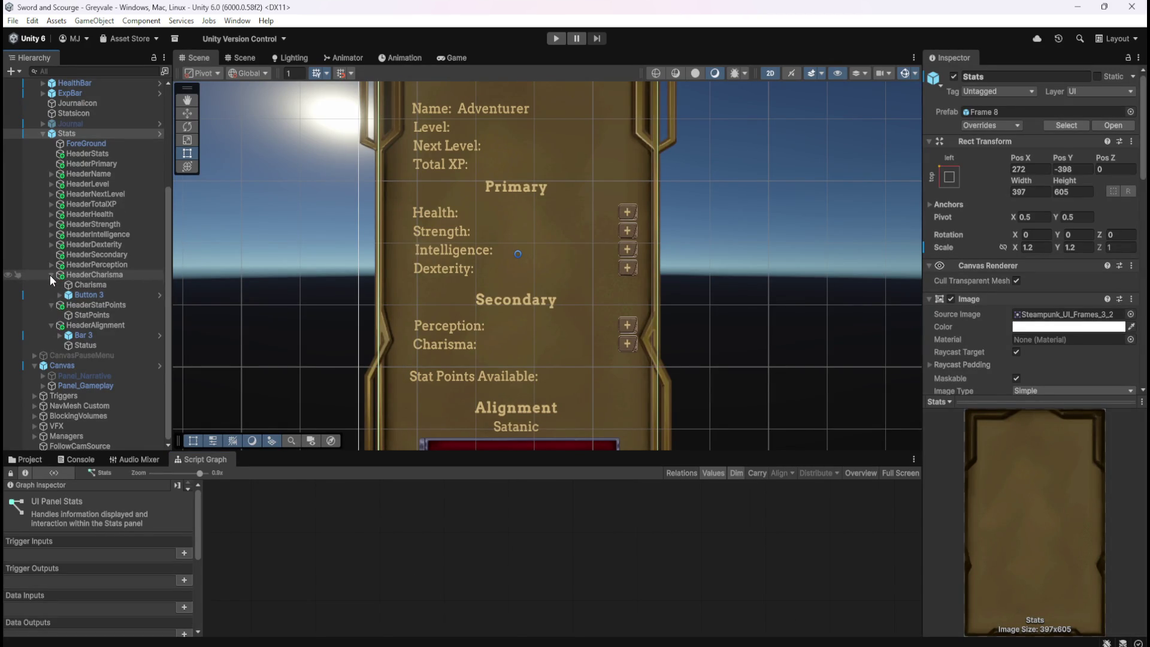
# - Collapse HeaderCharisma, select HeaderAlignment, and briefly review the Charisma group in the maximized graph
pyautogui.click(50, 275)
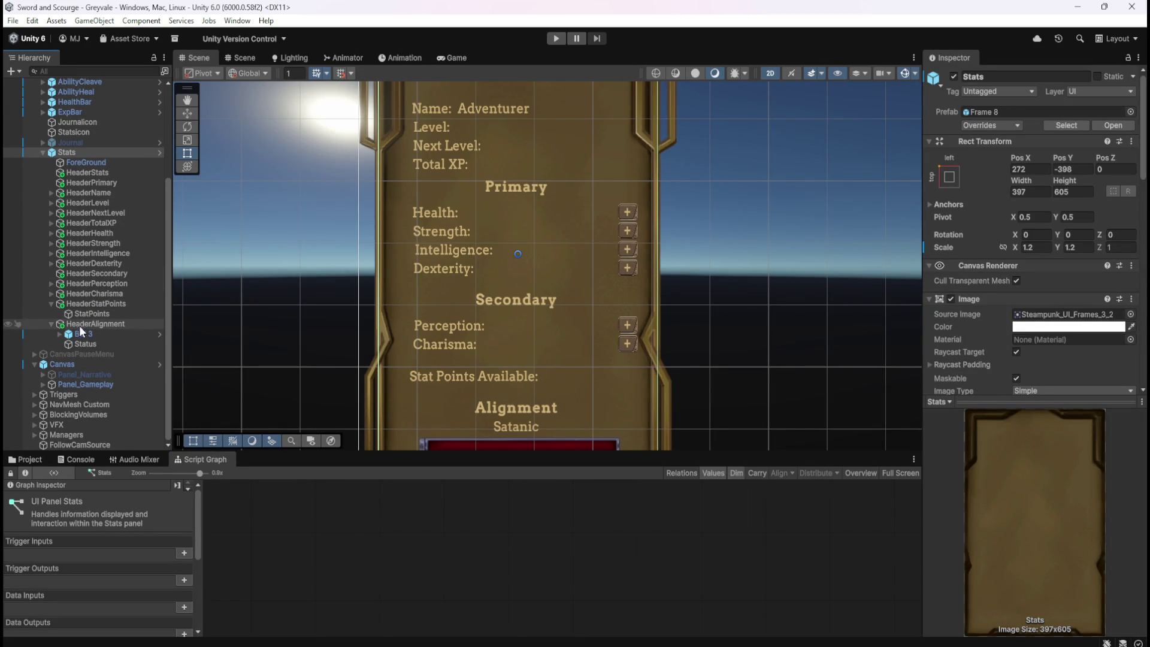
pyautogui.click(81, 324)
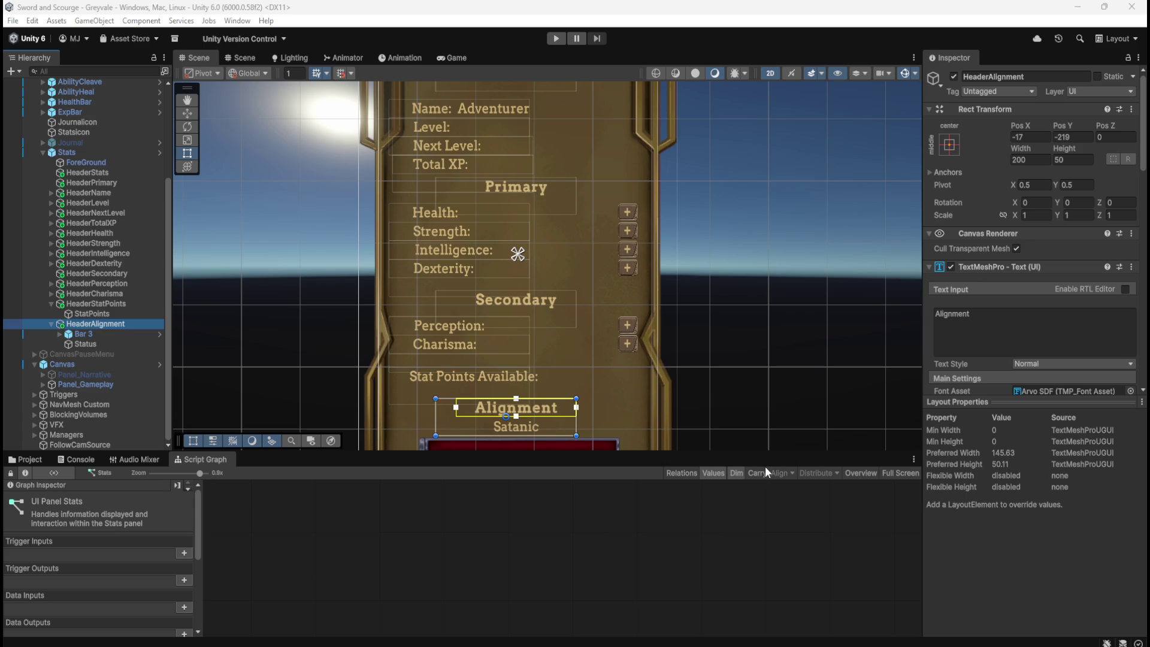
pyautogui.hotkey('shift', 'space')
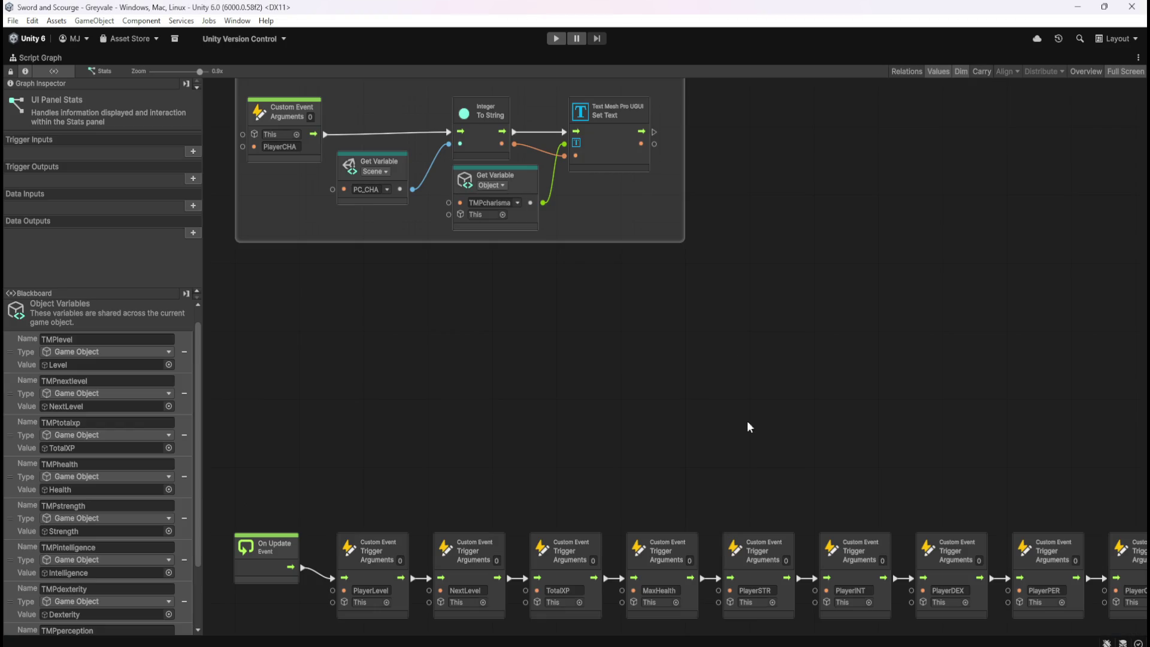
pyautogui.moveTo(837, 427)
pyautogui.mouseDown()
pyautogui.moveTo(822, 385)
pyautogui.moveTo(650, 341)
pyautogui.mouseUp()
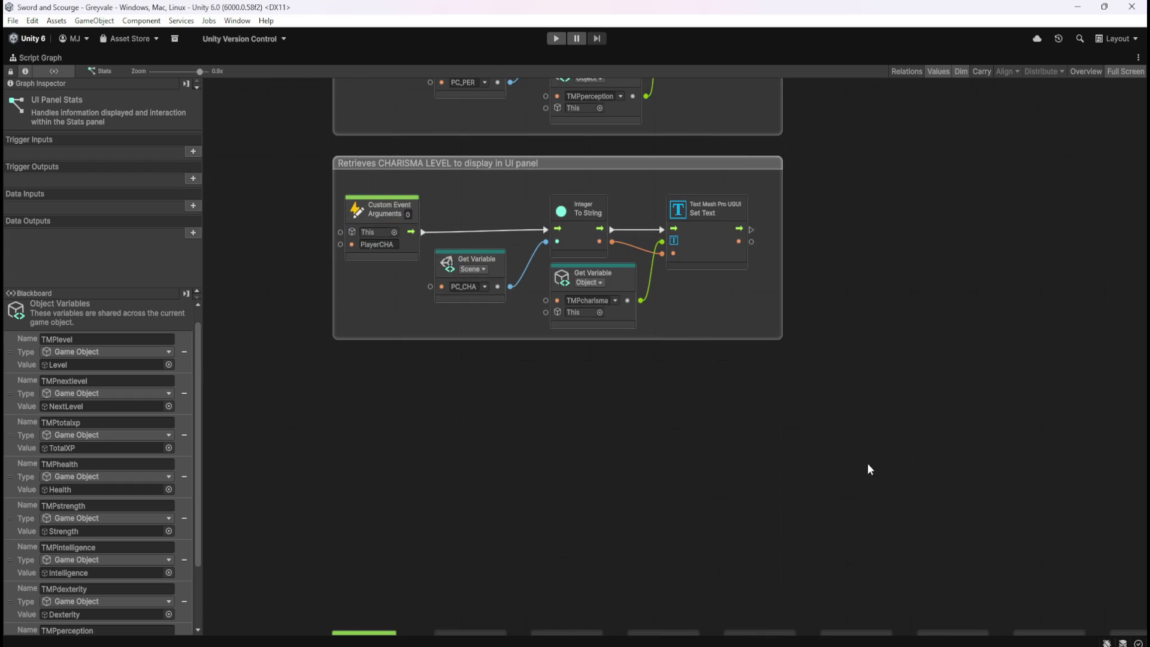
pyautogui.hotkey('shift', 'space')
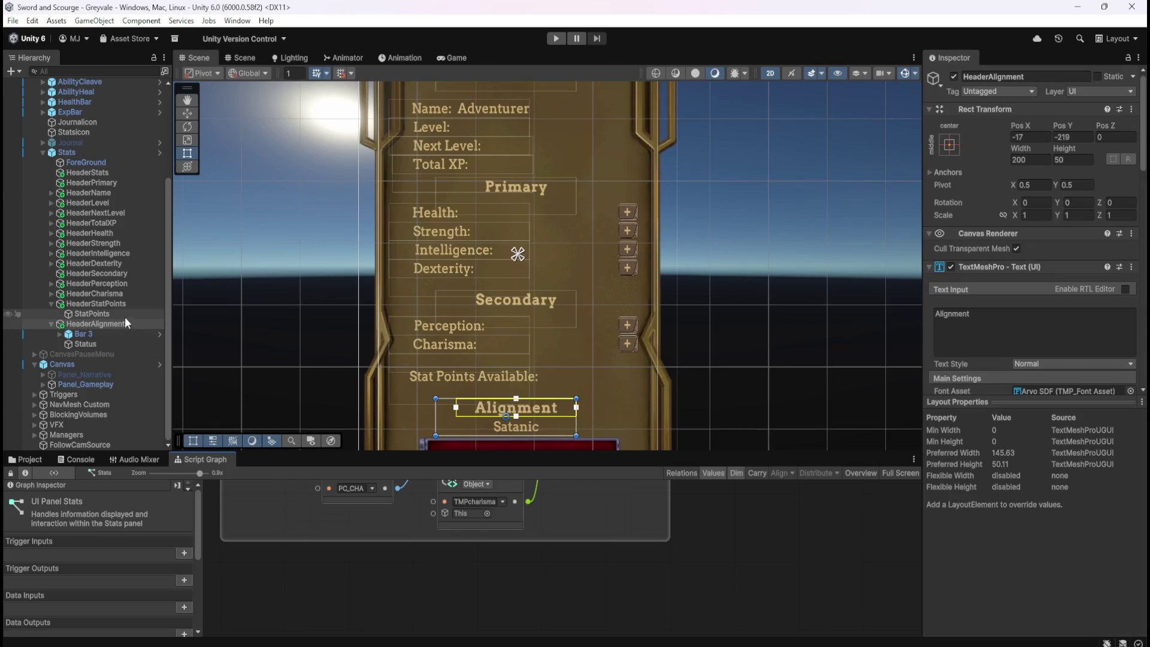
# - On the Stats object, add a new variable named TMPstatpoints
pyautogui.click(100, 314)
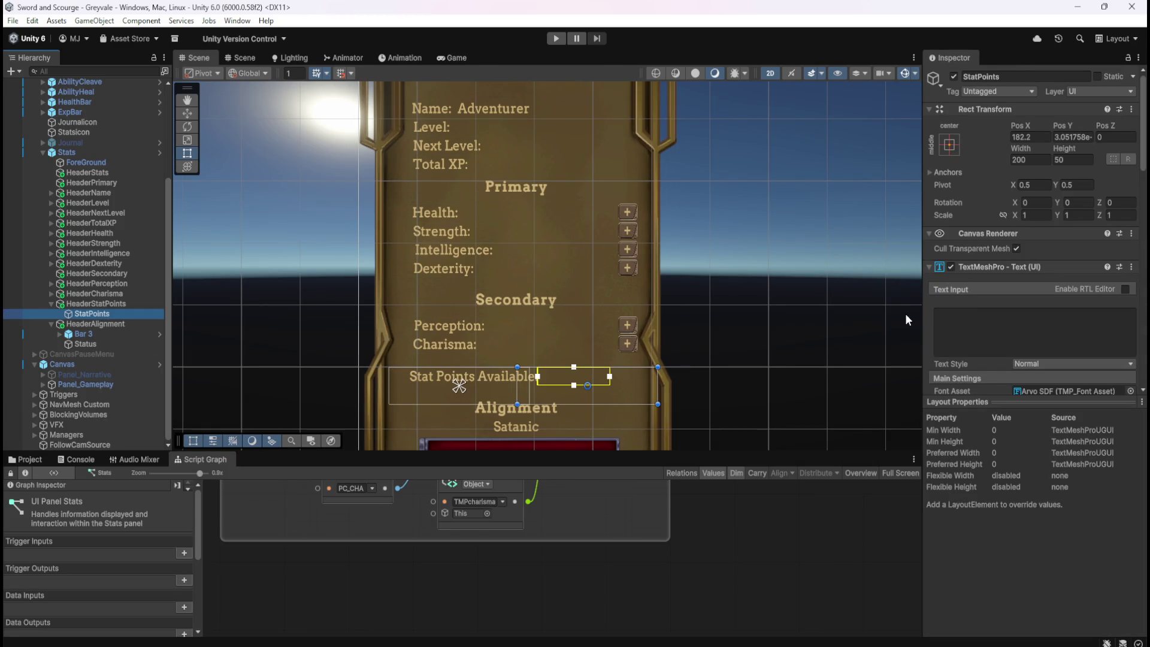
pyautogui.scroll(-8, 1007, 340)
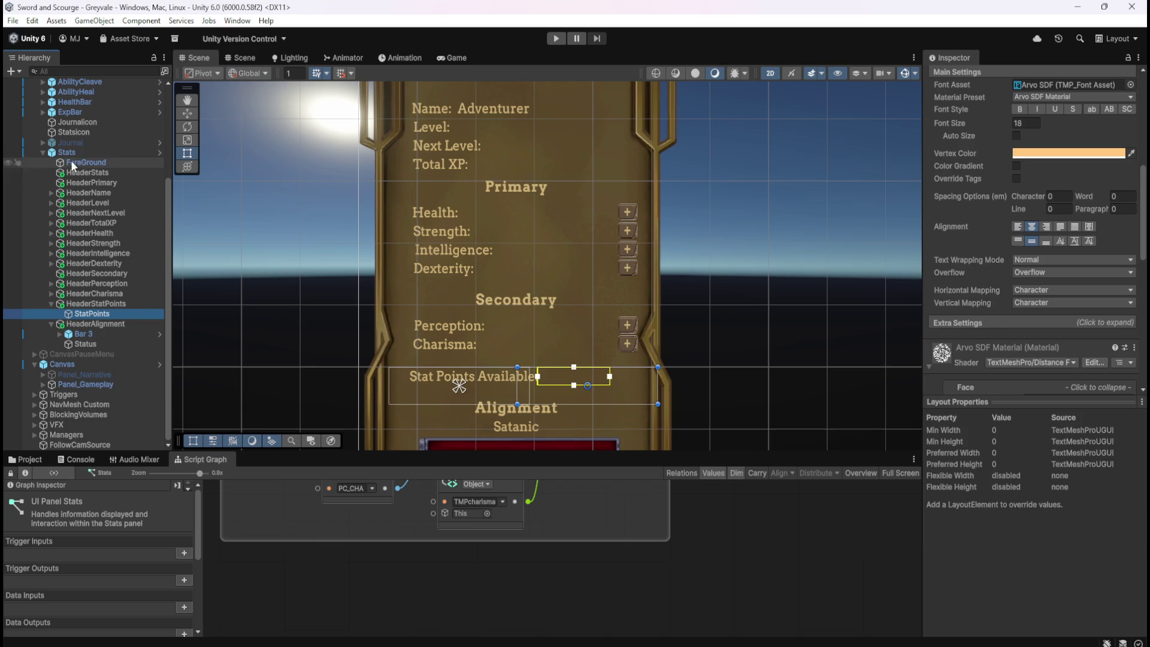
pyautogui.click(67, 153)
pyautogui.scroll(-5, 1005, 317)
pyautogui.click(1004, 329)
pyautogui.write('TMP')
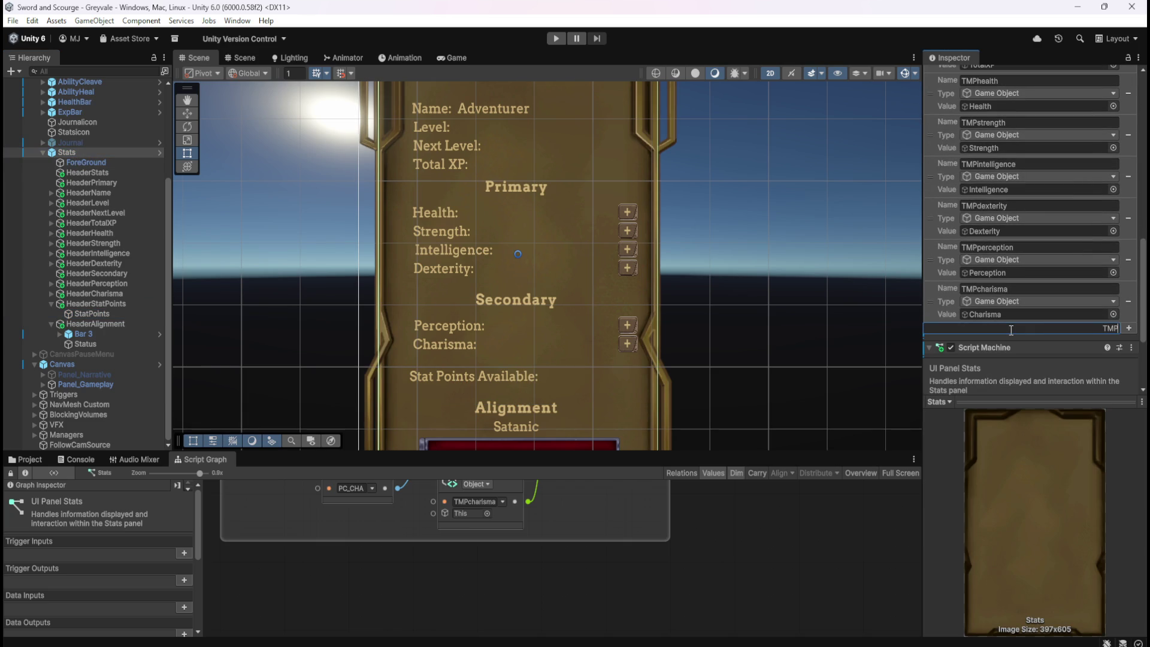
pyautogui.write('statpoints')
pyautogui.press('Return')
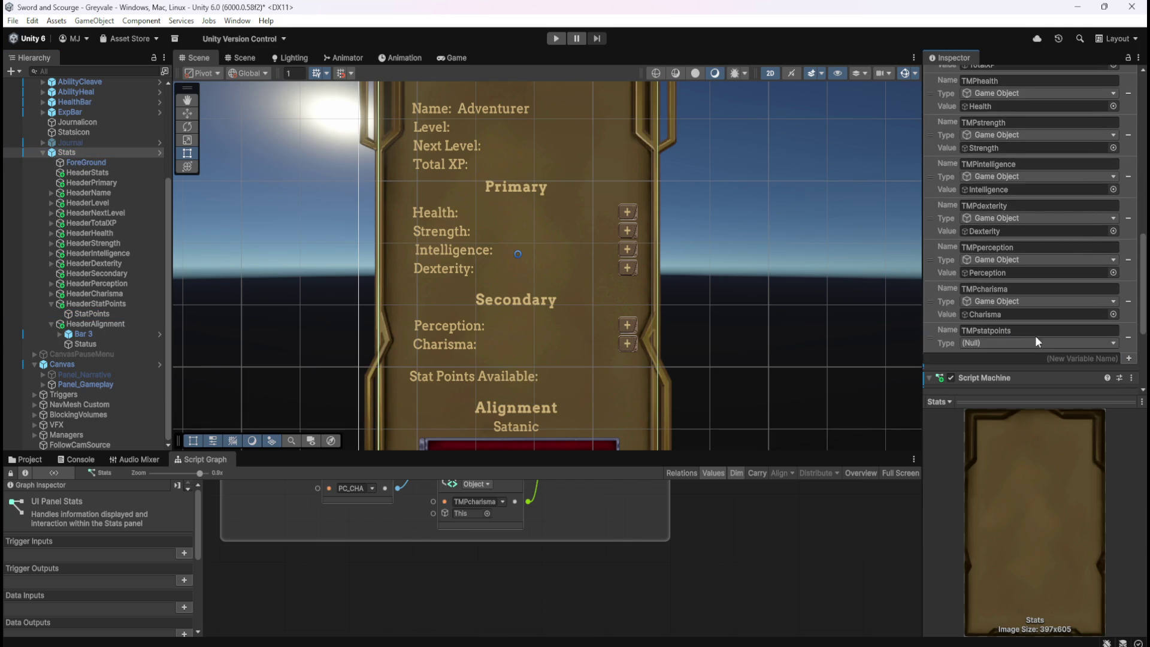
# - Make TMPstatpoints a Game Object variable referencing the StatPoints text object
pyautogui.click(1038, 340)
pyautogui.click(1000, 453)
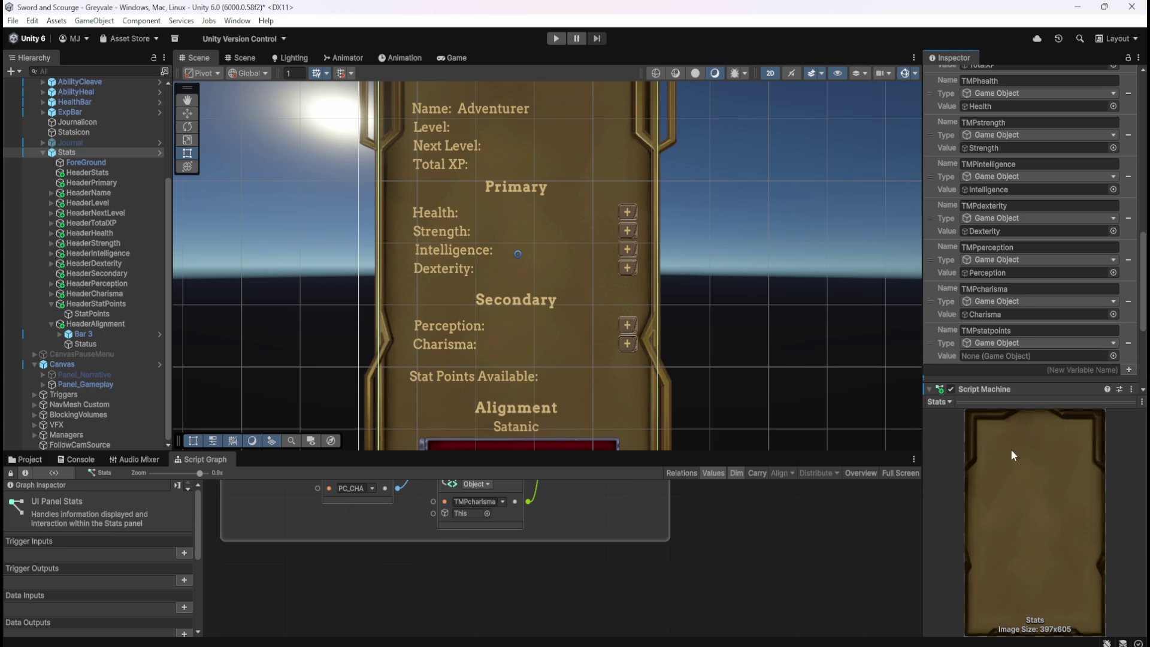
pyautogui.moveTo(93, 317)
pyautogui.mouseDown()
pyautogui.moveTo(264, 341)
pyautogui.moveTo(1035, 348)
pyautogui.moveTo(1027, 359)
pyautogui.mouseUp()
pyautogui.hotkey('shift', 'space')
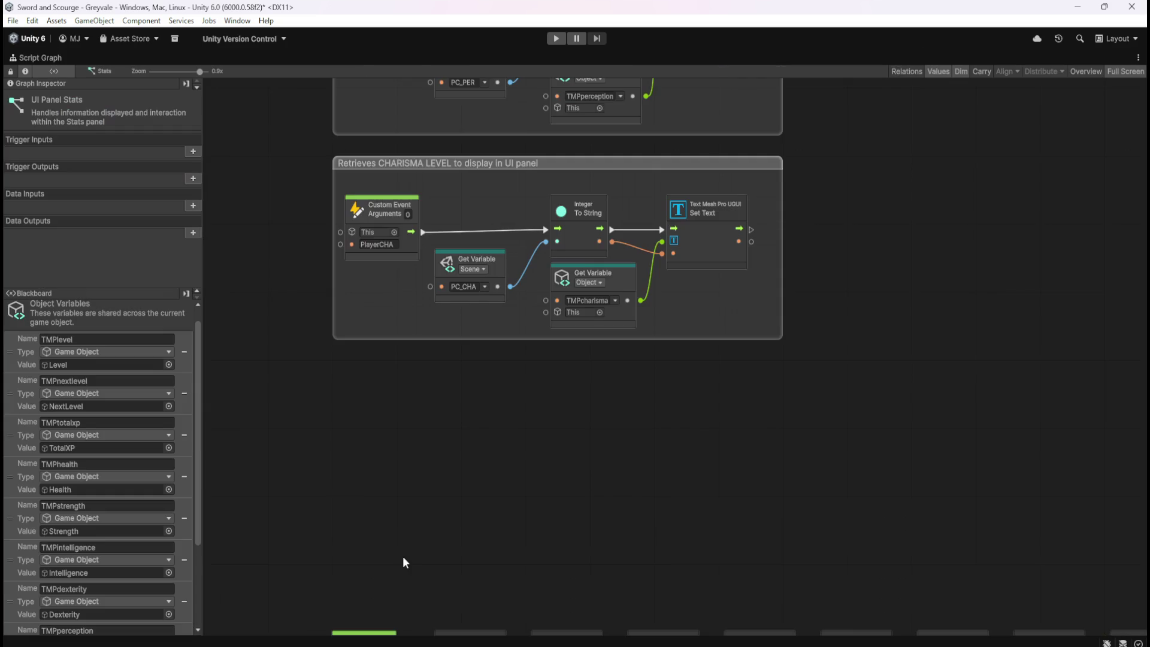
pyautogui.hotkey('shift', 'space')
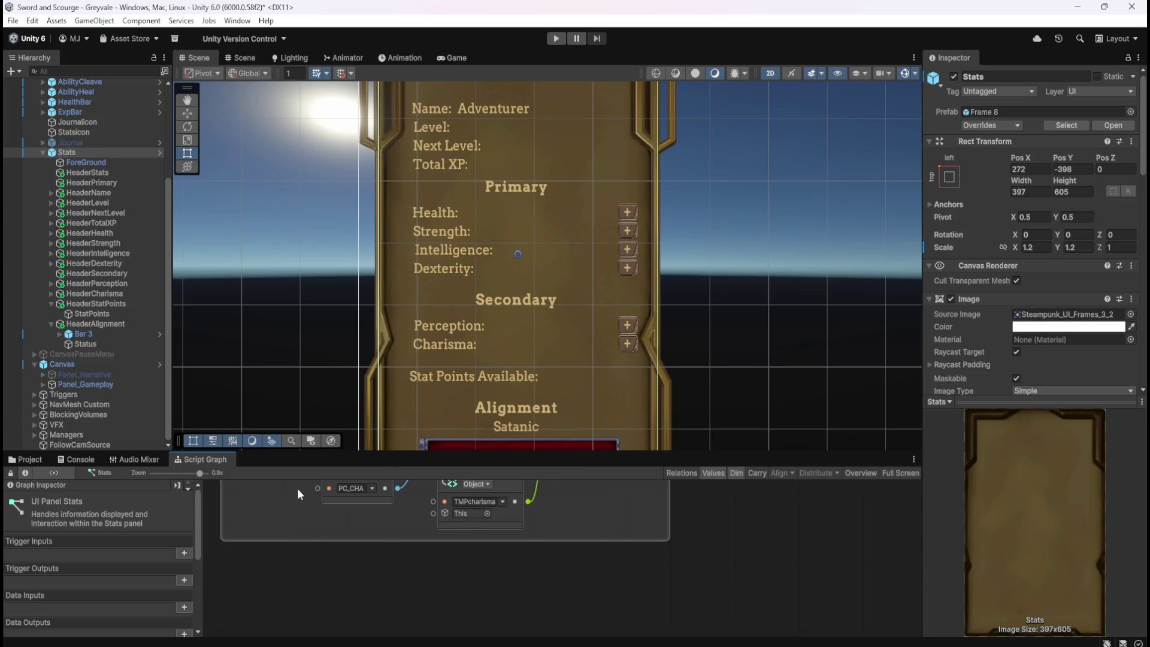
pyautogui.scroll(-10, 979, 367)
pyautogui.scroll(-5, 979, 367)
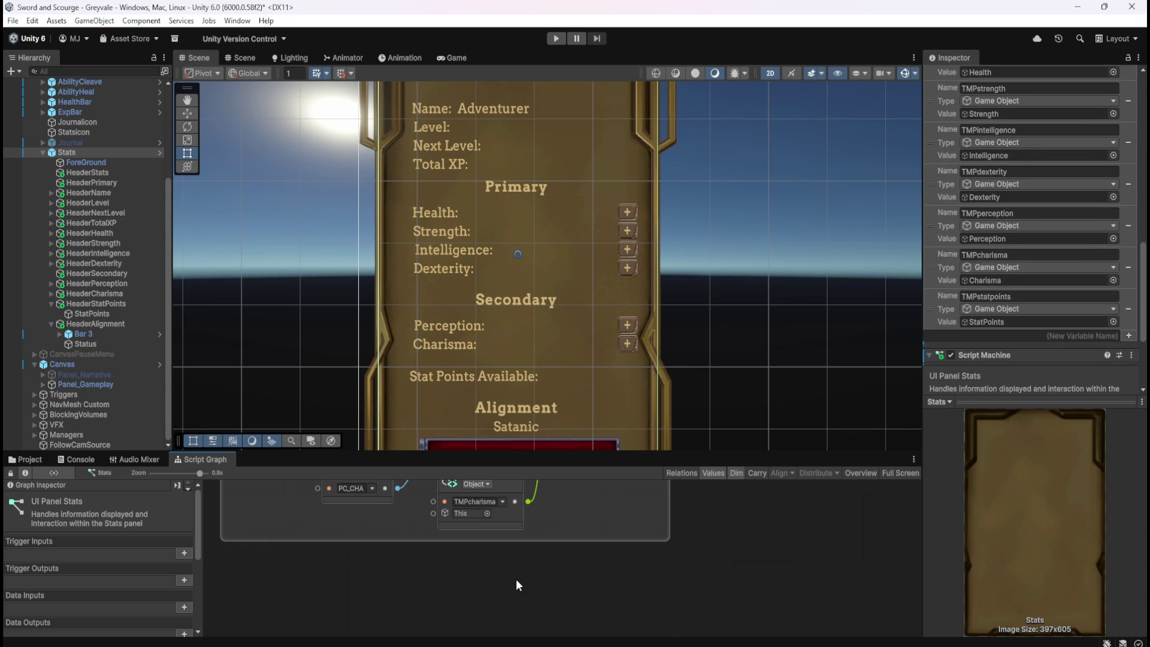
pyautogui.hotkey('shift', 'space')
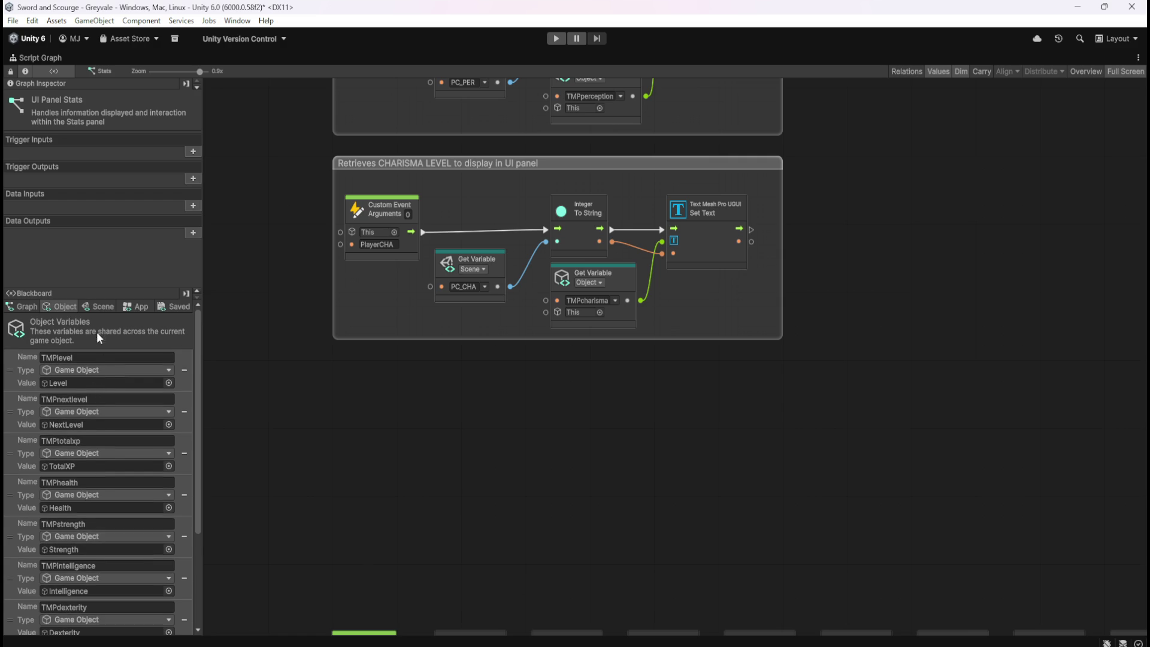
# - Duplicate the CHARISMA group below itself and retitle the copy STAT POINTS
pyautogui.click(105, 308)
pyautogui.moveTo(196, 325); pyautogui.dragTo(203, 628)
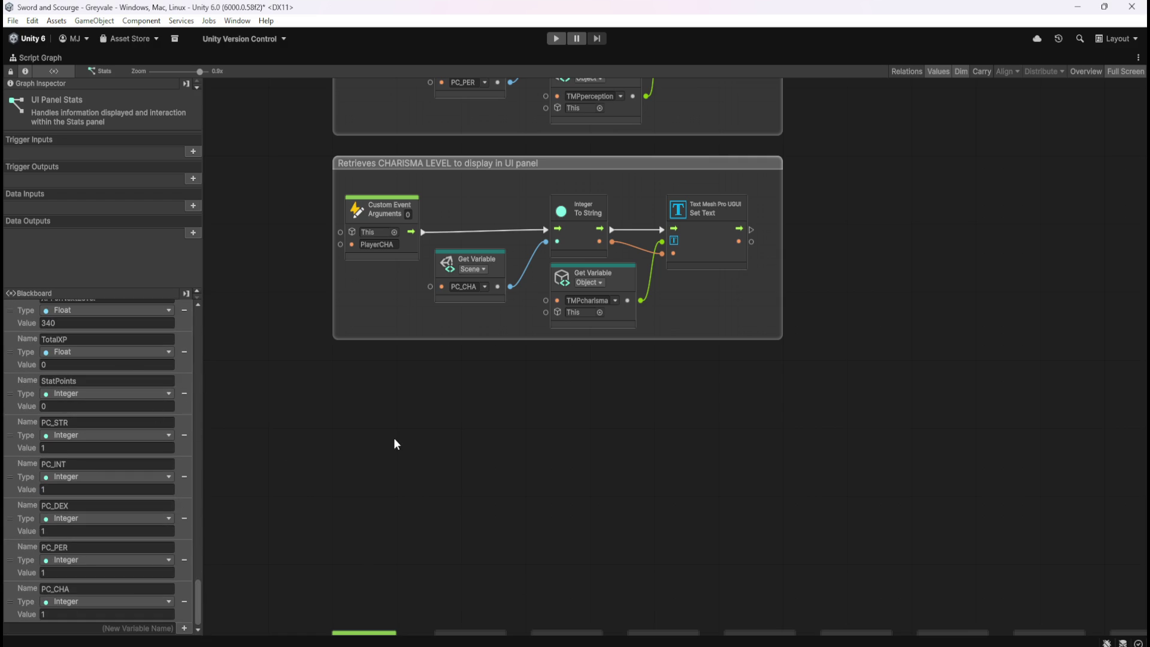
pyautogui.moveTo(273, 383); pyautogui.dragTo(861, 145)
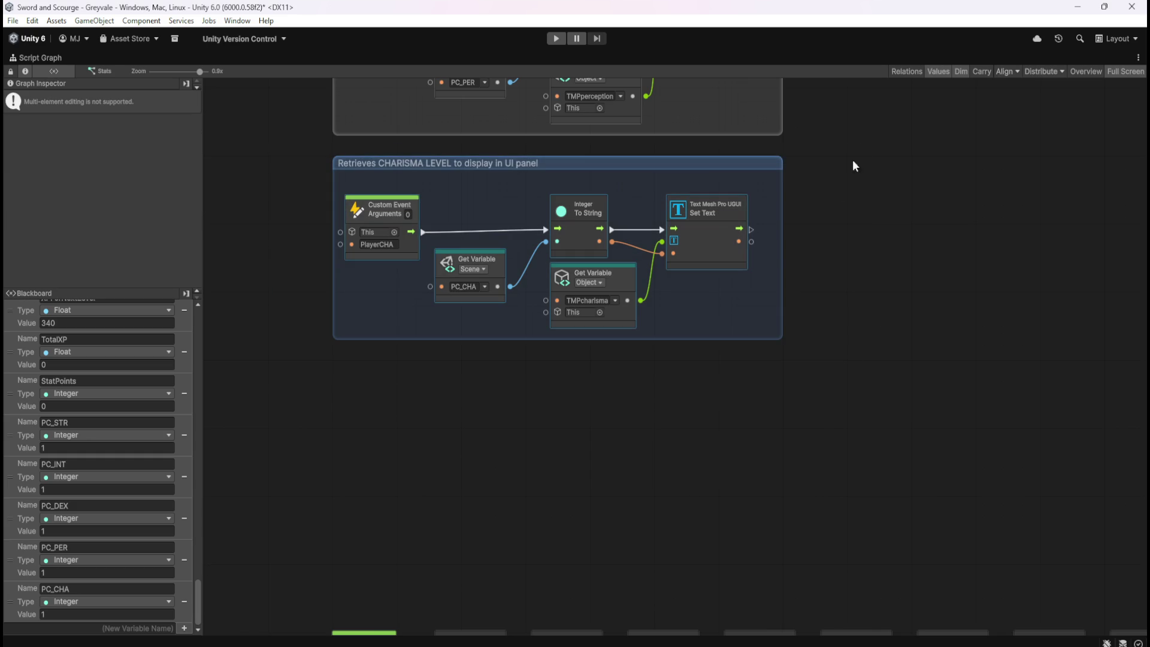
pyautogui.hotkey('ctrl', 'd')
pyautogui.moveTo(835, 272); pyautogui.dragTo(713, 367)
pyautogui.doubleClick(412, 367)
pyautogui.moveTo(410, 367); pyautogui.dragTo(442, 367)
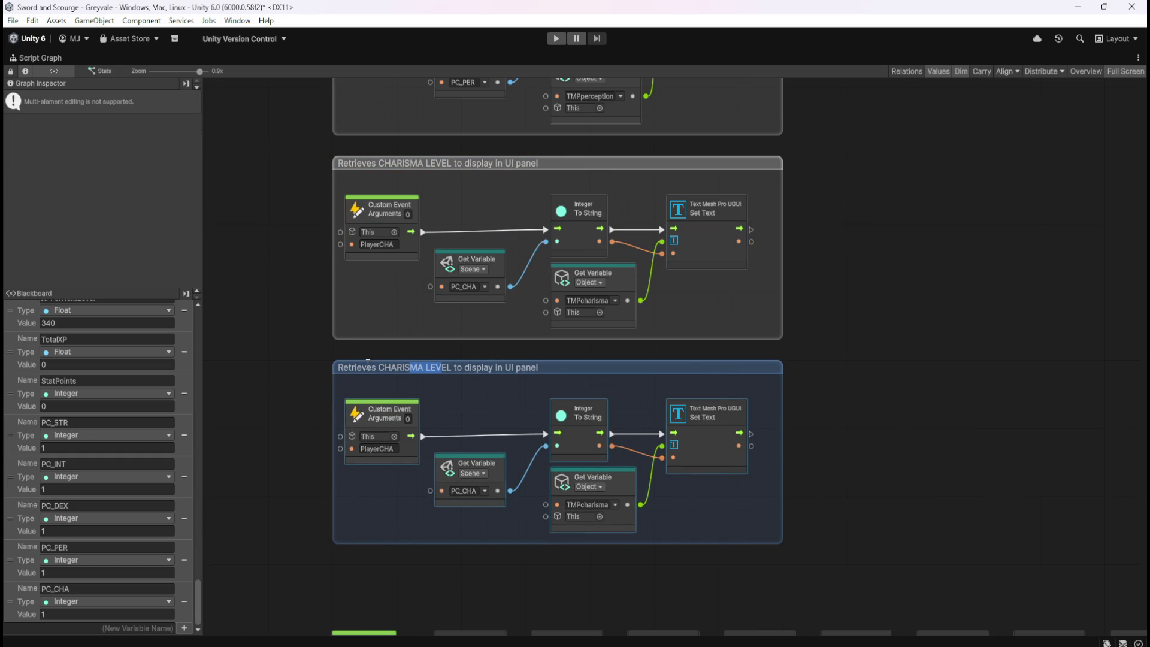
pyautogui.scroll(-3, 908, 419)
pyautogui.scroll(4, 907, 422)
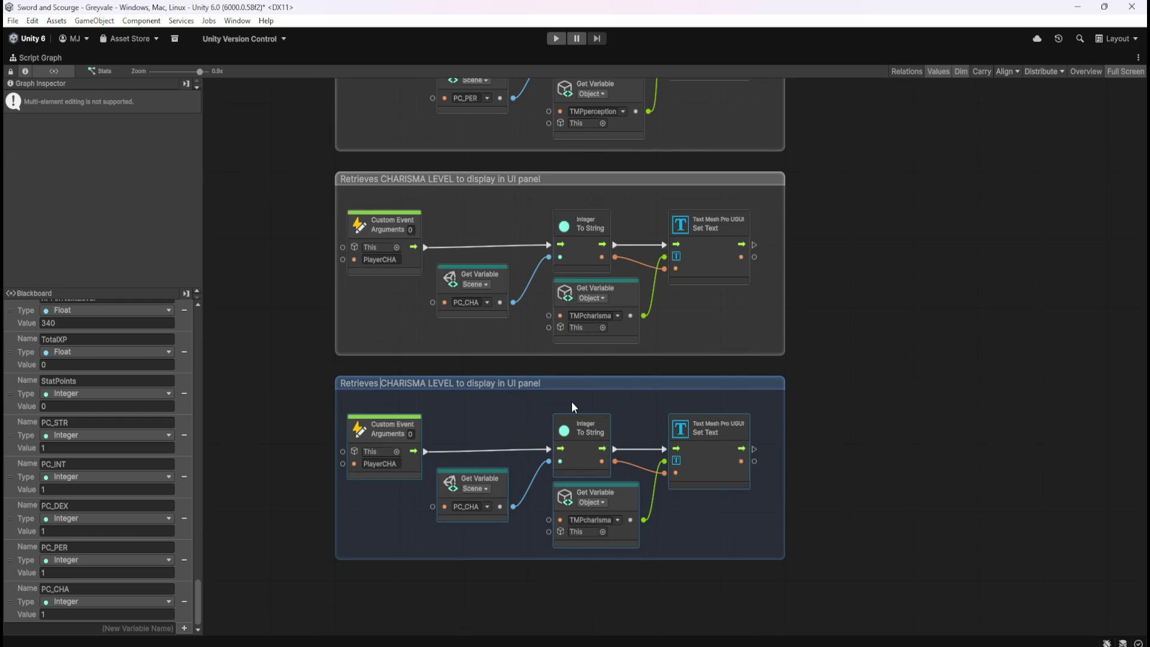
pyautogui.hotkey('ctrl', 'shift', 'Right')
pyautogui.hotkey('ctrl', 'shift', 'Right')
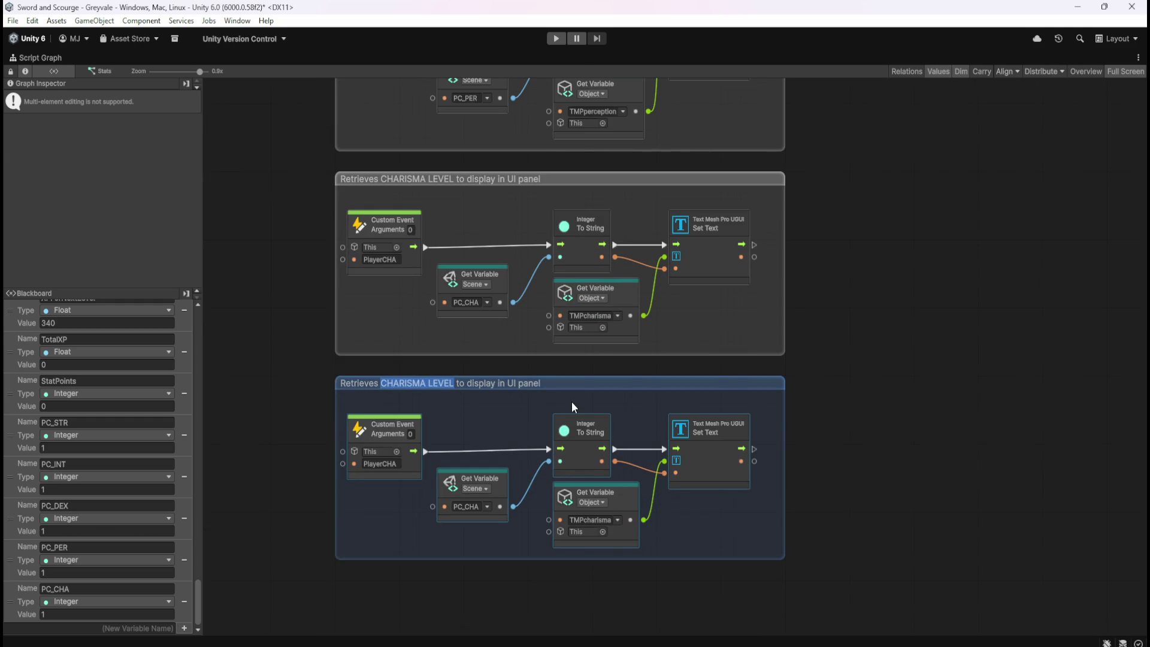
pyautogui.write('STAT POINT')
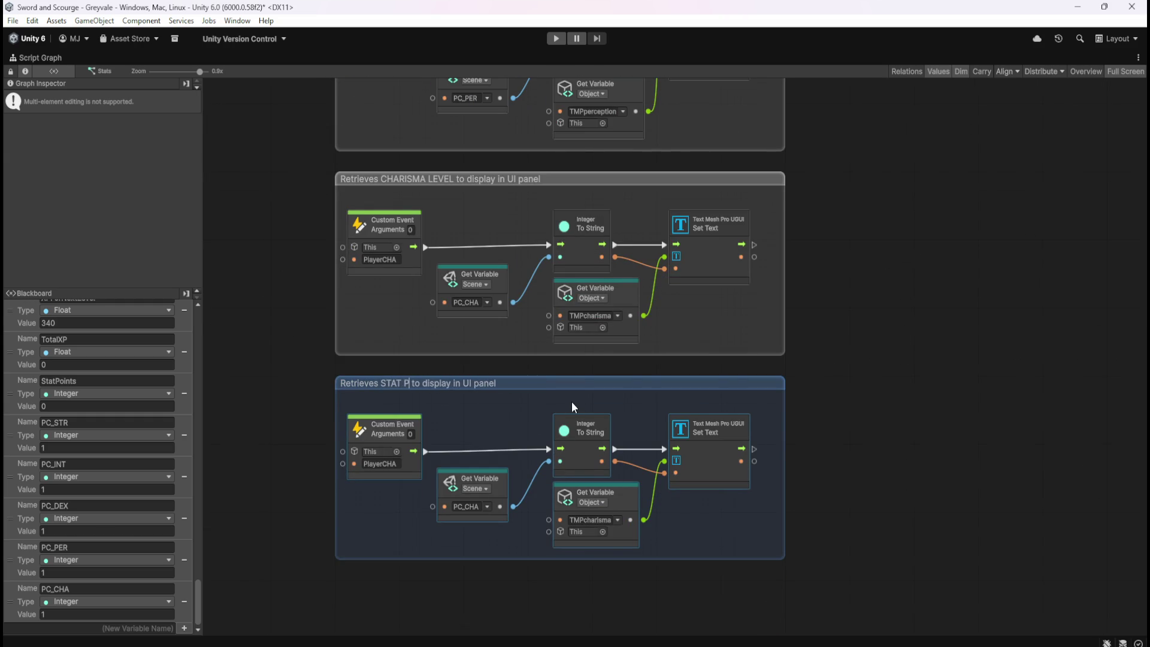
pyautogui.write('S')
# - Set the copy's event to StatPoints, reading the StatPoints variable into TMPstatpoints
pyautogui.press('End')
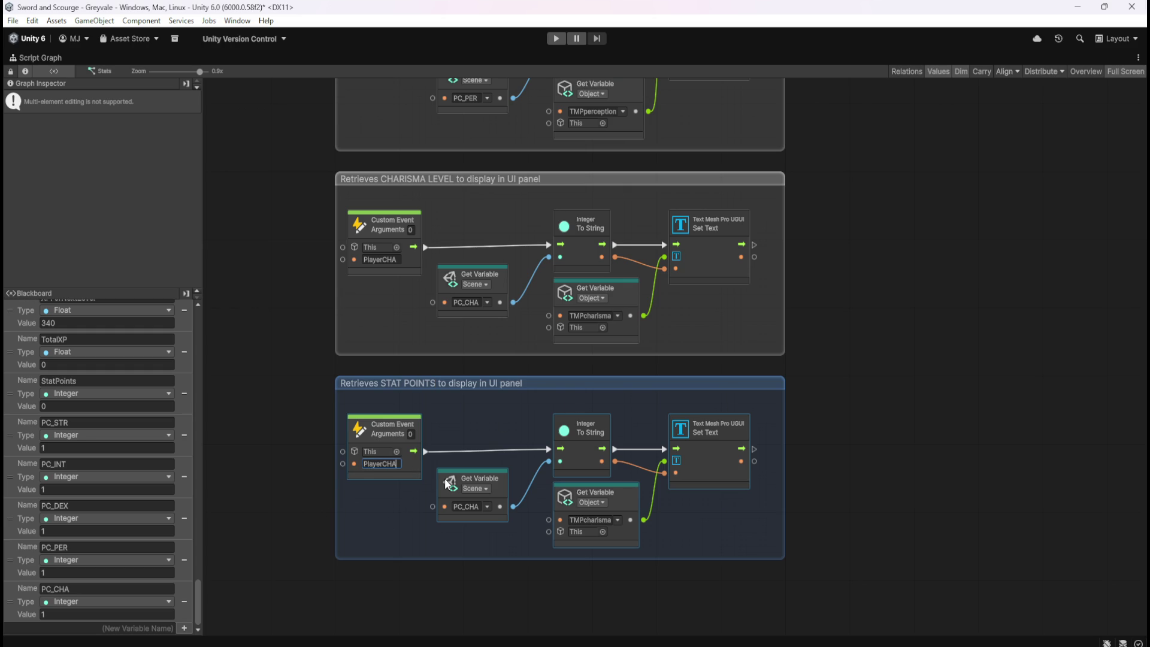
pyautogui.hotkey('ctrl', 'a')
pyautogui.write('S')
pyautogui.write('tatPoints')
pyautogui.click(486, 505)
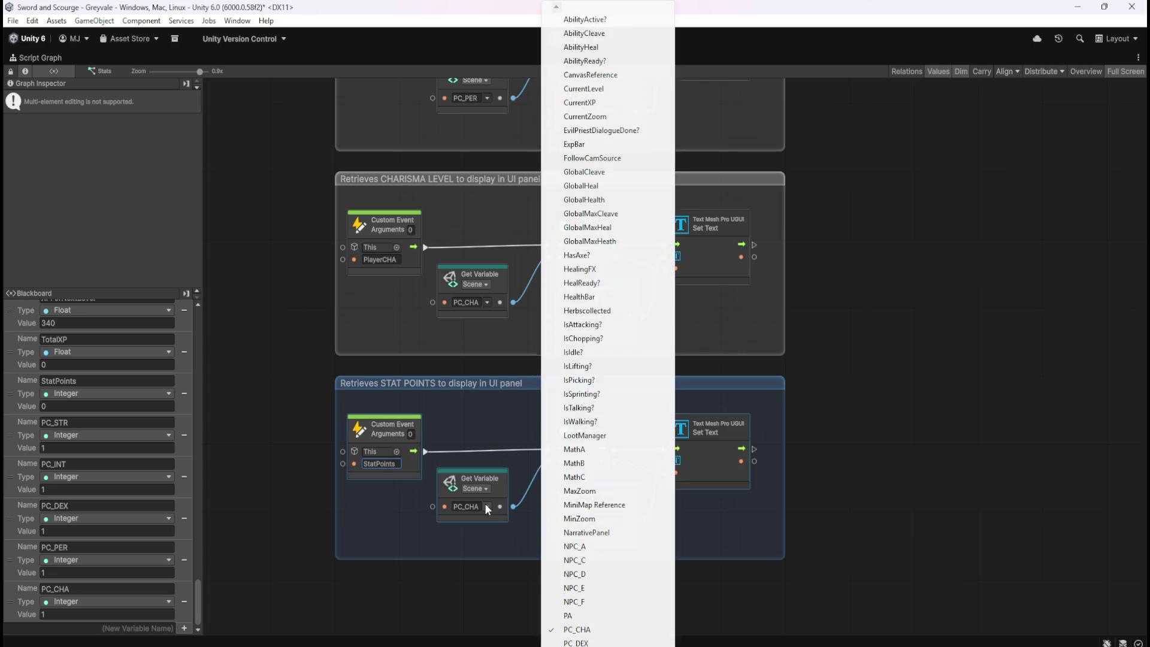
pyautogui.scroll(-6, 608, 330)
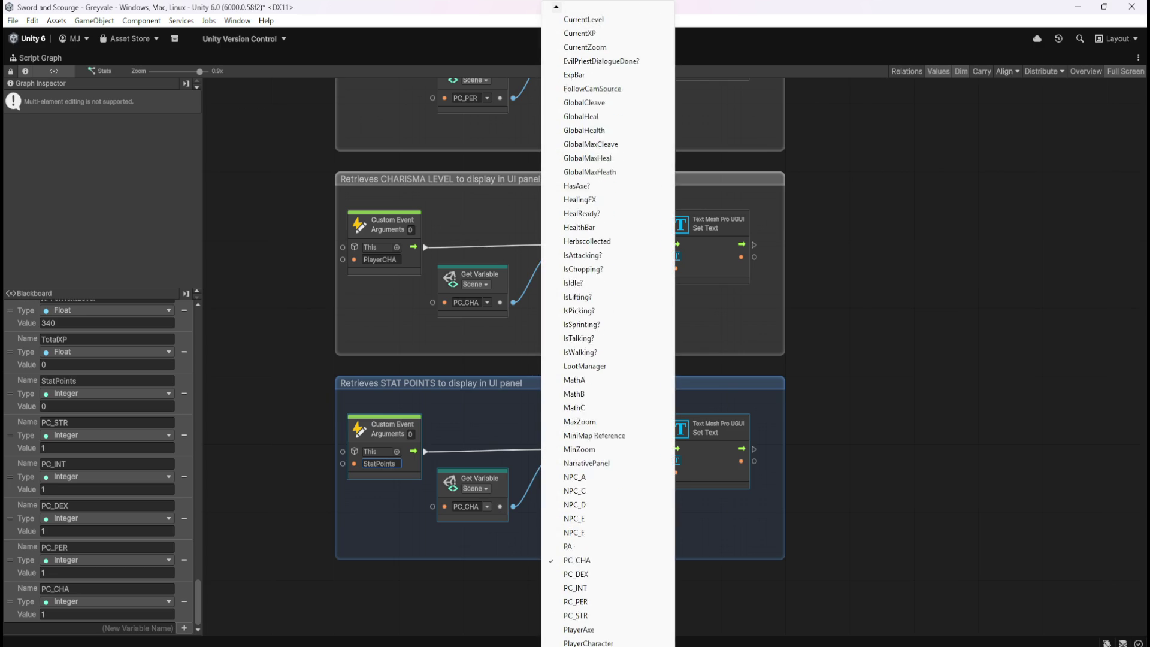
pyautogui.scroll(-2, 589, 577)
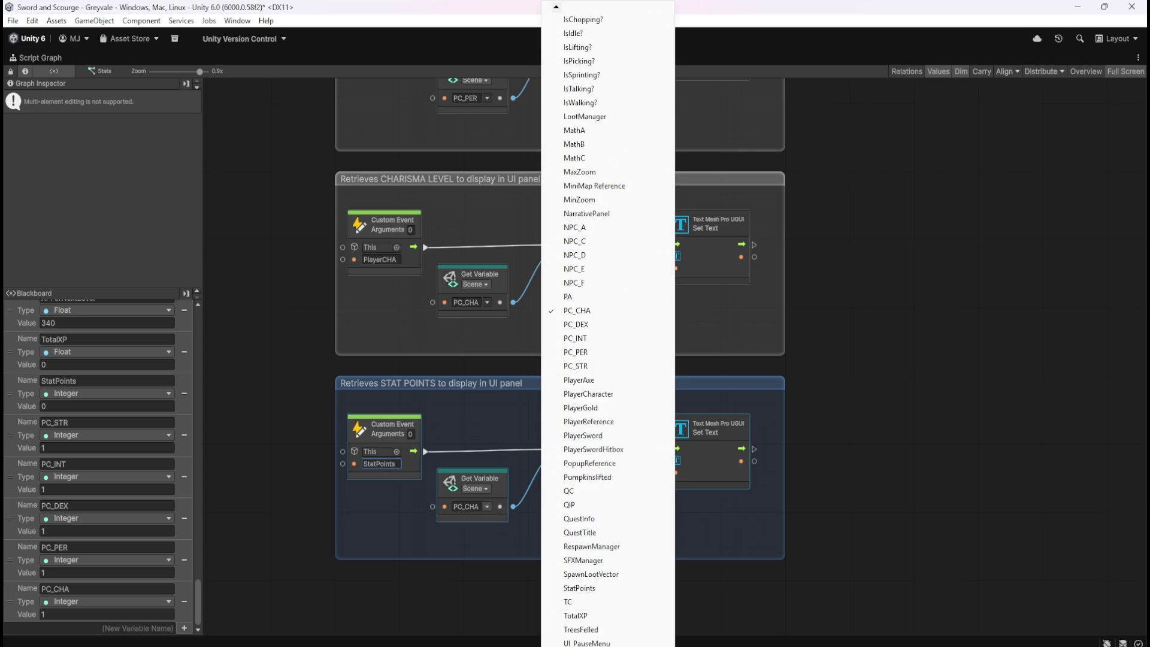
pyautogui.click(589, 577)
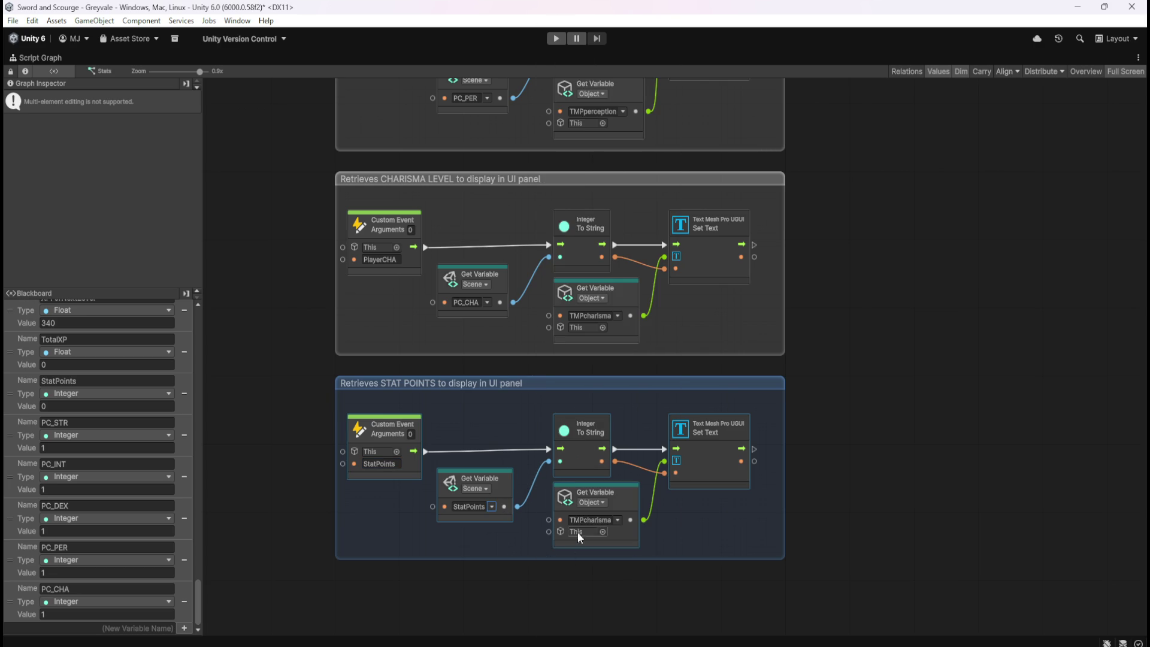
pyautogui.click(617, 521)
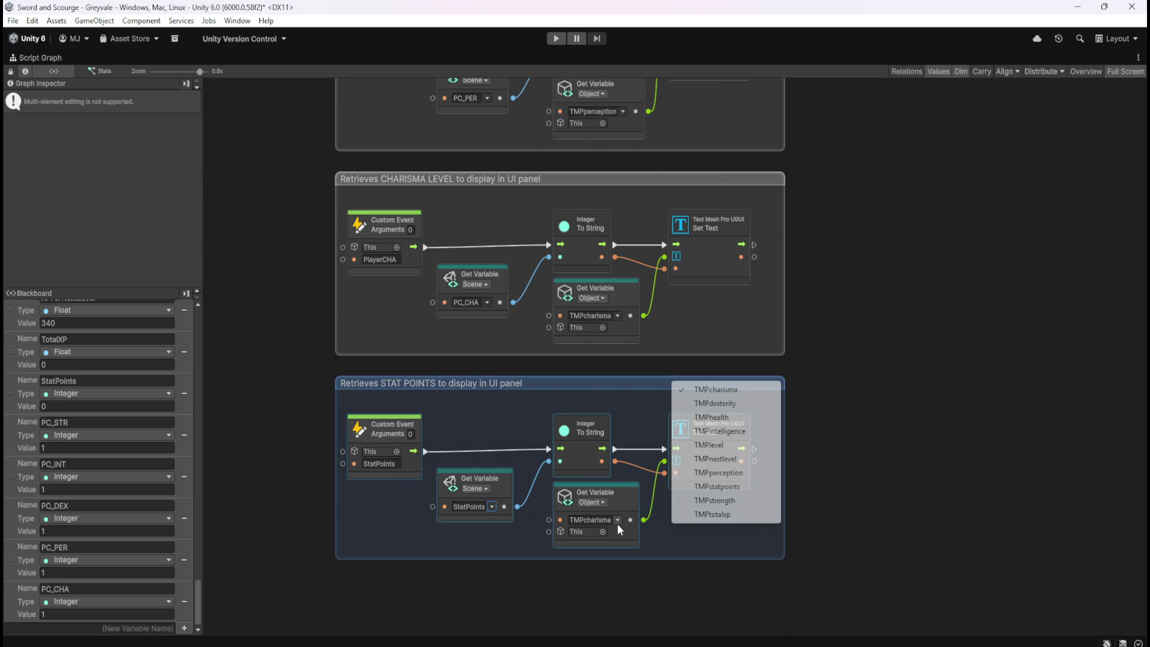
pyautogui.click(724, 488)
pyautogui.click(862, 502)
pyautogui.moveTo(887, 556); pyautogui.dragTo(827, 290)
pyautogui.moveTo(904, 268)
pyautogui.mouseDown()
pyautogui.moveTo(695, 290)
pyautogui.moveTo(500, 262)
pyautogui.mouseUp()
# - Duplicate the PlayerCHA trigger, link it after PlayerCHA as the final trigger, then enter Play mode
pyautogui.moveTo(935, 298); pyautogui.dragTo(839, 446)
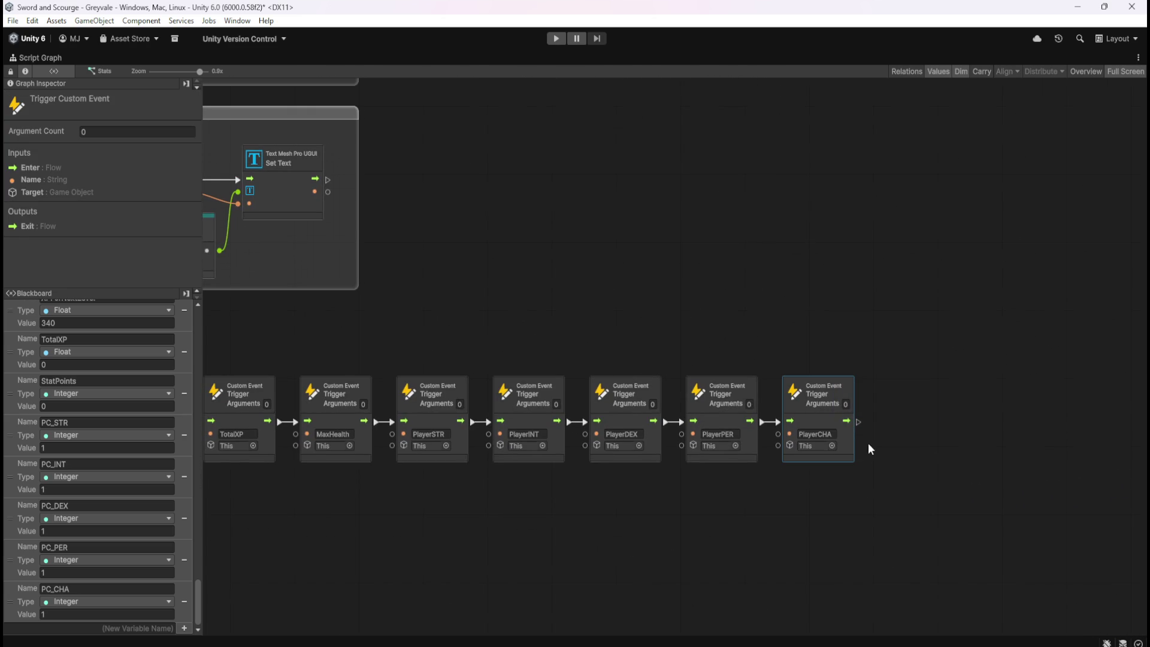
pyautogui.hotkey('ctrl', 'd')
pyautogui.moveTo(693, 357)
pyautogui.mouseDown()
pyautogui.moveTo(959, 416)
pyautogui.moveTo(887, 422)
pyautogui.mouseUp()
pyautogui.click(617, 236)
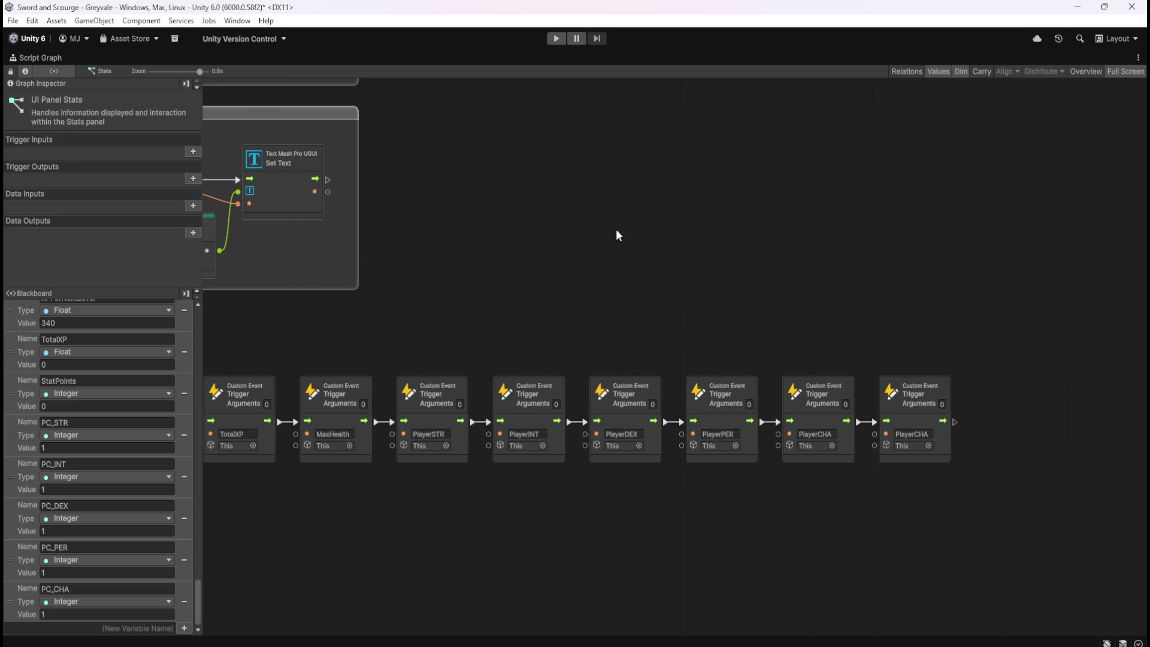
pyautogui.moveTo(544, 234); pyautogui.dragTo(843, 260)
pyautogui.hscroll(5, 719, 293)
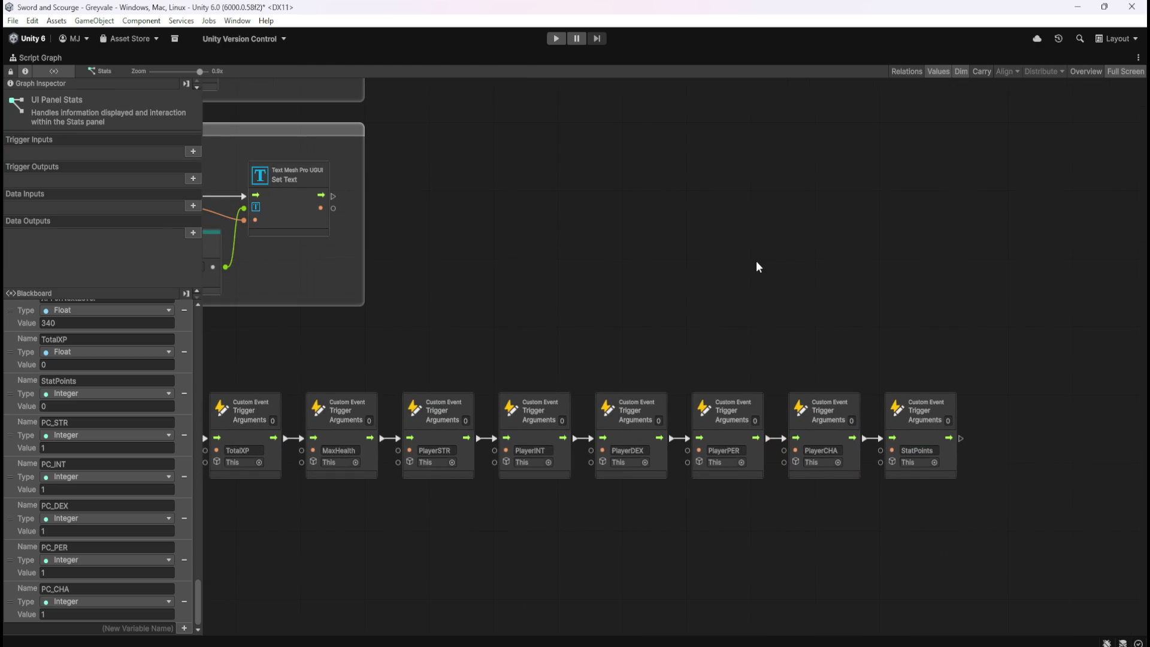
pyautogui.moveTo(522, 271); pyautogui.dragTo(822, 362)
pyautogui.hotkey('shift', 'space')
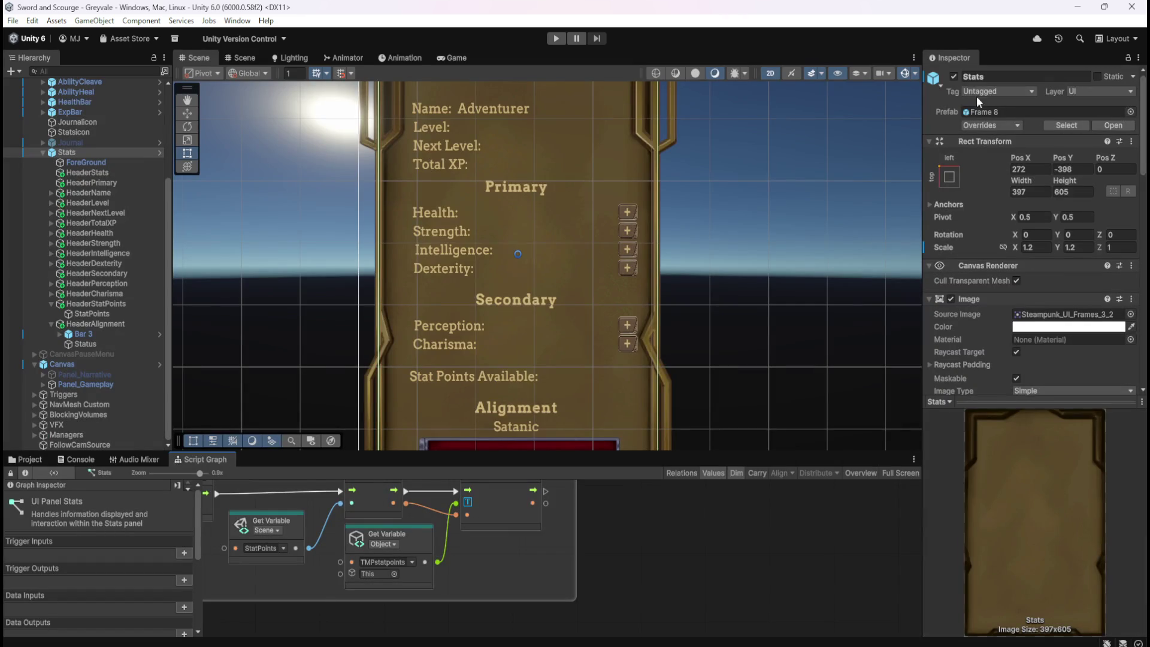
pyautogui.click(555, 37)
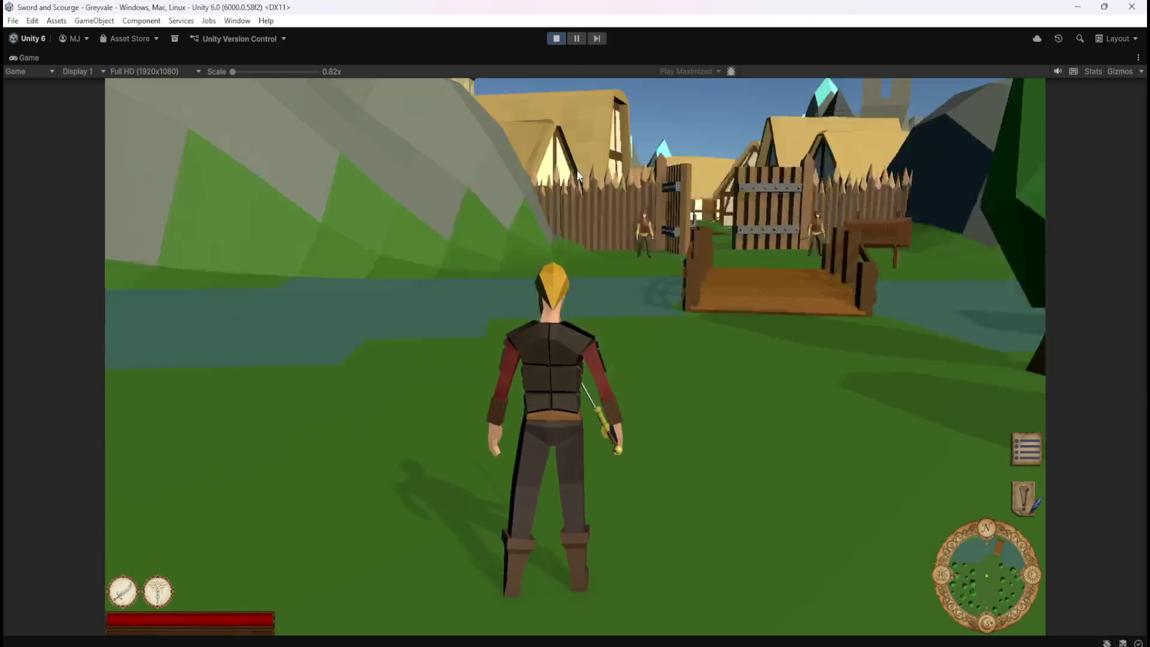
# - Walk the character and press C to show the Character Stats panel with 0 stat points
pyautogui.press('w')
pyautogui.press('c')
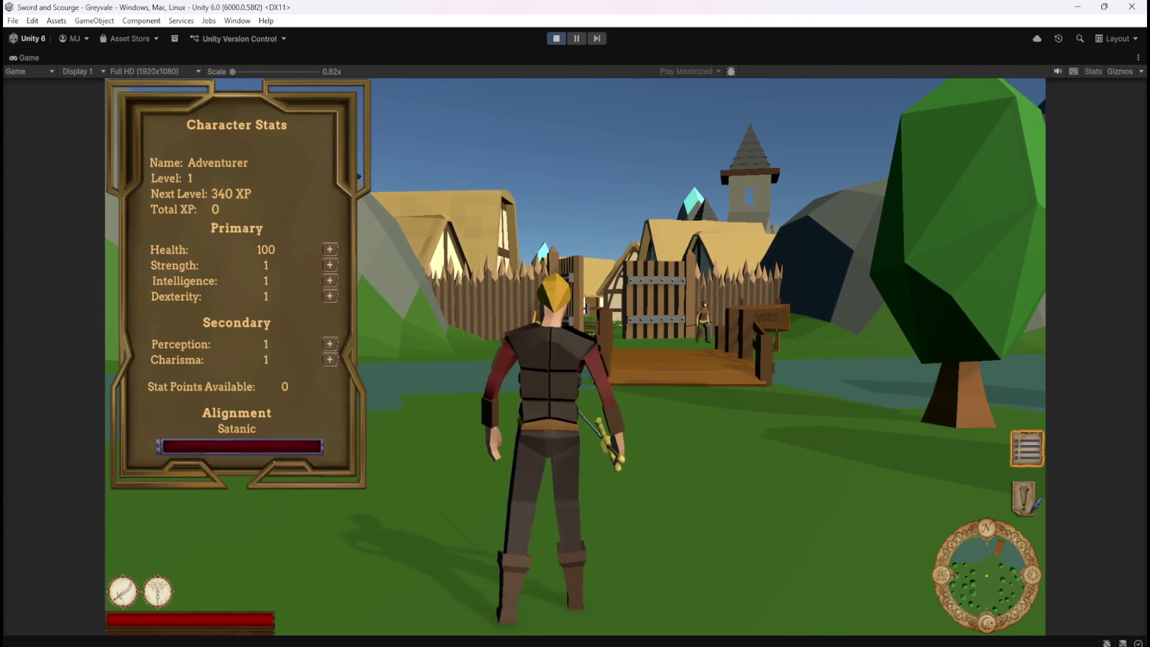
pyautogui.press('w')
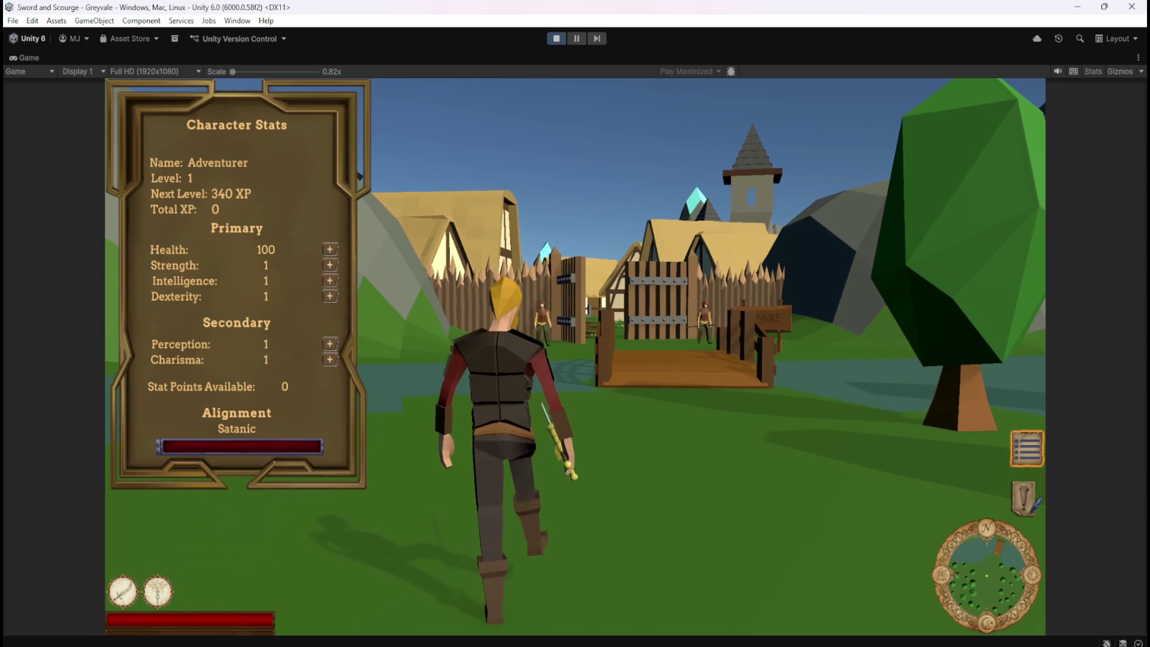
pyautogui.press('d')
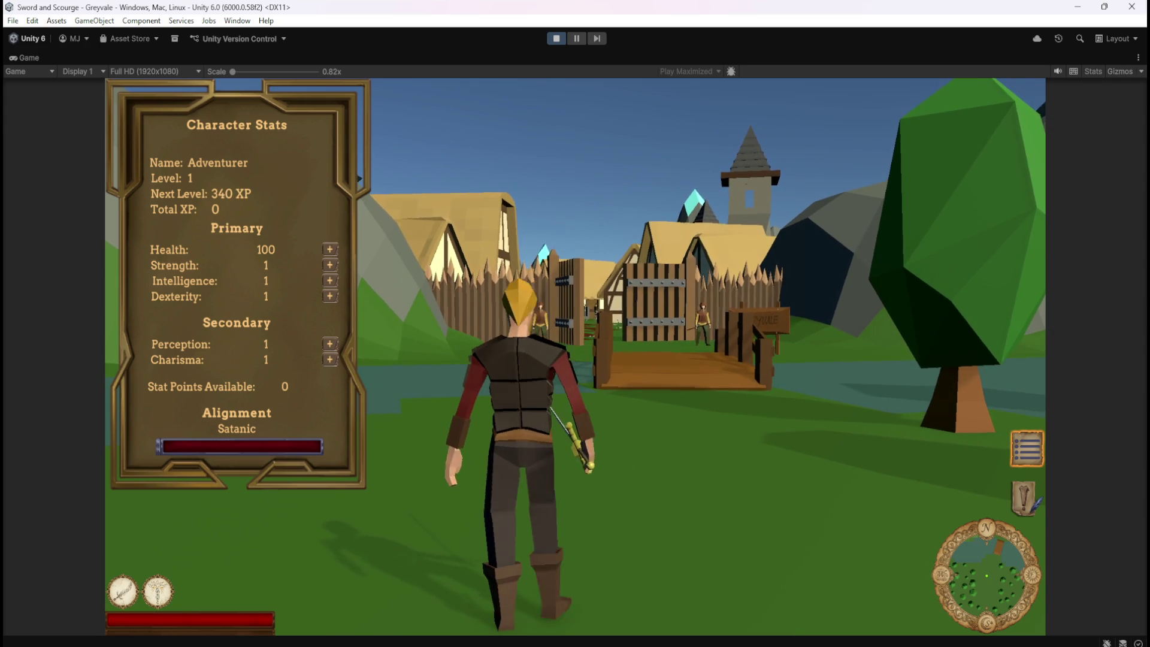
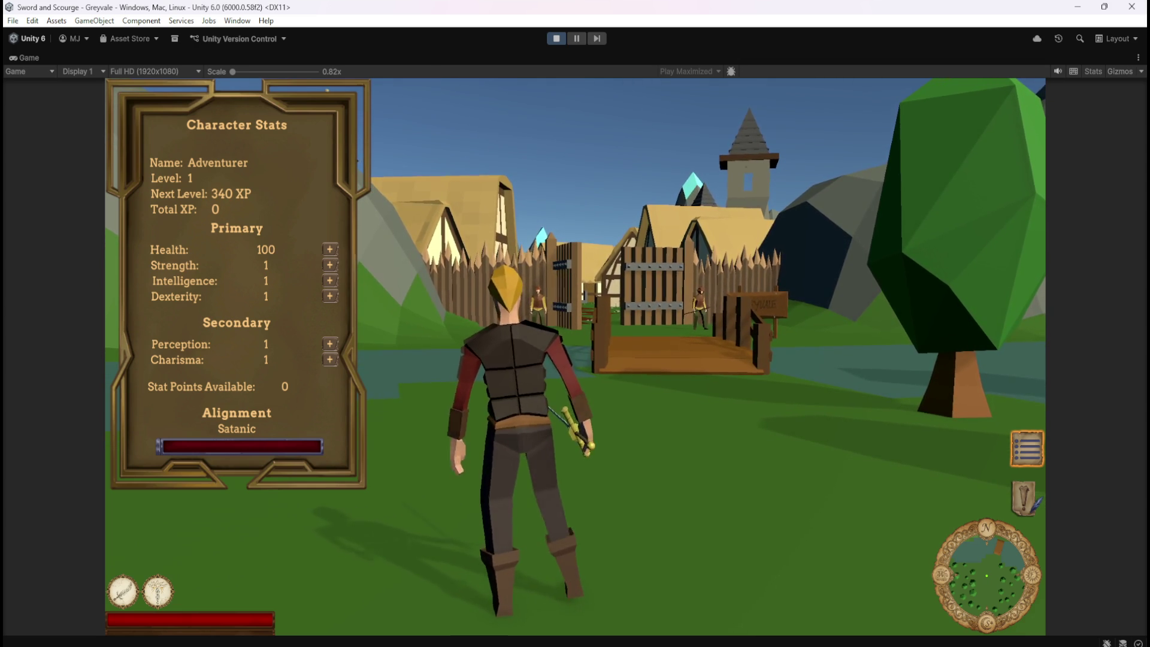
# - Walk the character toward and across the village bridge, then turn back toward the camera
pyautogui.press('w')
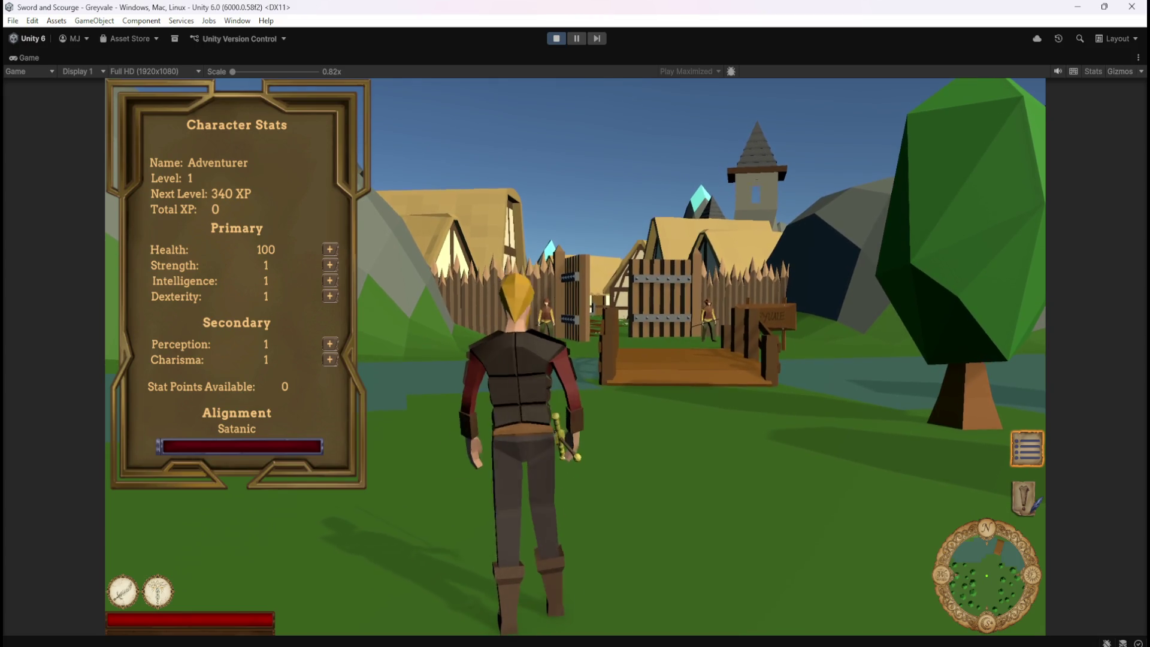
pyautogui.press('w')
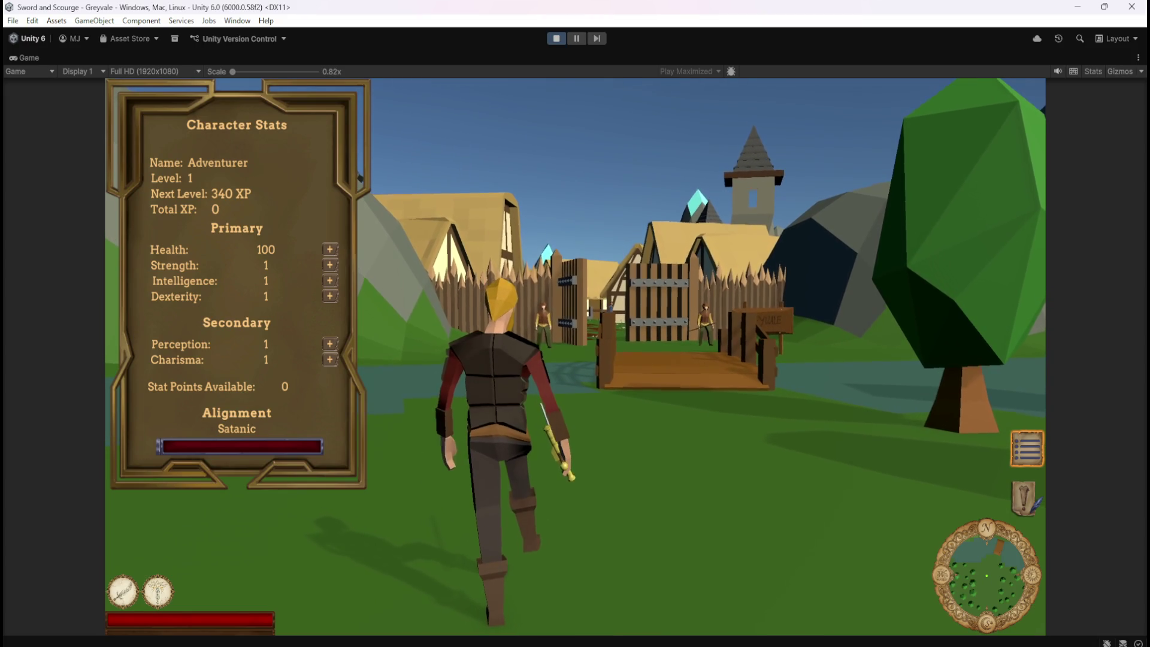
pyautogui.press('d')
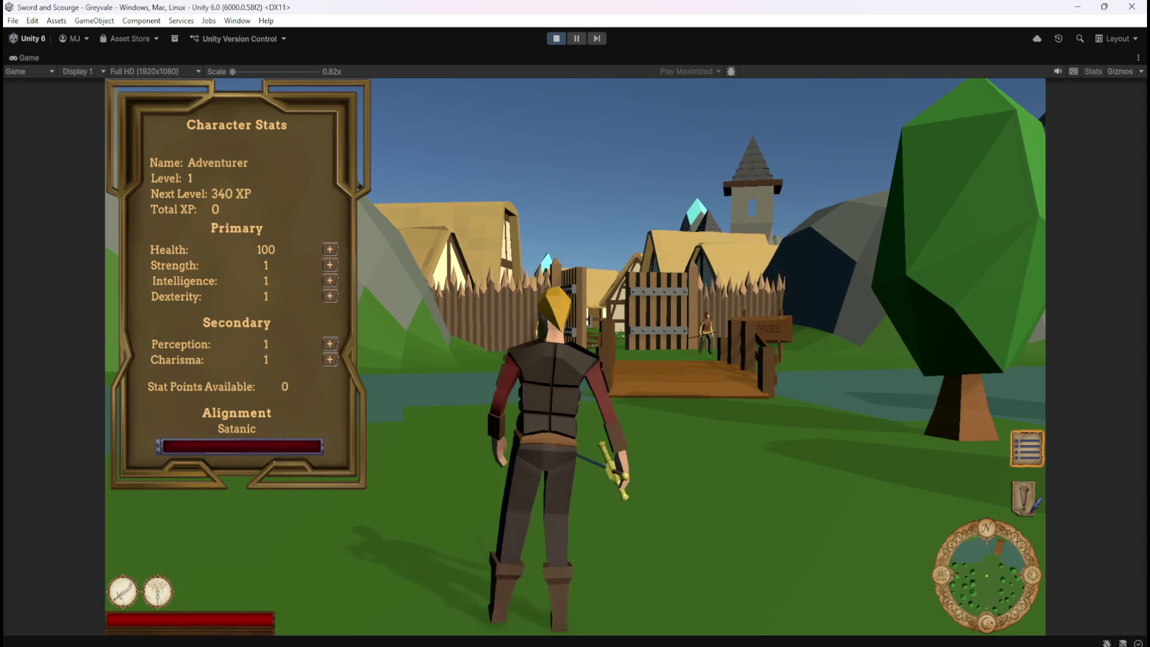
pyautogui.press('w')
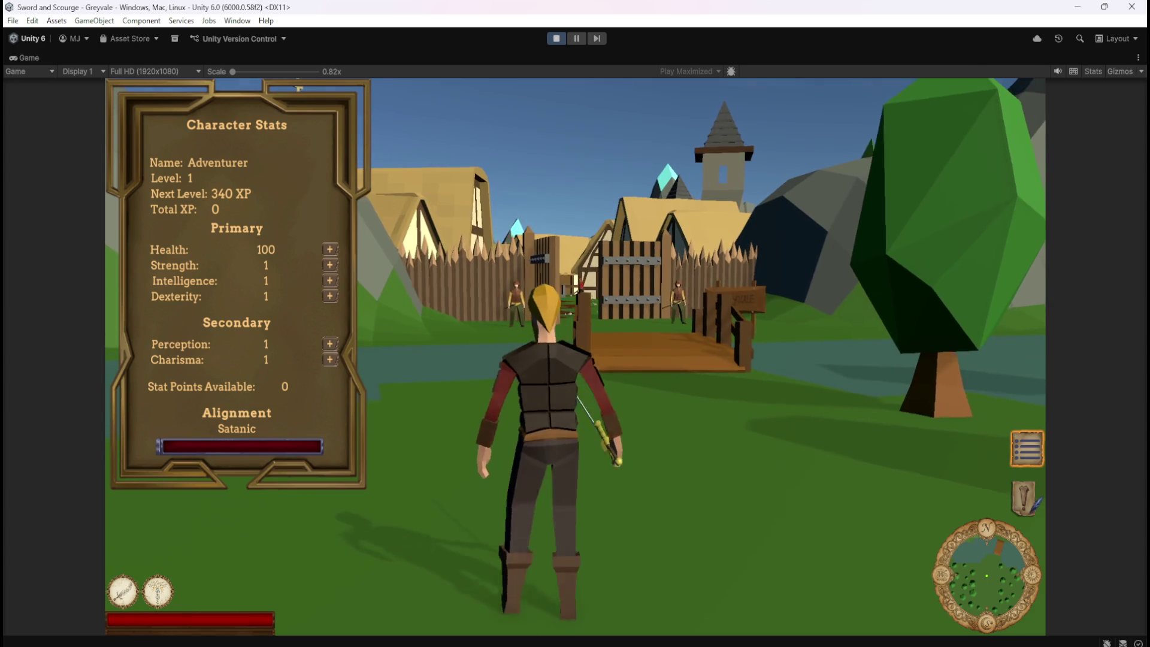
pyautogui.press('s')
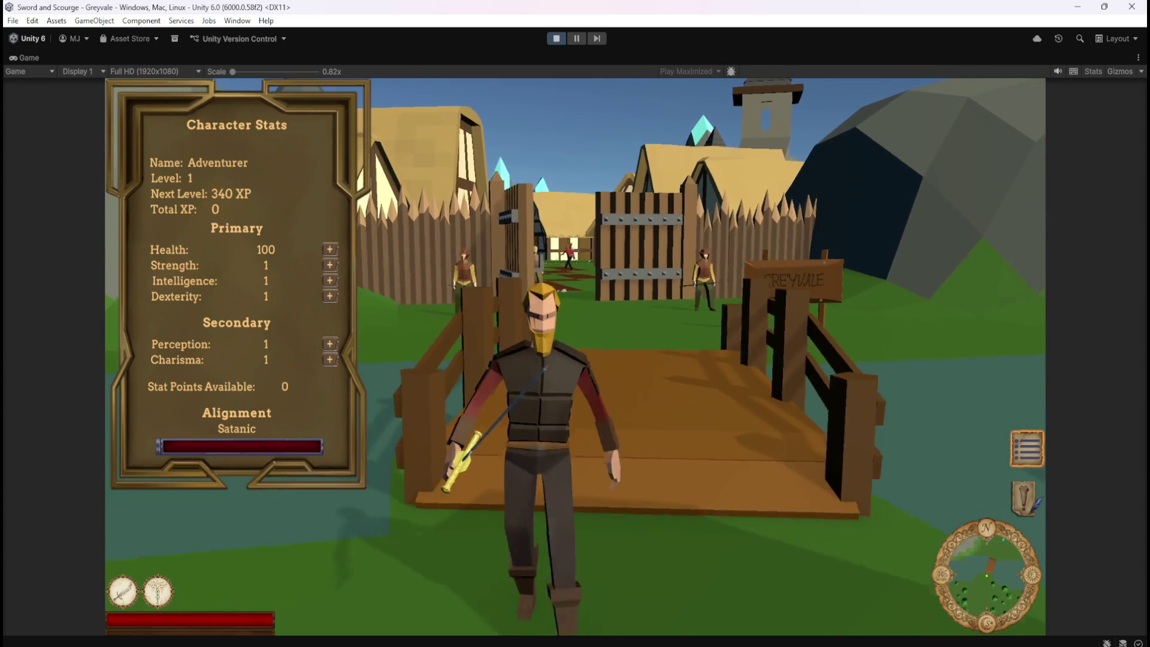
# - Pause and stop the game, then maximize the Stats script graph
pyautogui.press('Escape')
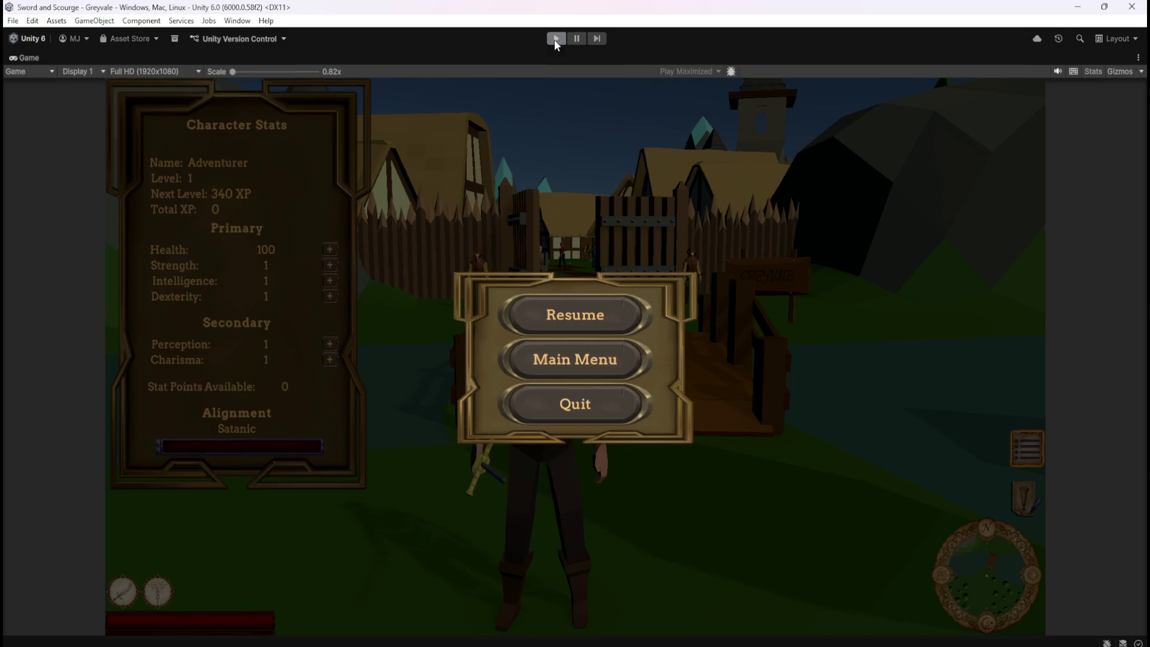
pyautogui.click(556, 39)
pyautogui.hotkey('shift', 'space')
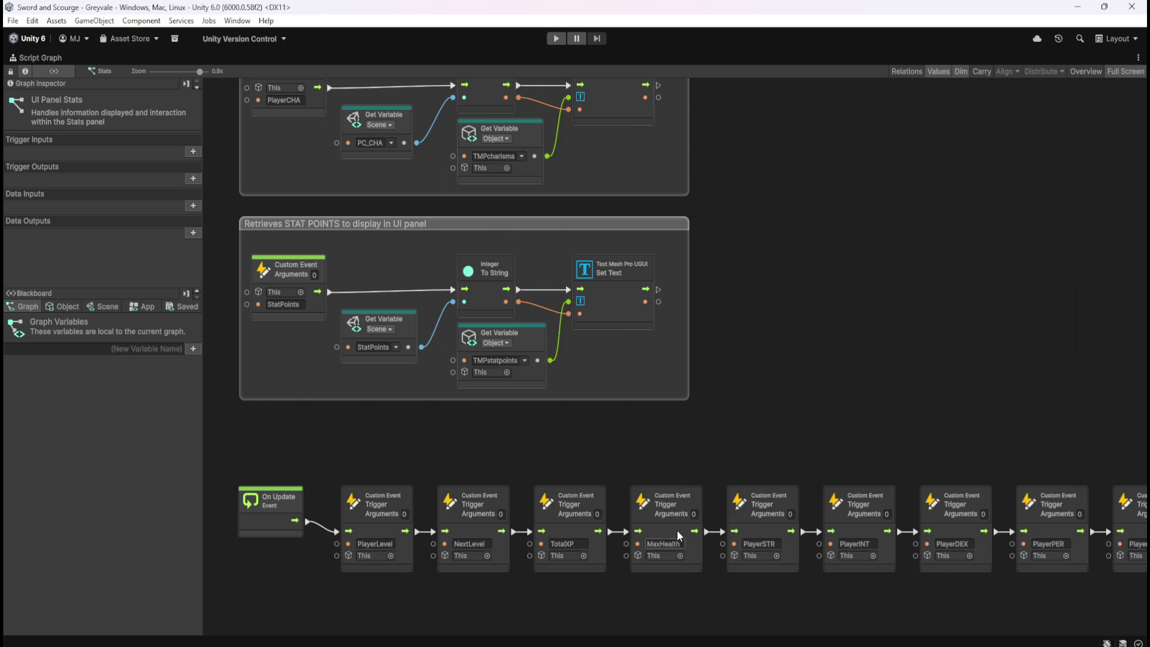
# - Show the graph's Object variables in the Blackboard and restore the docked layout
pyautogui.click(64, 307)
pyautogui.scroll(-3, 181, 521)
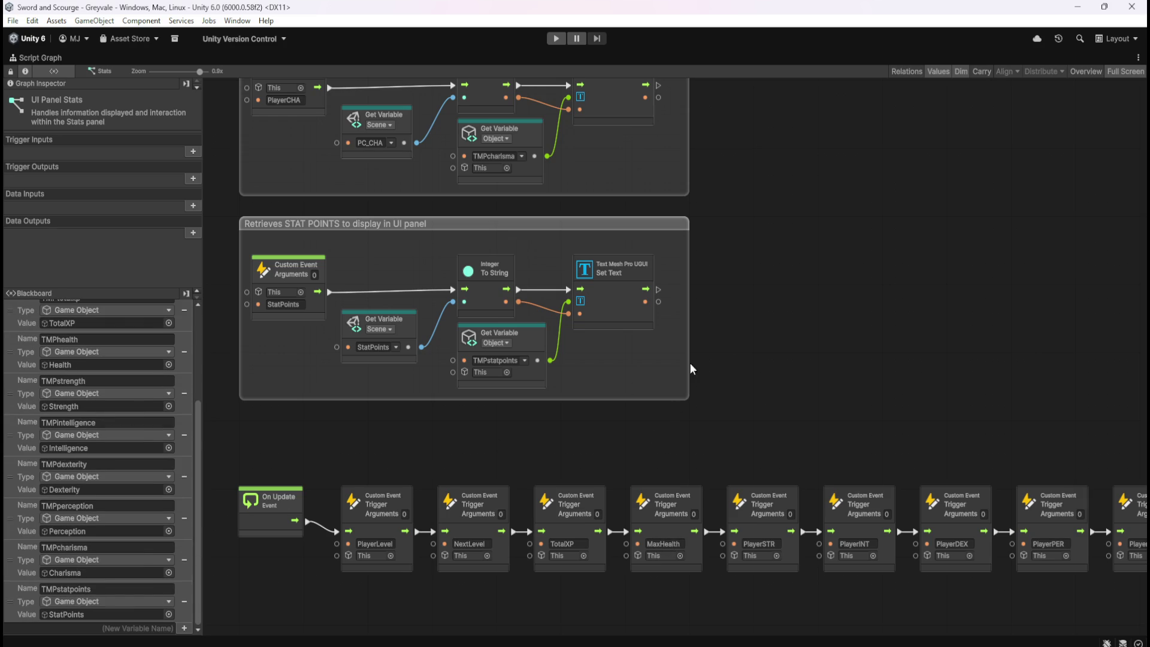
pyautogui.hotkey('shift', 'space')
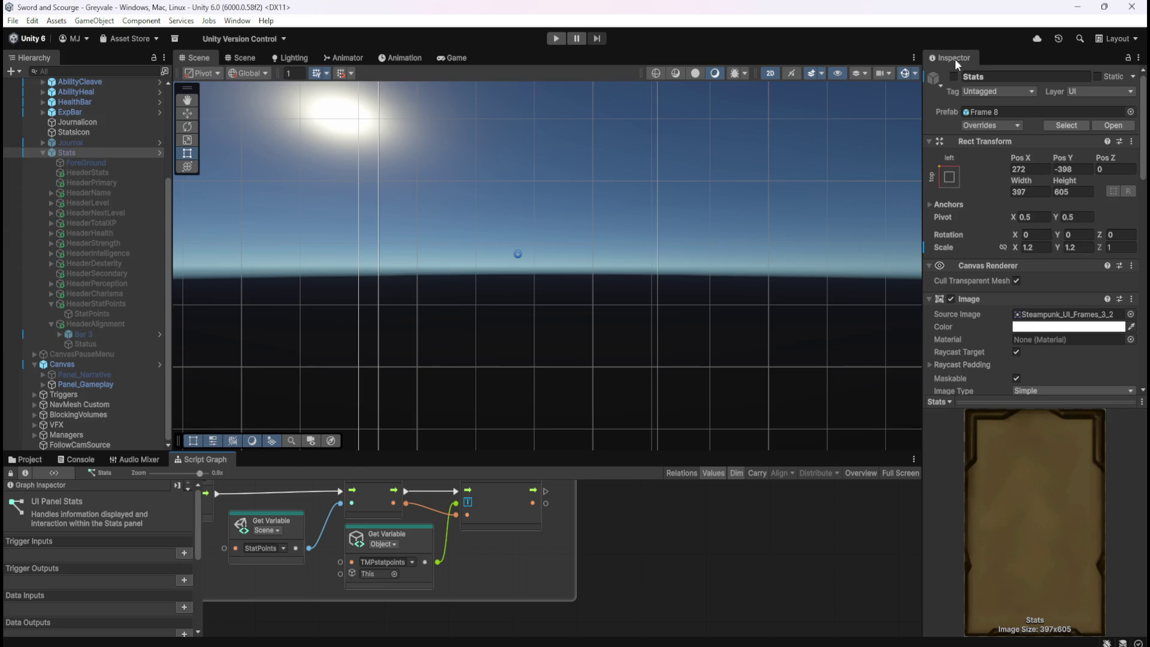
# - Enable the Stats panel and scroll the Inspector down to its Variables list
pyautogui.click(955, 76)
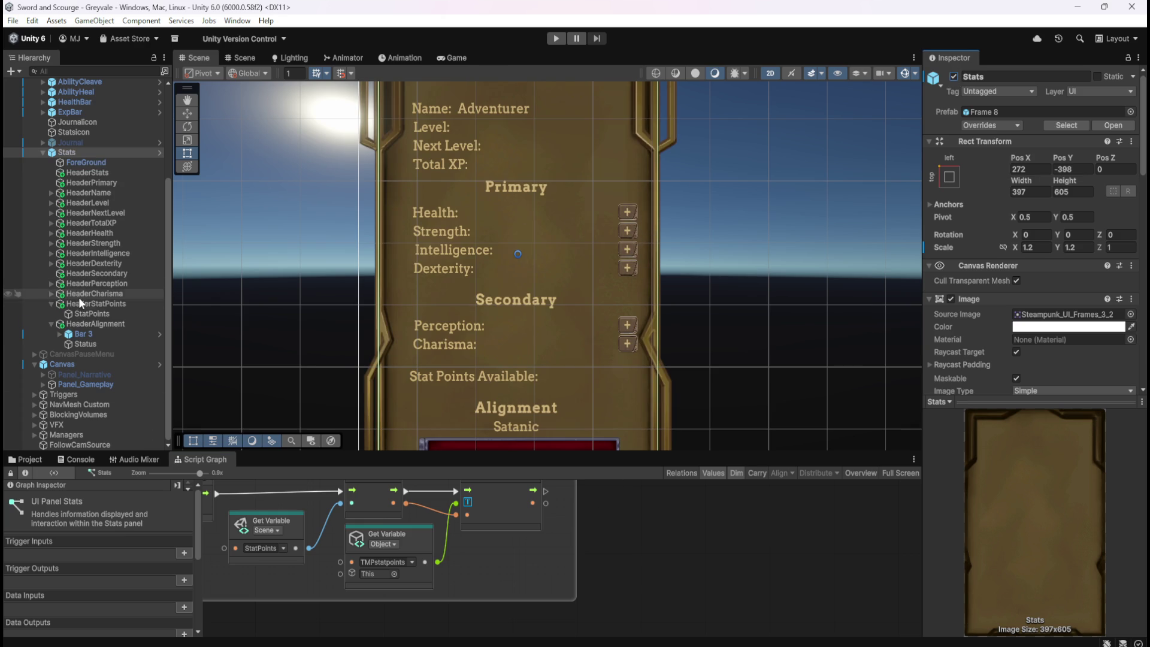
pyautogui.scroll(-15, 987, 300)
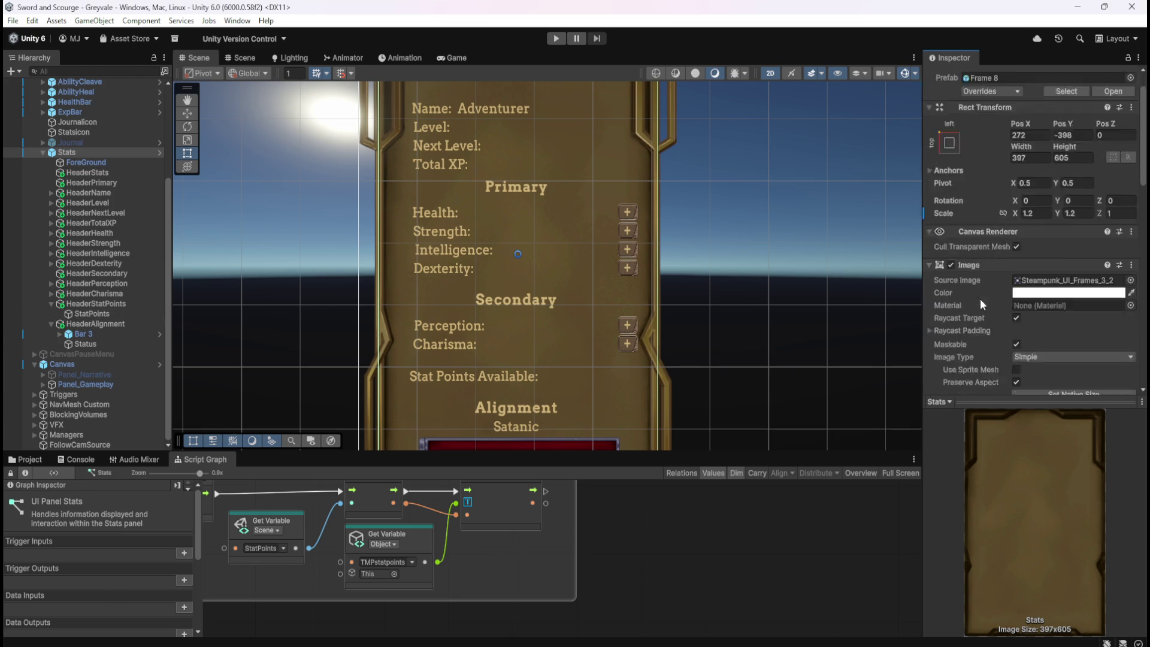
pyautogui.scroll(10, 997, 311)
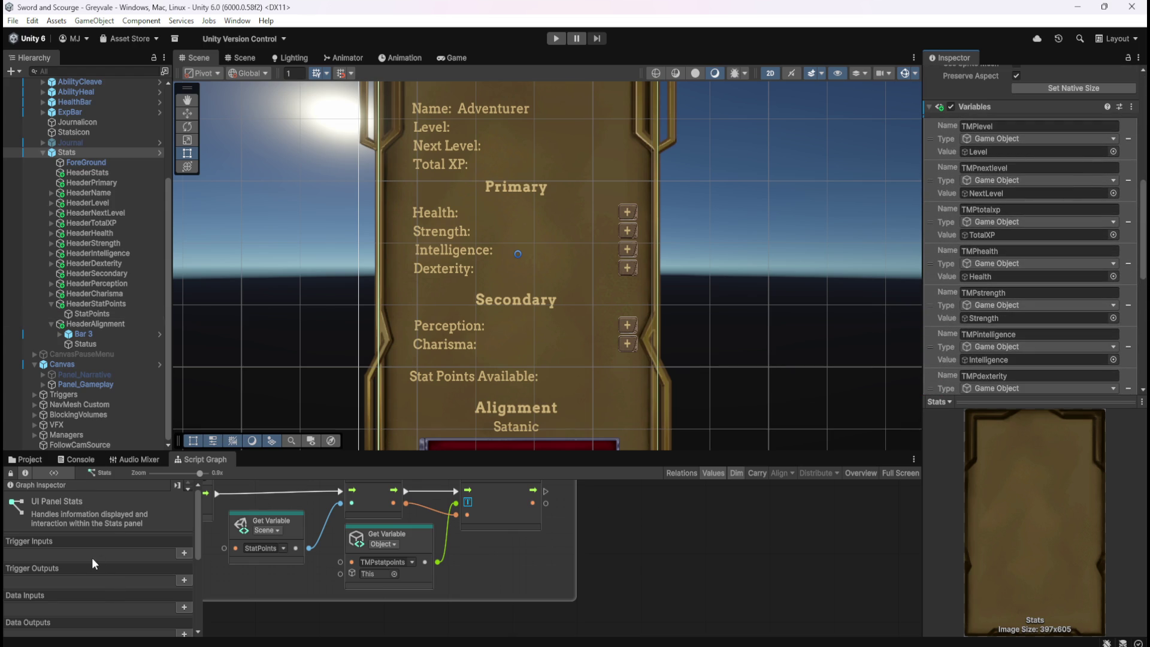
pyautogui.scroll(-5, 92, 559)
pyautogui.scroll(5, 124, 573)
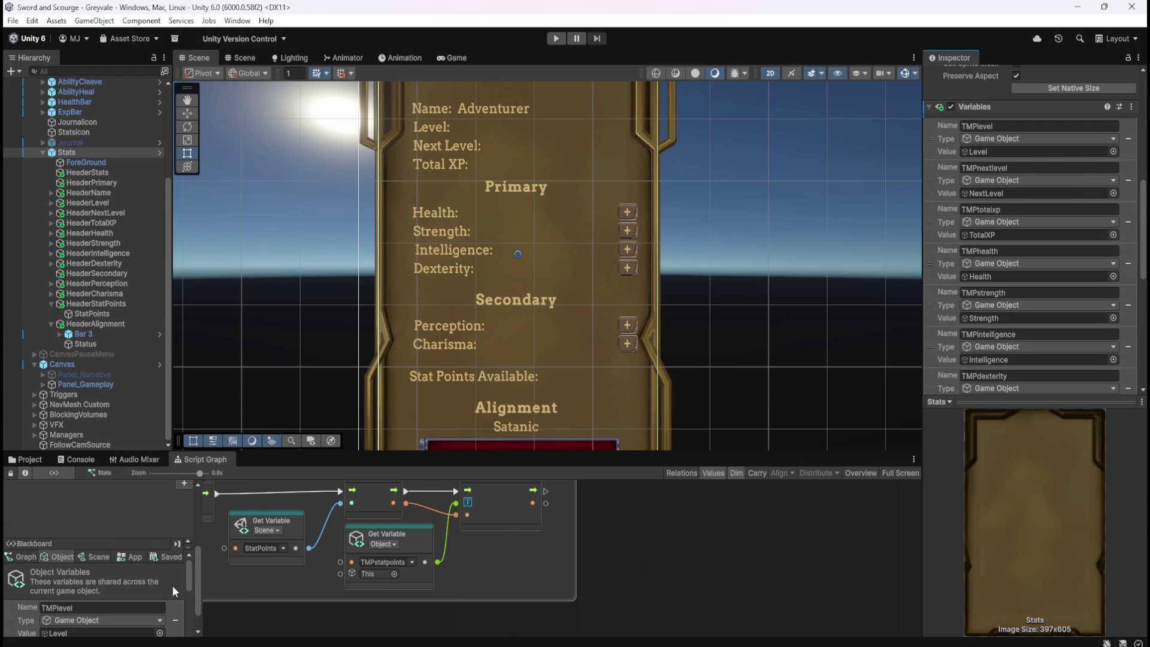
pyautogui.scroll(-1, 1015, 324)
pyautogui.scroll(-6, 1015, 325)
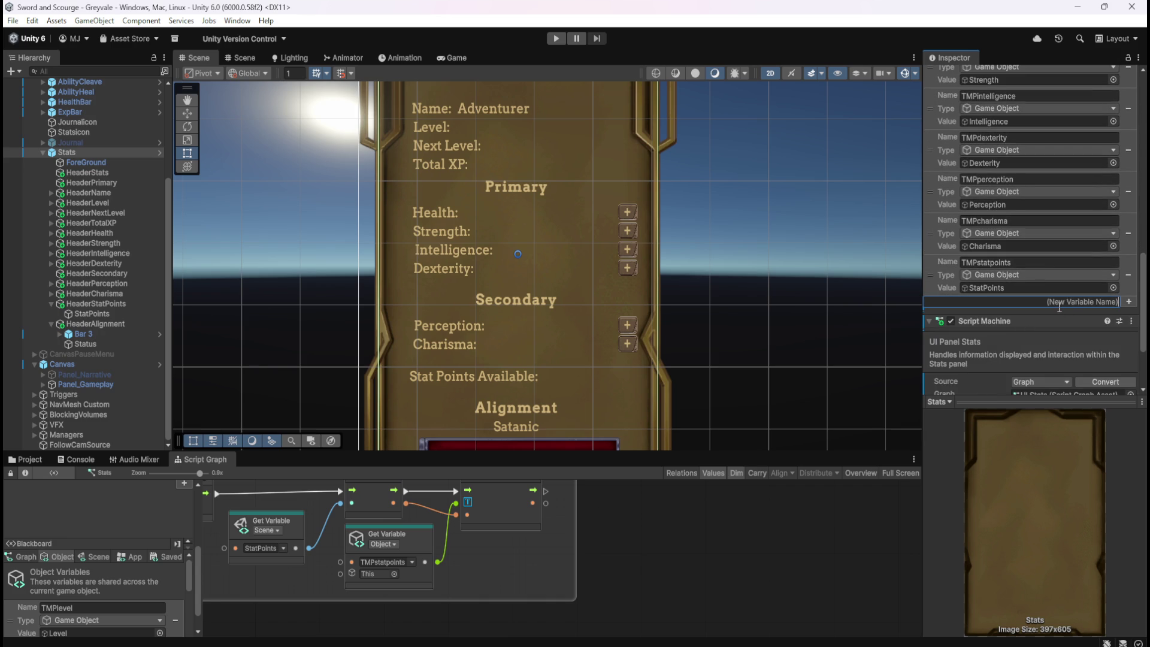
pyautogui.write('B')
pyautogui.write('U')
# - Add Game Object variables ButtonHP and ButtonSTR to the Stats panel
pyautogui.press('BackSpace')
pyautogui.write('utton')
pyautogui.write('HP')
pyautogui.press('Return')
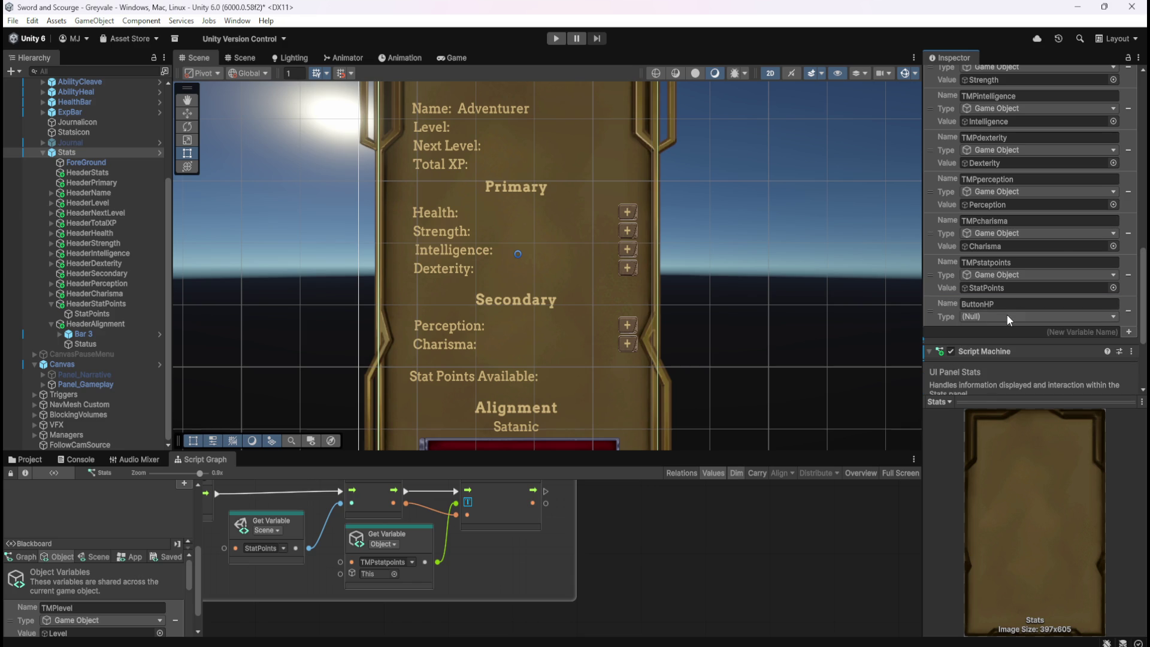
pyautogui.click(1006, 317)
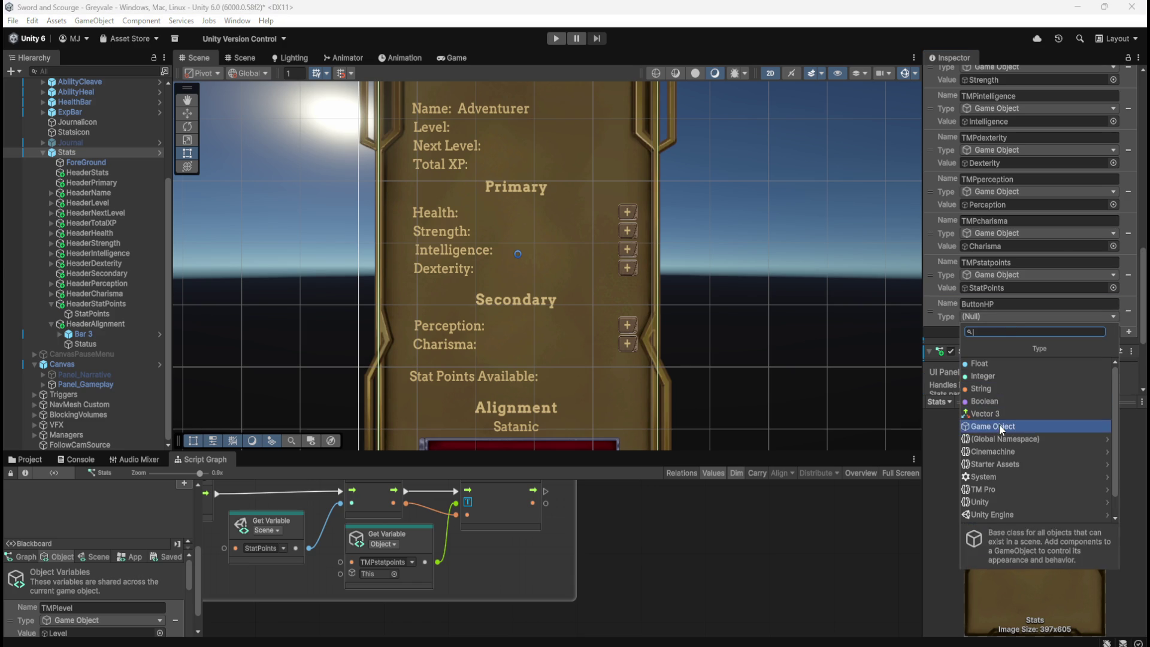
pyautogui.click(1000, 424)
pyautogui.click(991, 343)
pyautogui.write('B')
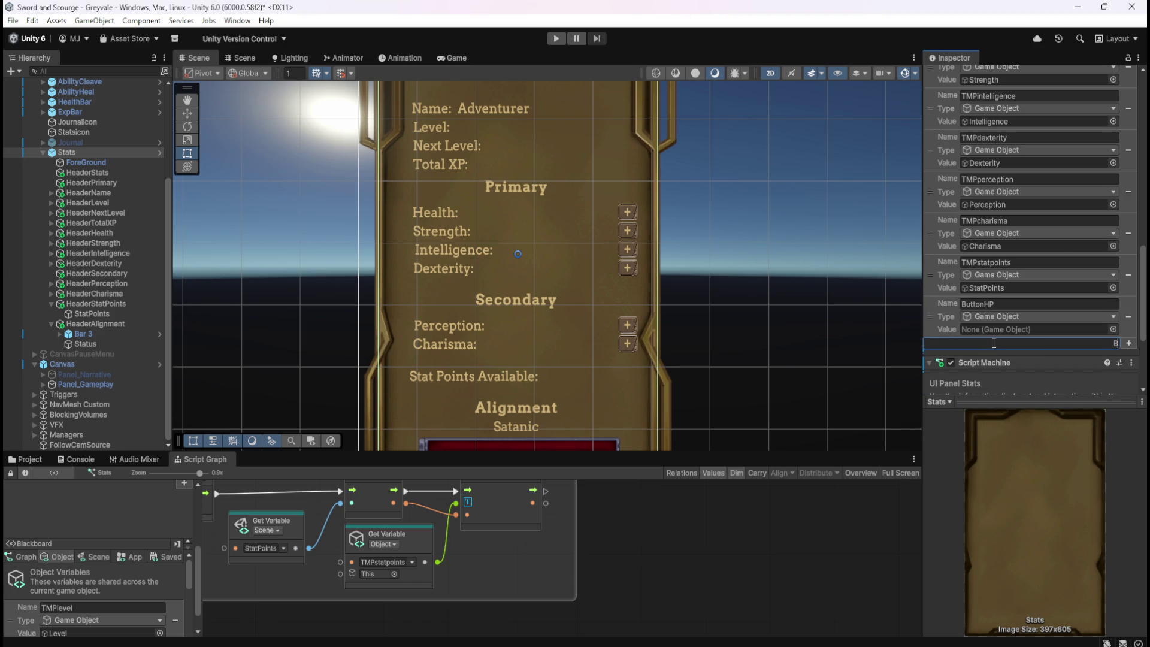
pyautogui.write('uttonSTR')
pyautogui.press('Return')
pyautogui.click(995, 358)
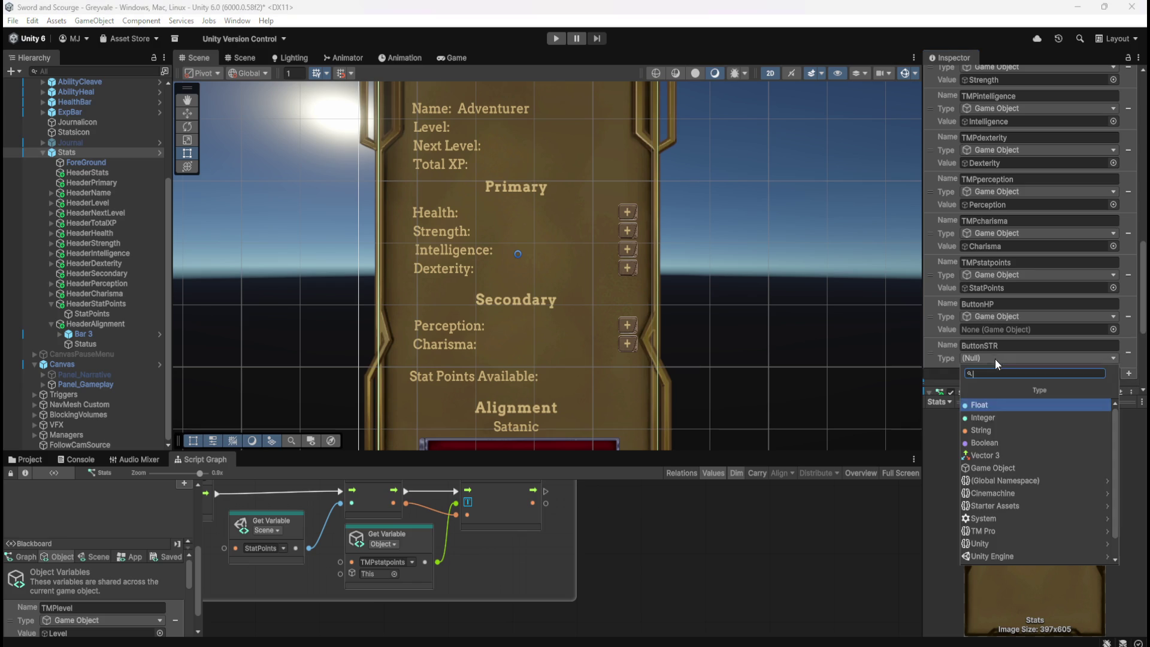
pyautogui.click(1004, 466)
# - Add Game Object variables ButtonINT and ButtonDEX
pyautogui.scroll(-3, 1005, 358)
pyautogui.click(1050, 317)
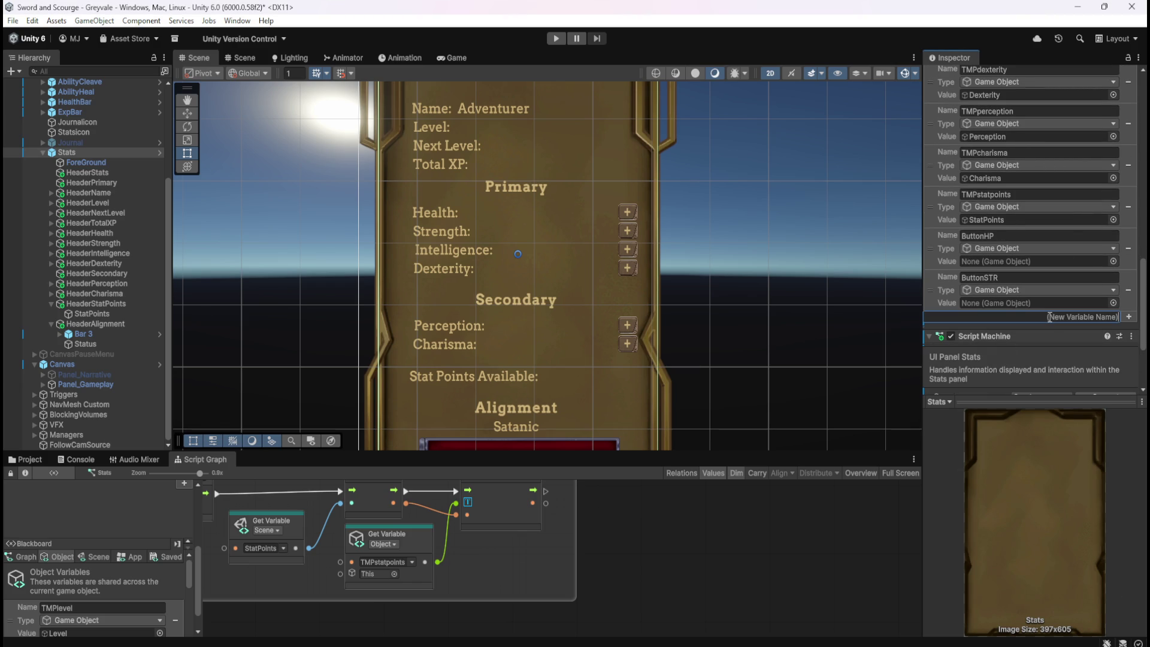
pyautogui.write('ButtonINT')
pyautogui.press('Return')
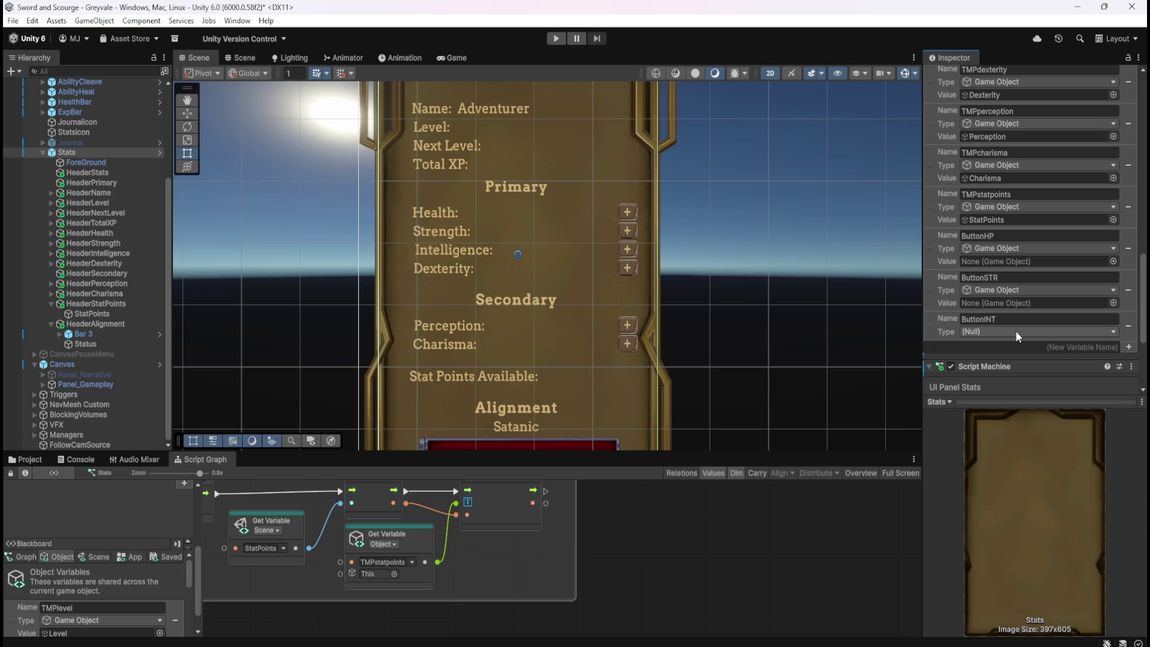
pyautogui.click(1016, 332)
pyautogui.click(1013, 440)
pyautogui.click(1019, 328)
pyautogui.write('Button')
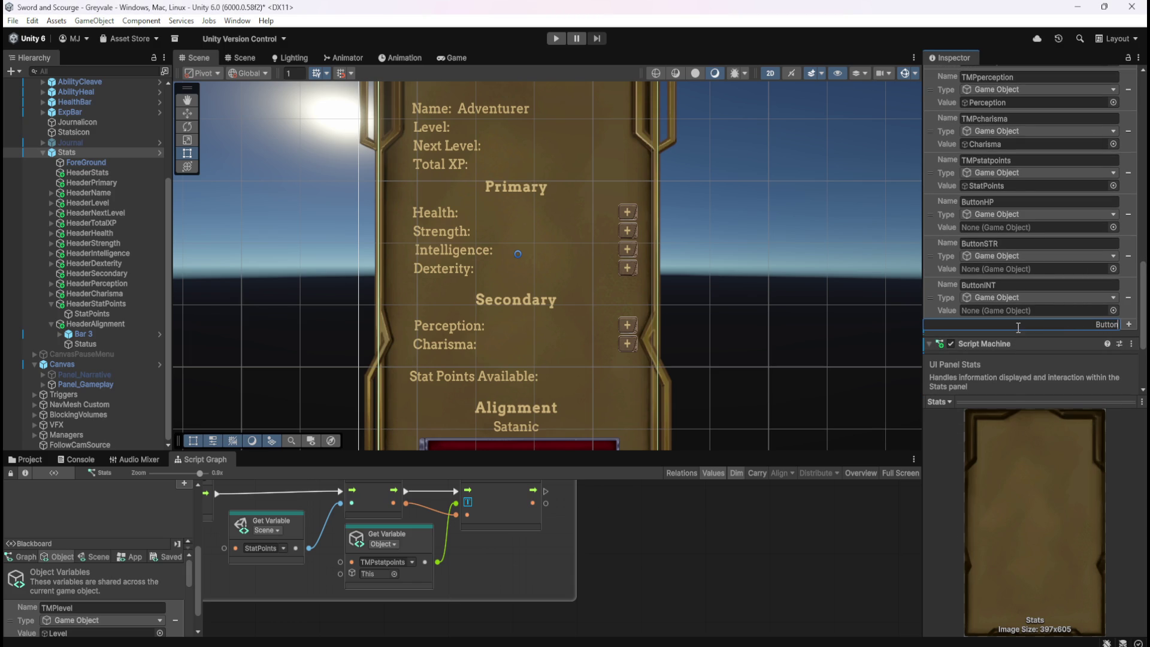
pyautogui.write('DEX')
pyautogui.press('Return')
pyautogui.click(1014, 339)
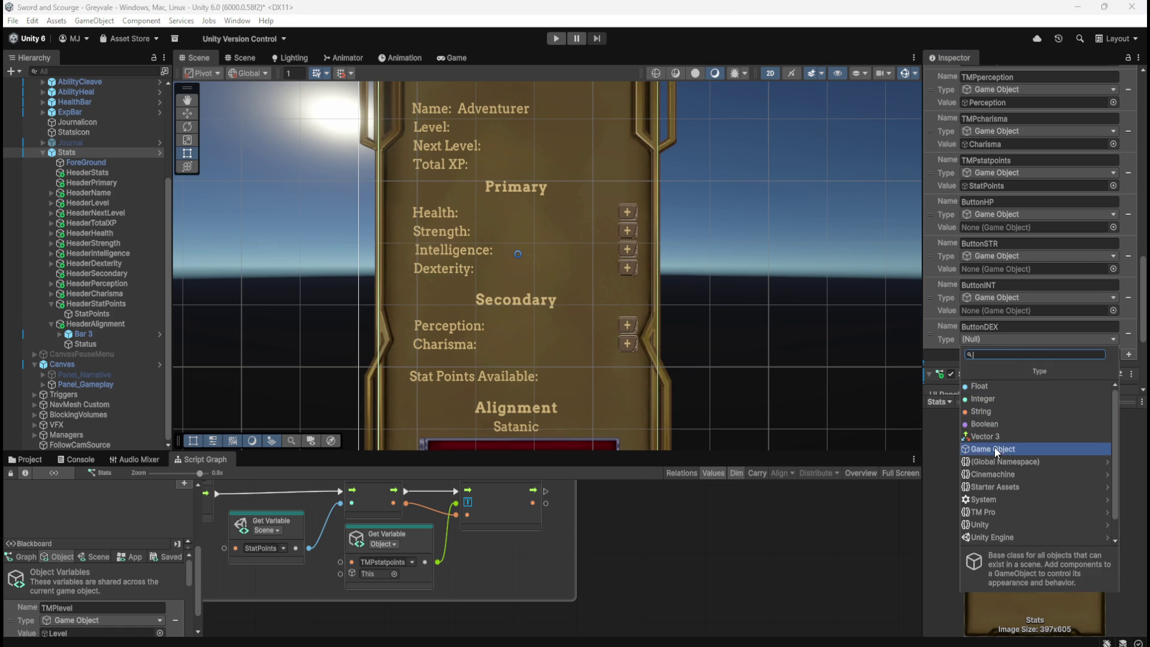
pyautogui.click(995, 447)
# - Add Game Object variables ButtonPER and ButtonCHA
pyautogui.scroll(-1, 1010, 327)
pyautogui.click(1009, 331)
pyautogui.write('Button')
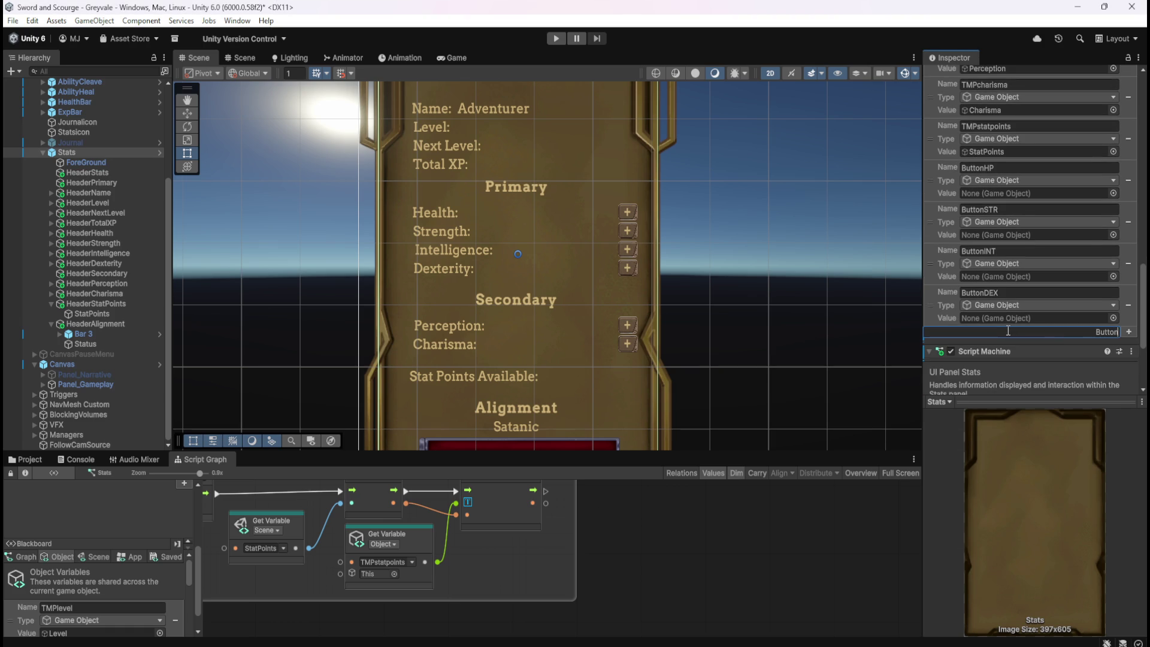
pyautogui.write('PER')
pyautogui.press('Return')
pyautogui.click(996, 349)
pyautogui.click(1002, 457)
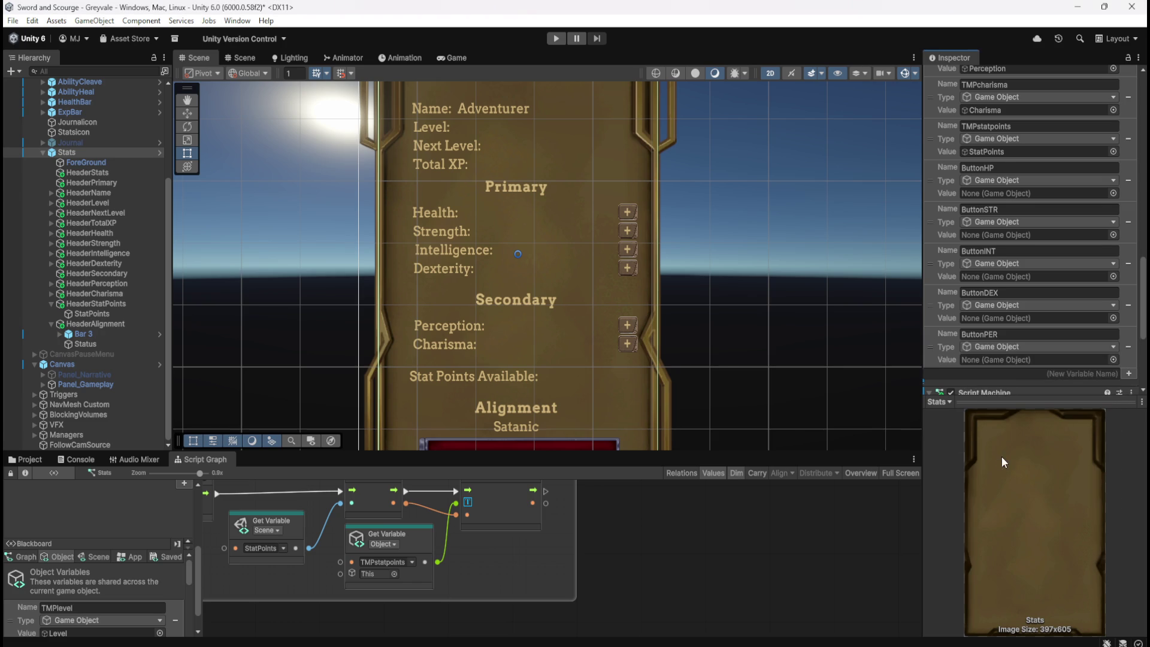
pyautogui.scroll(-1, 1010, 344)
pyautogui.click(1015, 340)
pyautogui.write('ButtonCHA')
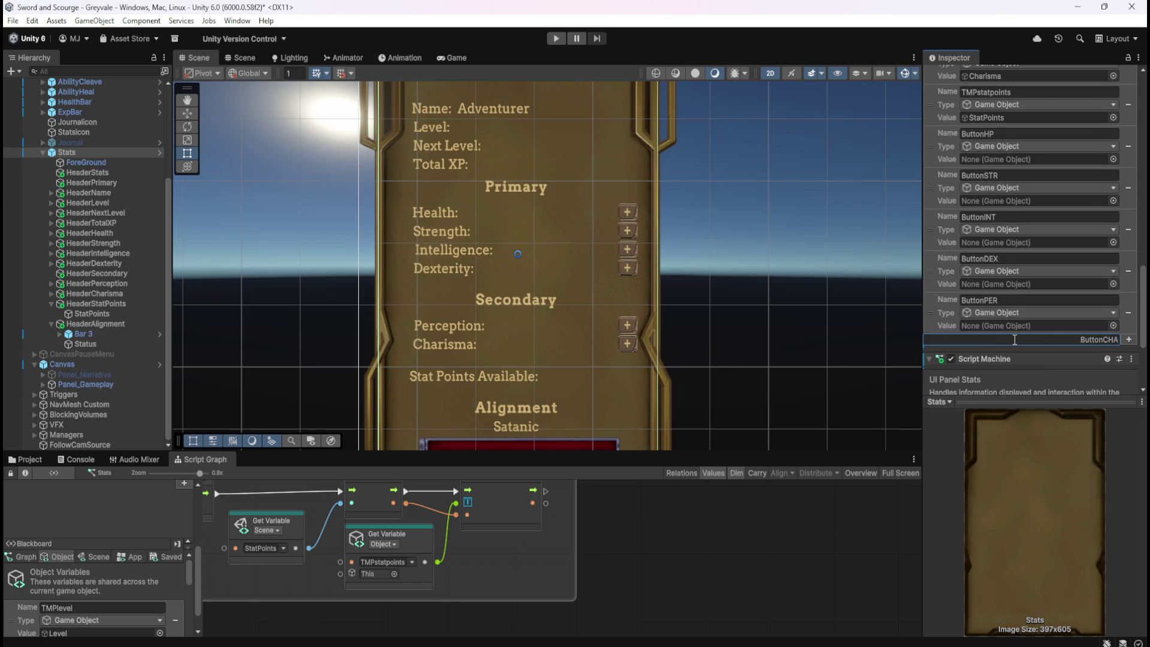
pyautogui.press('Return')
pyautogui.click(1008, 357)
pyautogui.click(1013, 458)
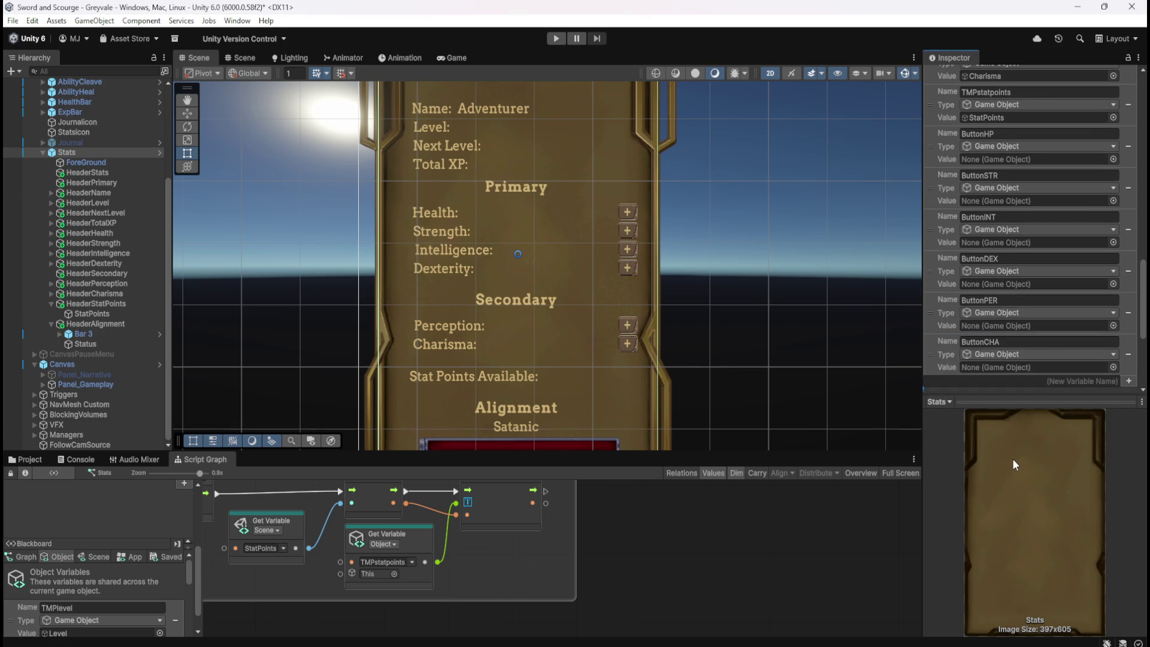
# - Expand the six stat Header groups in the Hierarchy to reveal each Button 3
pyautogui.click(51, 234)
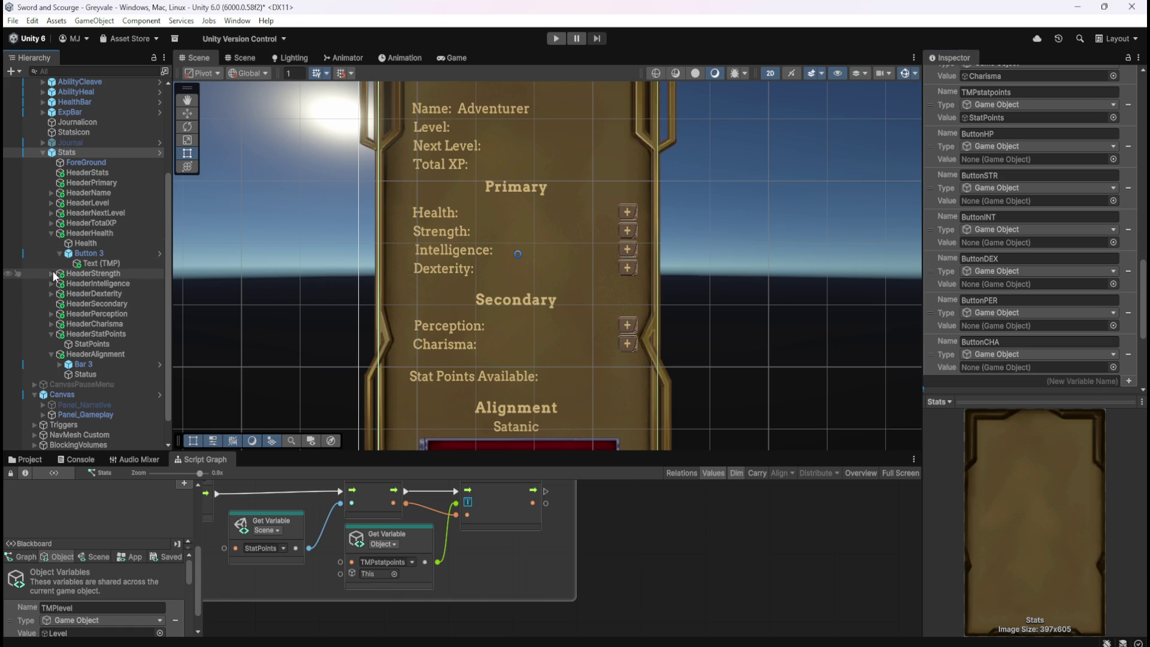
pyautogui.click(51, 274)
pyautogui.click(52, 304)
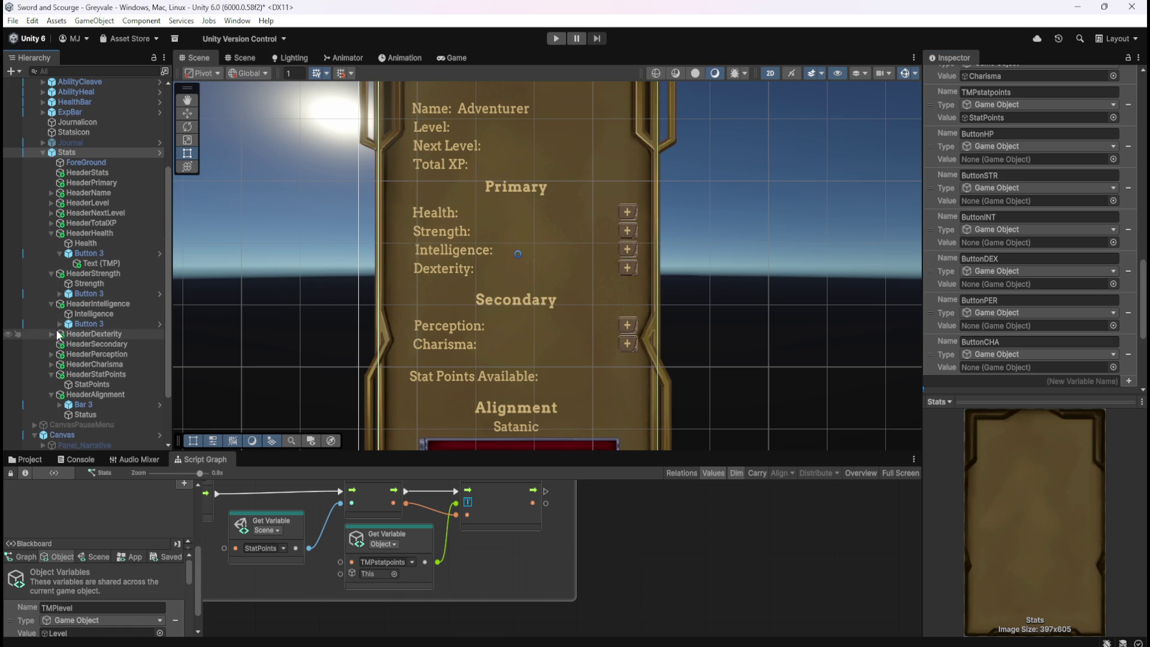
pyautogui.click(51, 334)
pyautogui.click(52, 373)
pyautogui.click(51, 404)
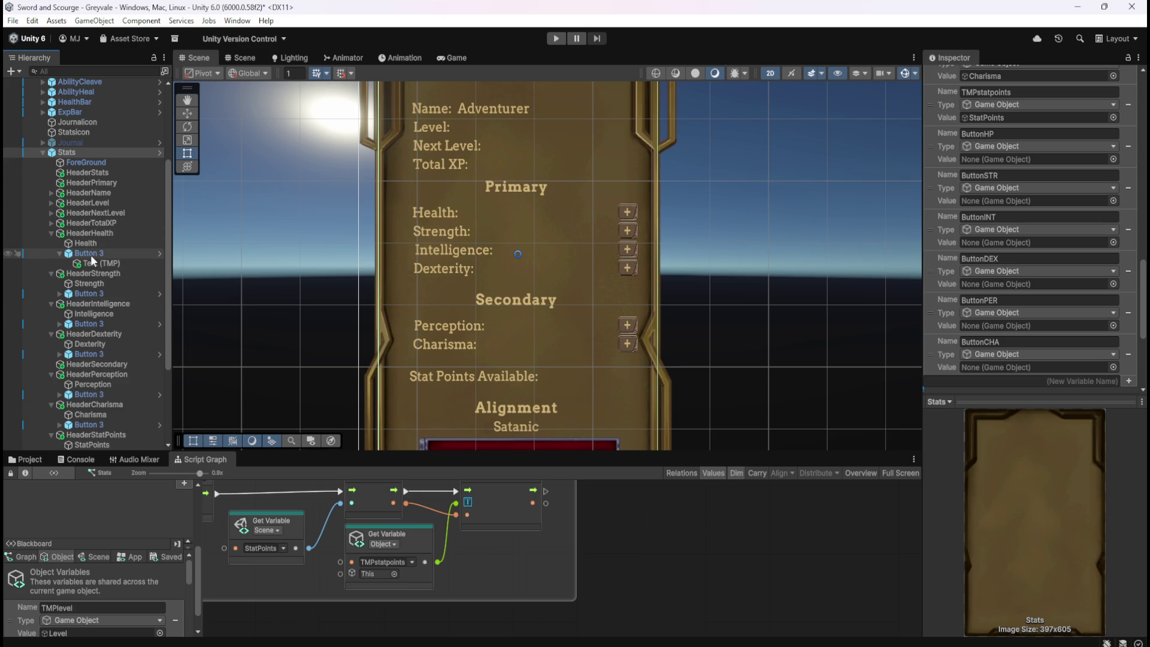
# - Assign each header's Button 3 to ButtonHP through ButtonCHA and save the scene
pyautogui.moveTo(86, 258)
pyautogui.mouseDown()
pyautogui.moveTo(934, 224)
pyautogui.moveTo(989, 145)
pyautogui.moveTo(998, 158)
pyautogui.mouseUp()
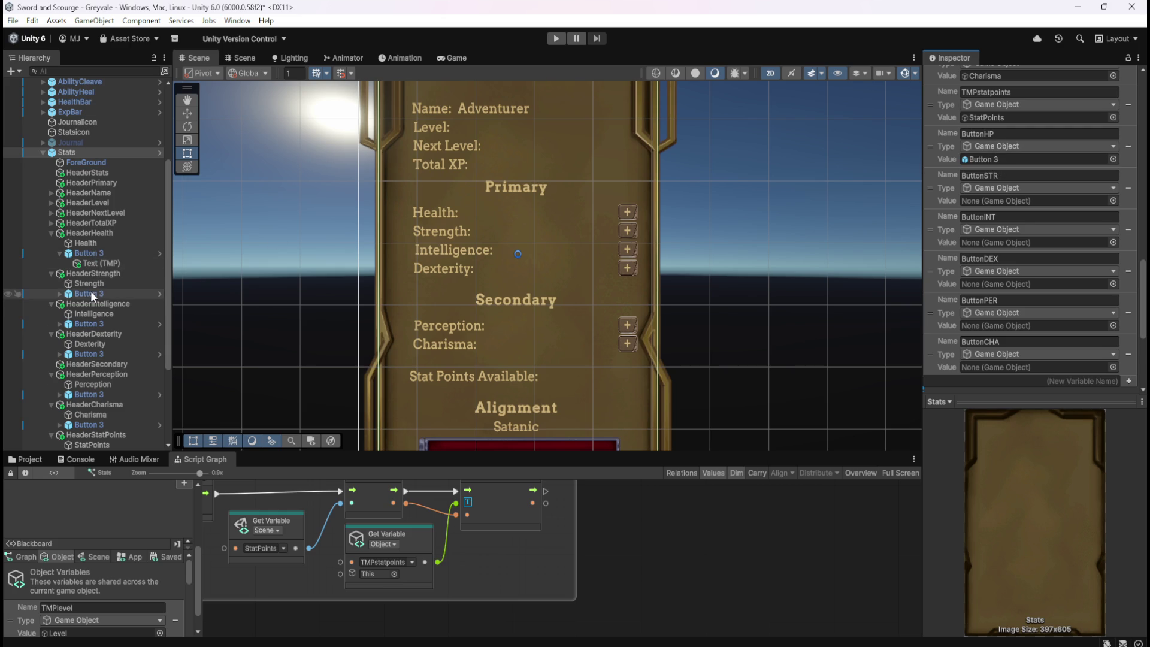
pyautogui.moveTo(88, 292)
pyautogui.mouseDown()
pyautogui.moveTo(178, 306)
pyautogui.moveTo(874, 243)
pyautogui.moveTo(1006, 201)
pyautogui.mouseUp()
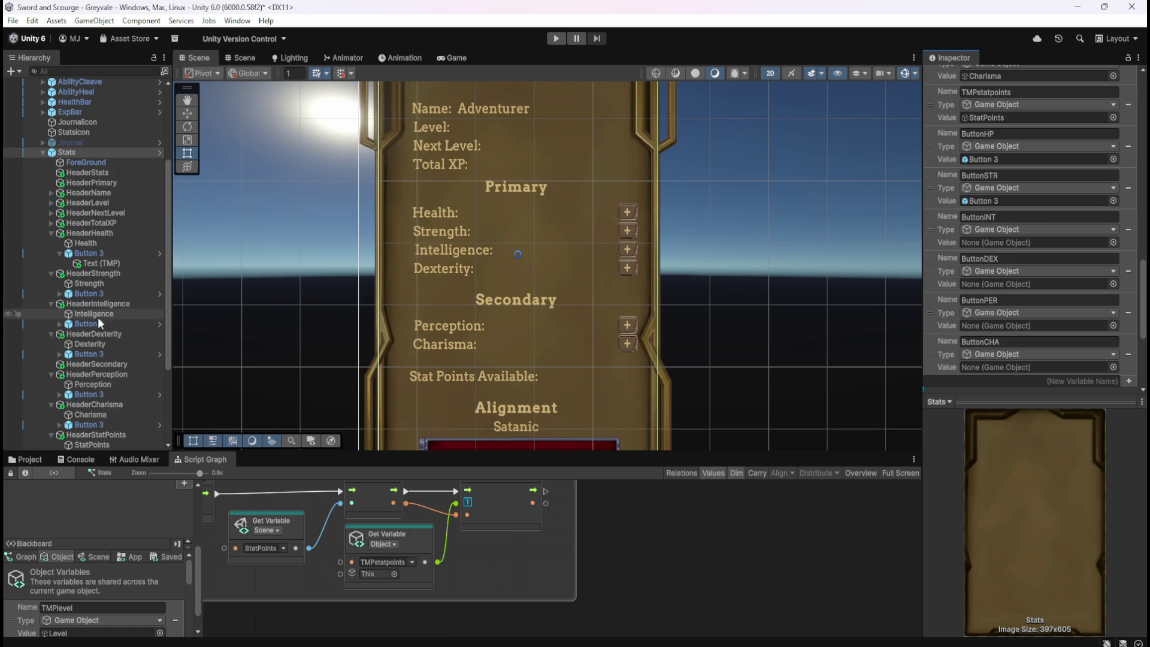
pyautogui.click(85, 325)
pyautogui.moveTo(84, 325)
pyautogui.mouseDown()
pyautogui.moveTo(764, 326)
pyautogui.moveTo(979, 270)
pyautogui.moveTo(1016, 243)
pyautogui.mouseUp()
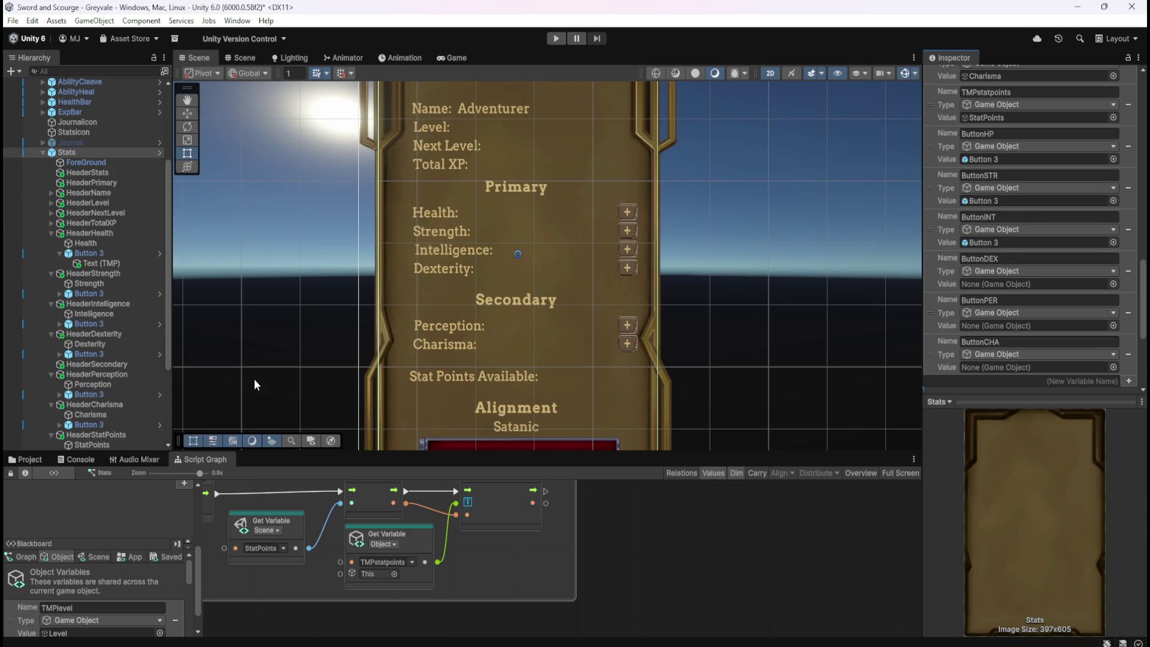
pyautogui.moveTo(81, 351)
pyautogui.mouseDown()
pyautogui.moveTo(811, 303)
pyautogui.moveTo(944, 257)
pyautogui.moveTo(992, 283)
pyautogui.mouseUp()
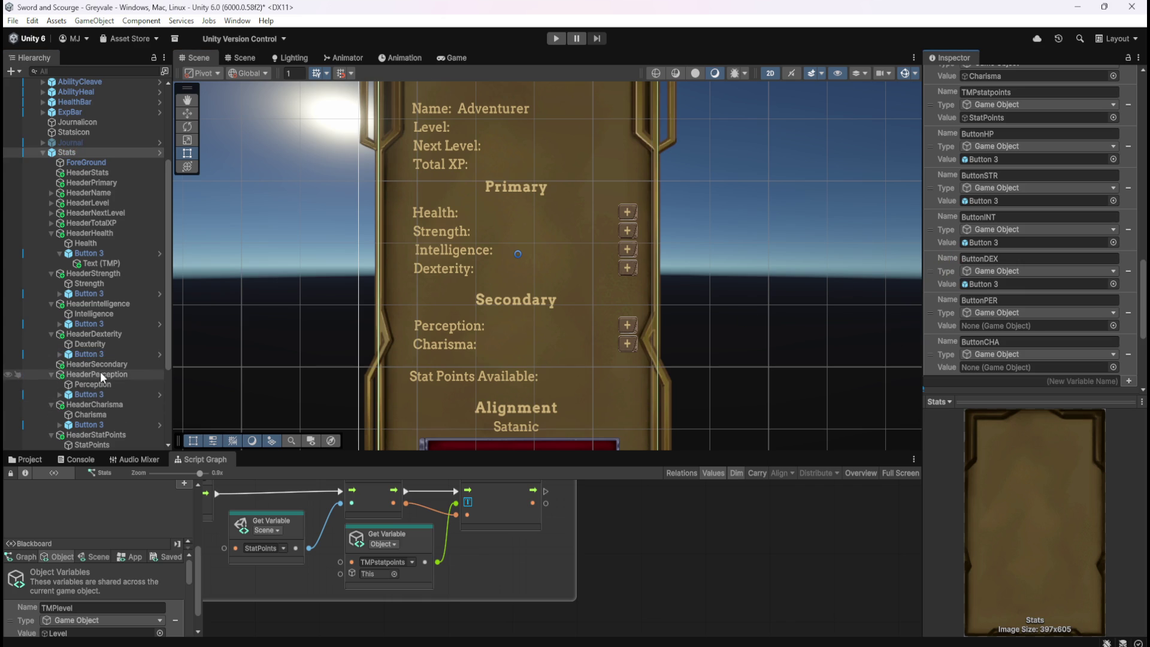
pyautogui.moveTo(85, 399)
pyautogui.mouseDown()
pyautogui.moveTo(352, 404)
pyautogui.moveTo(964, 344)
pyautogui.moveTo(1002, 329)
pyautogui.mouseUp()
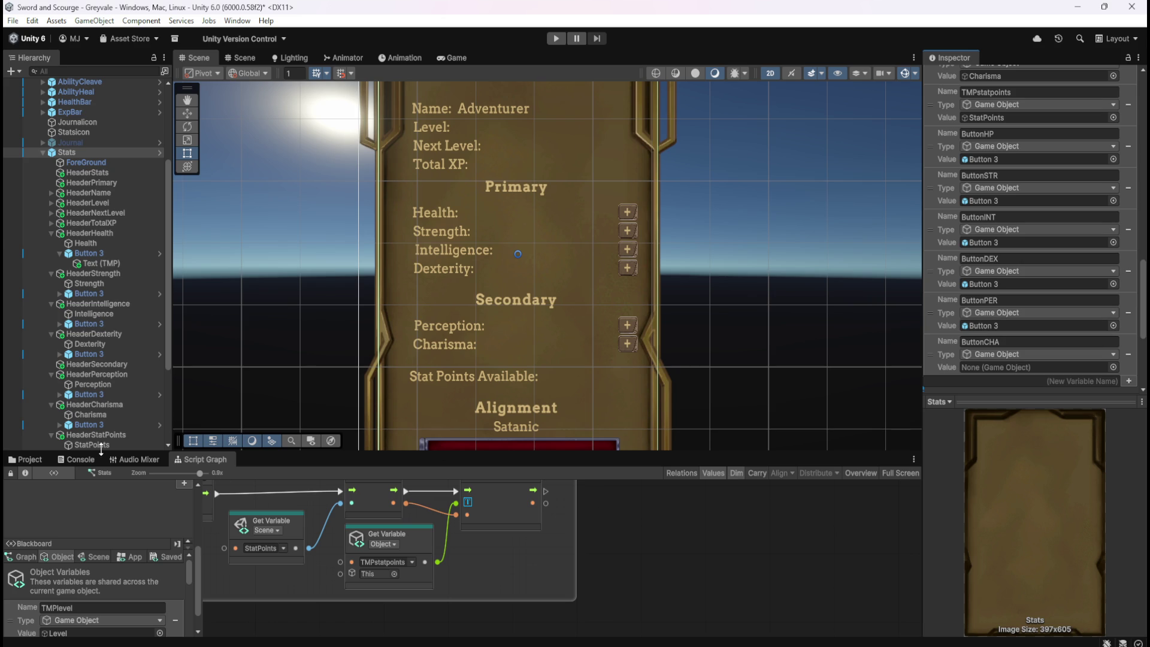
pyautogui.click(161, 427)
pyautogui.moveTo(162, 433)
pyautogui.mouseDown()
pyautogui.moveTo(904, 352)
pyautogui.moveTo(985, 369)
pyautogui.mouseUp()
pyautogui.hotkey('ctrl', 's')
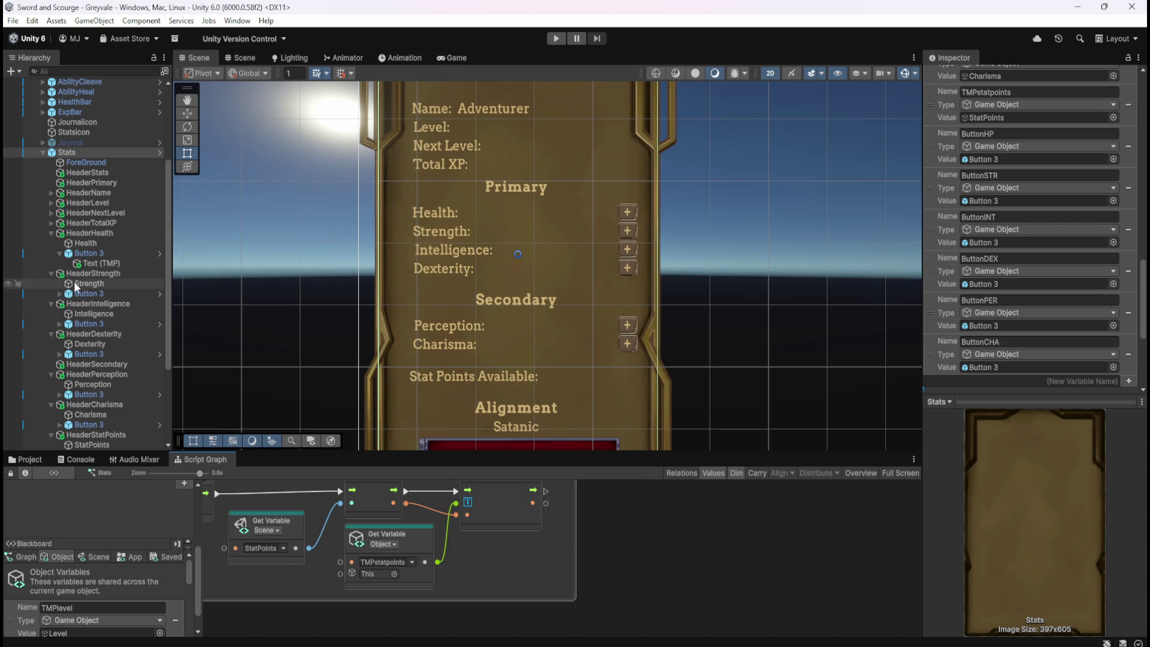
# - Collapse the eight Header groups under Stats, from HeaderHealth to HeaderAlignment
pyautogui.click(51, 233)
pyautogui.click(49, 243)
pyautogui.click(51, 253)
pyautogui.click(50, 265)
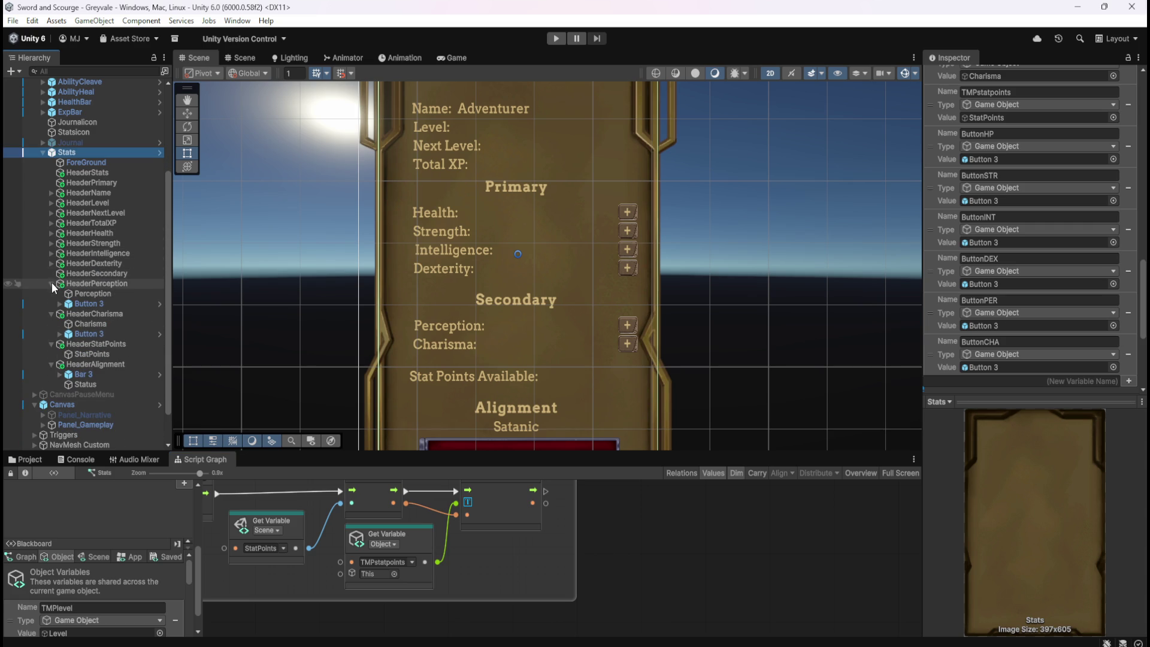
pyautogui.click(52, 285)
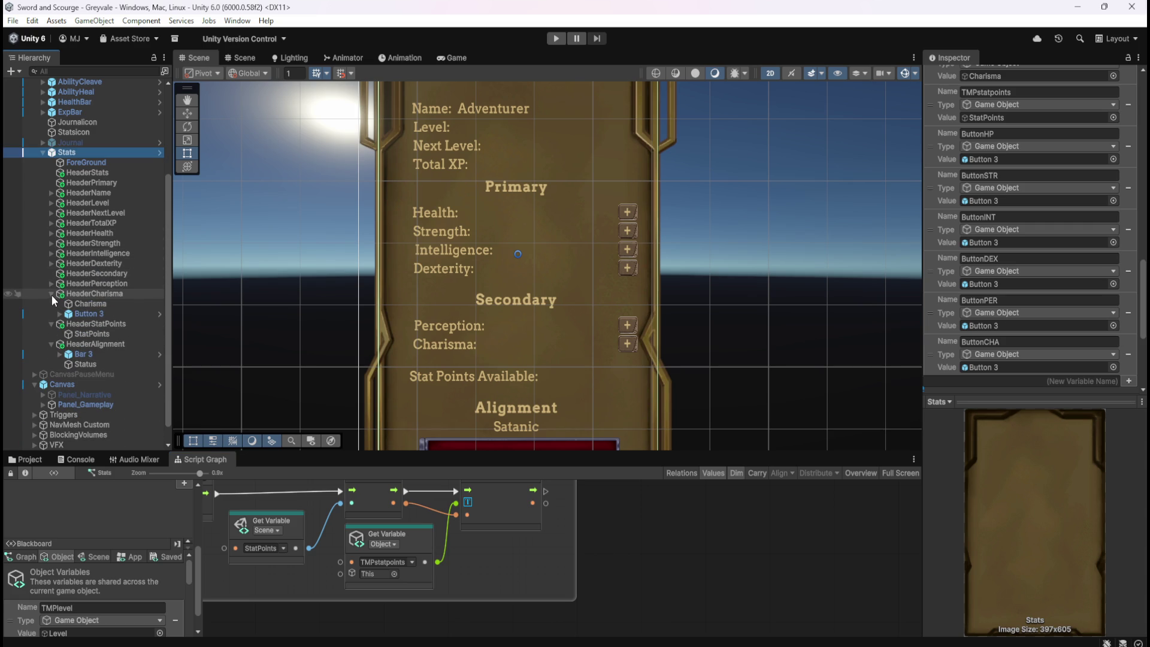
pyautogui.click(52, 294)
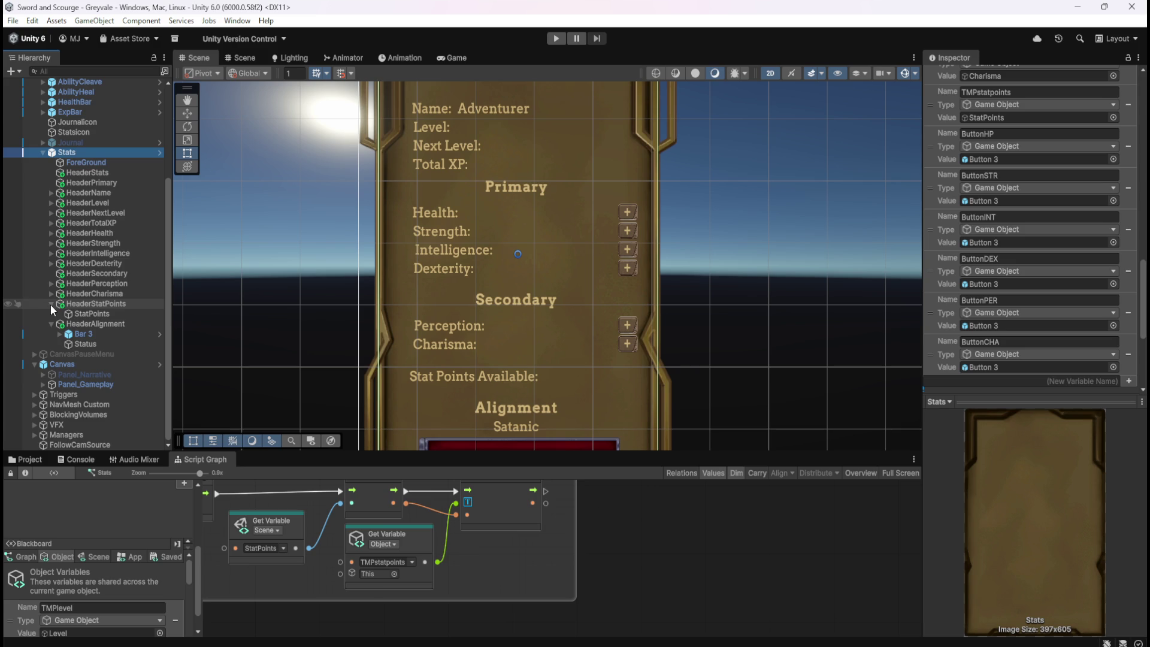
pyautogui.click(52, 304)
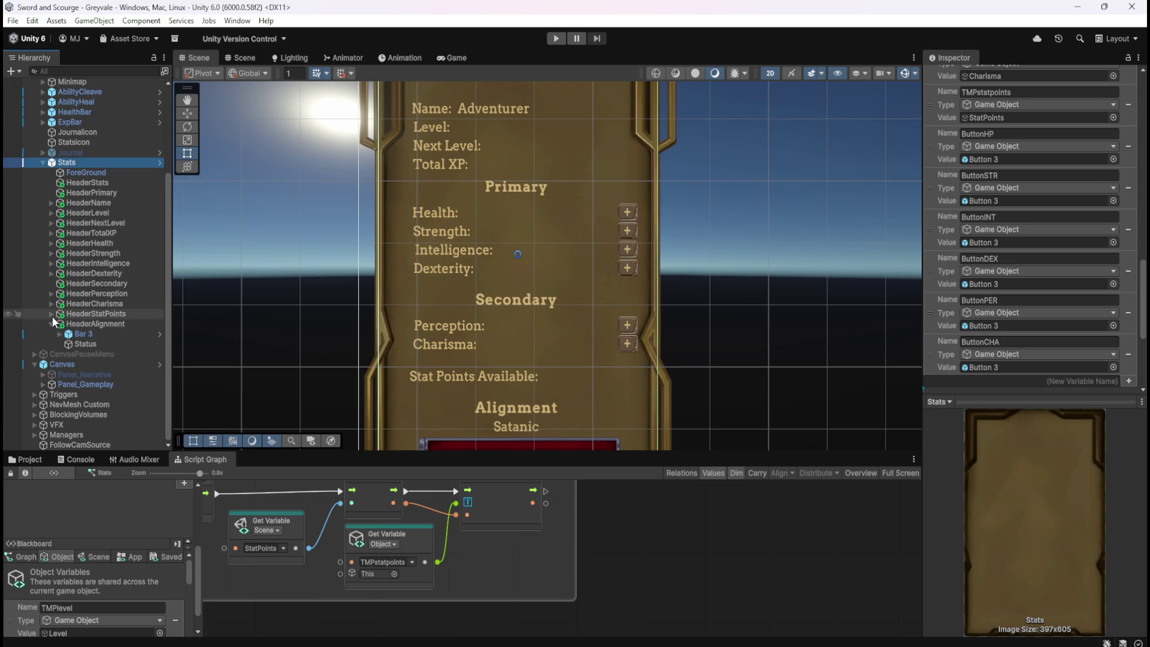
pyautogui.click(51, 324)
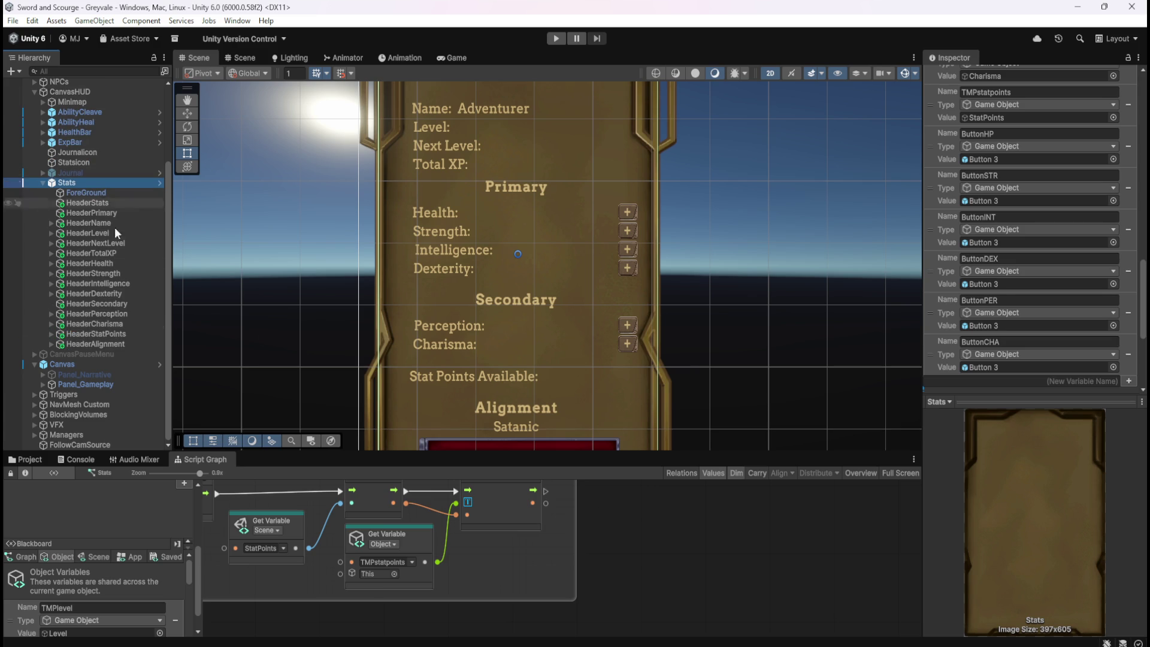
# - Maximize the Stats script graph with Shift+Space to fill the editor
pyautogui.click(656, 532)
pyautogui.hotkey('shift', 'space')
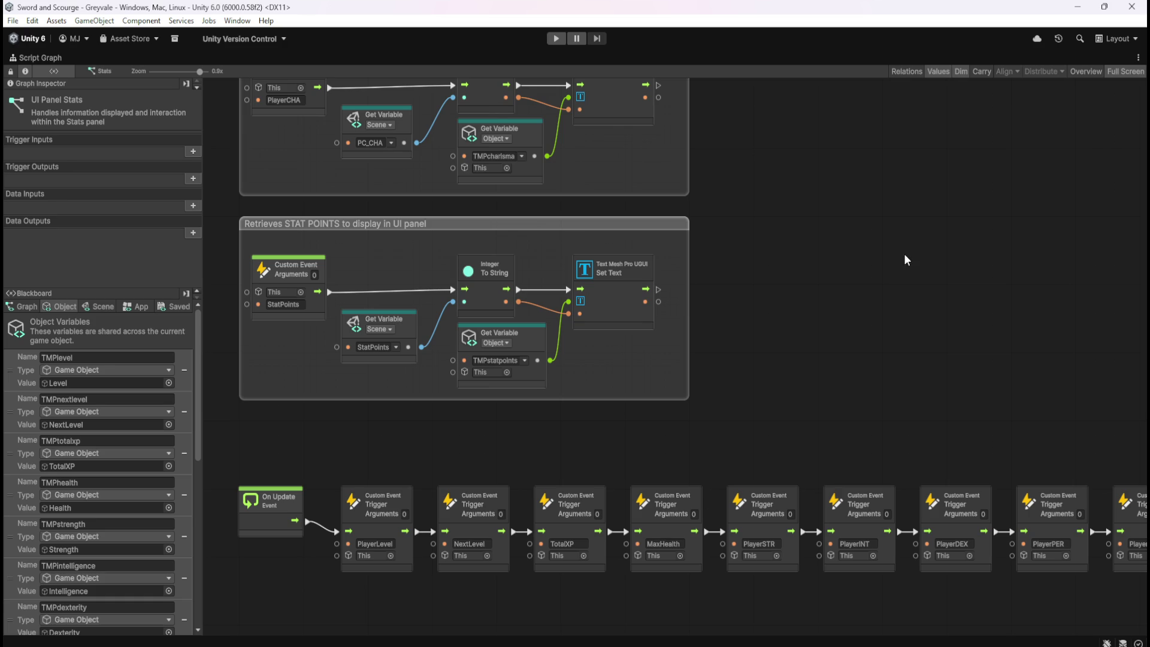
pyautogui.scroll(3, 839, 275)
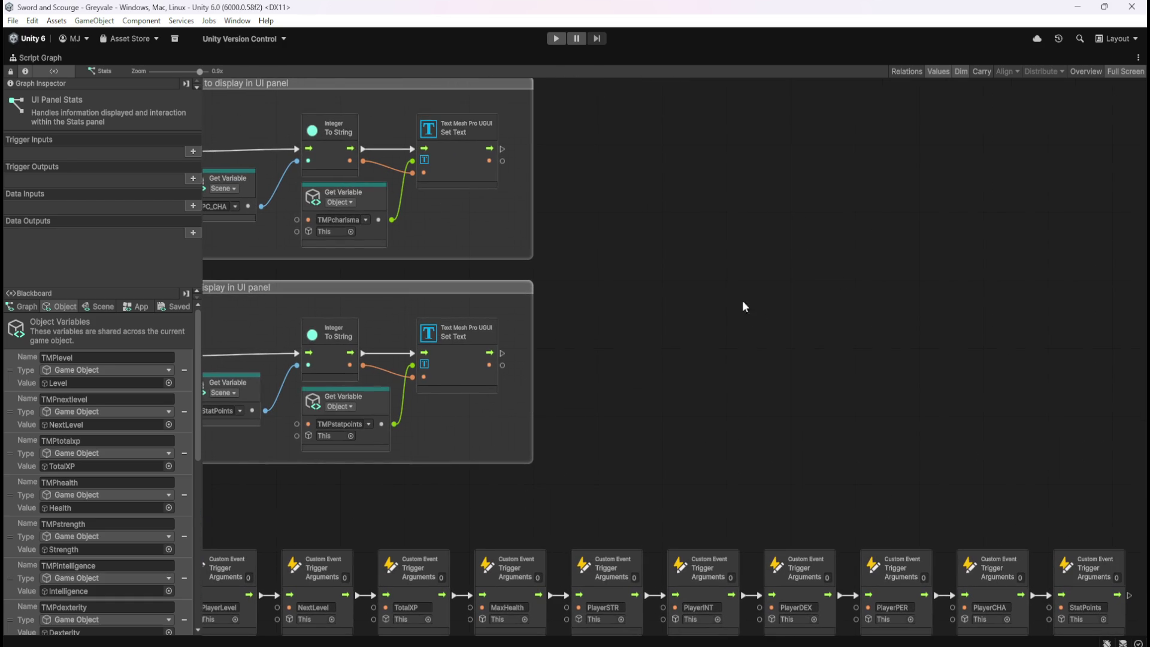
pyautogui.scroll(-5, 789, 424)
pyautogui.scroll(4, 384, 574)
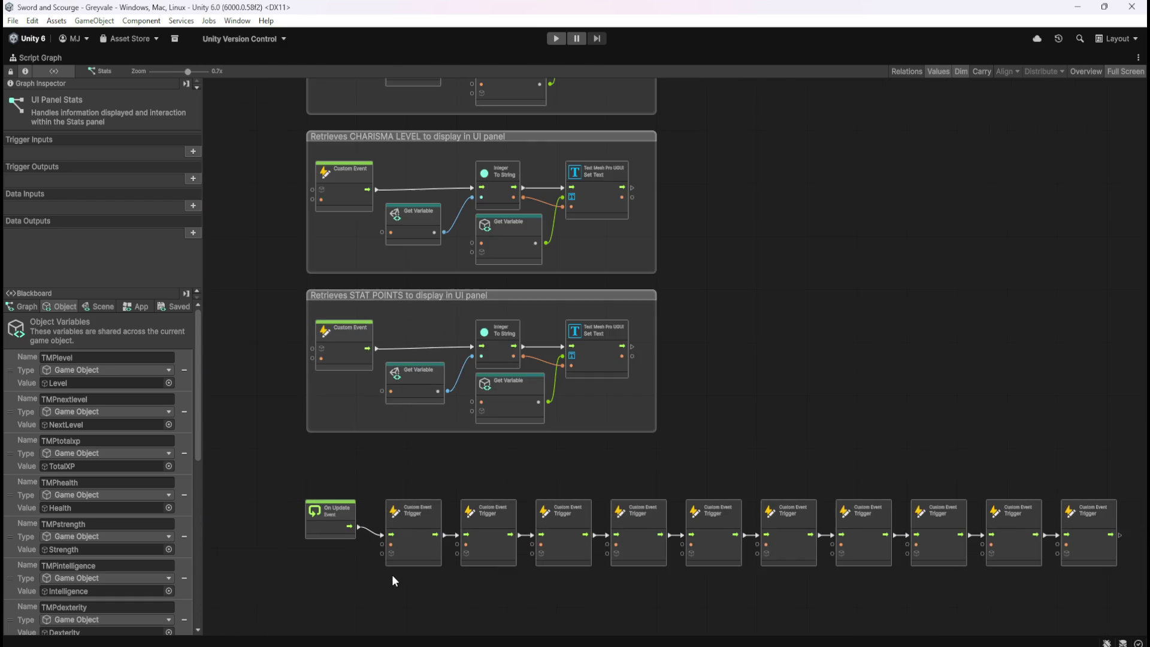
pyautogui.scroll(-4, 746, 429)
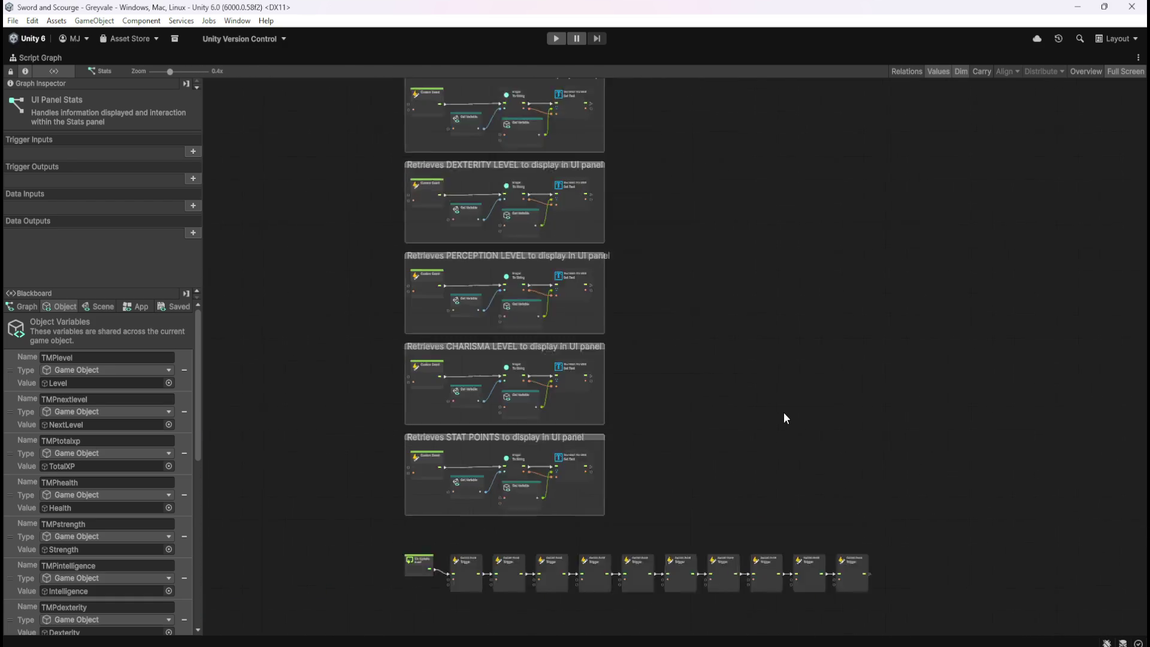
# - Add a Custom Event node to the graph via the 'custom event' search
pyautogui.scroll(3, 785, 419)
pyautogui.scroll(2, 922, 228)
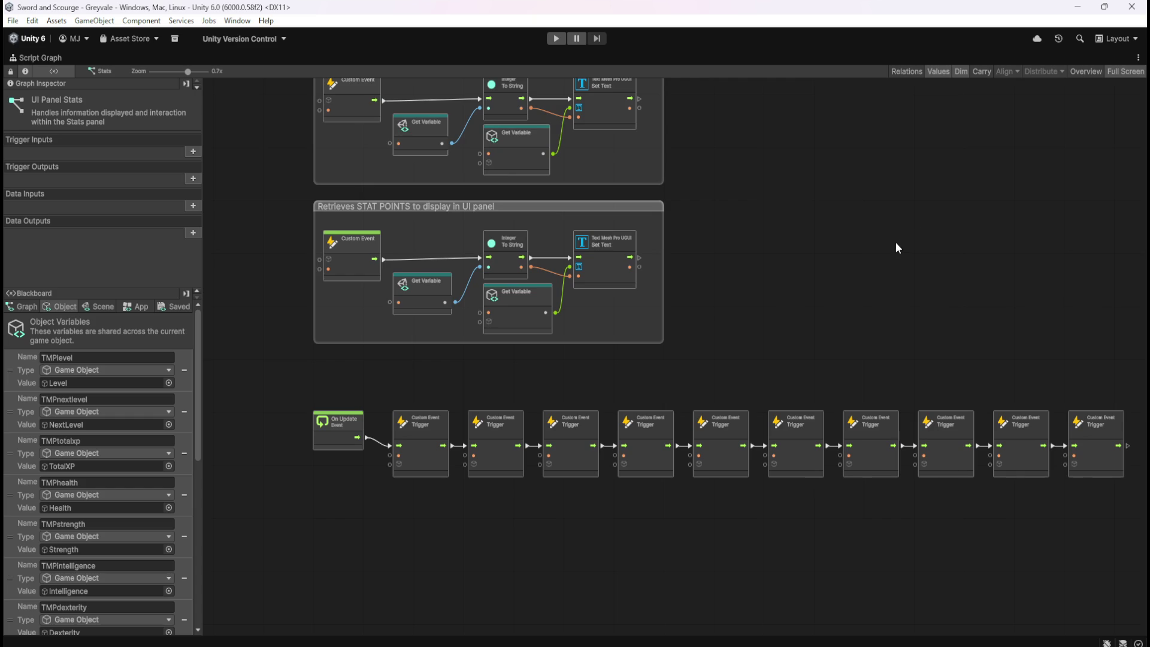
pyautogui.scroll(-1, 777, 311)
pyautogui.scroll(2, 767, 211)
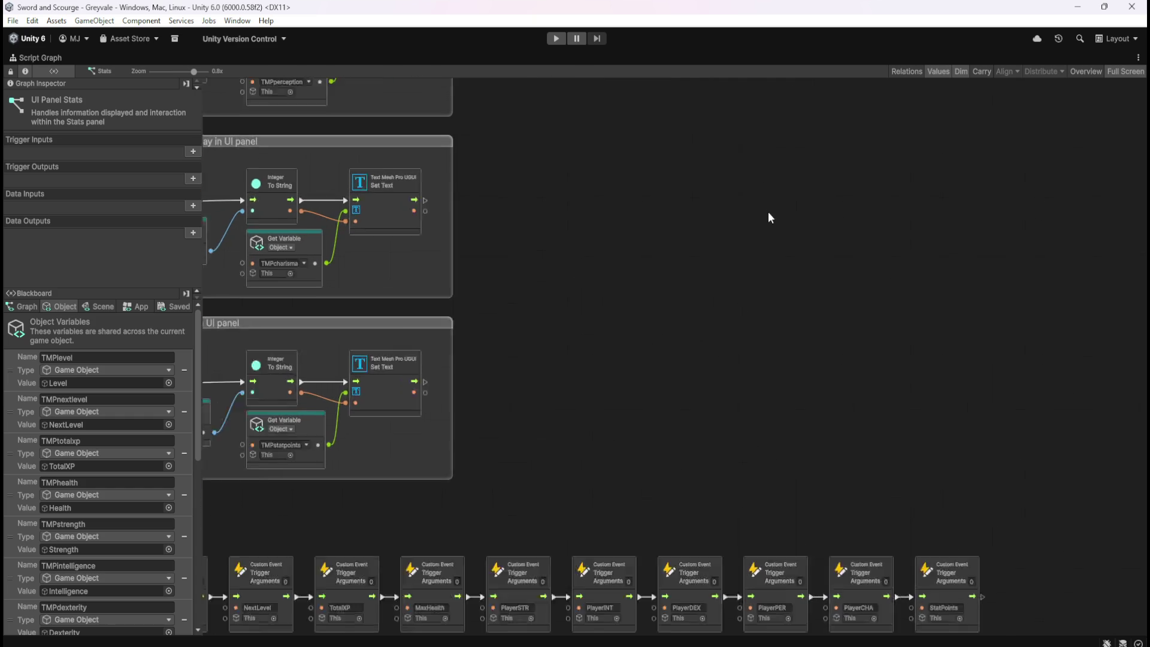
pyautogui.scroll(1, 768, 211)
pyautogui.rightClick(726, 227)
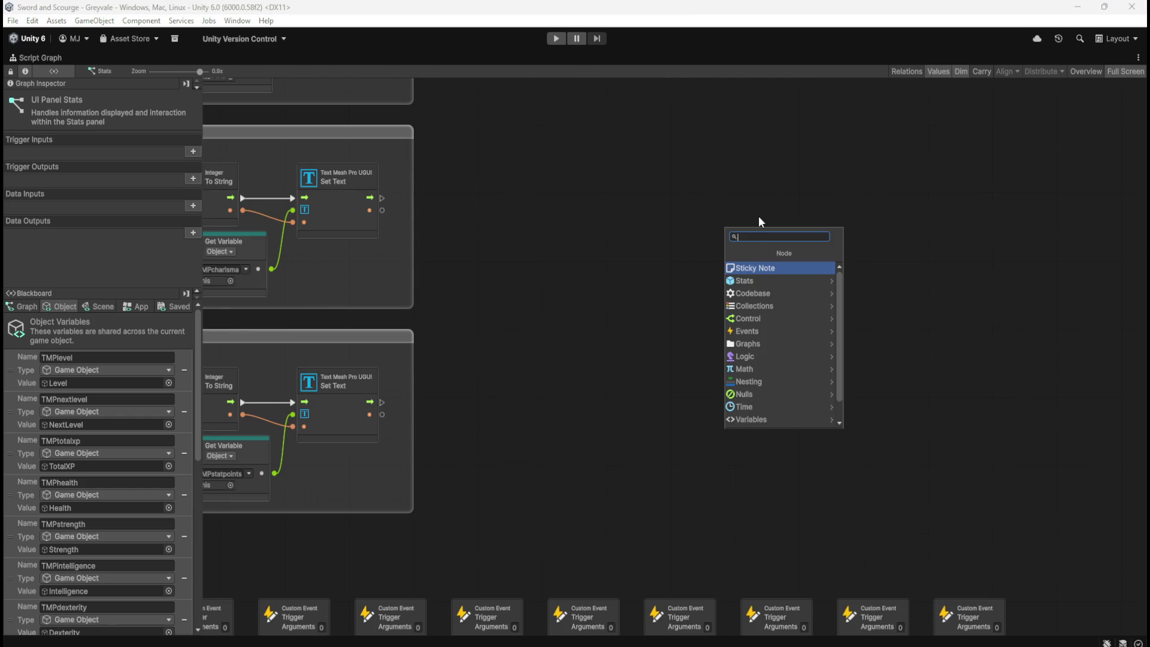
pyautogui.write('custom event')
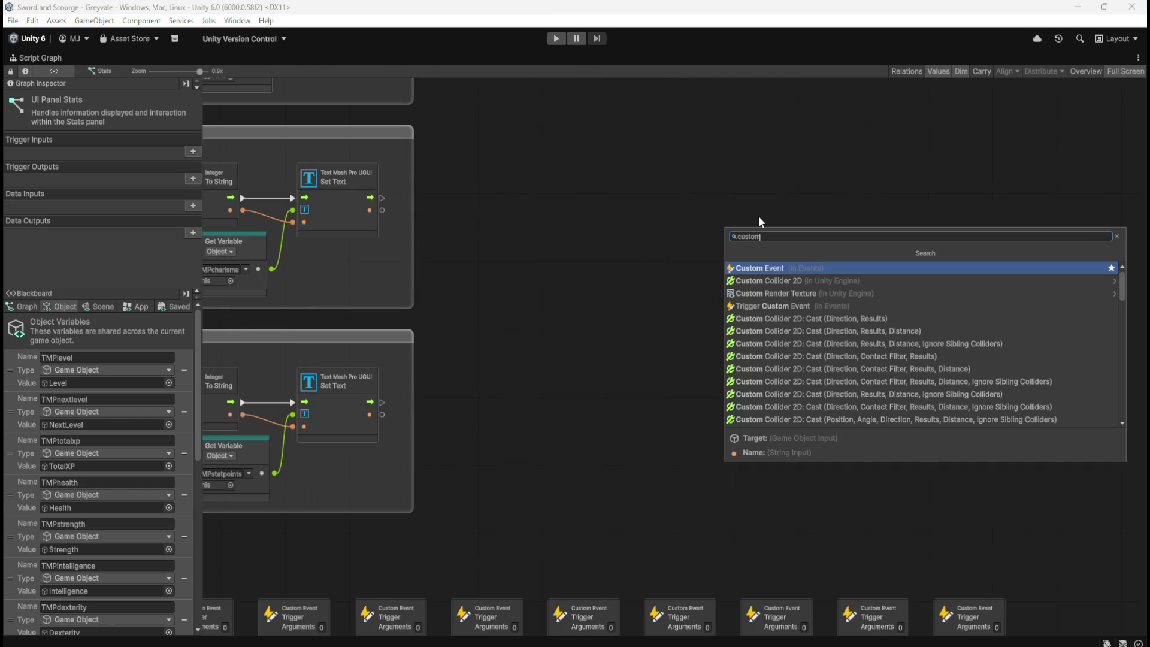
pyautogui.press('Return')
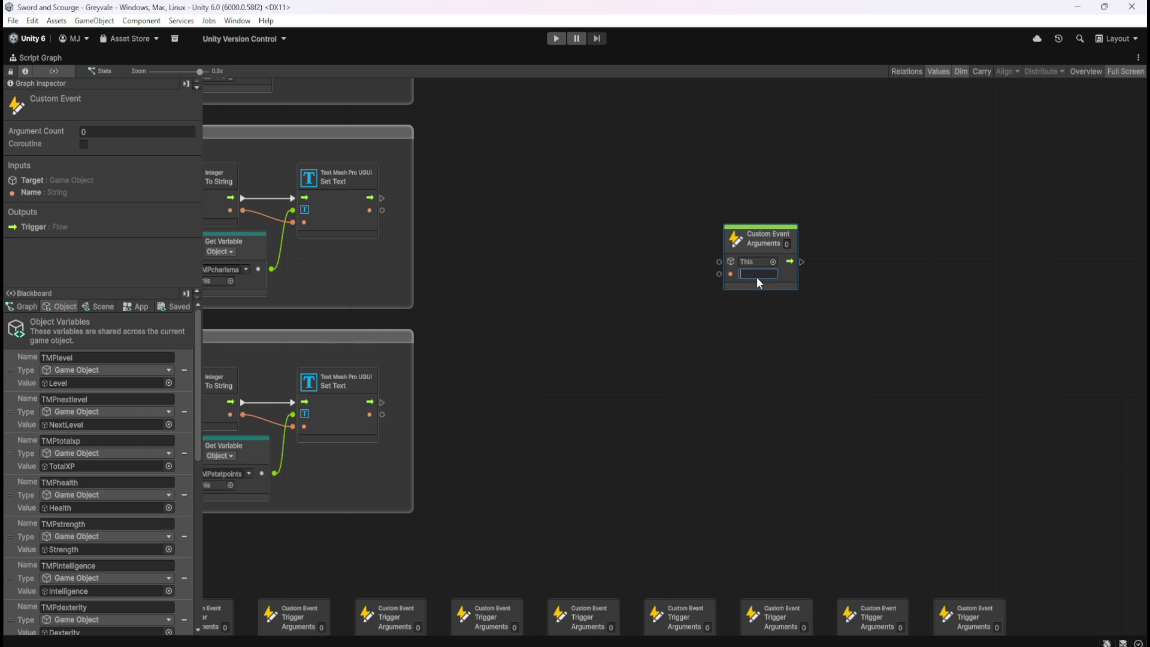
# - Name the Custom Event node ButtonVisibility
pyautogui.write('Toggle')
pyautogui.press('BackSpace')
pyautogui.press('BackSpace')
pyautogui.press('BackSpace')
pyautogui.write('Butto')
pyautogui.write('nVisbil')
pyautogui.press('BackSpace')
pyautogui.press('BackSpace')
pyautogui.press('BackSpace')
pyautogui.write('ib')
pyautogui.write('ility')
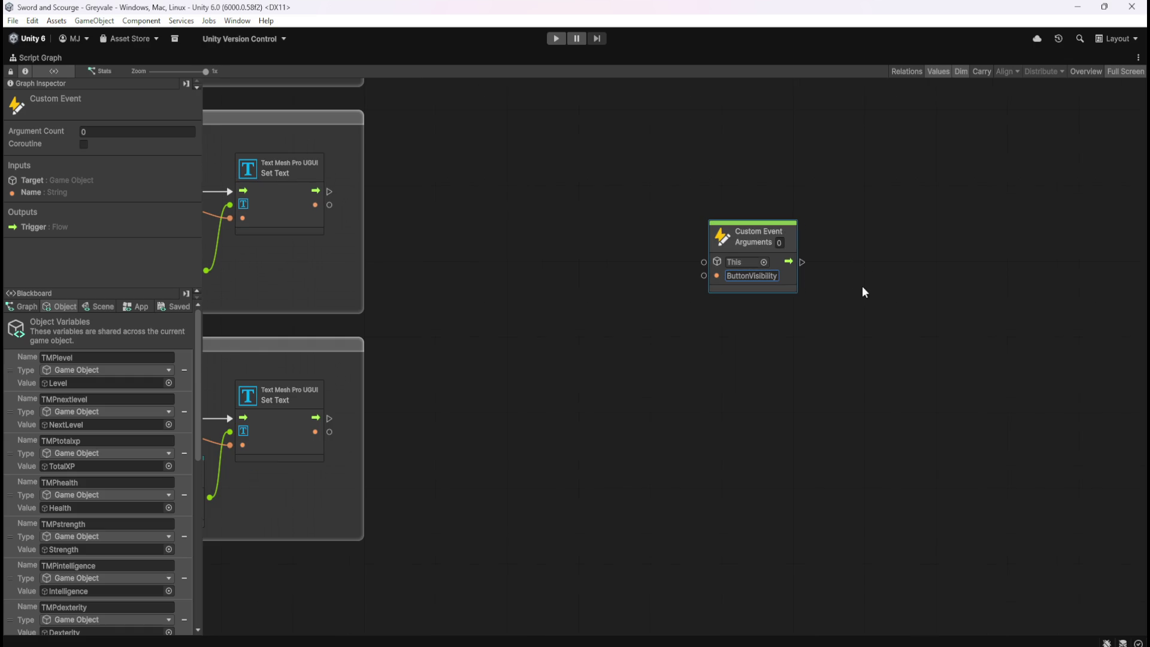
pyautogui.click(861, 286)
pyautogui.scroll(1, 640, 375)
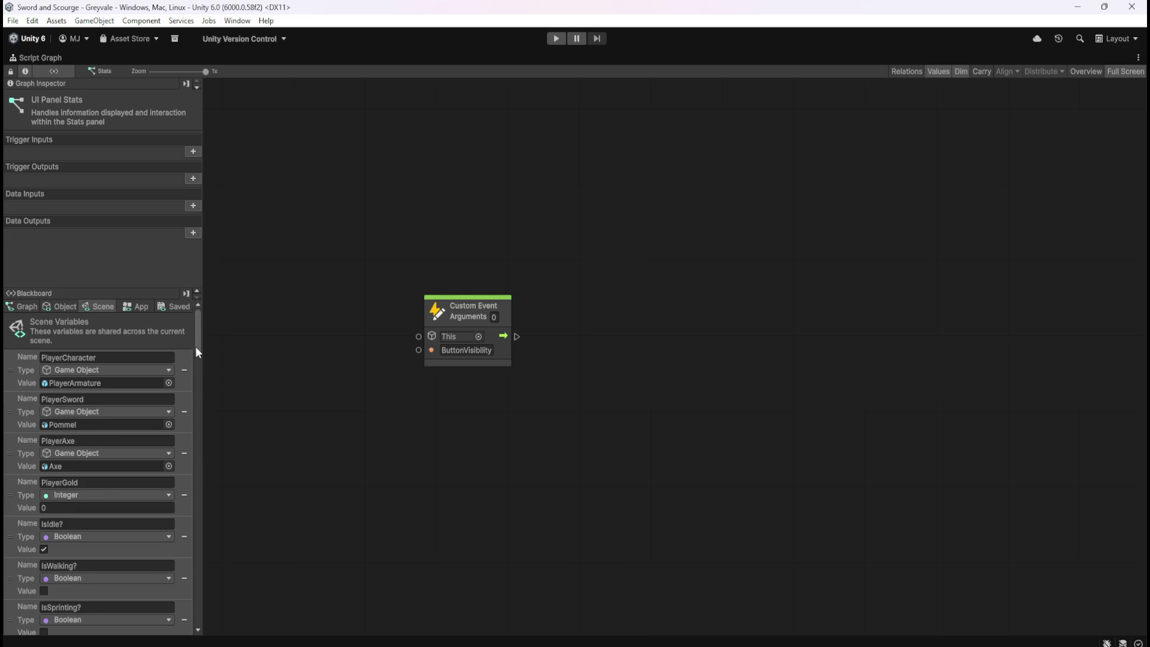
# - Wire the ButtonVisibility event's flow into a new If node
pyautogui.moveTo(195, 347); pyautogui.dragTo(180, 629)
pyautogui.moveTo(517, 337); pyautogui.dragTo(631, 339)
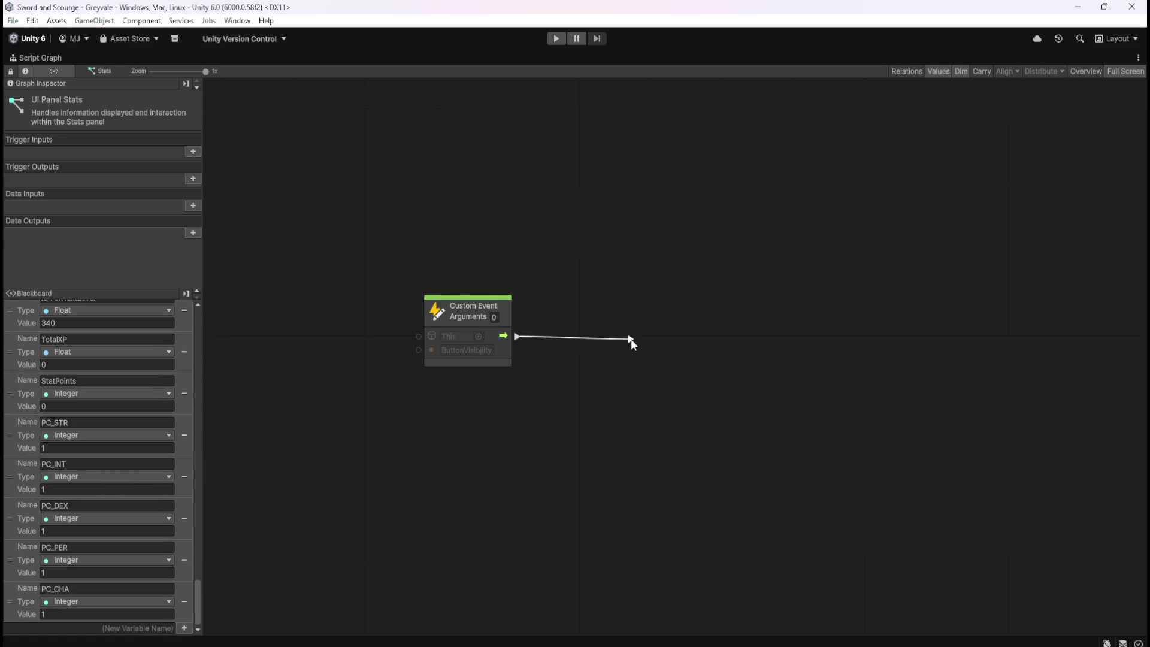
pyautogui.write('if')
pyautogui.press('Return')
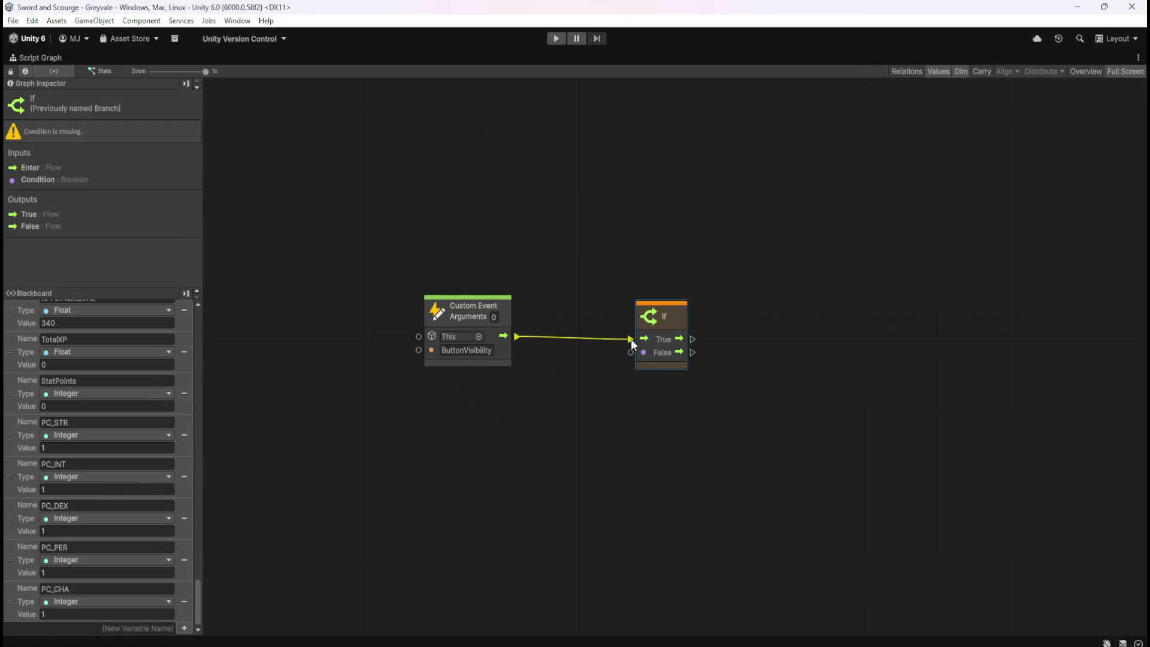
# - Compare StatPoints equal to 0 with an Equal node and feed it into the If condition
pyautogui.moveTo(12, 391); pyautogui.dragTo(500, 399)
pyautogui.moveTo(572, 454)
pyautogui.mouseDown()
pyautogui.moveTo(527, 453)
pyautogui.moveTo(571, 440)
pyautogui.moveTo(537, 483)
pyautogui.moveTo(506, 505)
pyautogui.moveTo(478, 504)
pyautogui.mouseUp()
pyautogui.write('eq')
pyautogui.click(616, 444)
pyautogui.click(602, 335)
pyautogui.click(604, 512)
pyautogui.moveTo(606, 452)
pyautogui.mouseDown()
pyautogui.moveTo(584, 443)
pyautogui.moveTo(596, 444)
pyautogui.mouseUp()
pyautogui.moveTo(494, 377)
pyautogui.mouseDown()
pyautogui.moveTo(620, 468)
pyautogui.moveTo(606, 439)
pyautogui.mouseUp()
pyautogui.click(663, 442)
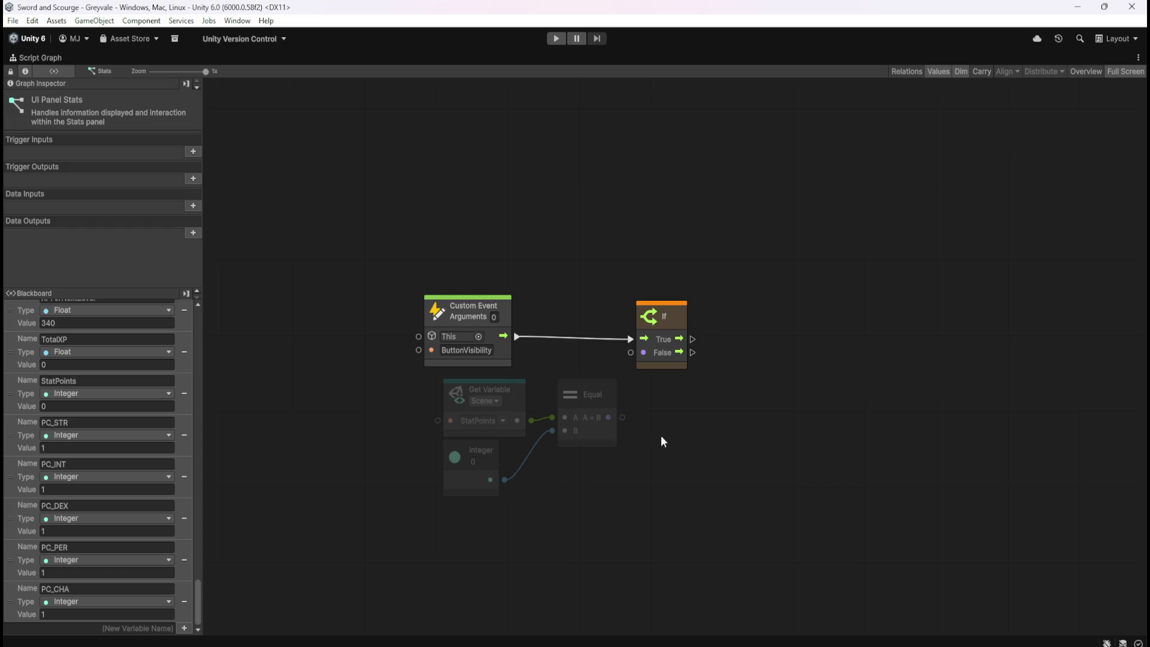
pyautogui.moveTo(622, 418)
pyautogui.mouseDown()
pyautogui.moveTo(630, 353)
pyautogui.moveTo(670, 358)
pyautogui.mouseUp()
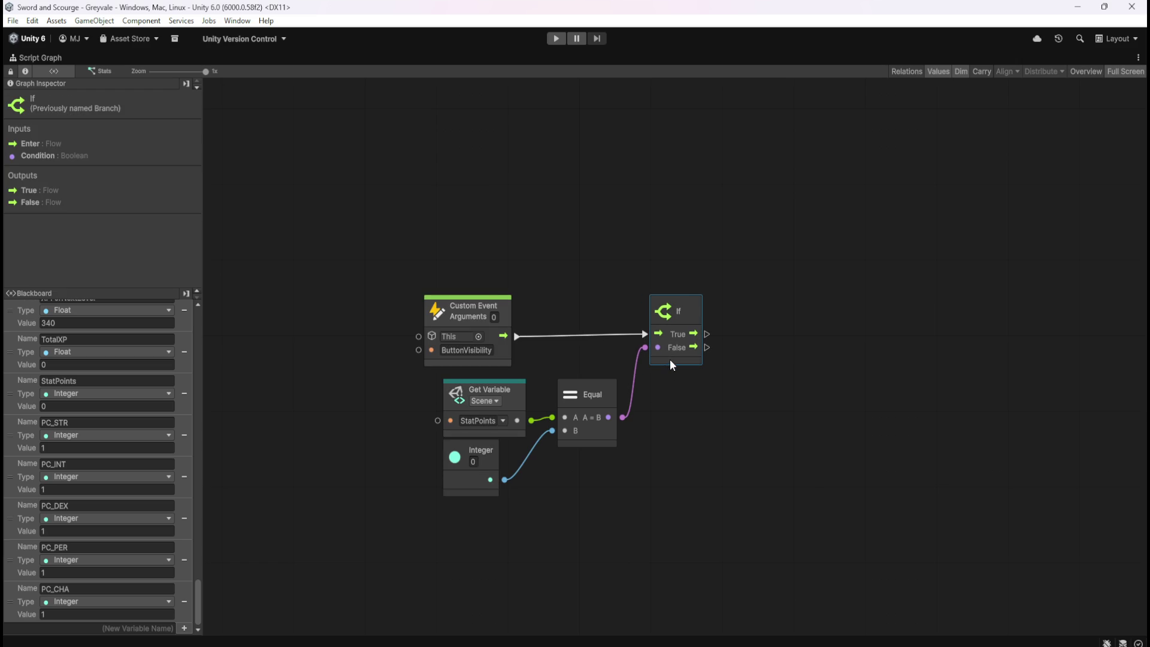
pyautogui.click(759, 384)
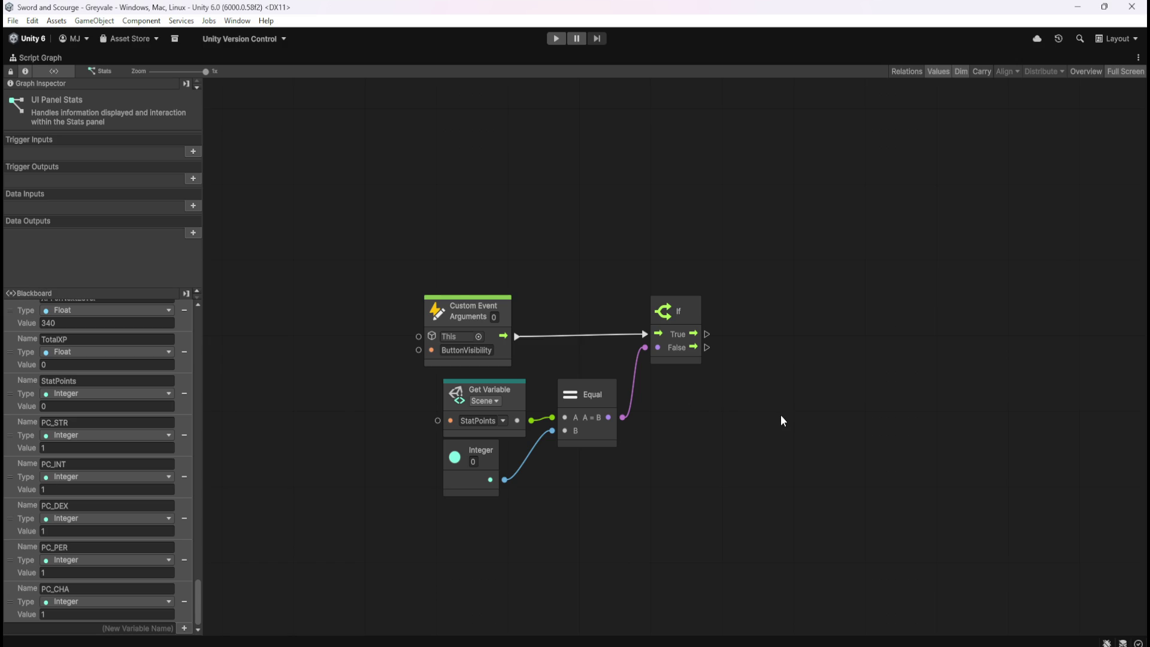
# - Add a ButtonHP variable node, delete the extra ButtonSTR node, and restore the layout
pyautogui.moveTo(780, 457); pyautogui.dragTo(676, 431)
pyautogui.scroll(8, 84, 487)
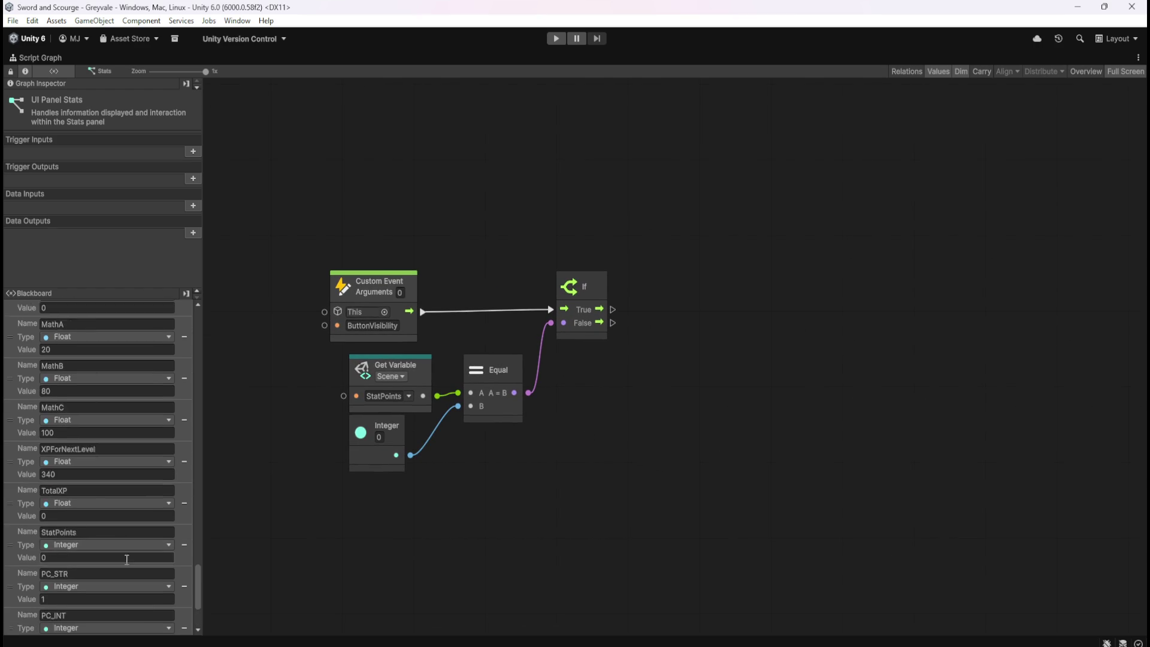
pyautogui.scroll(-8, 136, 559)
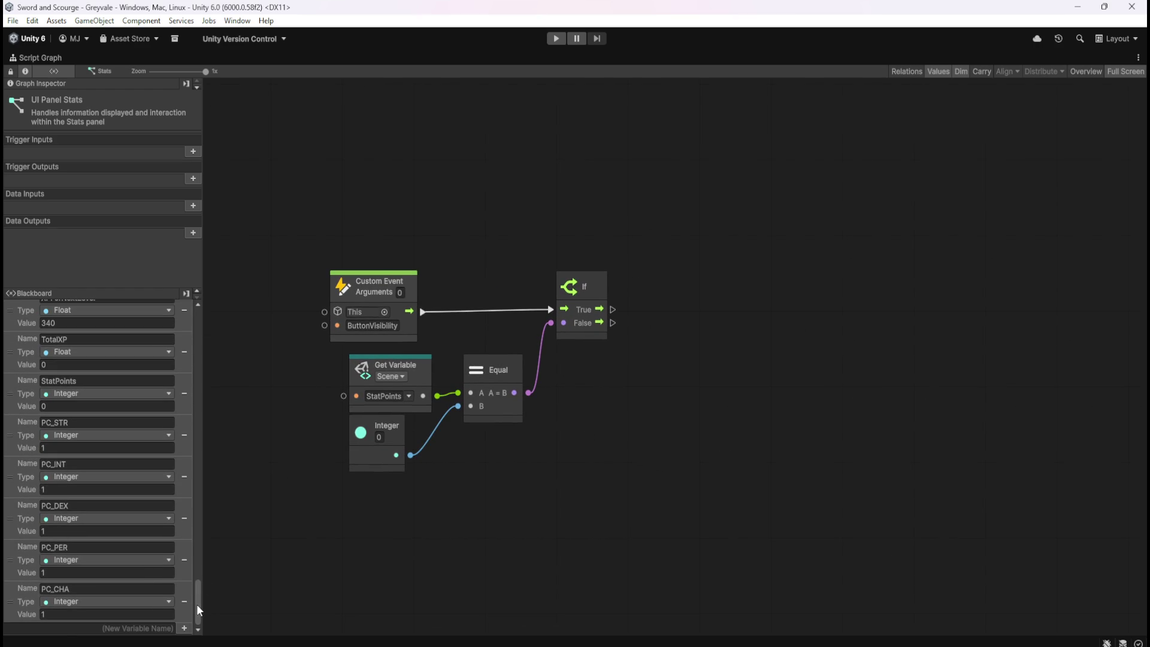
pyautogui.moveTo(198, 604); pyautogui.dragTo(222, 302)
pyautogui.click(60, 306)
pyautogui.moveTo(201, 353); pyautogui.dragTo(206, 566)
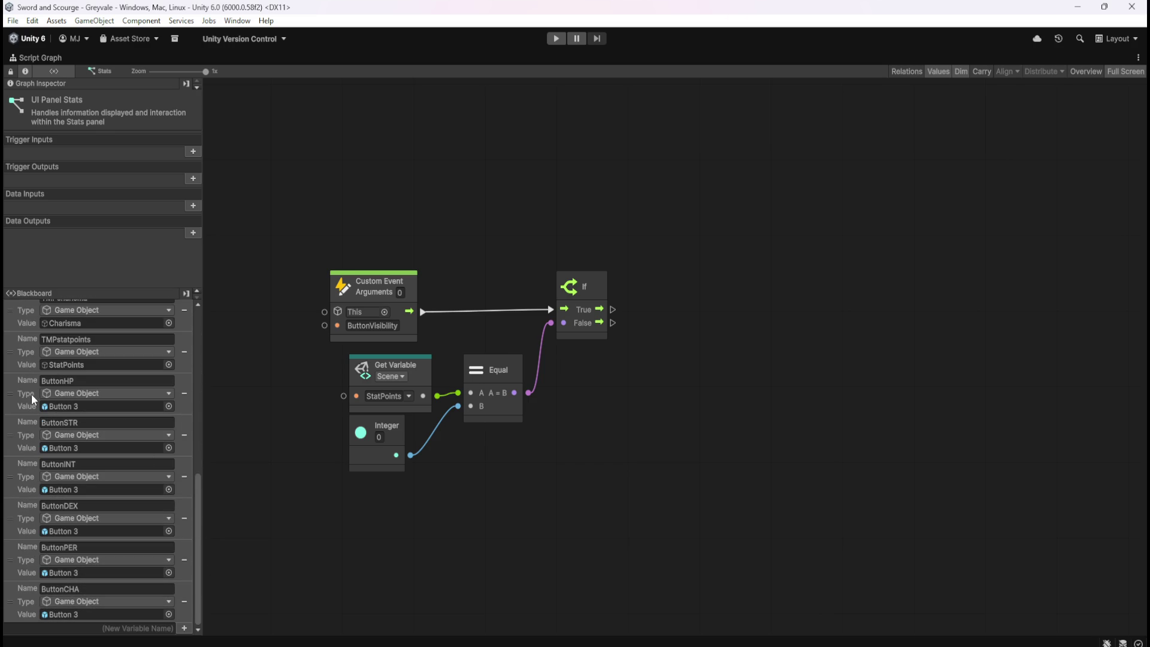
pyautogui.moveTo(12, 392)
pyautogui.mouseDown()
pyautogui.moveTo(592, 413)
pyautogui.moveTo(602, 401)
pyautogui.mouseUp()
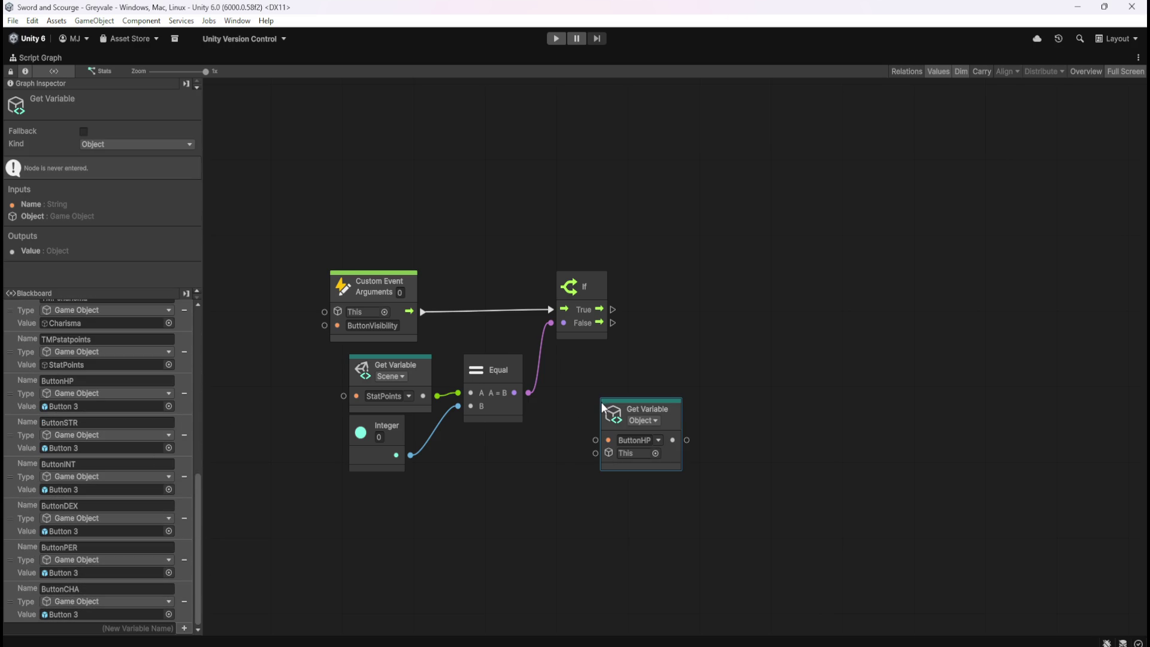
pyautogui.moveTo(15, 440)
pyautogui.mouseDown()
pyautogui.moveTo(740, 452)
pyautogui.moveTo(761, 428)
pyautogui.mouseUp()
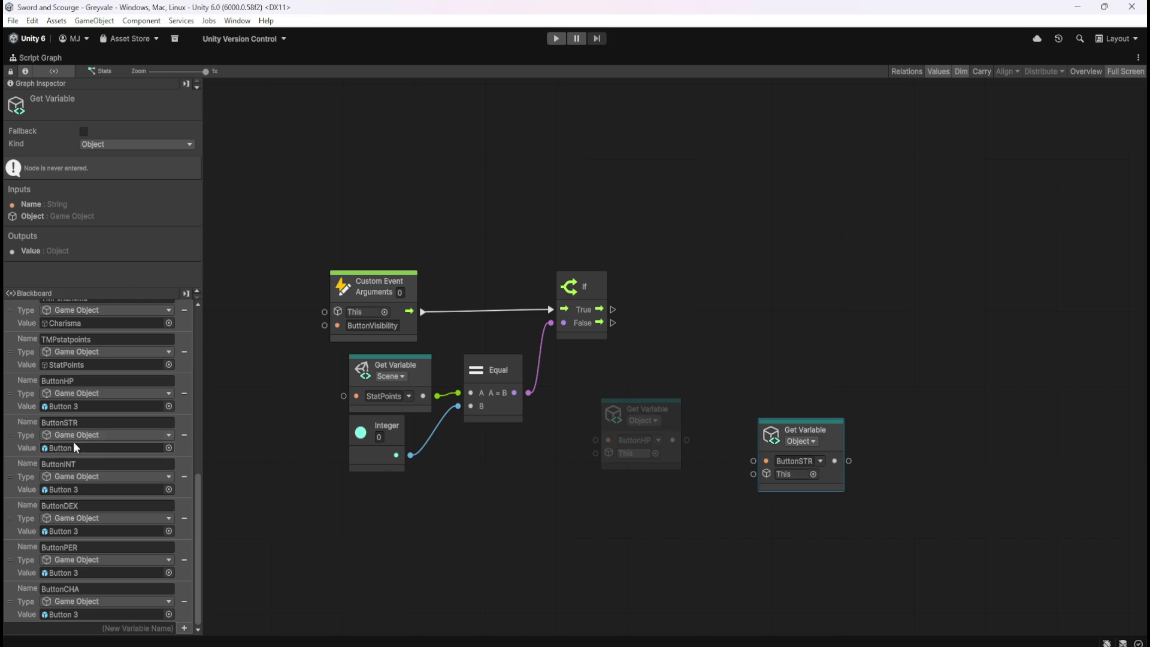
pyautogui.moveTo(868, 380); pyautogui.dragTo(817, 437)
pyautogui.press('Delete')
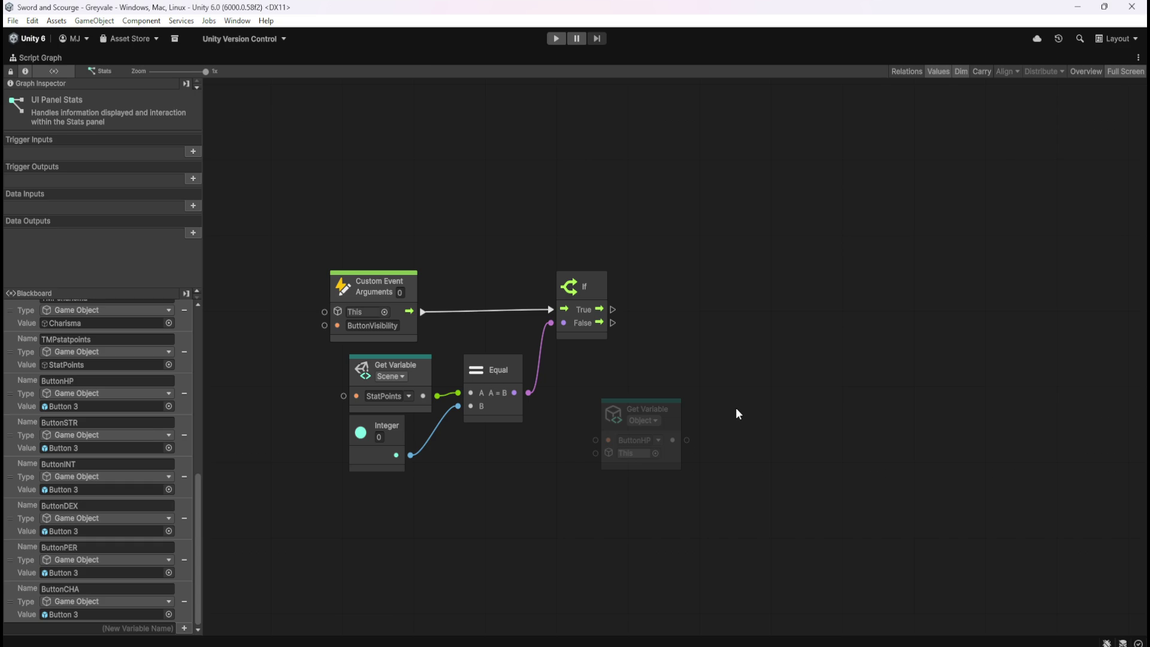
pyautogui.hotkey('shift', 'space')
pyautogui.click(96, 146)
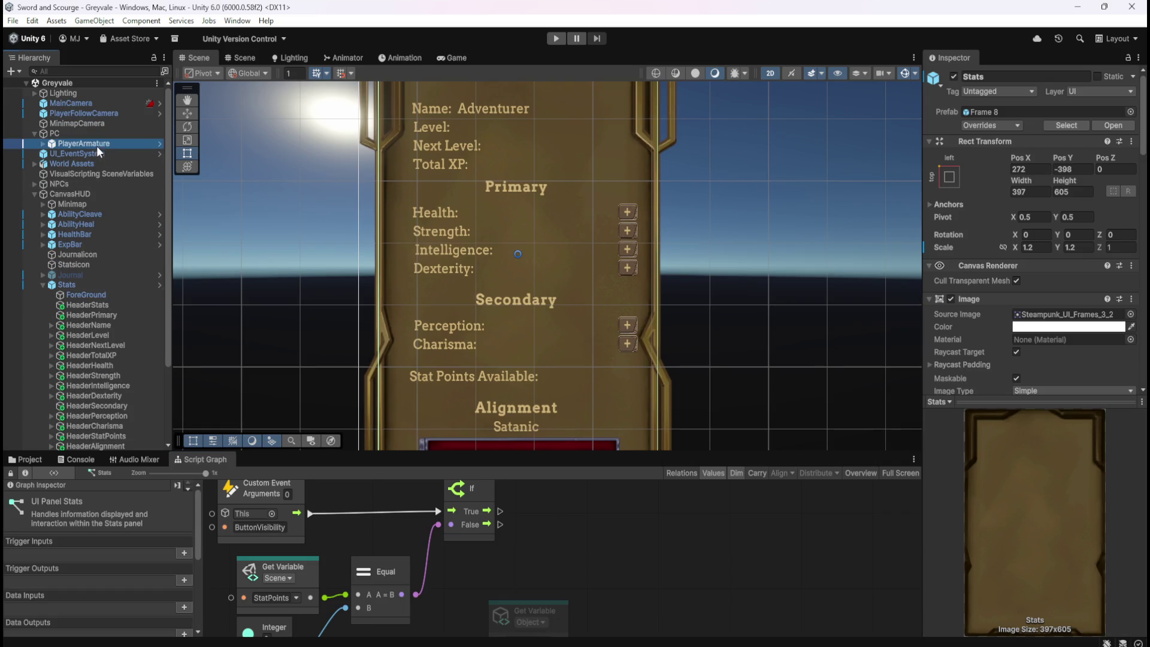
# - Inspect the Set Active node in PlayerArmature's maximized script graph
pyautogui.hotkey('shift', 'space')
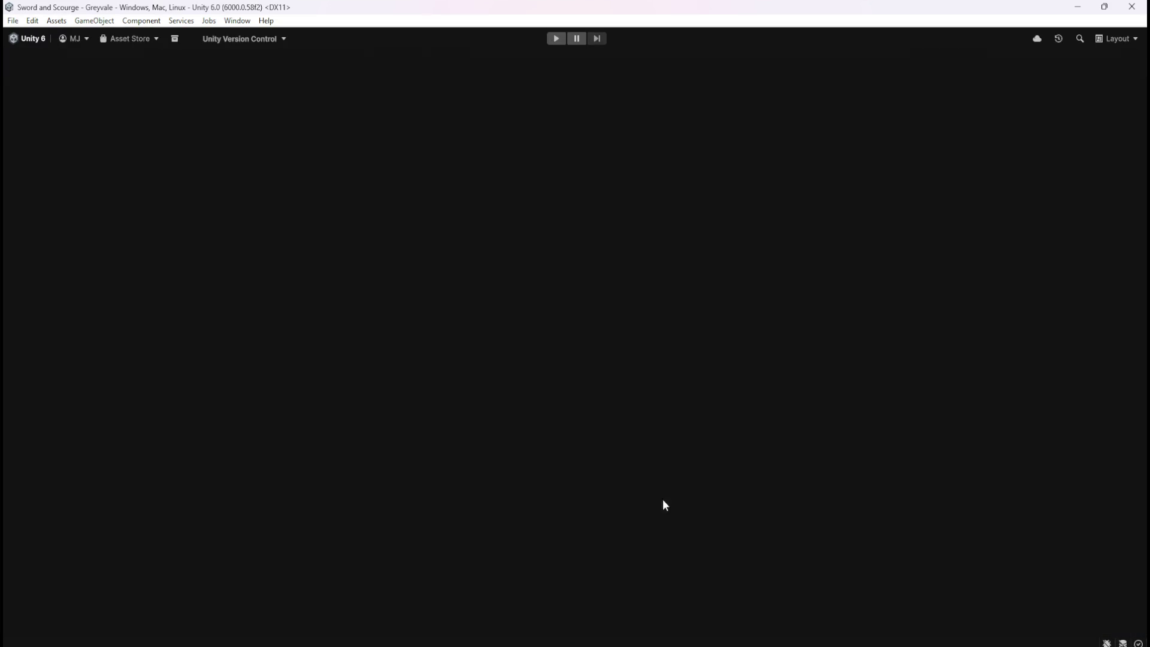
pyautogui.scroll(-5, 867, 365)
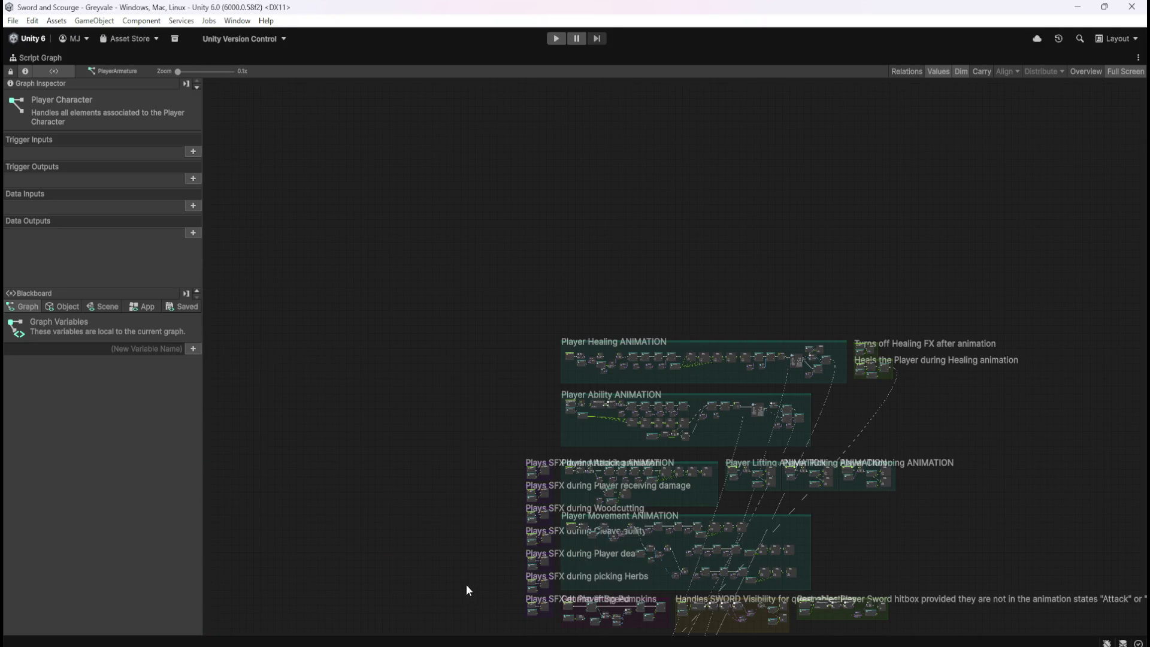
pyautogui.moveTo(466, 585); pyautogui.dragTo(469, 275)
pyautogui.scroll(10, 600, 579)
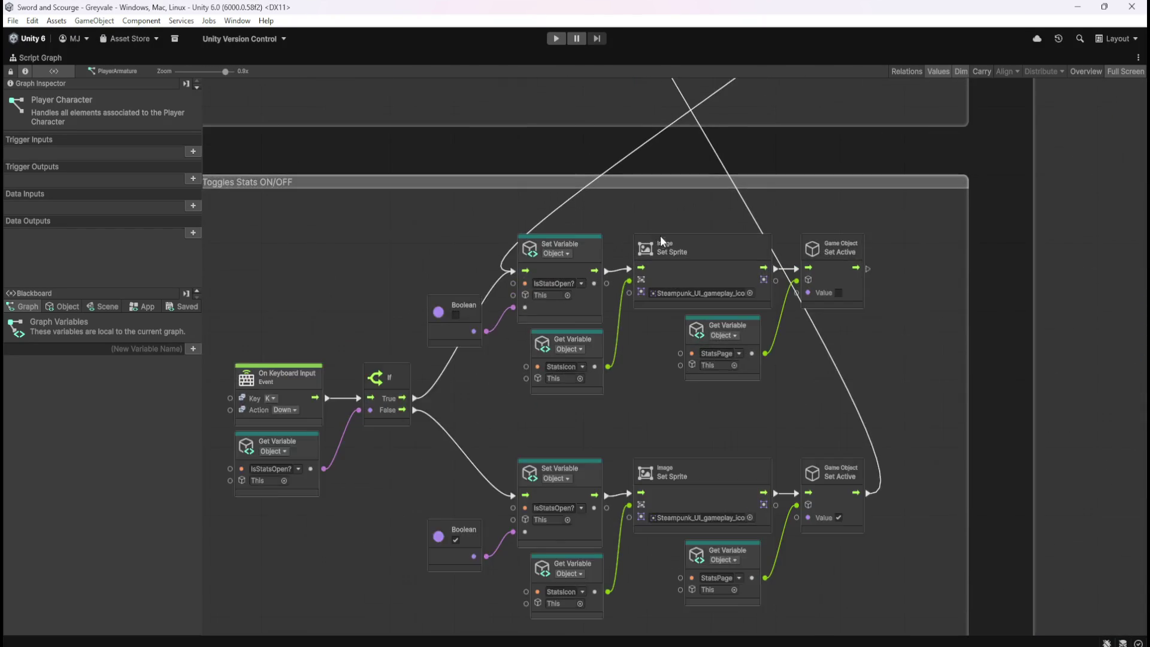
pyautogui.click(854, 280)
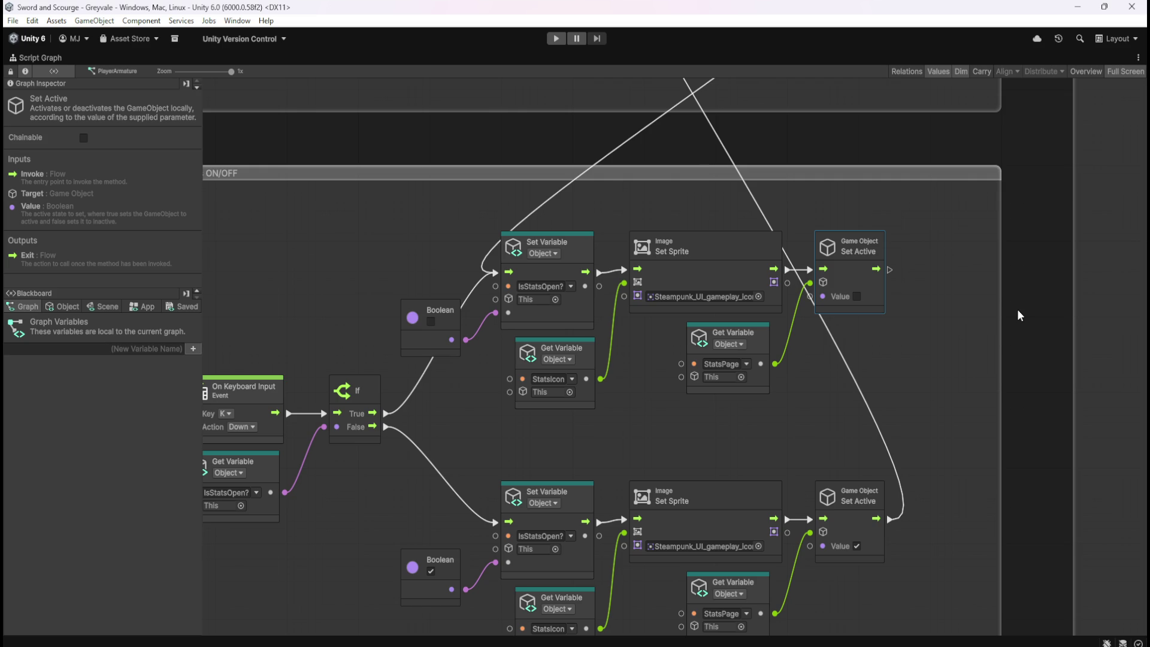
# - Select Stats and maximize its script graph again
pyautogui.hotkey('shift', 'space')
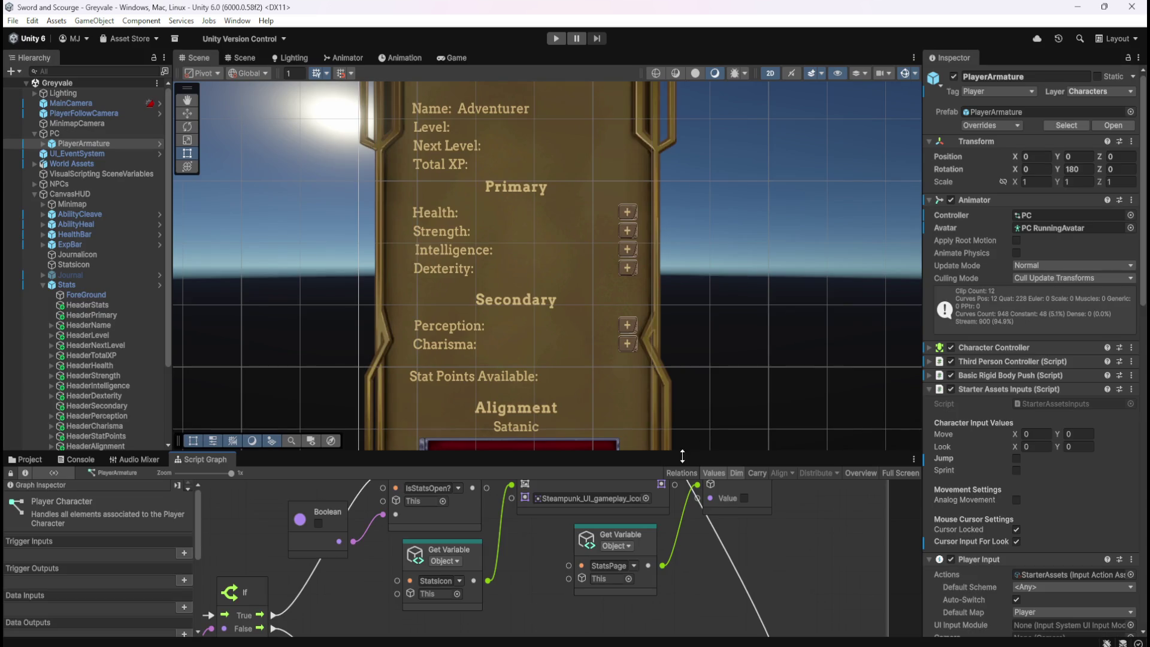
pyautogui.click(98, 284)
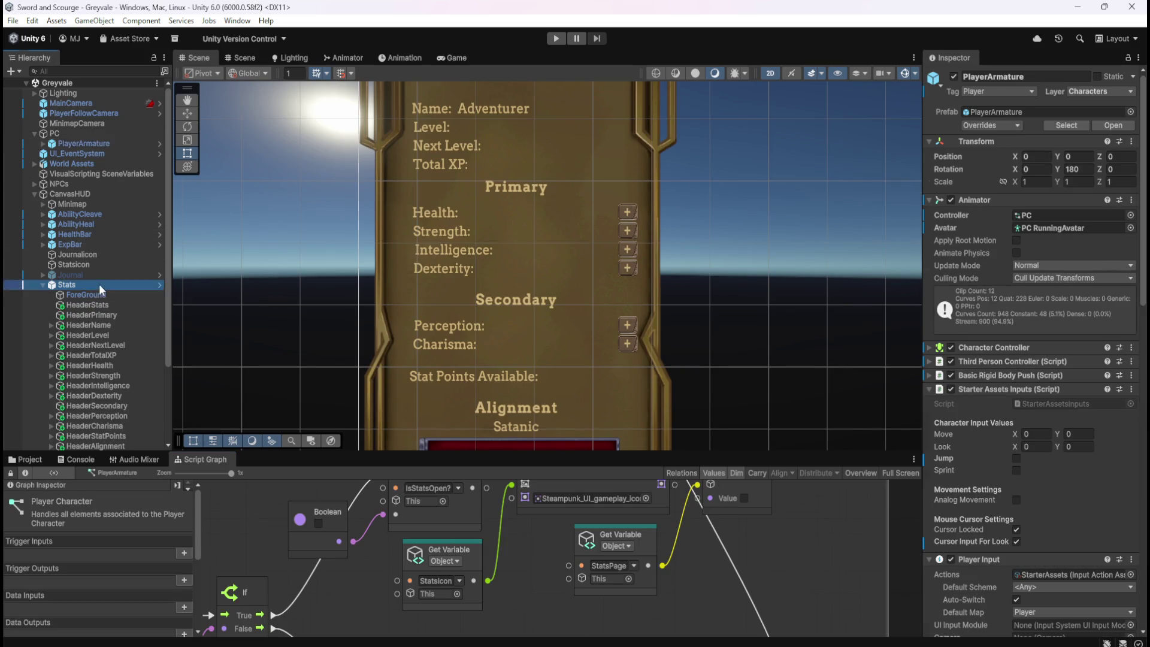
pyautogui.hotkey('shift', 'space')
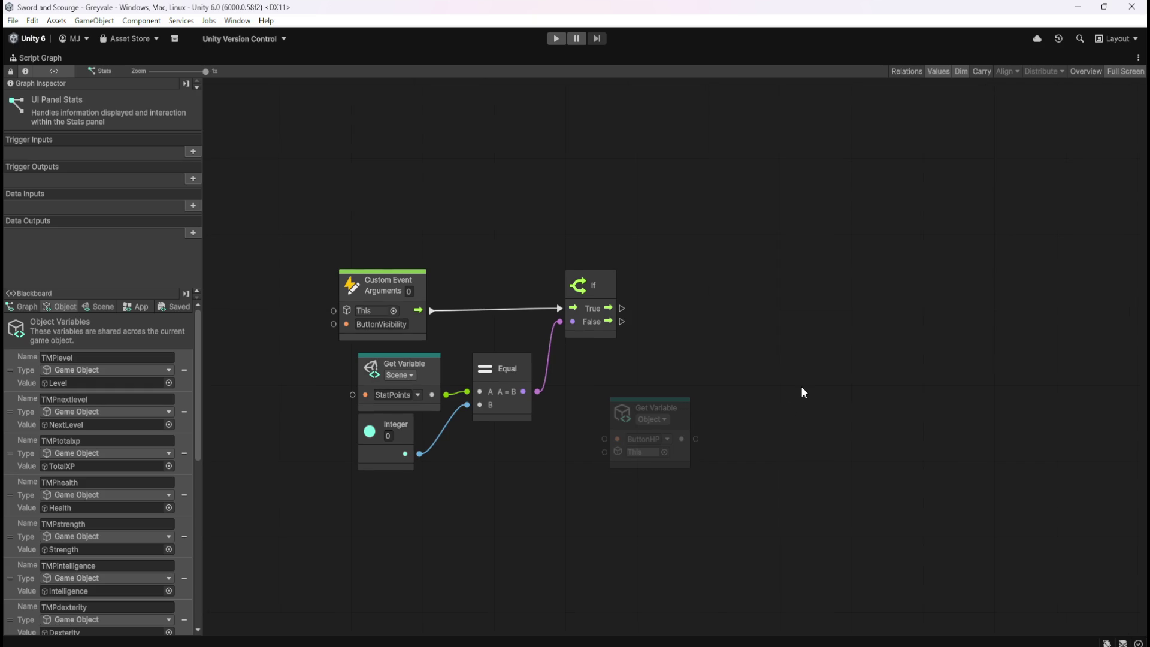
# - Add a GameObject Set Active node beside ButtonHP and connect ButtonHP to its target
pyautogui.hotkey('ctrl', 'v')
pyautogui.moveTo(695, 372)
pyautogui.mouseDown()
pyautogui.moveTo(753, 394)
pyautogui.moveTo(783, 430)
pyautogui.moveTo(774, 415)
pyautogui.mouseUp()
pyautogui.moveTo(696, 440); pyautogui.dragTo(708, 403)
pyautogui.moveTo(725, 467); pyautogui.dragTo(681, 413)
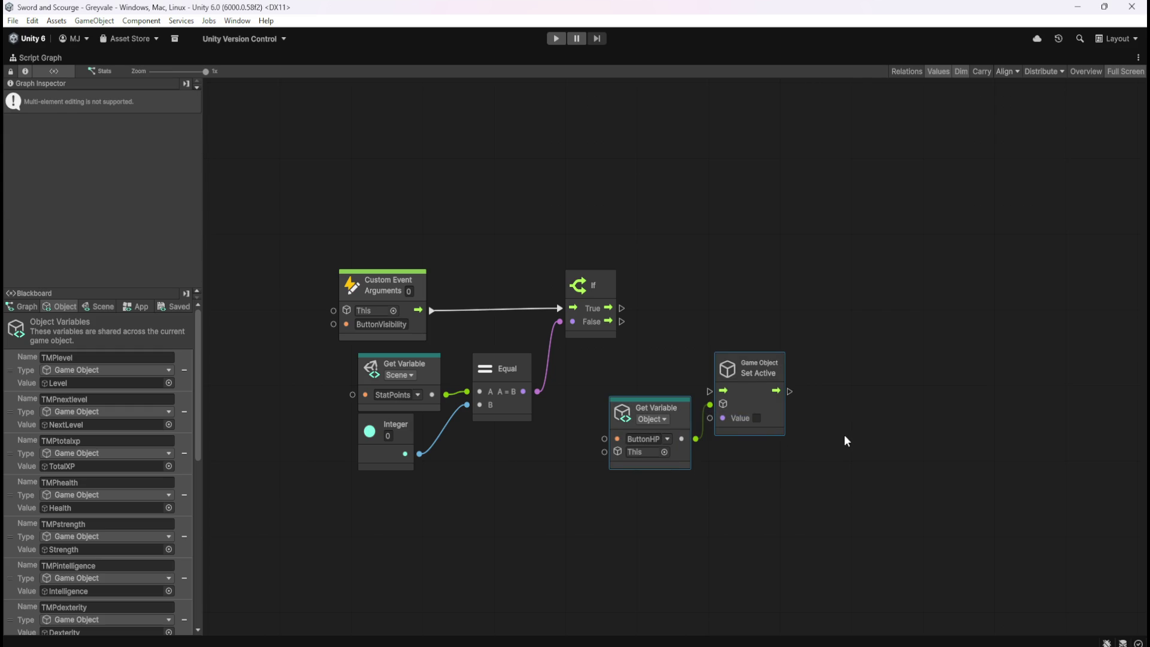
pyautogui.click(762, 408)
pyautogui.moveTo(744, 399); pyautogui.dragTo(743, 394)
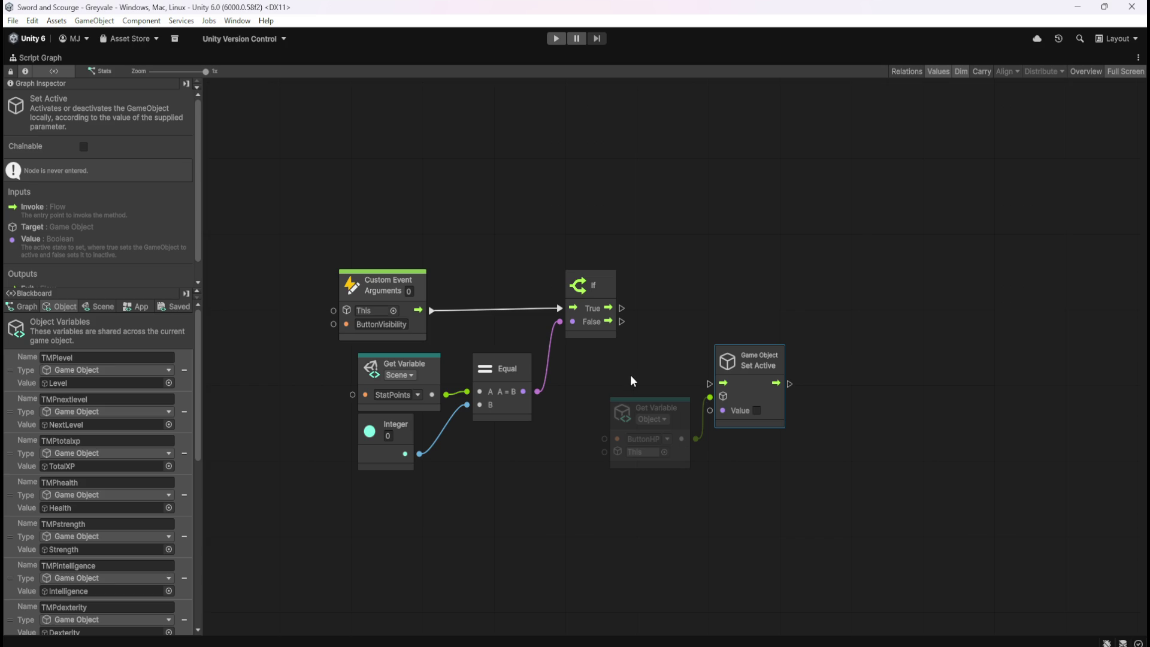
# - Duplicate the ButtonHP and Set Active pair, placing the copy to the right
pyautogui.moveTo(630, 362); pyautogui.dragTo(749, 470)
pyautogui.moveTo(775, 409)
pyautogui.mouseDown()
pyautogui.moveTo(842, 275)
pyautogui.moveTo(850, 319)
pyautogui.moveTo(556, 282)
pyautogui.moveTo(663, 346)
pyautogui.mouseUp()
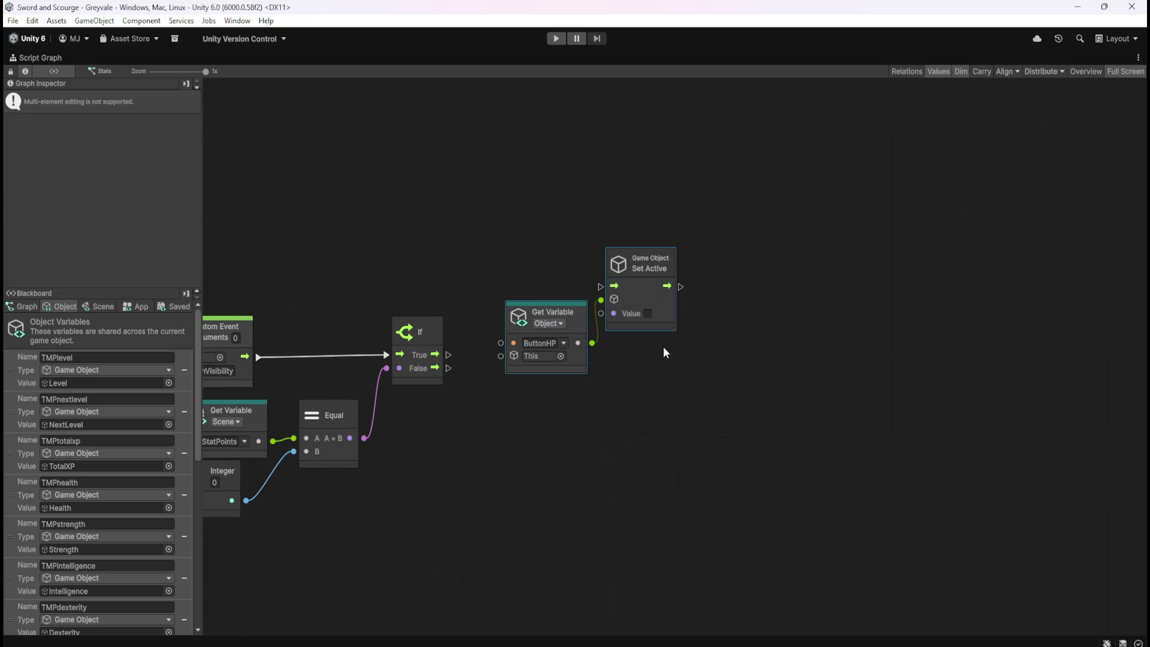
pyautogui.hotkey('ctrl', 'd')
pyautogui.moveTo(816, 326)
pyautogui.mouseDown()
pyautogui.moveTo(854, 331)
pyautogui.moveTo(838, 323)
pyautogui.mouseUp()
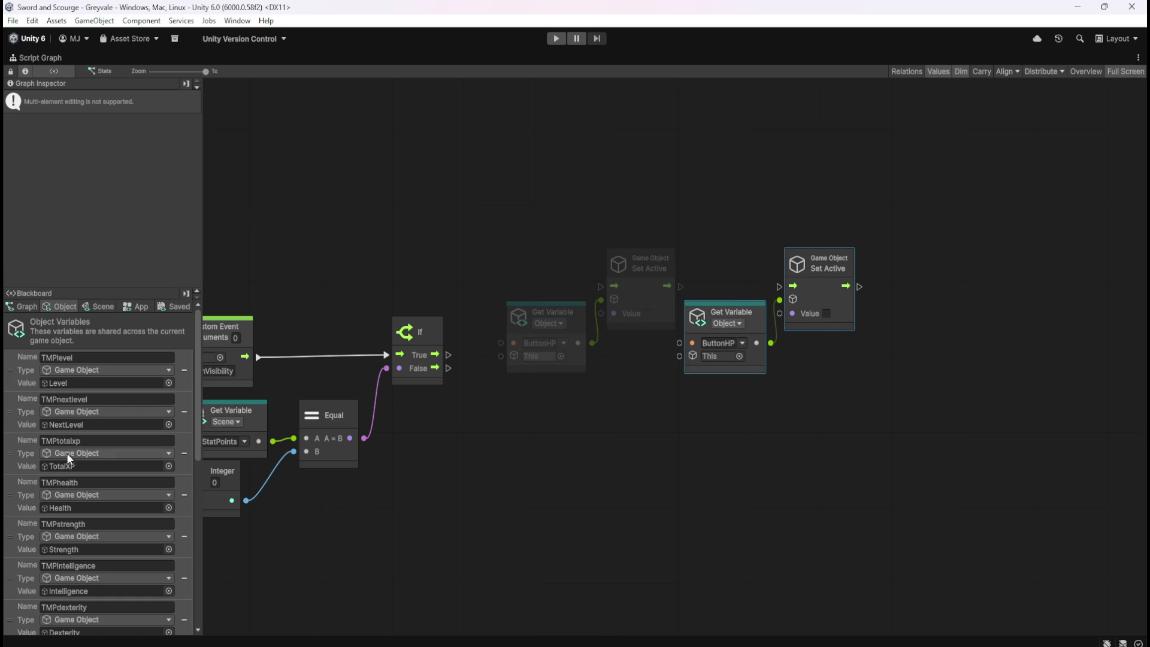
# - Retarget the copied pair to ButtonSTR, then duplicate it as a ButtonINT pair
pyautogui.scroll(-10, 97, 520)
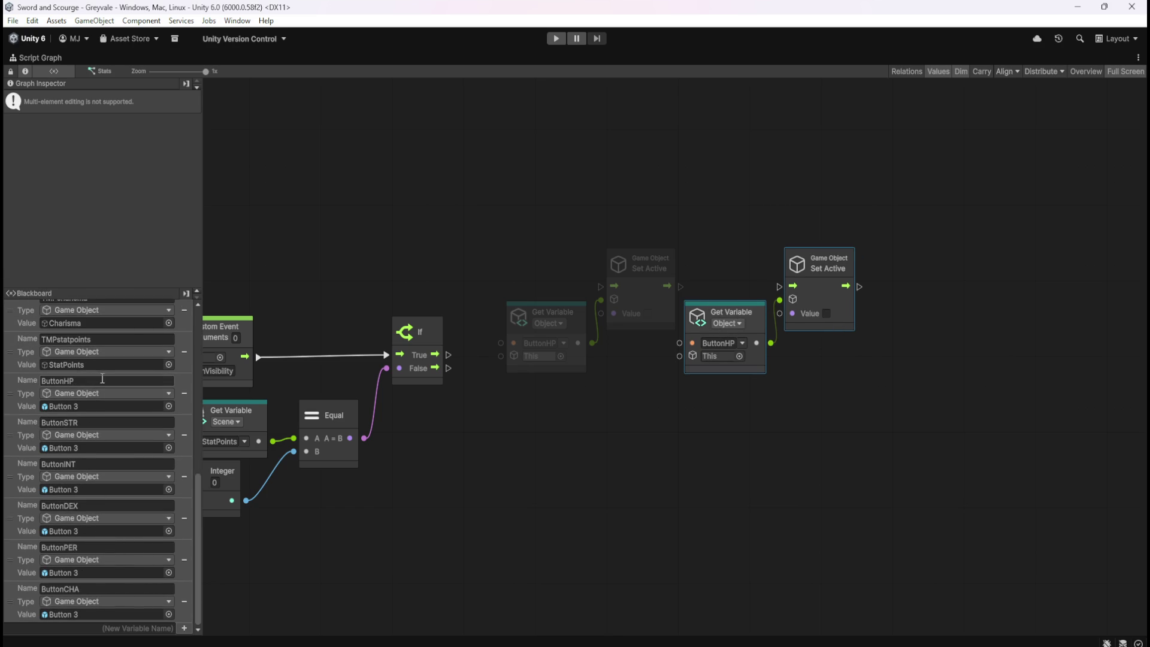
pyautogui.click(743, 344)
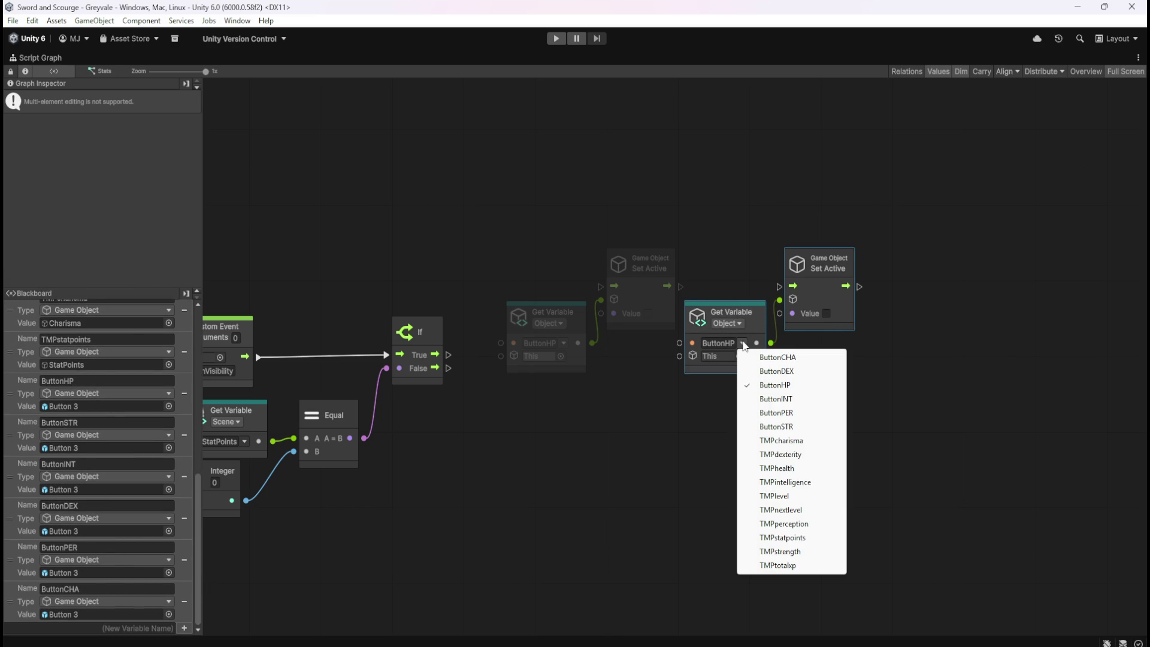
pyautogui.click(779, 426)
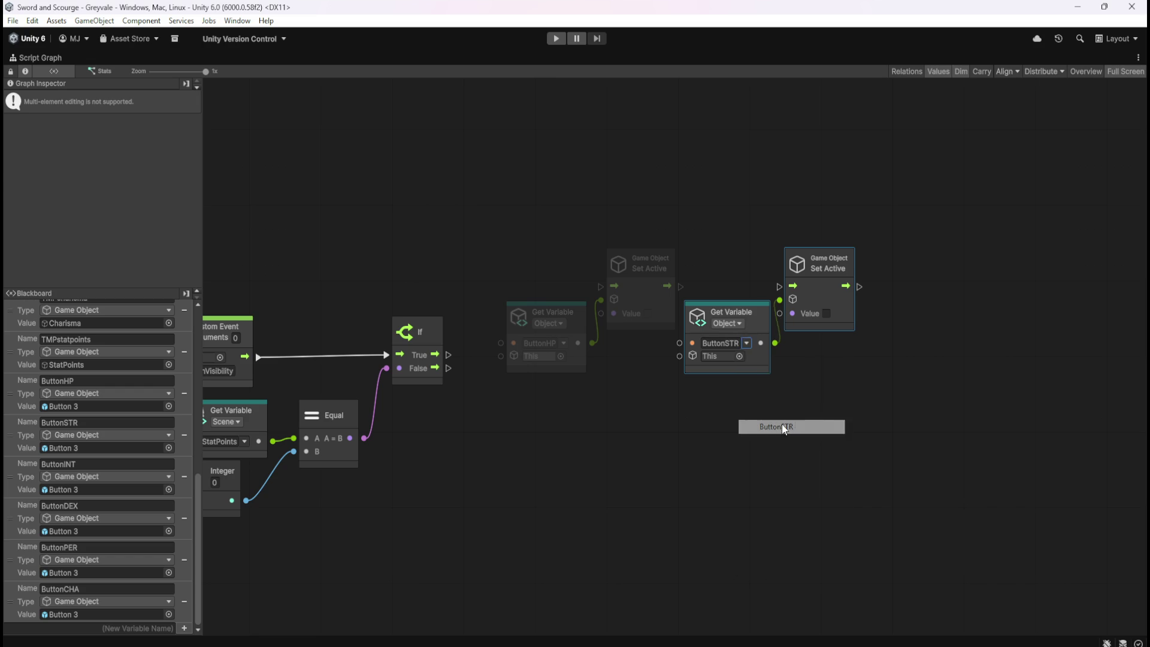
pyautogui.click(876, 361)
pyautogui.click(842, 318)
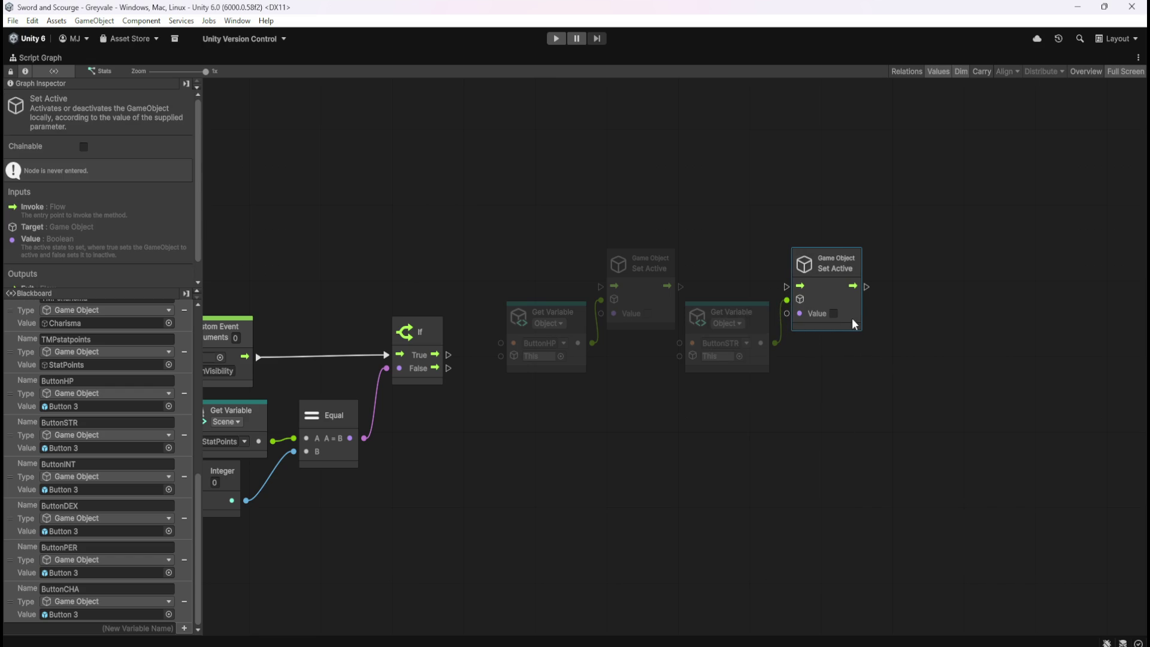
pyautogui.click(872, 373)
pyautogui.moveTo(900, 375); pyautogui.dragTo(843, 385)
pyautogui.moveTo(687, 228)
pyautogui.mouseDown()
pyautogui.moveTo(811, 352)
pyautogui.moveTo(982, 342)
pyautogui.moveTo(981, 329)
pyautogui.mouseUp()
pyautogui.hotkey('ctrl', 'd')
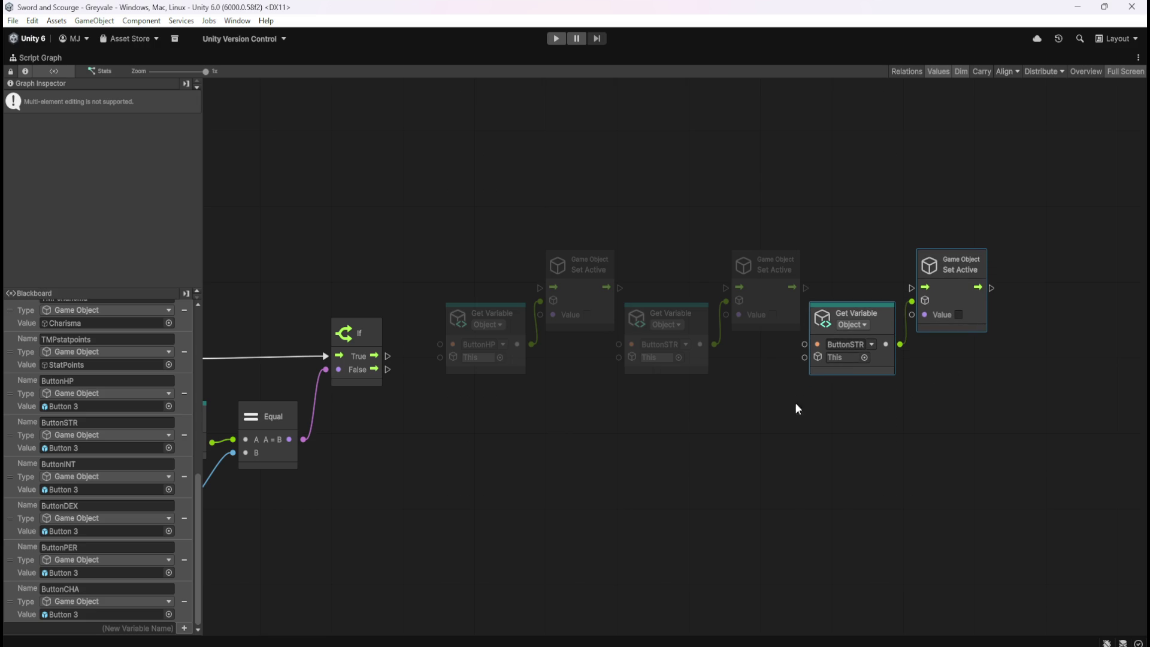
pyautogui.click(873, 345)
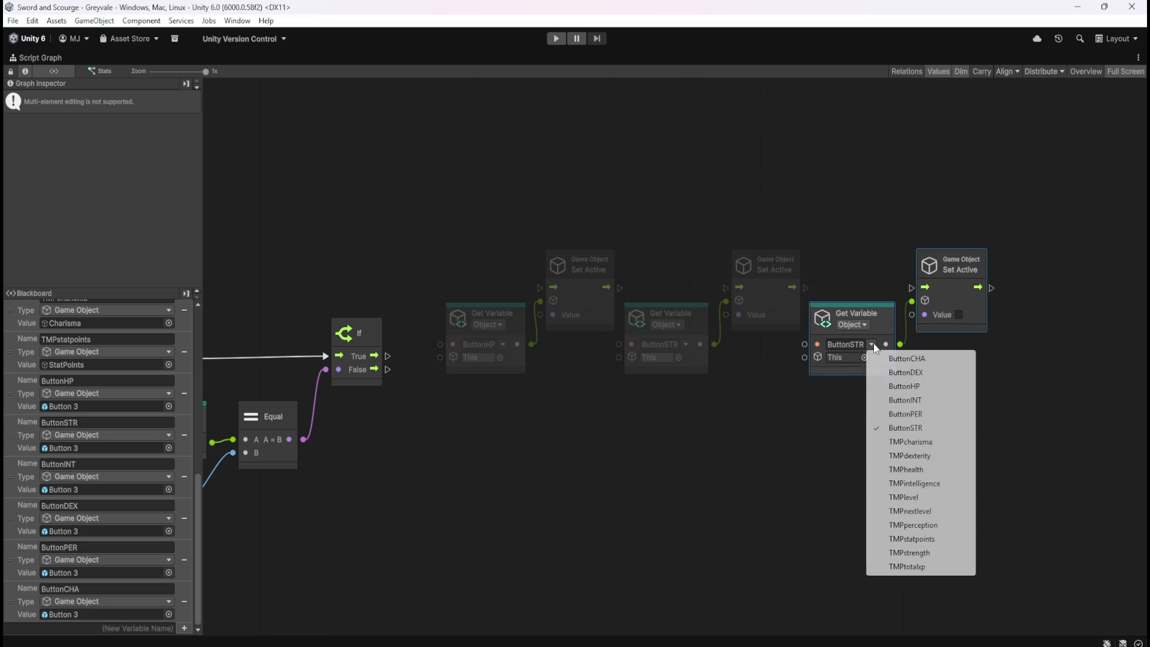
pyautogui.click(905, 400)
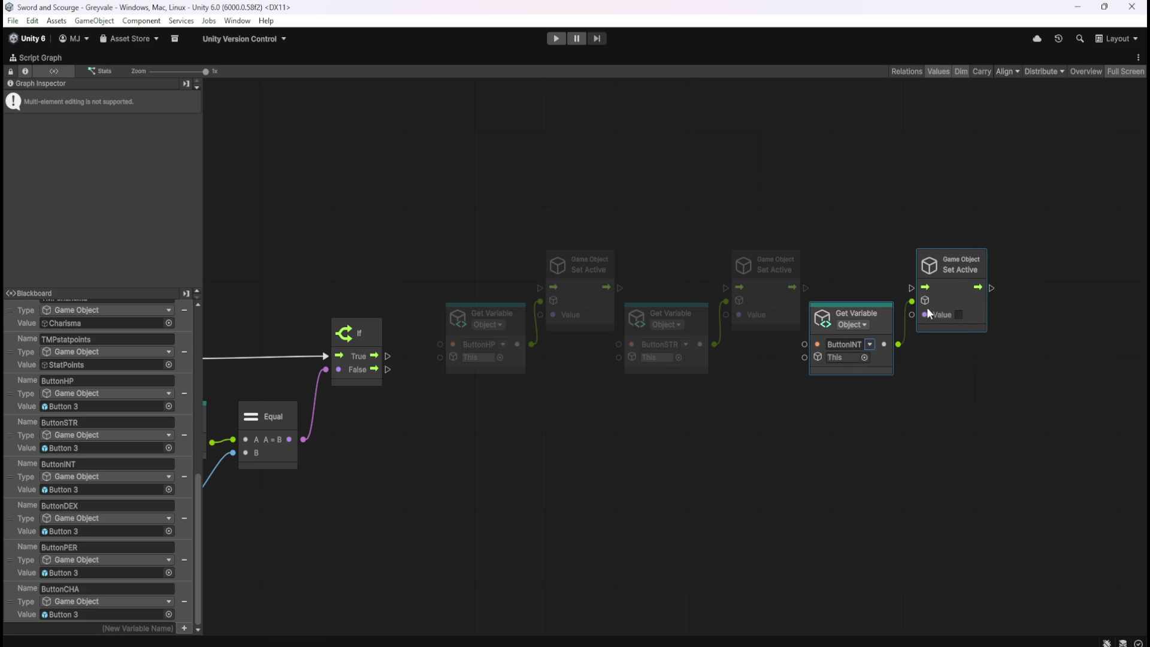
# - Add ButtonDEX and ButtonPER Get Variable/Set Active pairs to the chain
pyautogui.moveTo(946, 364)
pyautogui.mouseDown()
pyautogui.moveTo(931, 383)
pyautogui.moveTo(676, 247)
pyautogui.moveTo(785, 350)
pyautogui.moveTo(990, 335)
pyautogui.moveTo(970, 325)
pyautogui.moveTo(966, 306)
pyautogui.mouseUp()
pyautogui.hotkey('ctrl', 'd')
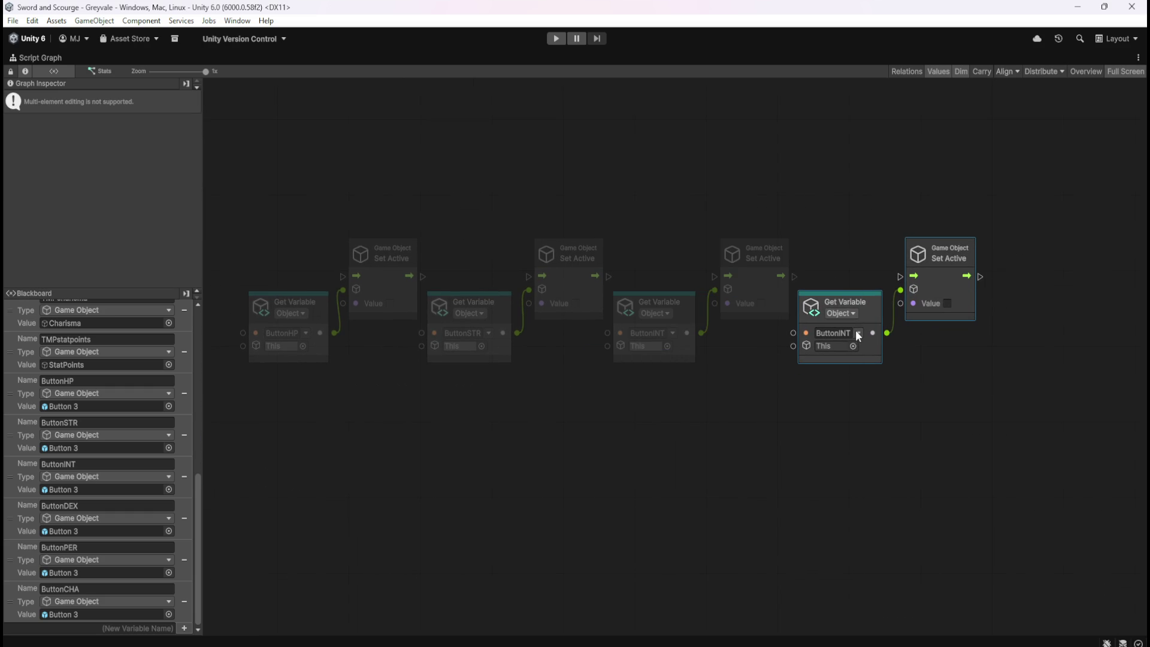
pyautogui.click(859, 335)
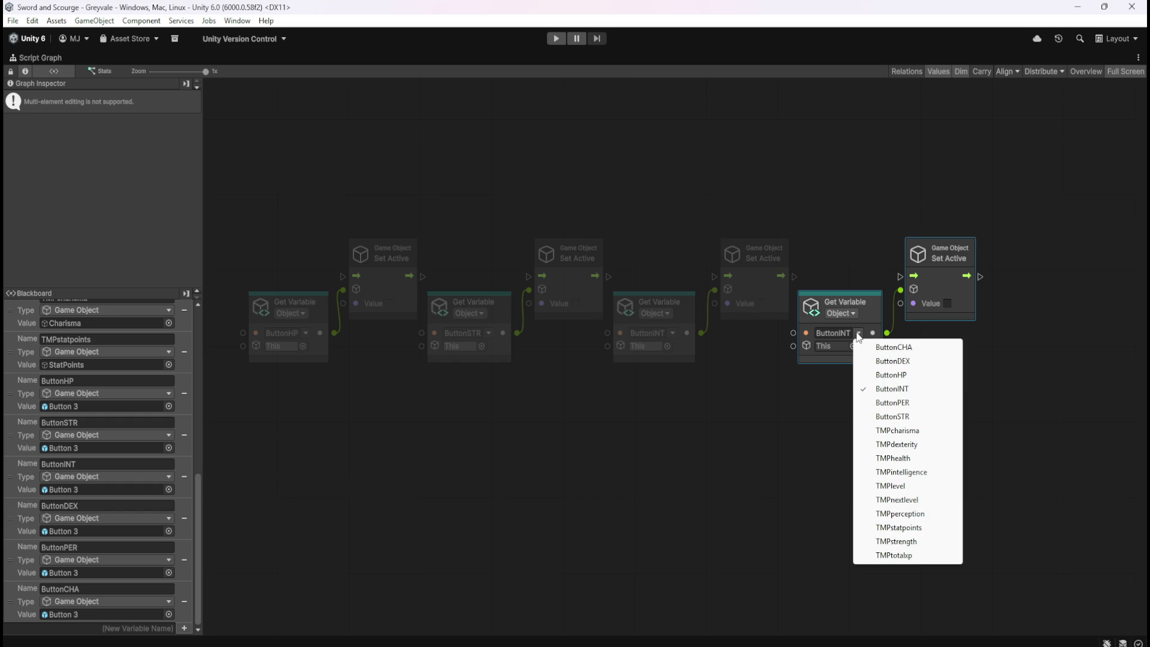
pyautogui.click(893, 361)
pyautogui.click(996, 382)
pyautogui.hscroll(5, 994, 376)
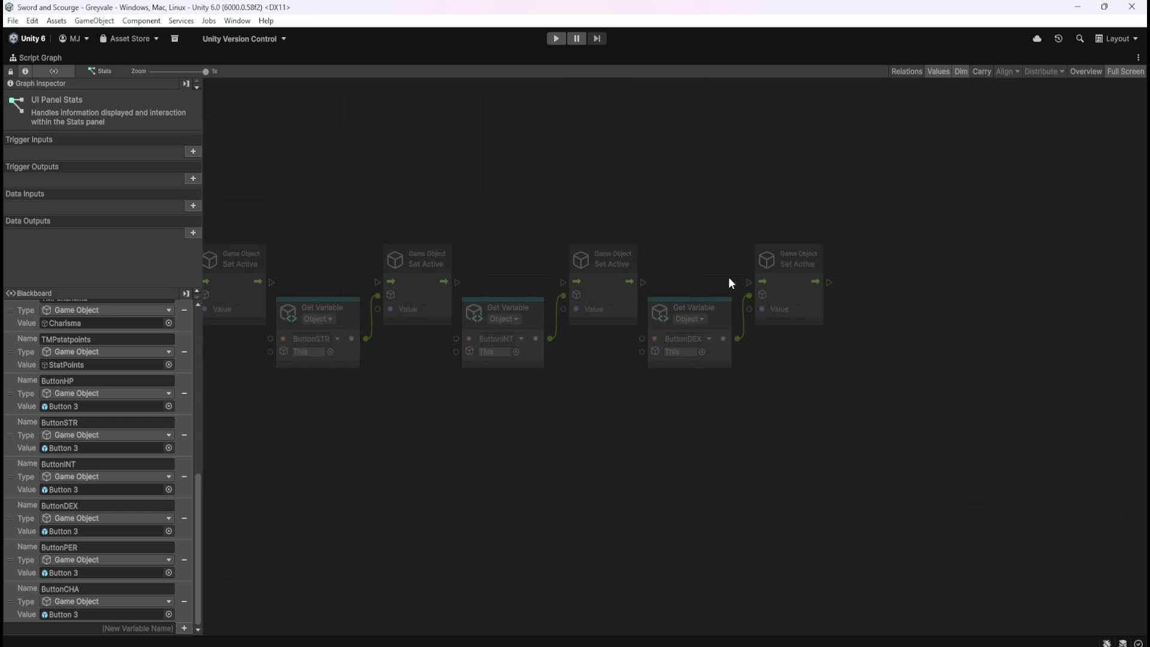
pyautogui.moveTo(728, 277); pyautogui.dragTo(821, 341)
pyautogui.hotkey('ctrl', 'd')
pyautogui.moveTo(756, 372)
pyautogui.mouseDown()
pyautogui.moveTo(1009, 336)
pyautogui.moveTo(999, 319)
pyautogui.mouseUp()
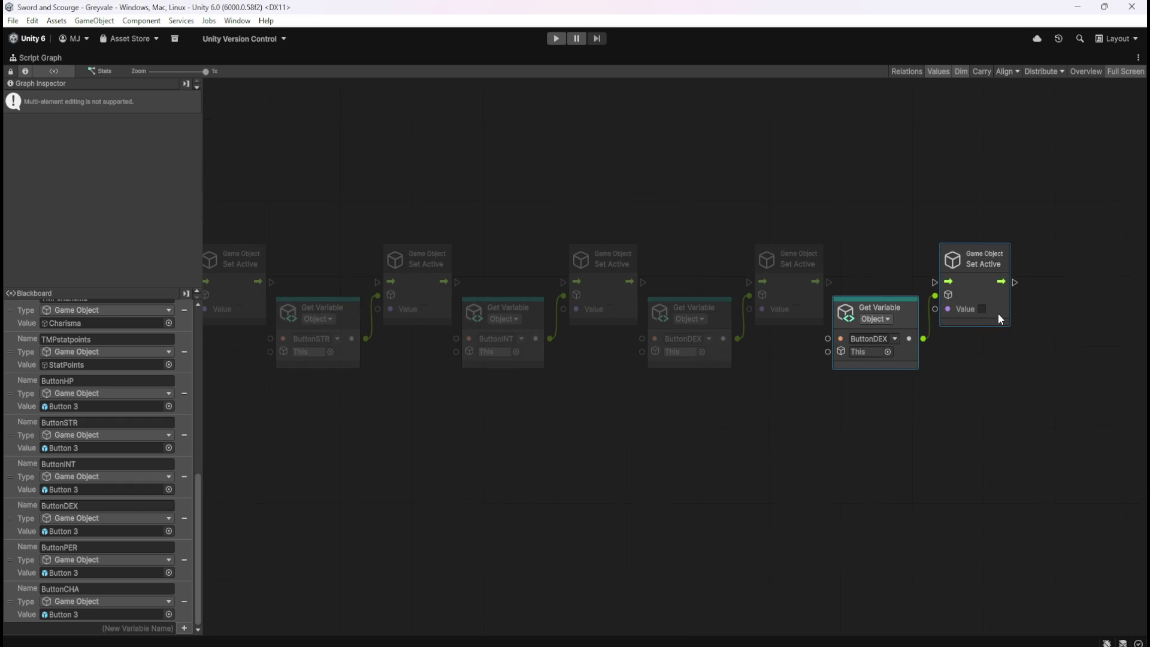
pyautogui.click(895, 339)
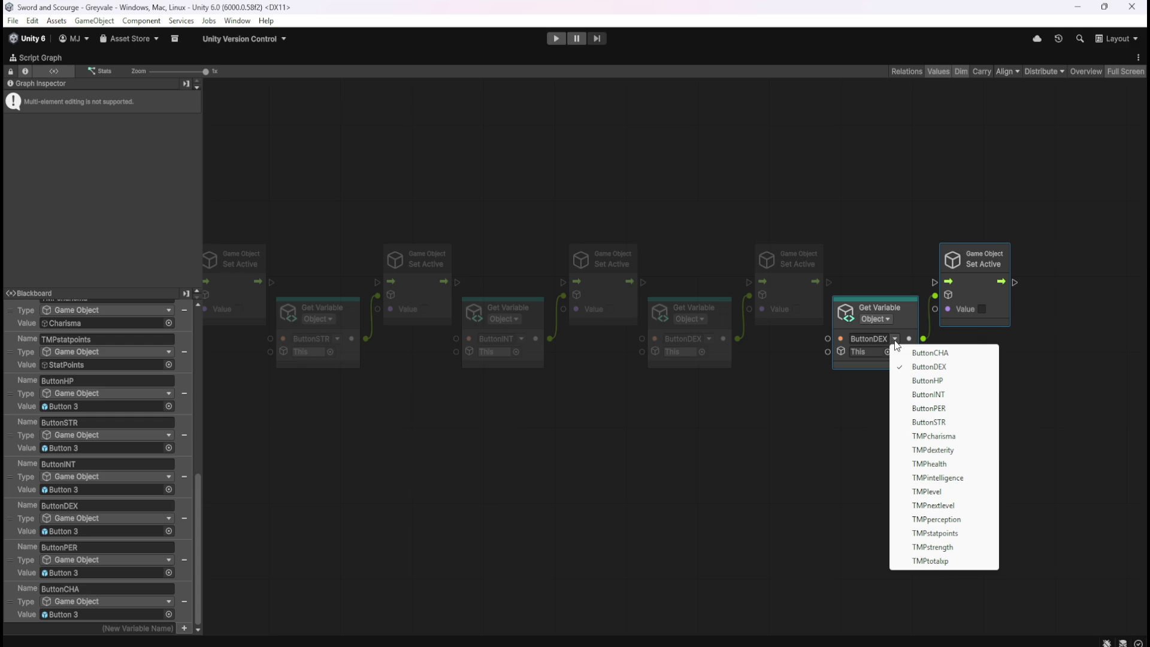
pyautogui.click(928, 408)
pyautogui.click(979, 374)
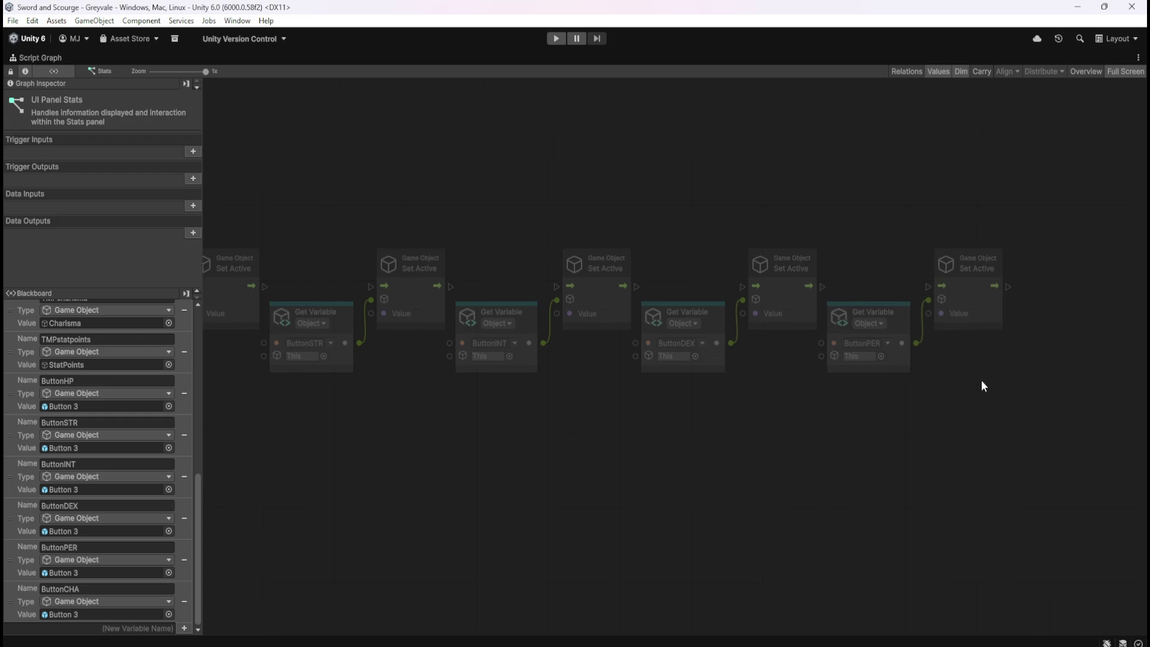
# - Append a ButtonCHA Get Variable/Set Active pair at the end of the chain
pyautogui.moveTo(982, 381); pyautogui.dragTo(832, 392)
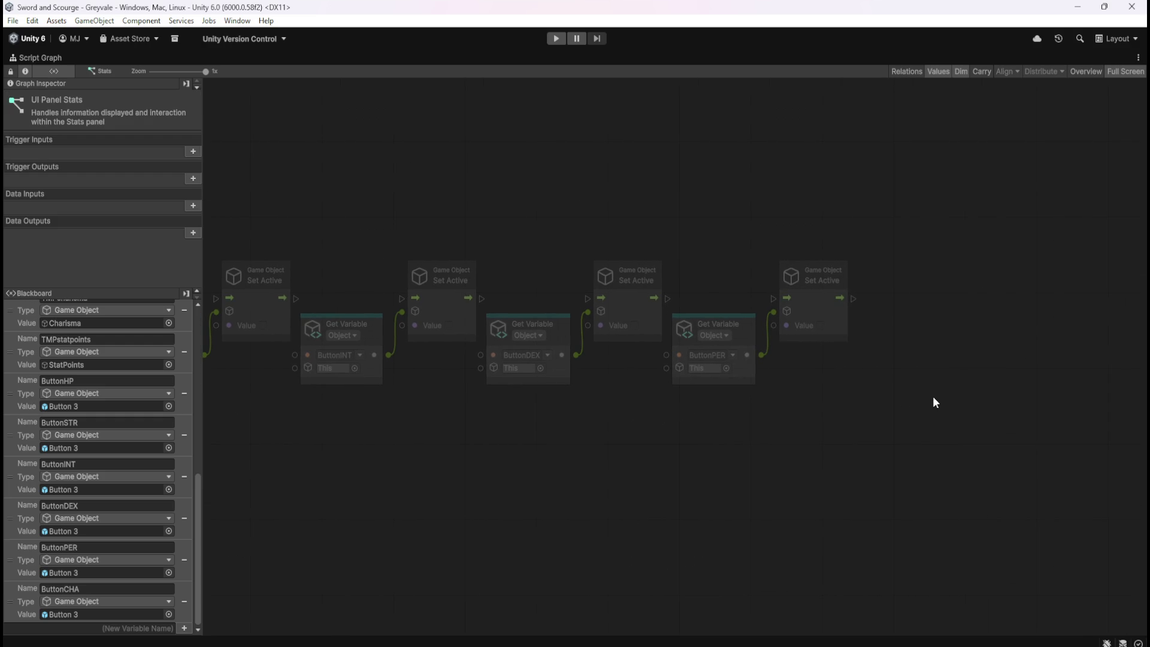
pyautogui.hotkey('ctrl', 'v')
pyautogui.moveTo(739, 368)
pyautogui.mouseDown()
pyautogui.moveTo(1017, 400)
pyautogui.moveTo(1023, 331)
pyautogui.mouseUp()
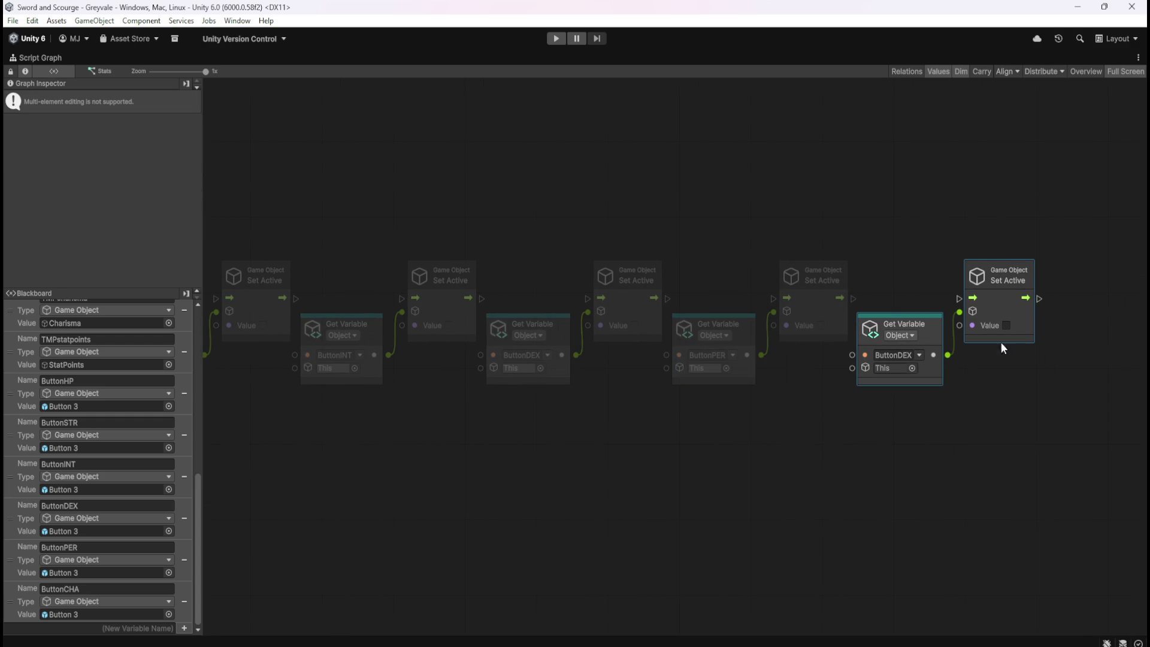
pyautogui.click(920, 355)
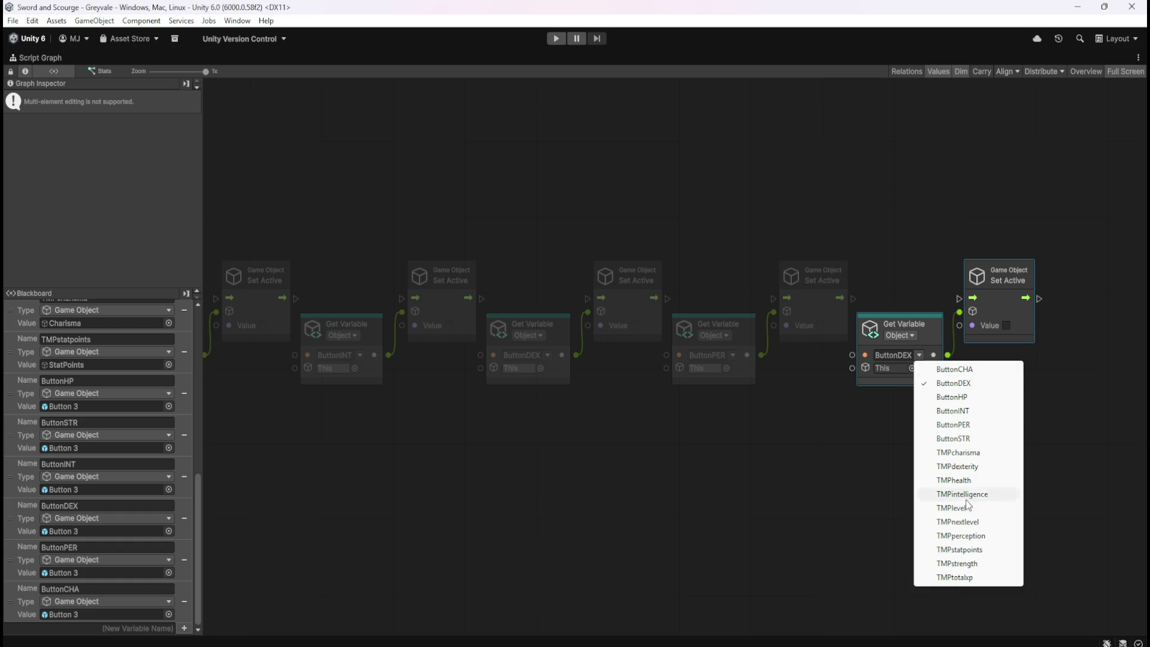
pyautogui.click(956, 369)
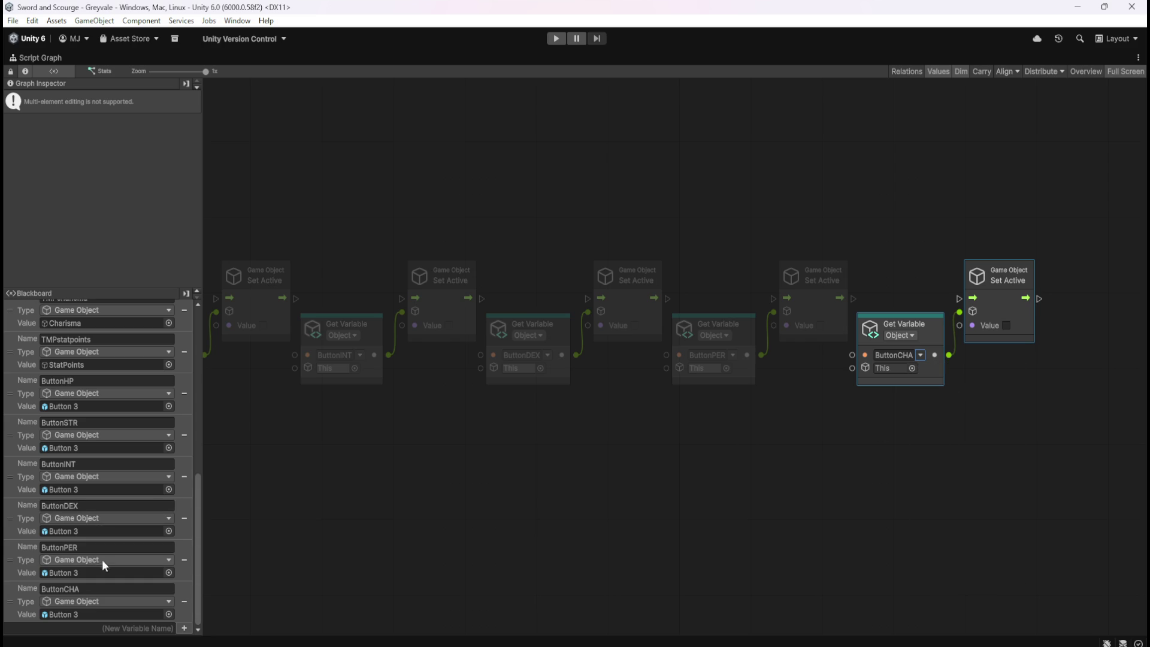
pyautogui.click(931, 450)
# - Wire the If node's True output through the Set Active nodes in sequence
pyautogui.hscroll(-5, 817, 459)
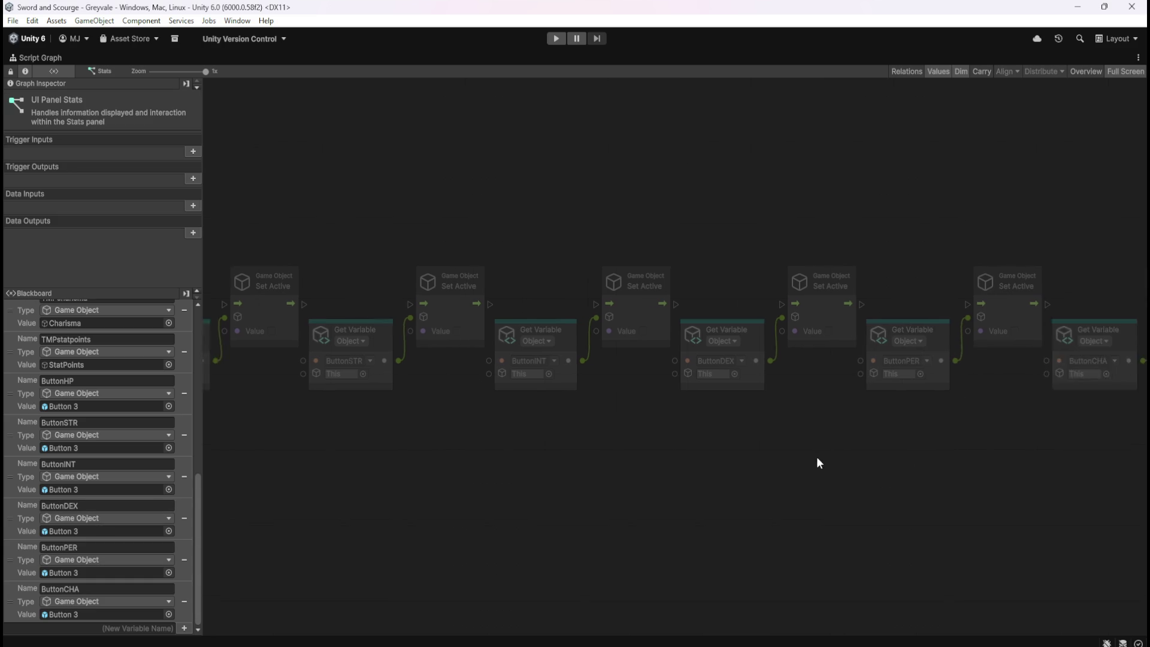
pyautogui.hscroll(-4, 633, 424)
pyautogui.moveTo(519, 375); pyautogui.dragTo(674, 306)
pyautogui.moveTo(754, 307); pyautogui.dragTo(861, 307)
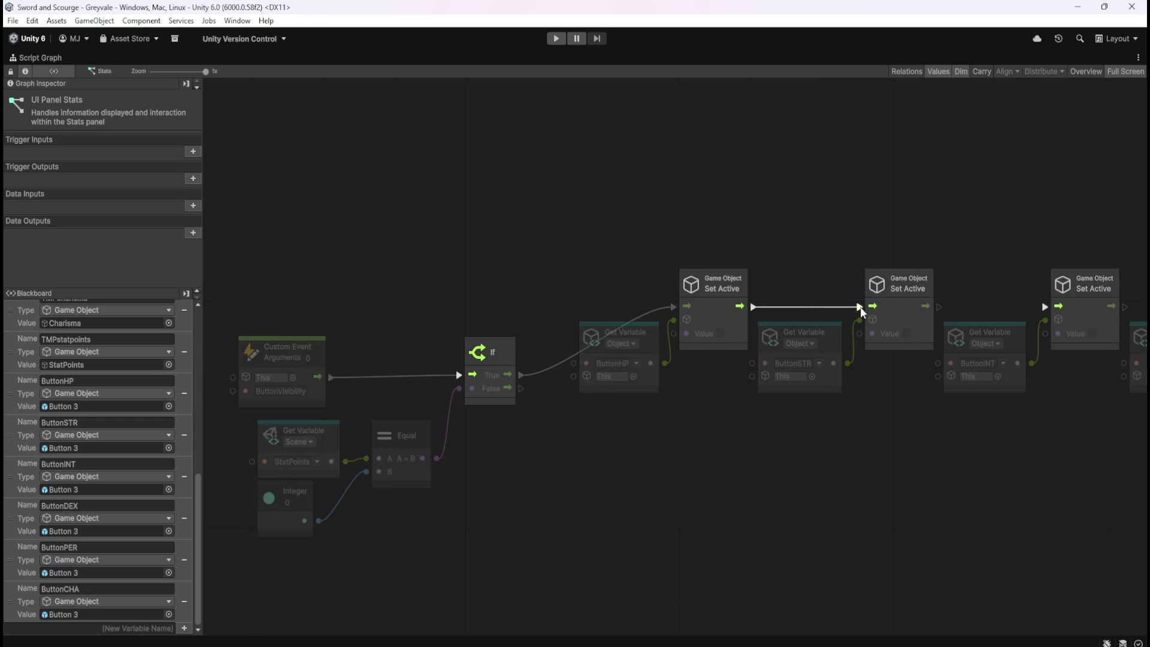
pyautogui.hscroll(5, 934, 429)
pyautogui.moveTo(556, 341); pyautogui.dragTo(672, 341)
pyautogui.hscroll(2, 693, 408)
pyautogui.moveTo(577, 347); pyautogui.dragTo(861, 347)
pyautogui.hscroll(3, 721, 480)
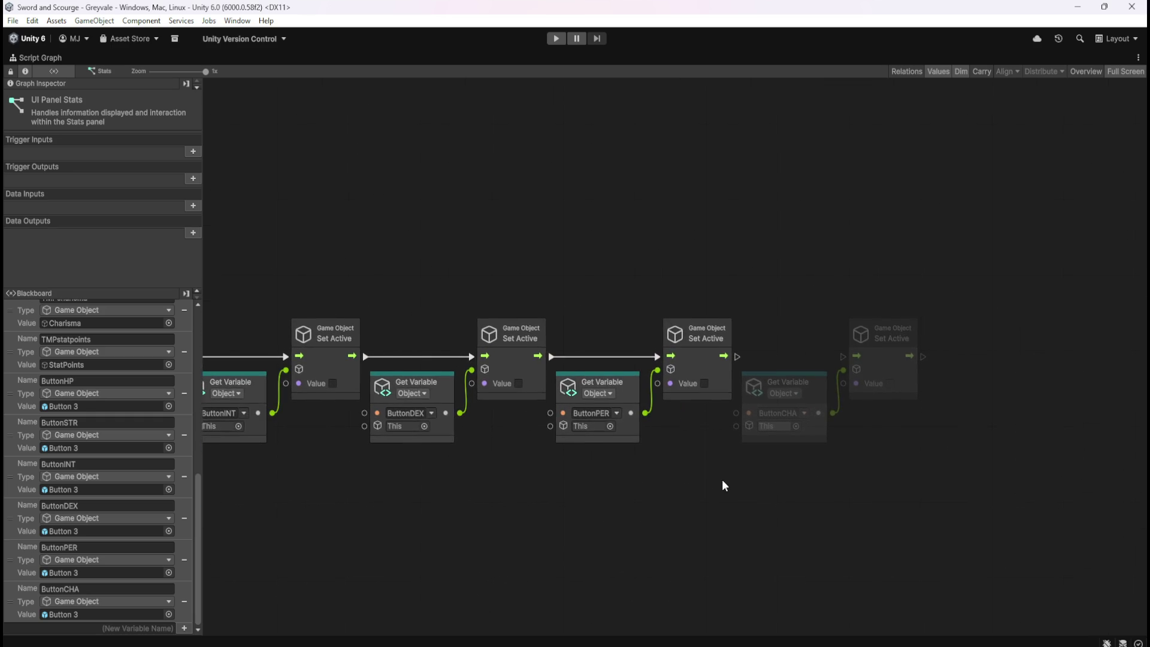
pyautogui.moveTo(724, 356); pyautogui.dragTo(849, 354)
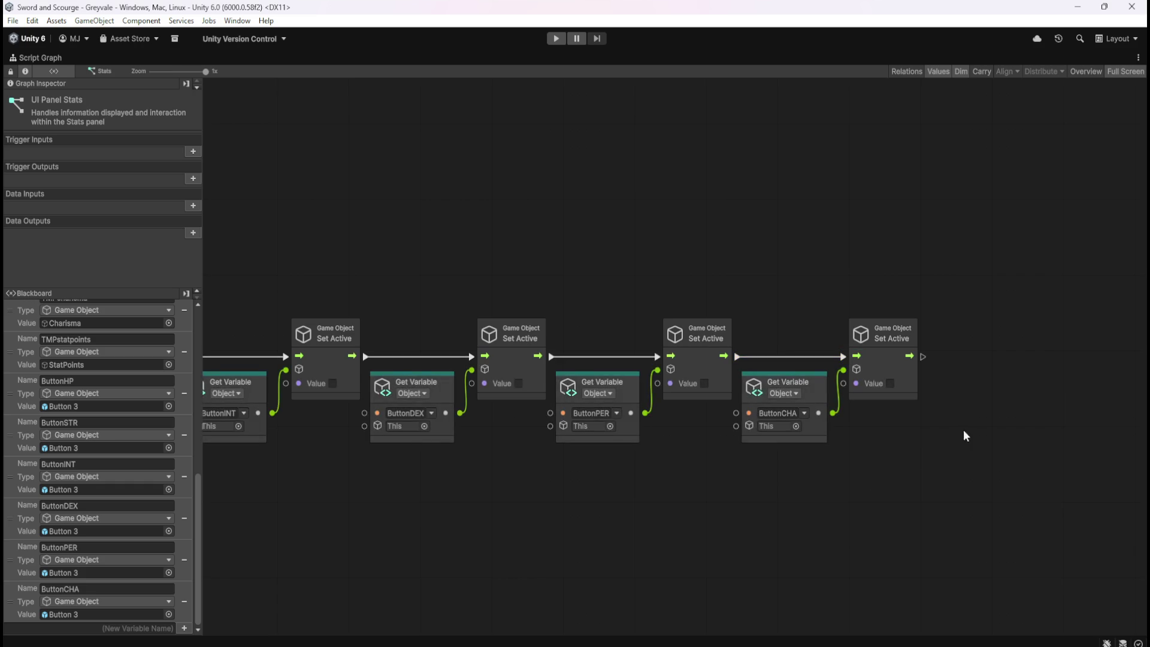
pyautogui.scroll(-2, 964, 436)
pyautogui.scroll(-2, 771, 436)
pyautogui.moveTo(367, 231); pyautogui.dragTo(1032, 387)
# - Duplicate the Set Active row below the original and connect the If False output to it
pyautogui.hotkey('ctrl', 'd')
pyautogui.moveTo(473, 347)
pyautogui.mouseDown()
pyautogui.moveTo(498, 420)
pyautogui.moveTo(487, 423)
pyautogui.mouseUp()
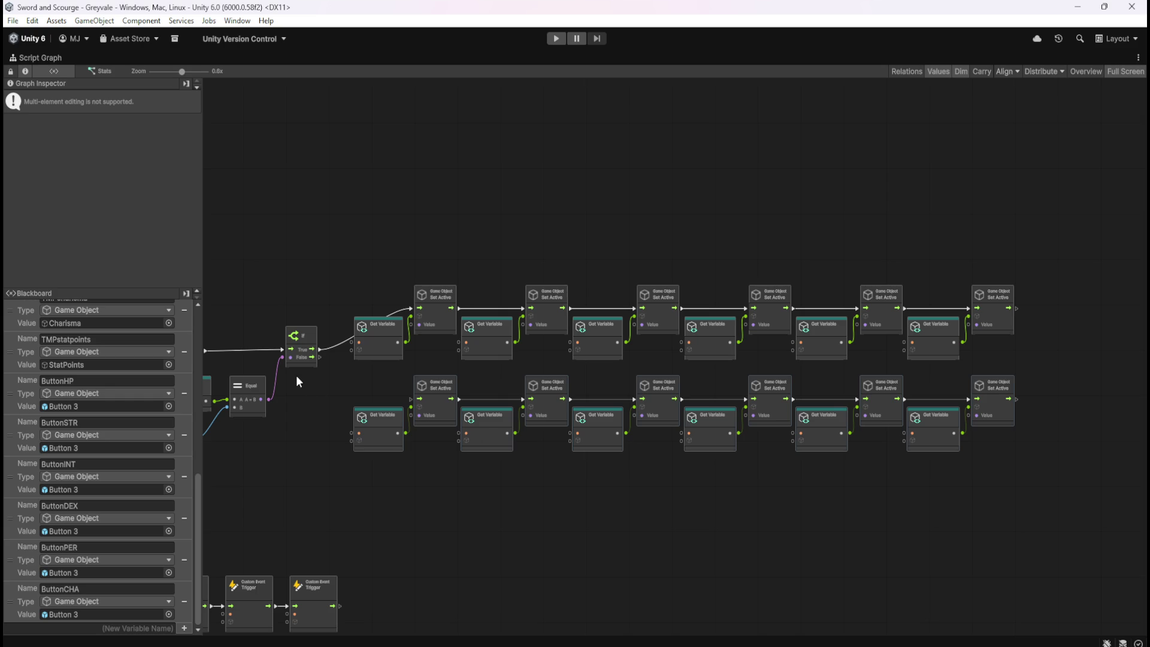
pyautogui.scroll(3, 296, 375)
pyautogui.moveTo(338, 342); pyautogui.dragTo(491, 418)
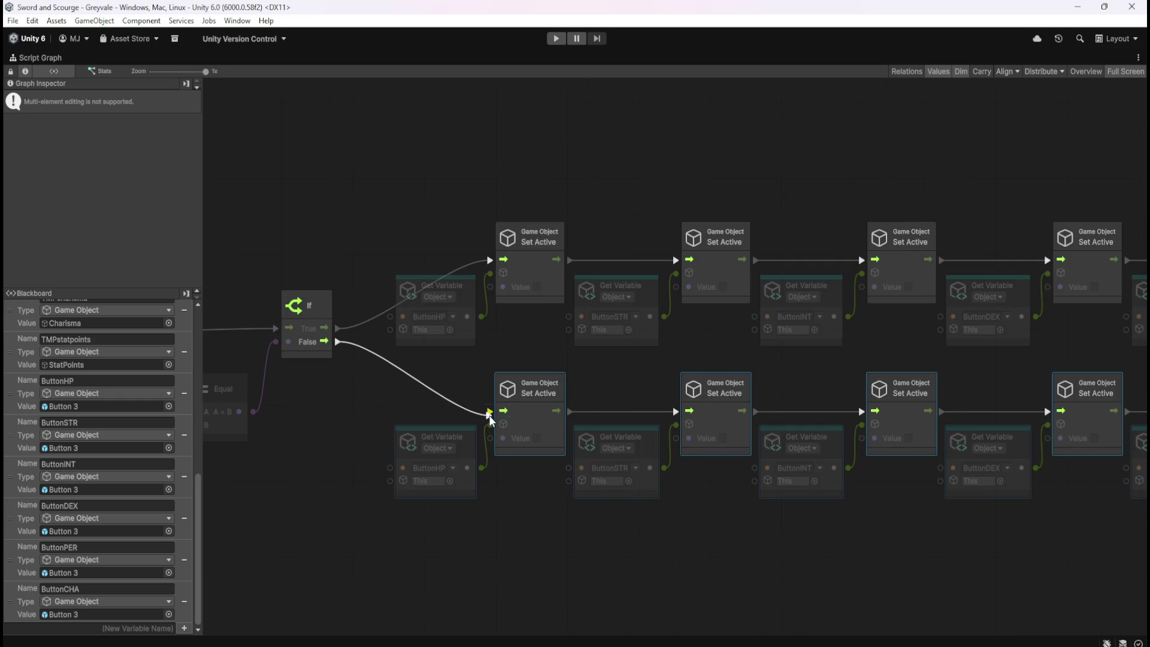
pyautogui.moveTo(364, 456); pyautogui.dragTo(503, 454)
# - Tick Value on the lower-row Set Active nodes so the buttons are shown
pyautogui.moveTo(740, 515)
pyautogui.mouseDown()
pyautogui.moveTo(484, 484)
pyautogui.moveTo(421, 376)
pyautogui.mouseUp()
pyautogui.click(594, 370)
pyautogui.click(780, 370)
pyautogui.moveTo(923, 491)
pyautogui.mouseDown()
pyautogui.moveTo(706, 505)
pyautogui.moveTo(670, 484)
pyautogui.mouseUp()
pyautogui.click(769, 361)
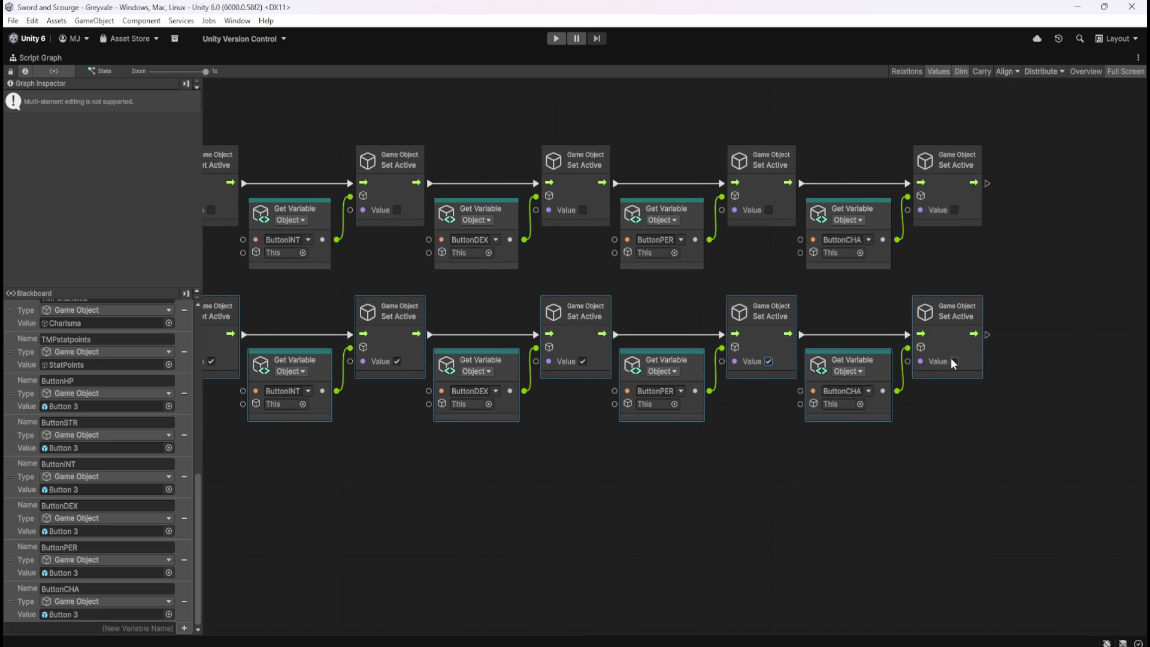
pyautogui.click(703, 508)
pyautogui.scroll(-3, 602, 415)
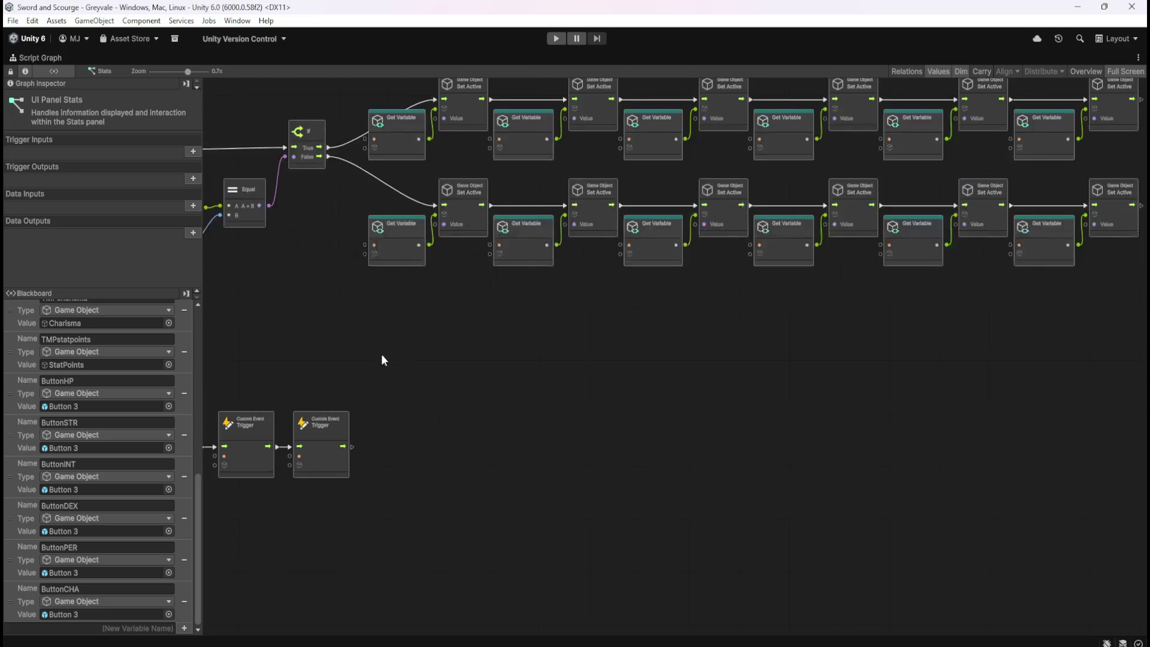
# - Duplicate the StatPoints trigger to the end of the trigger chain and wire it in
pyautogui.moveTo(383, 360); pyautogui.dragTo(811, 480)
pyautogui.scroll(2, 753, 347)
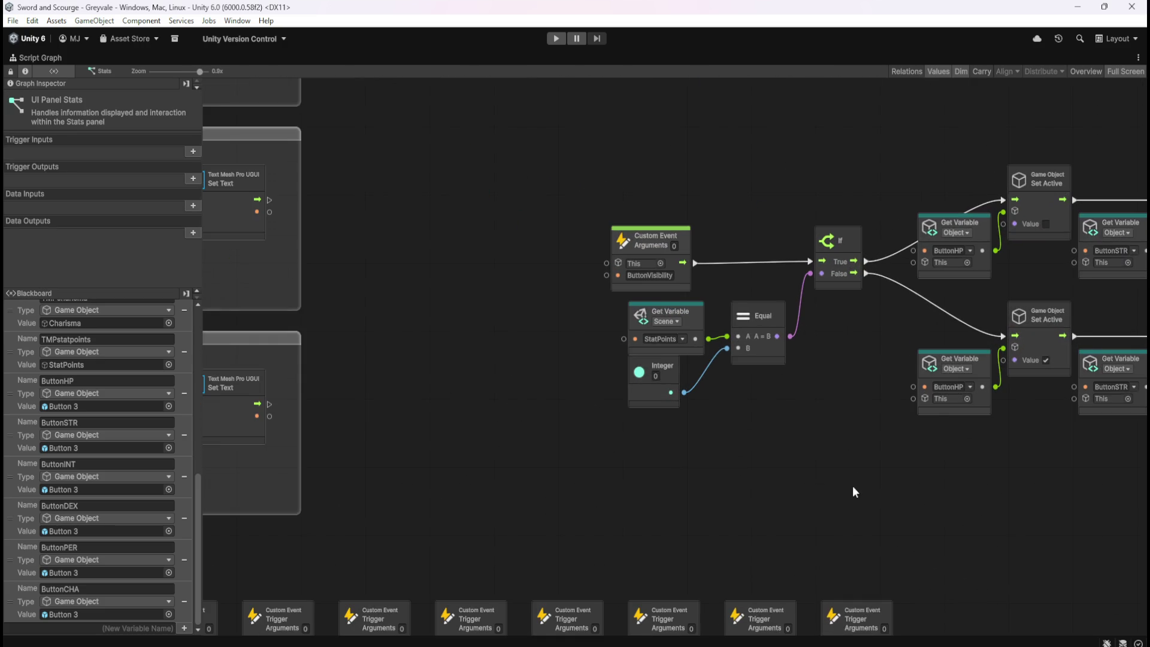
pyautogui.moveTo(930, 616); pyautogui.dragTo(776, 509)
pyautogui.click(712, 527)
pyautogui.hotkey('ctrl', 'd')
pyautogui.moveTo(706, 384); pyautogui.dragTo(833, 570)
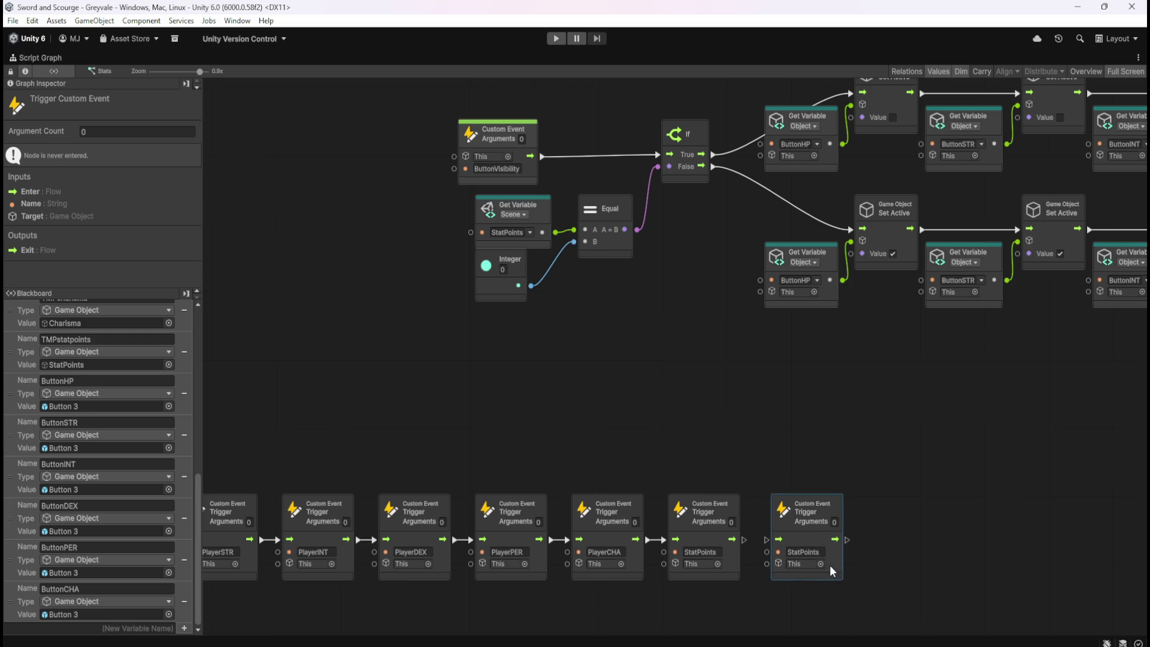
pyautogui.moveTo(831, 566); pyautogui.dragTo(824, 566)
pyautogui.moveTo(745, 540); pyautogui.dragTo(761, 539)
pyautogui.click(645, 324)
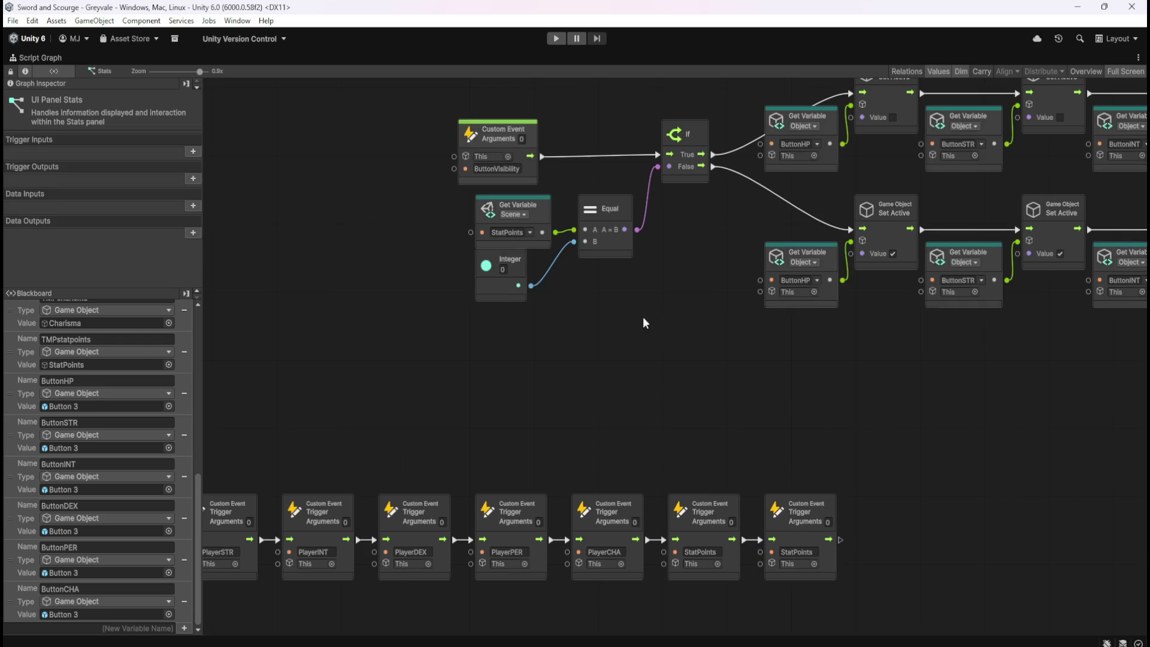
# - Enclose the ButtonVisibility event and its nodes in a new group
pyautogui.click(484, 161)
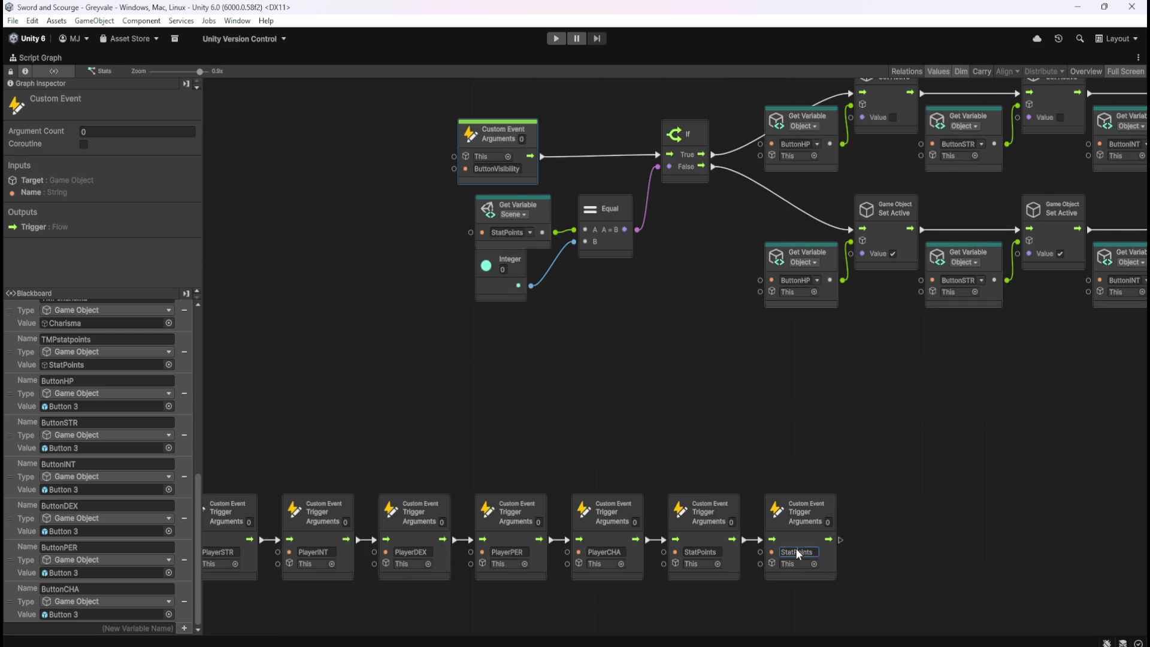
pyautogui.click(757, 398)
pyautogui.scroll(-3, 659, 437)
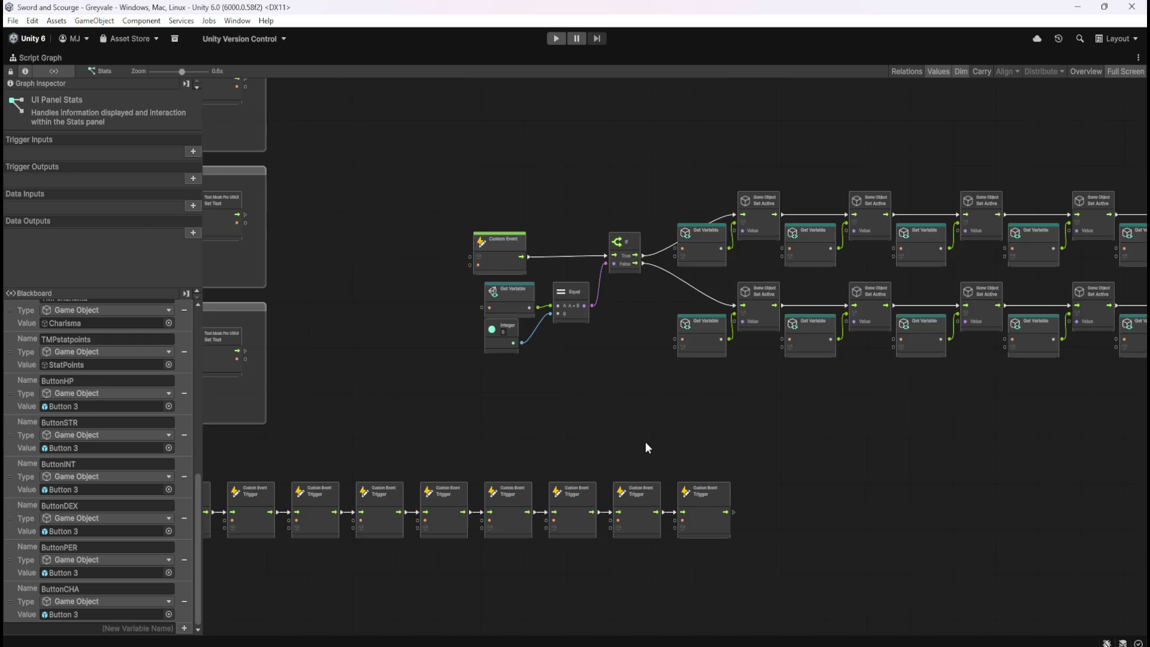
pyautogui.moveTo(787, 471); pyautogui.dragTo(719, 487)
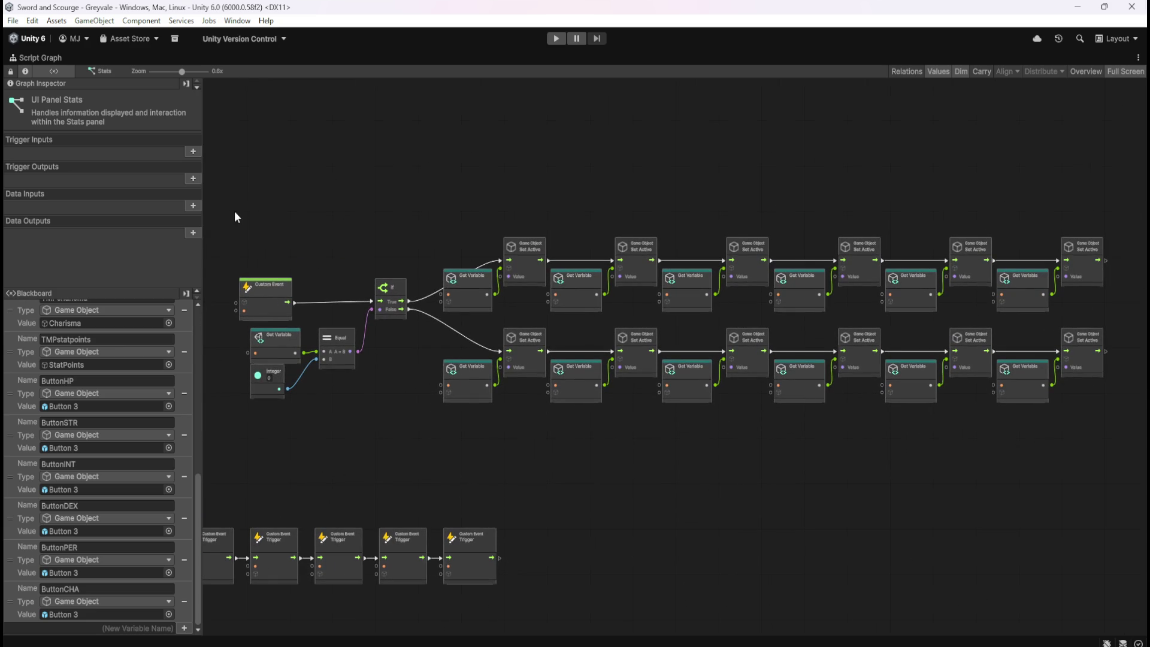
pyautogui.moveTo(222, 203)
pyautogui.mouseDown()
pyautogui.moveTo(842, 411)
pyautogui.moveTo(1123, 437)
pyautogui.mouseUp()
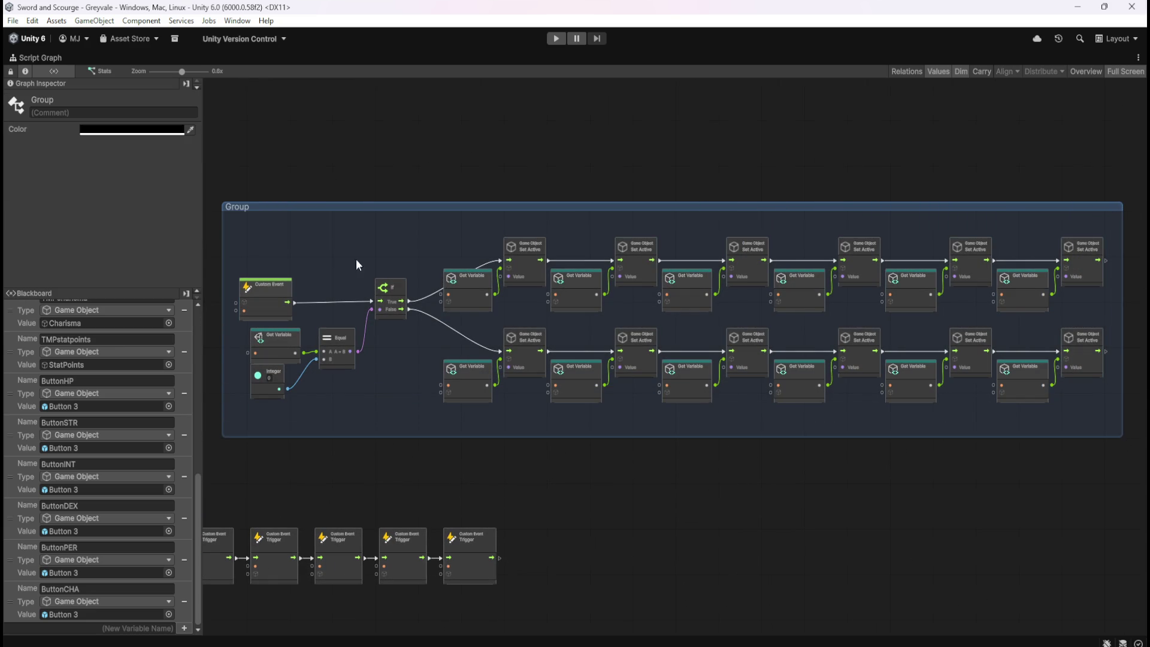
# - Title the group 'Toggles visibility of BUTTONS based on available STAT POINTS'
pyautogui.write('Toggles Vi')
pyautogui.press('BackSpace')
pyautogui.press('BackSpace')
pyautogui.write('visibility')
pyautogui.write(' of')
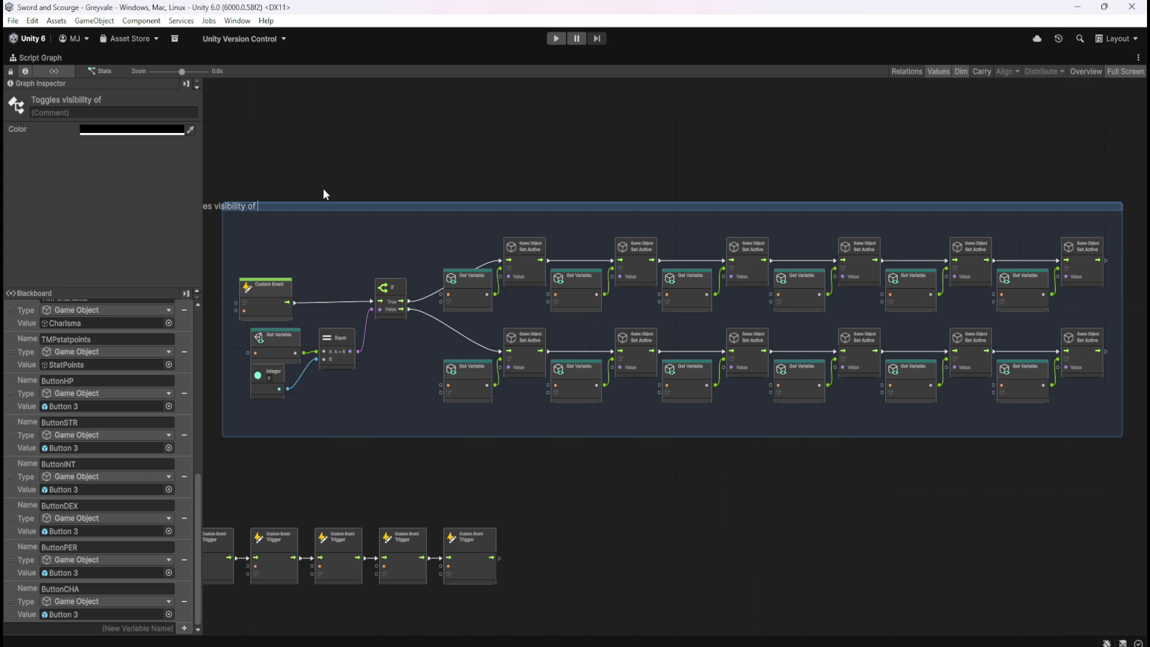
pyautogui.write(' BUTTONS')
pyautogui.write(' based on ')
pyautogui.write('available')
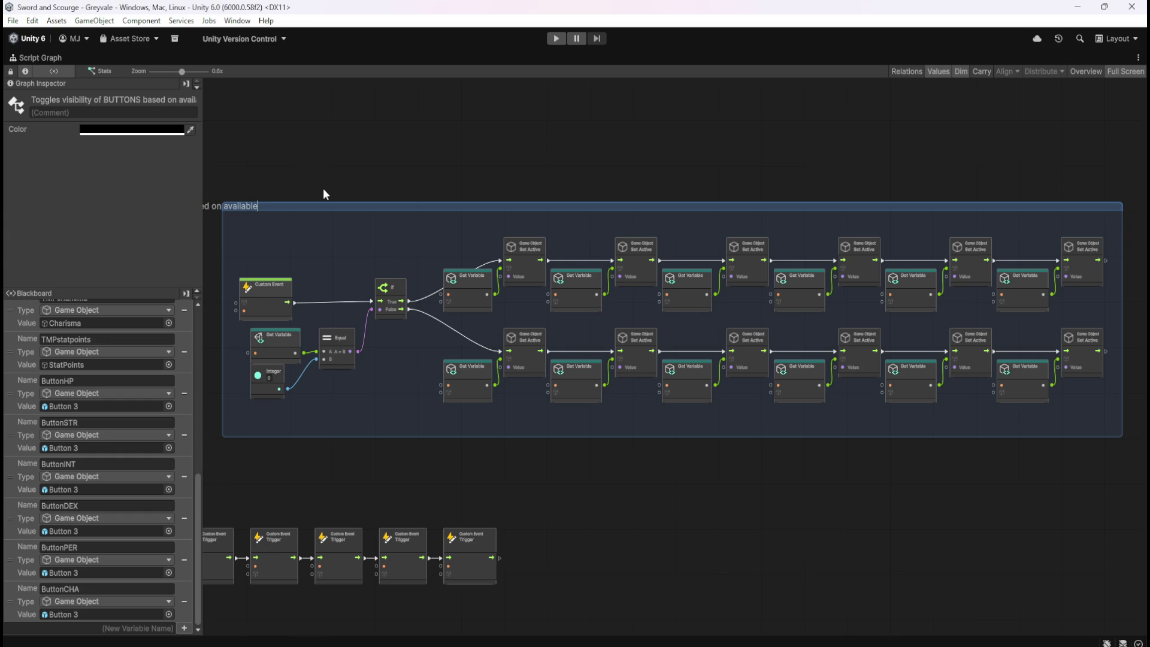
pyautogui.write(' STAT POINTS')
pyautogui.press('Return')
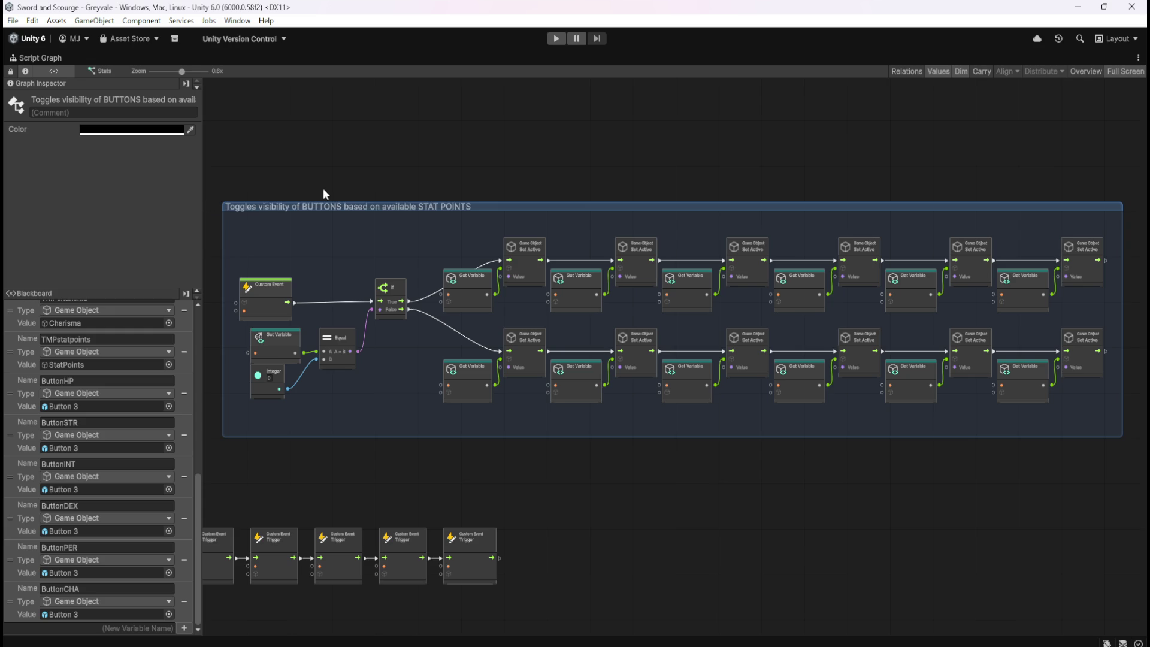
pyautogui.click(420, 116)
# - Set the group's colour to white
pyautogui.click(532, 210)
pyautogui.click(151, 131)
pyautogui.moveTo(214, 211); pyautogui.dragTo(189, 150)
pyautogui.click(559, 138)
pyautogui.scroll(-6, 558, 137)
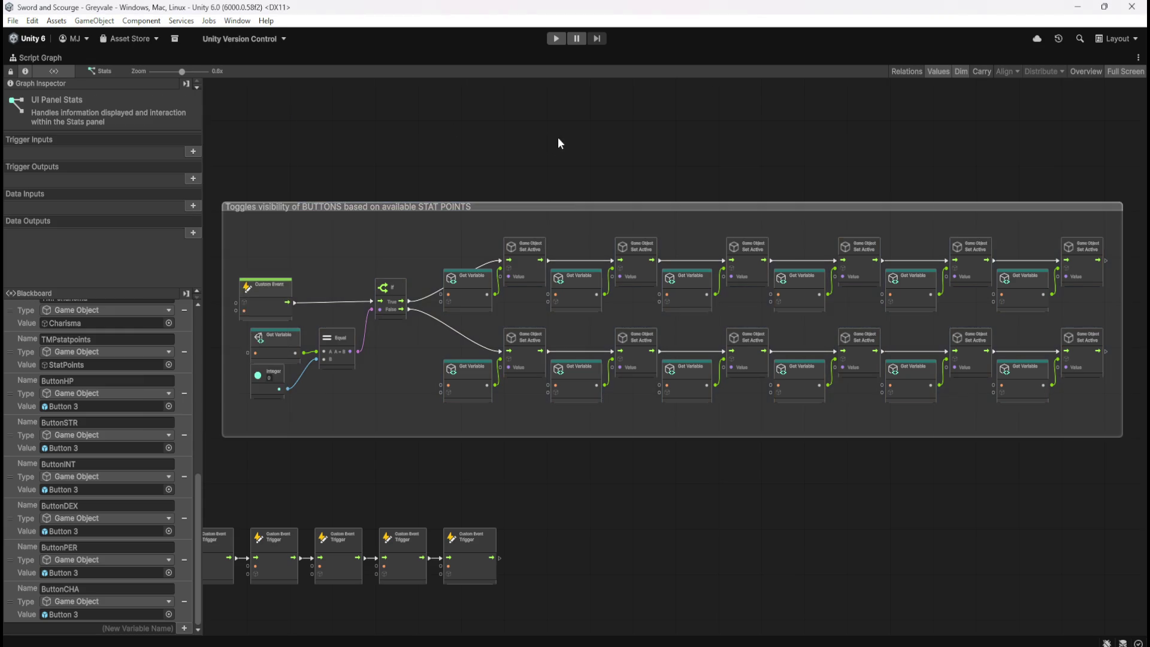
# - Move the trigger row down and reposition the button-visibility group to mid-canvas
pyautogui.scroll(-2, 796, 199)
pyautogui.scroll(3, 779, 201)
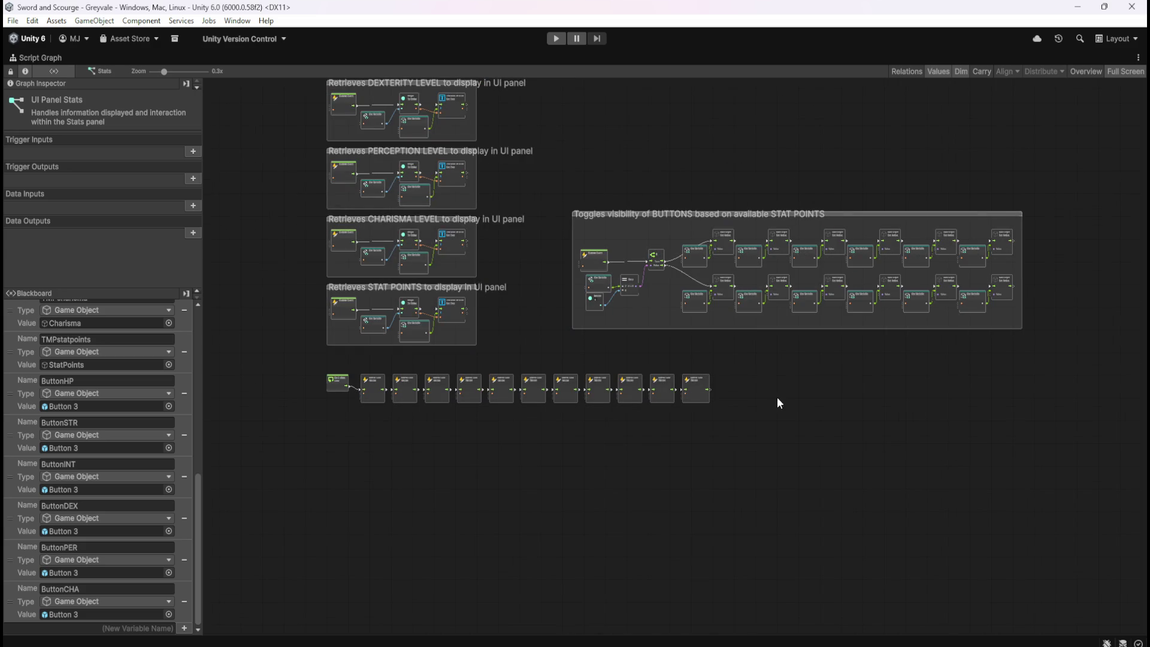
pyautogui.scroll(1, 814, 227)
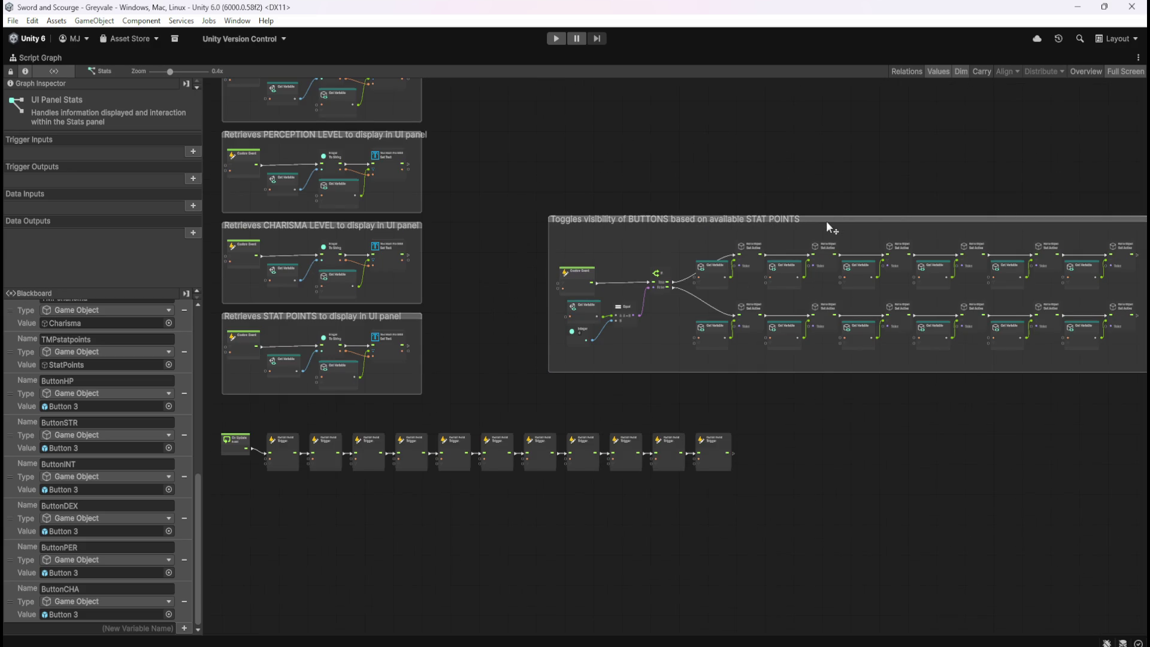
pyautogui.moveTo(739, 180)
pyautogui.mouseDown()
pyautogui.moveTo(815, 97)
pyautogui.moveTo(849, 81)
pyautogui.mouseUp()
pyautogui.moveTo(315, 430)
pyautogui.mouseDown()
pyautogui.moveTo(626, 333)
pyautogui.moveTo(924, 320)
pyautogui.mouseUp()
pyautogui.moveTo(391, 356); pyautogui.dragTo(416, 603)
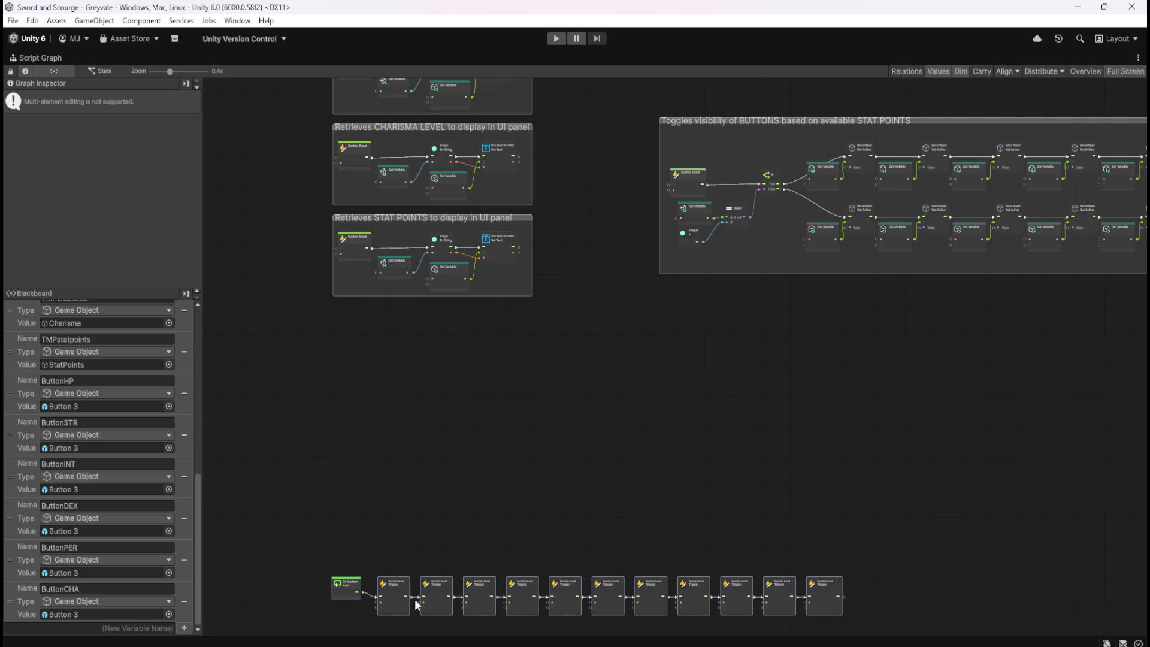
pyautogui.click(619, 410)
pyautogui.moveTo(994, 121)
pyautogui.mouseDown()
pyautogui.moveTo(785, 343)
pyautogui.moveTo(667, 353)
pyautogui.moveTo(667, 310)
pyautogui.mouseUp()
pyautogui.click(675, 220)
# - Move the Custom Event Trigger row up directly beneath the visibility group
pyautogui.scroll(5, 586, 530)
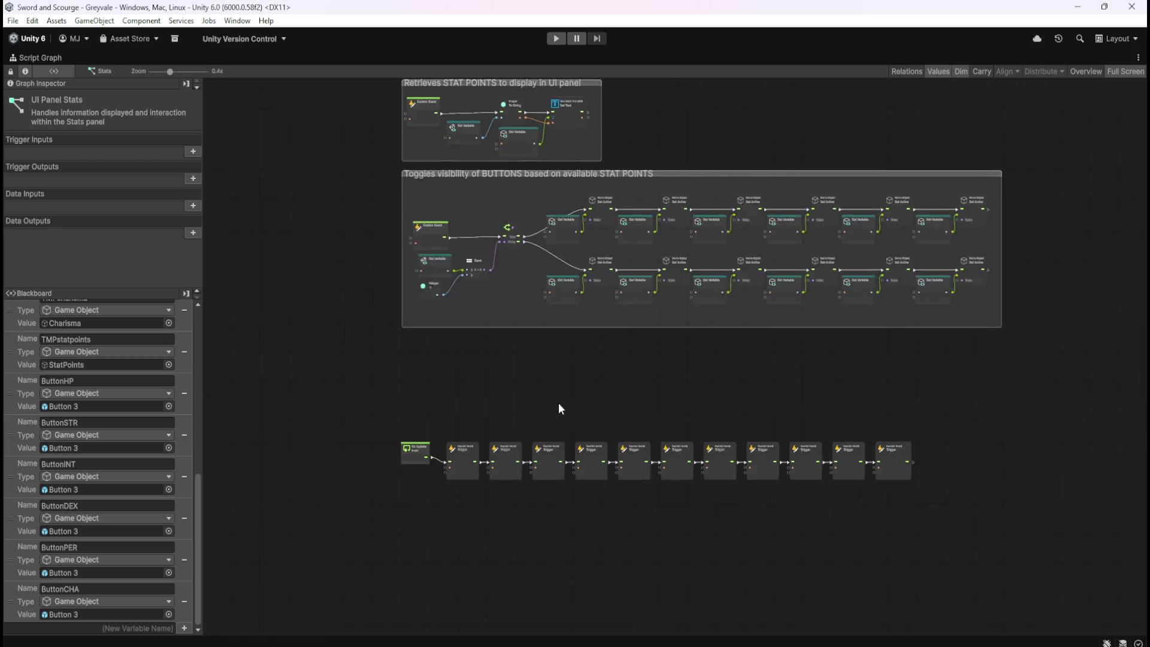
pyautogui.moveTo(281, 361)
pyautogui.mouseDown()
pyautogui.moveTo(717, 465)
pyautogui.moveTo(1084, 508)
pyautogui.mouseUp()
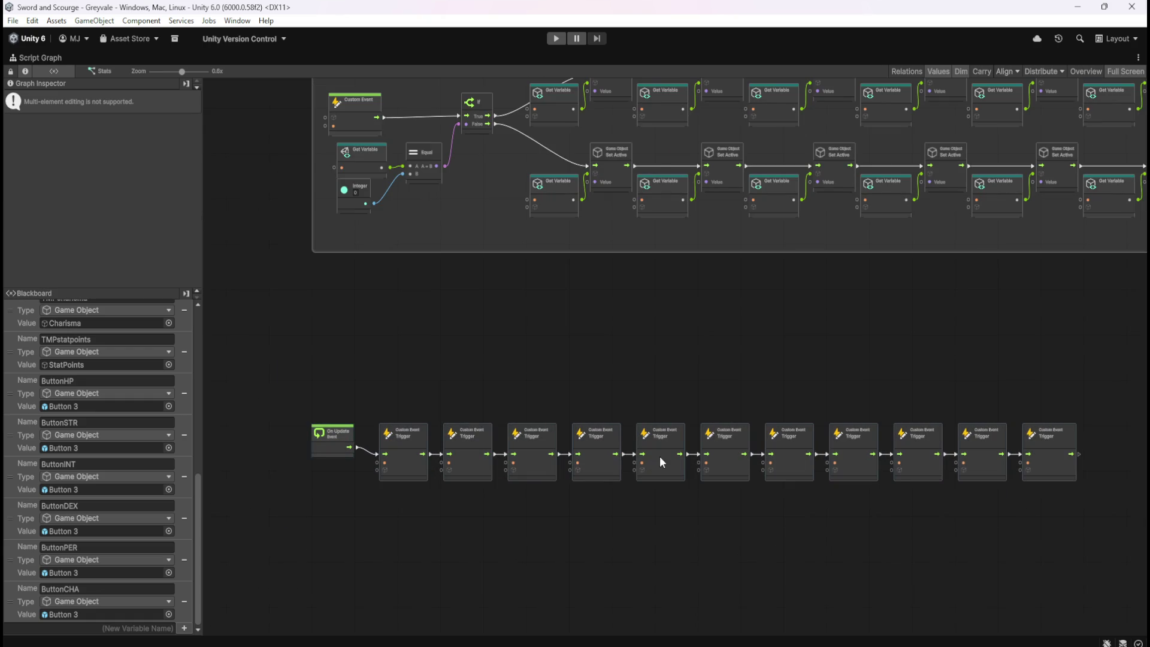
pyautogui.moveTo(660, 455); pyautogui.dragTo(669, 384)
pyautogui.hotkey('ctrl', 'z')
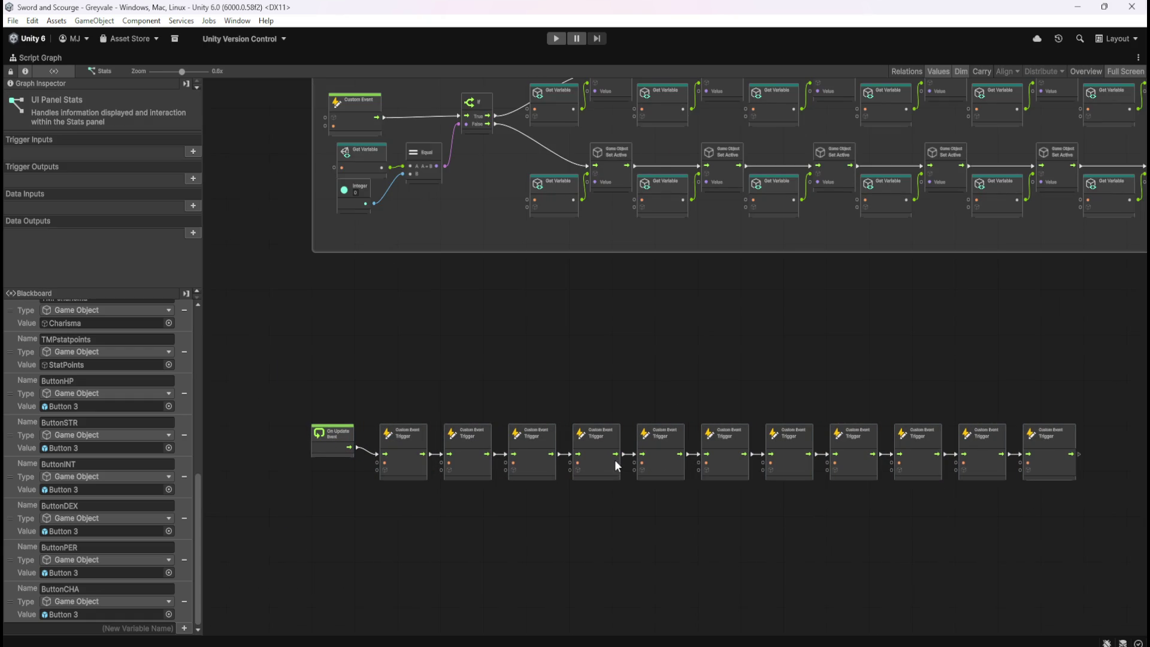
pyautogui.moveTo(280, 358)
pyautogui.mouseDown()
pyautogui.moveTo(962, 451)
pyautogui.moveTo(1098, 521)
pyautogui.mouseUp()
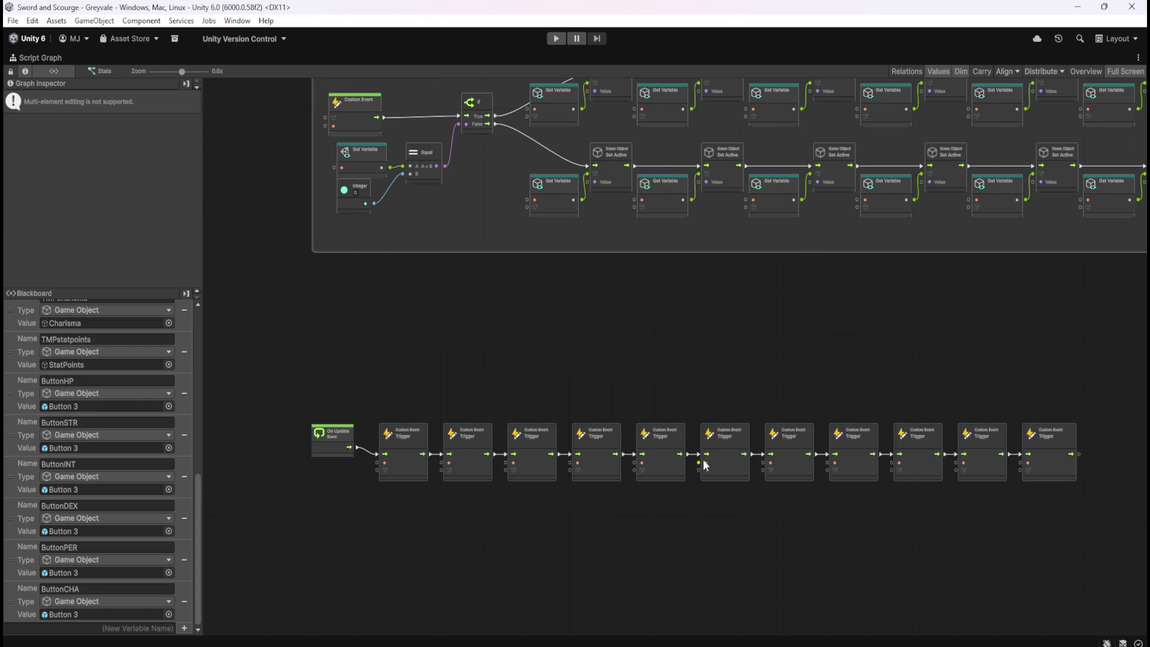
pyautogui.moveTo(719, 450); pyautogui.dragTo(719, 319)
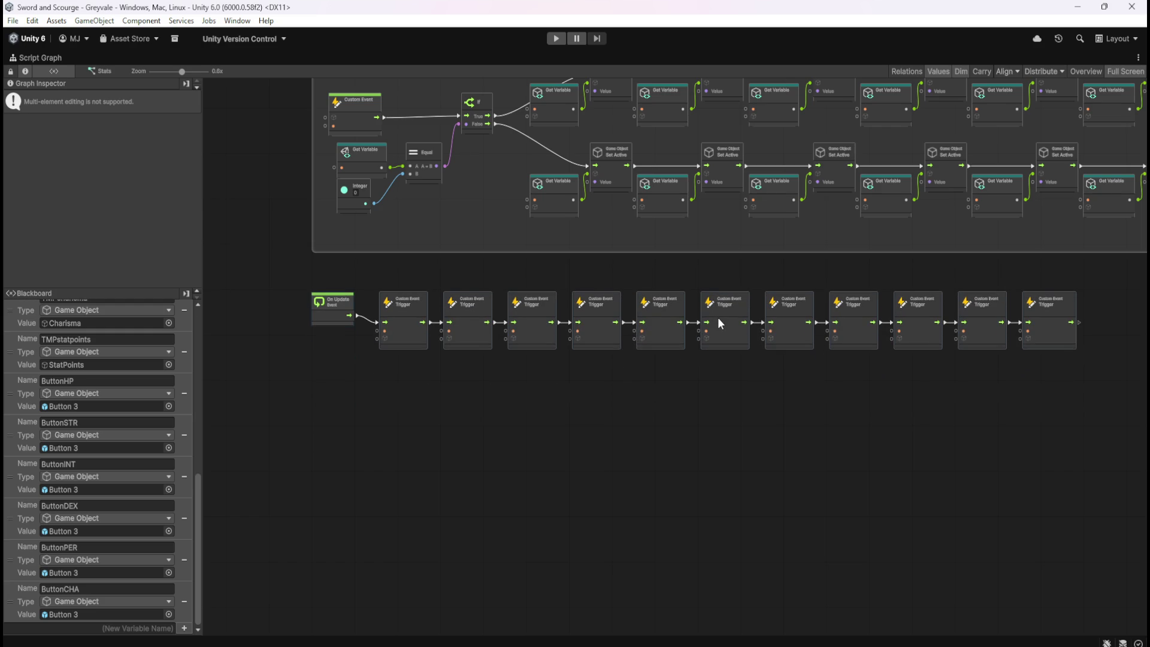
pyautogui.click(685, 398)
pyautogui.scroll(-5, 634, 519)
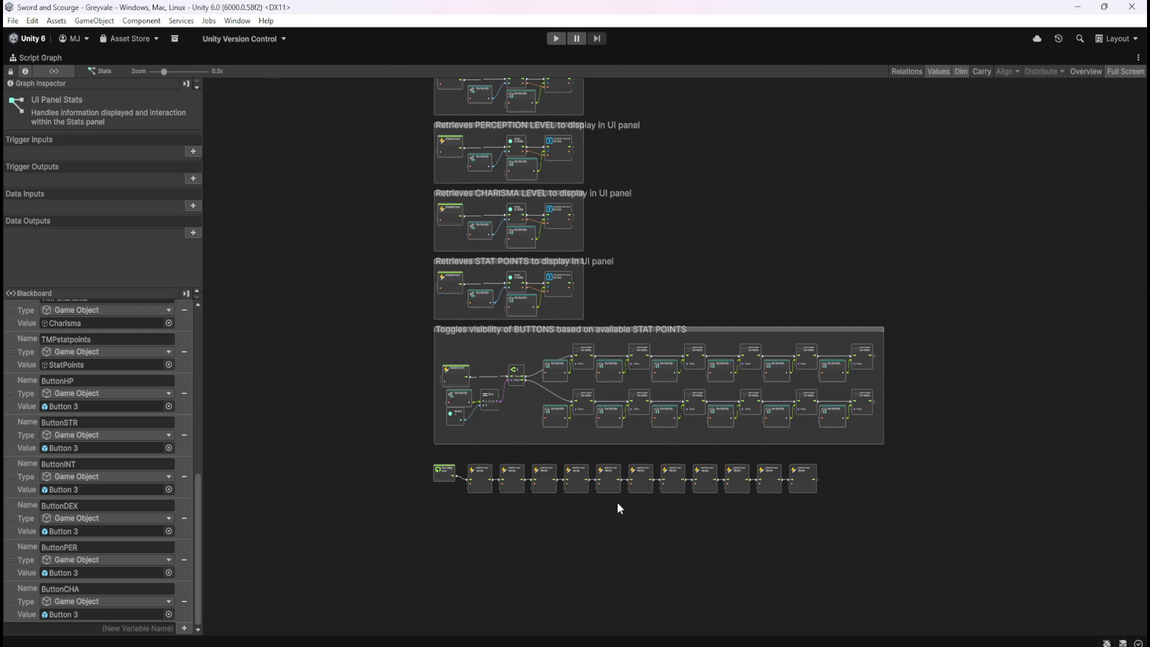
pyautogui.scroll(10, 739, 187)
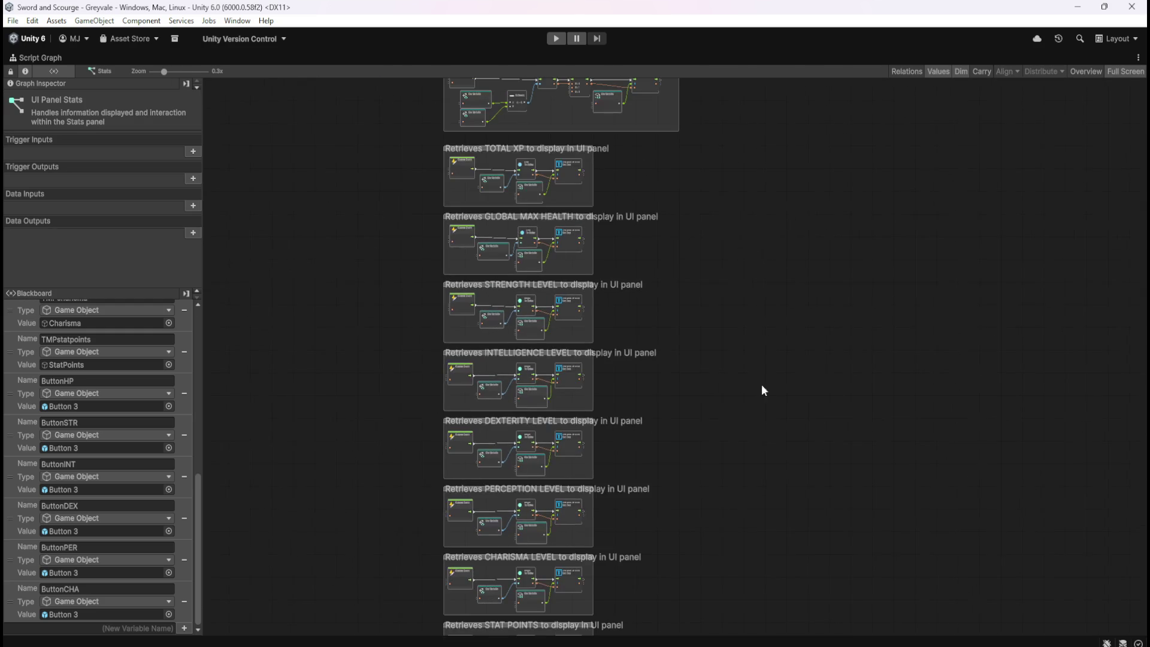
pyautogui.scroll(-1, 708, 503)
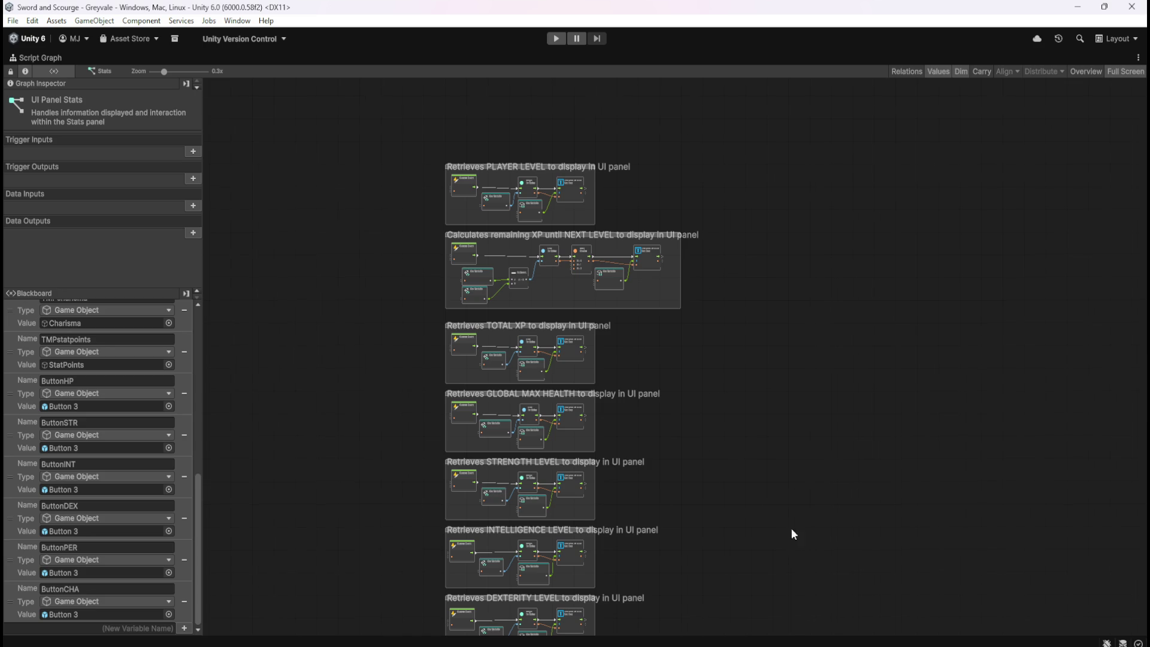
pyautogui.scroll(-10, 791, 527)
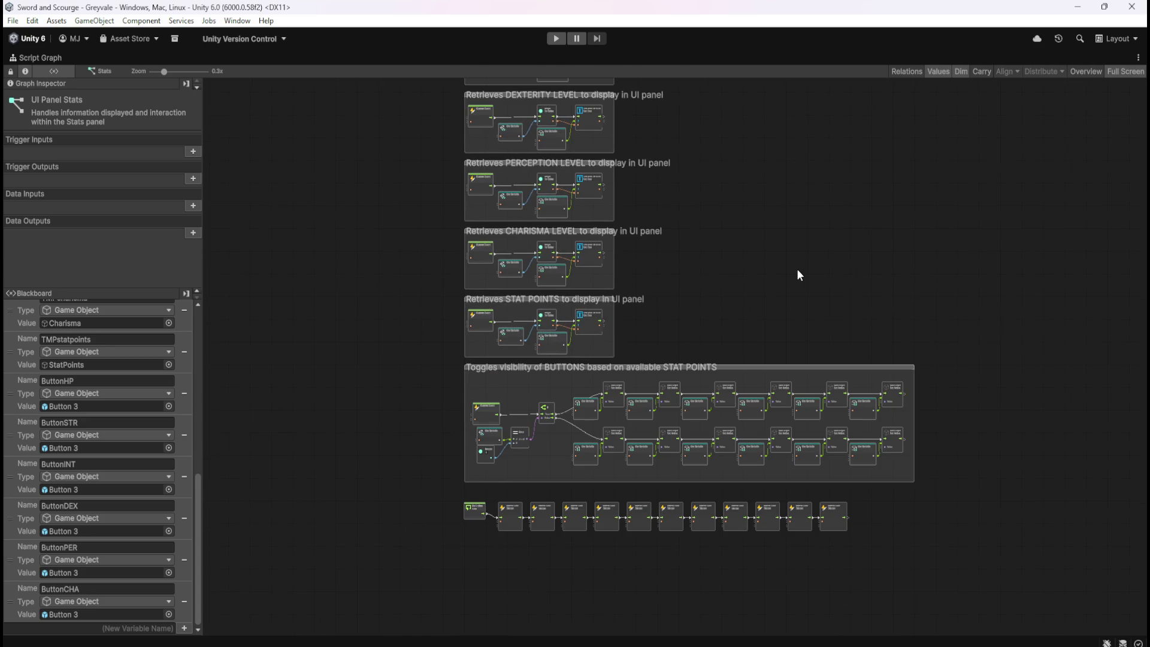
# - Leave full-screen graph view, deactivate the Stats GameObject, collapse it, and enter Play mode
pyautogui.hotkey('shift', 'space')
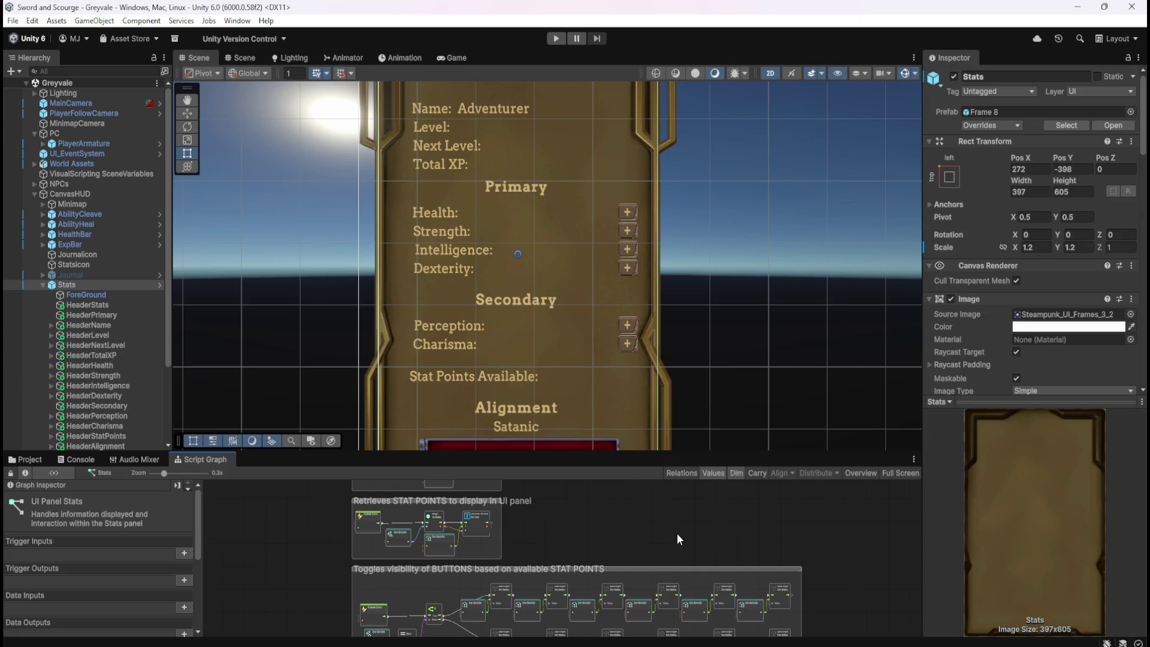
pyautogui.hotkey('shift', 'space')
pyautogui.hotkey('shift', 'space')
pyautogui.click(955, 77)
pyautogui.click(42, 286)
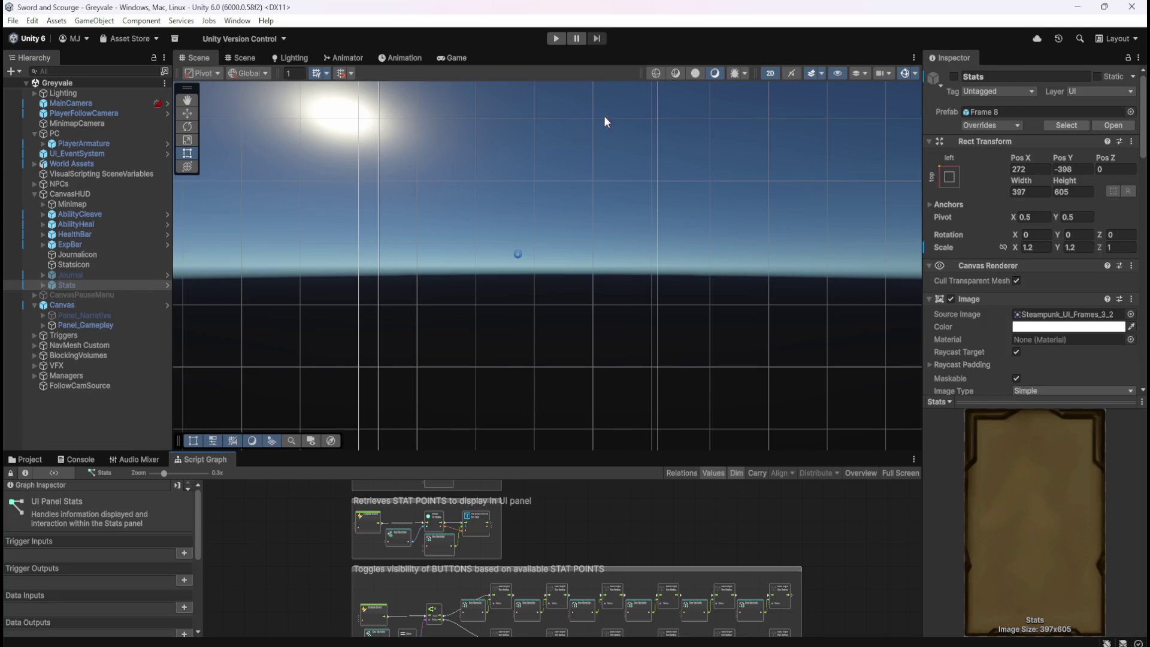
pyautogui.click(556, 39)
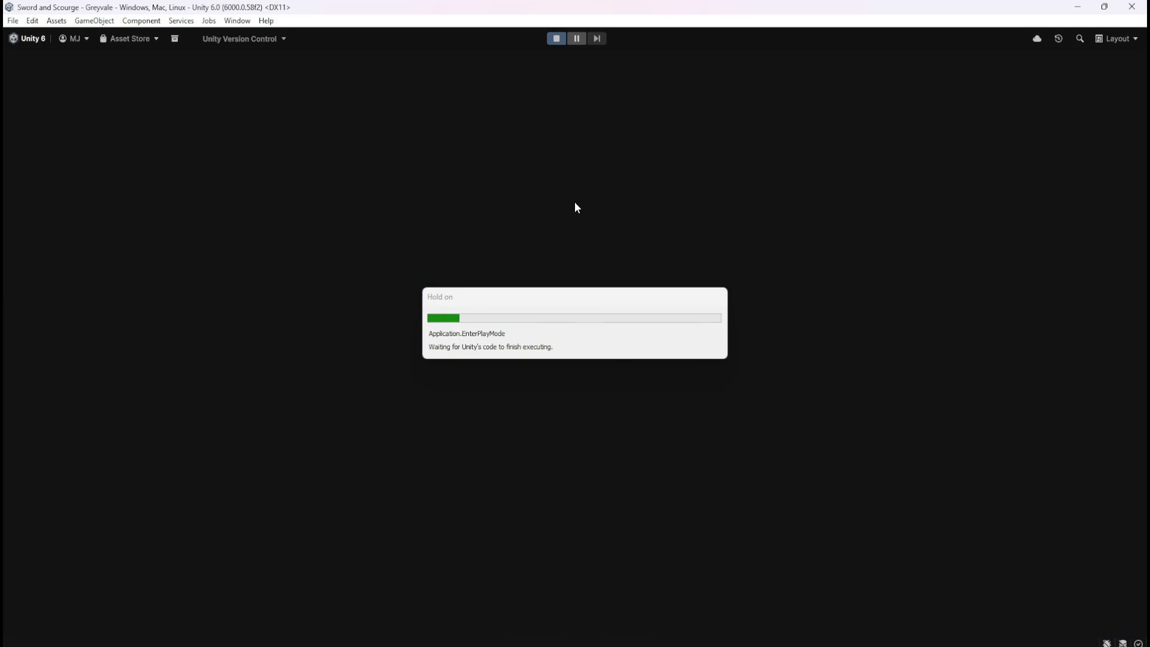
# - Walk toward the village while toggling the Character Stats panel showing no '+' buttons
pyautogui.press('w')
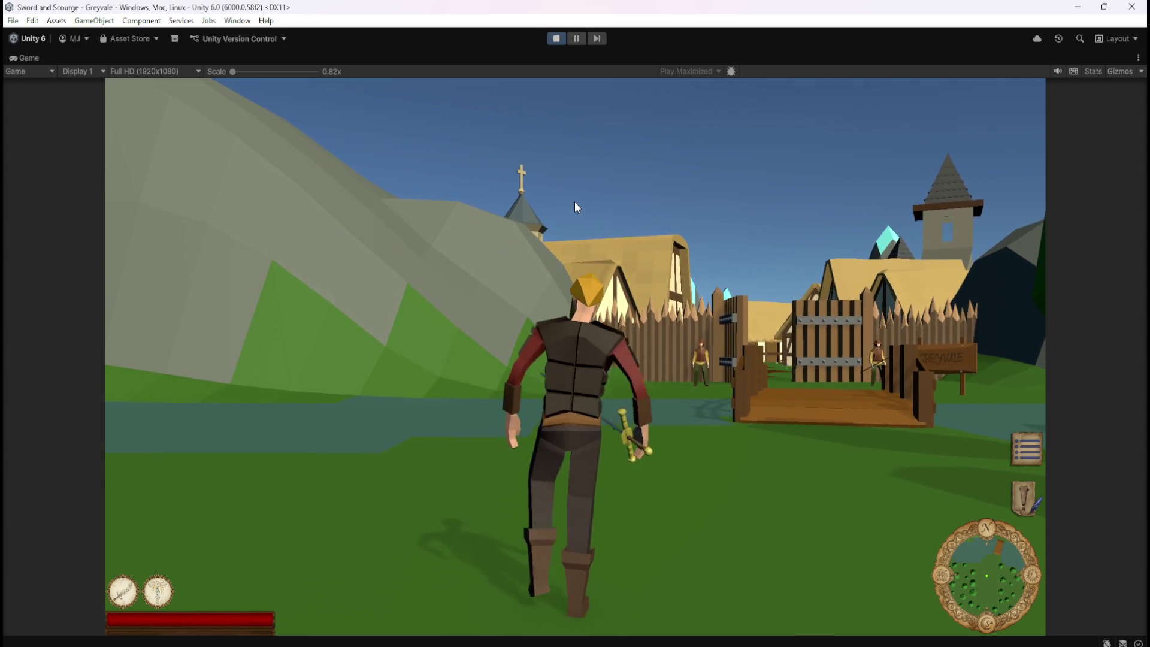
pyautogui.press('c')
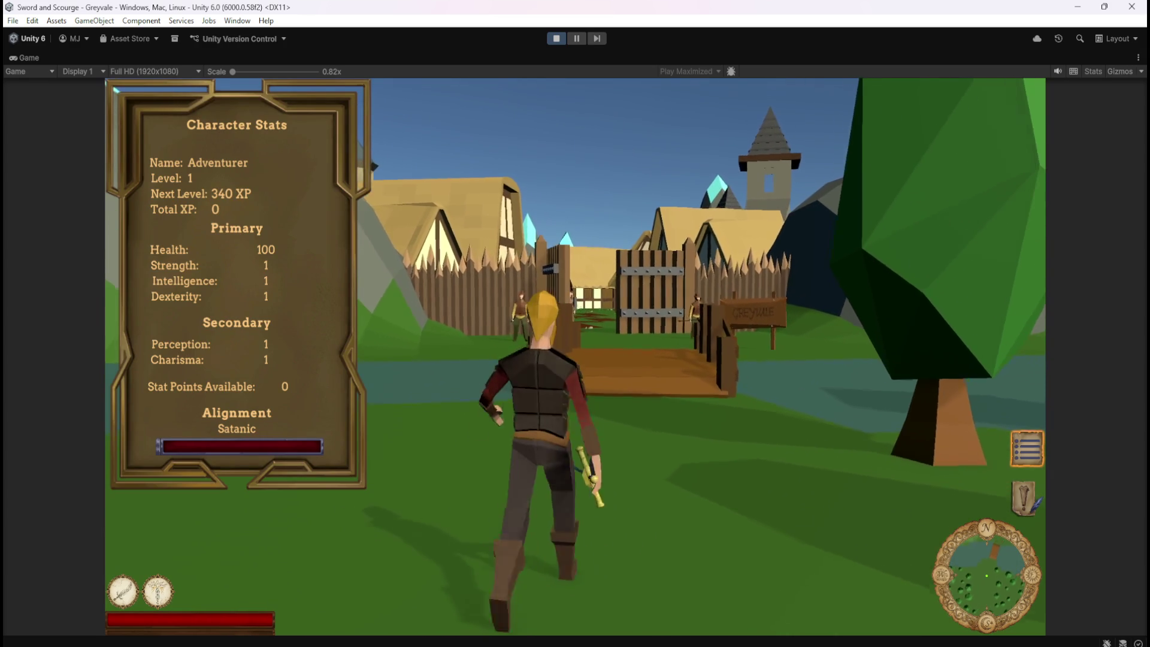
pyautogui.press('c')
pyautogui.press('c')
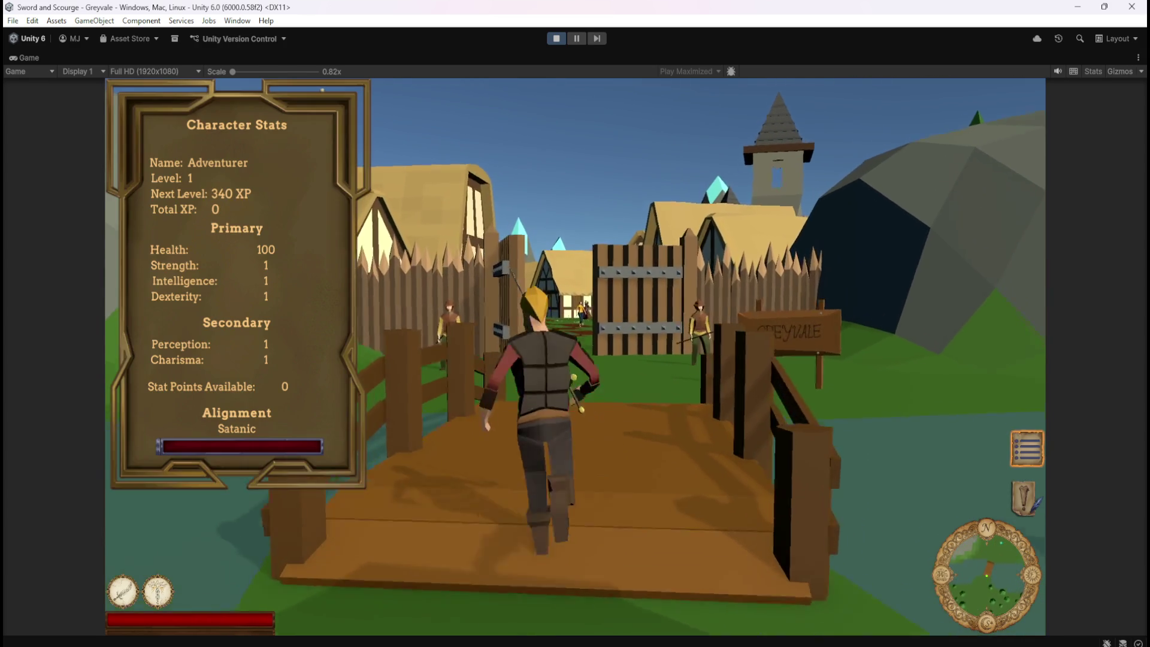
pyautogui.press('c')
pyautogui.press('c')
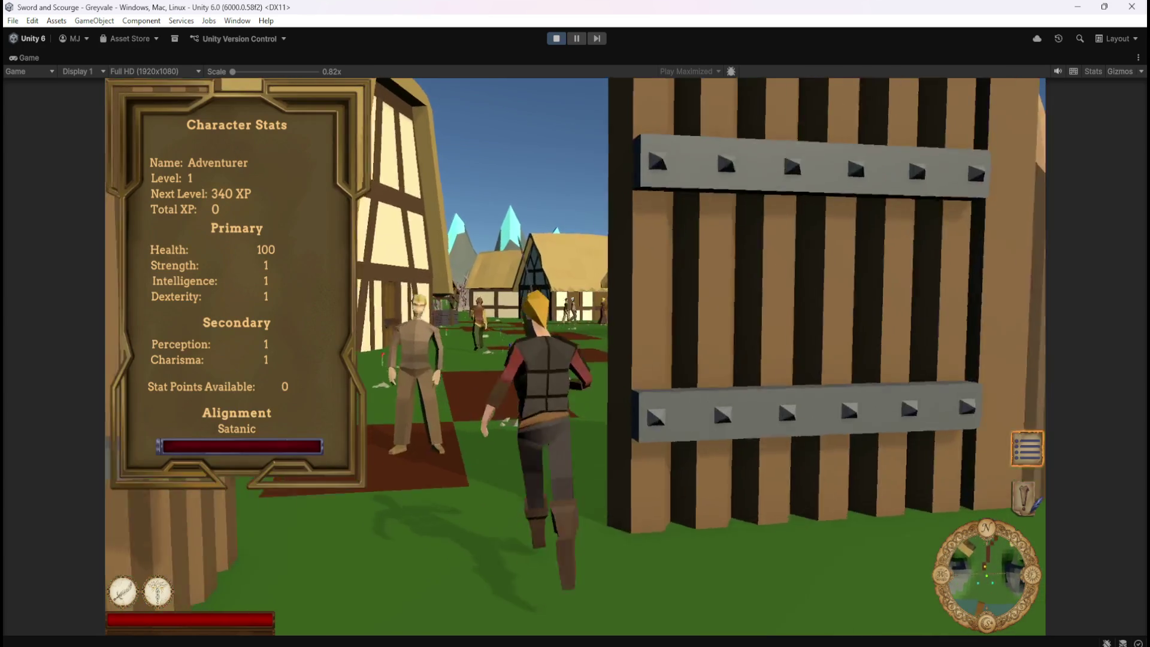
pyautogui.press('c')
pyautogui.press('c')
pyautogui.press('c')
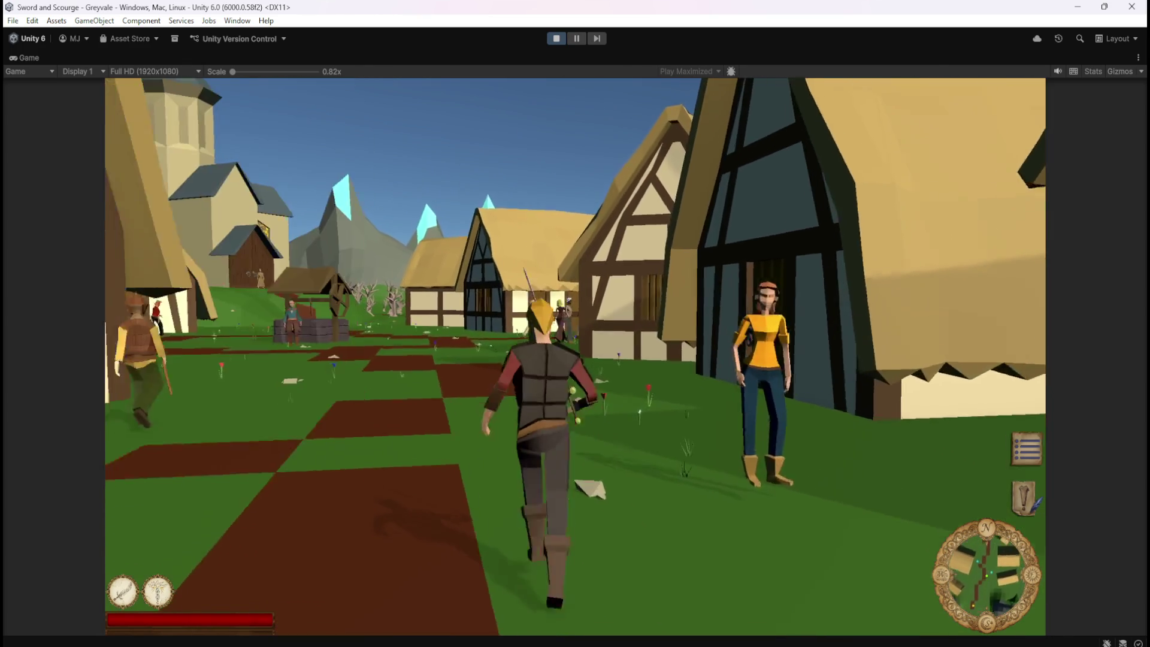
pyautogui.press('c')
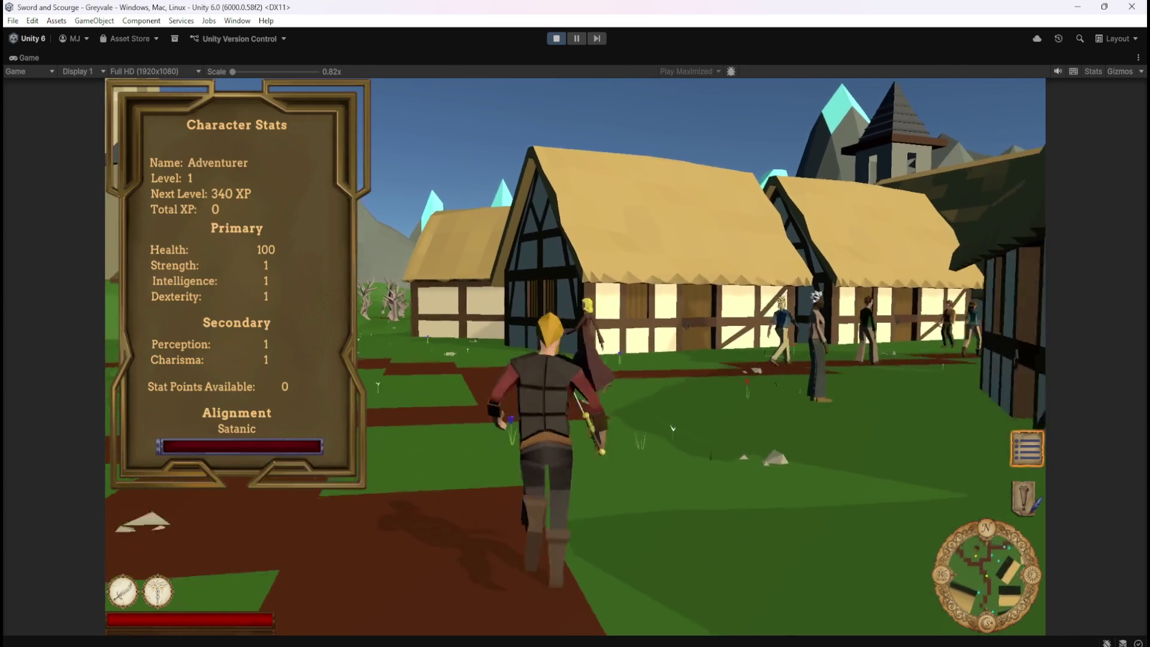
# - Run past the houses into the graveyard toward a skeleton, toggling the stats panel
pyautogui.press('a')
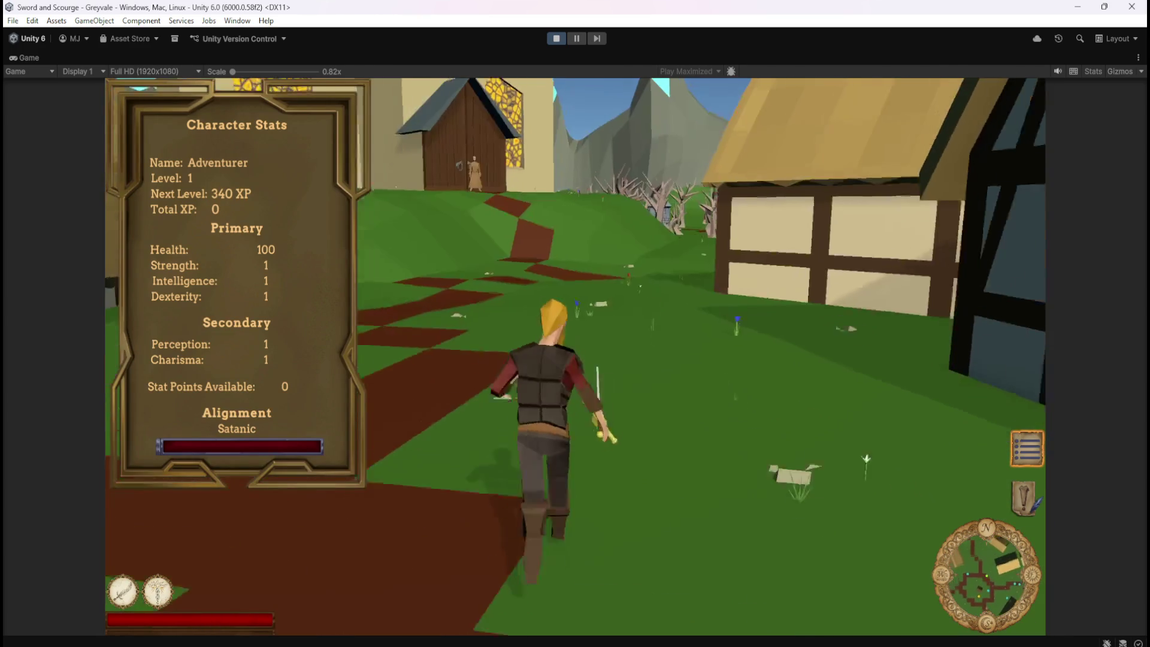
pyautogui.press('d')
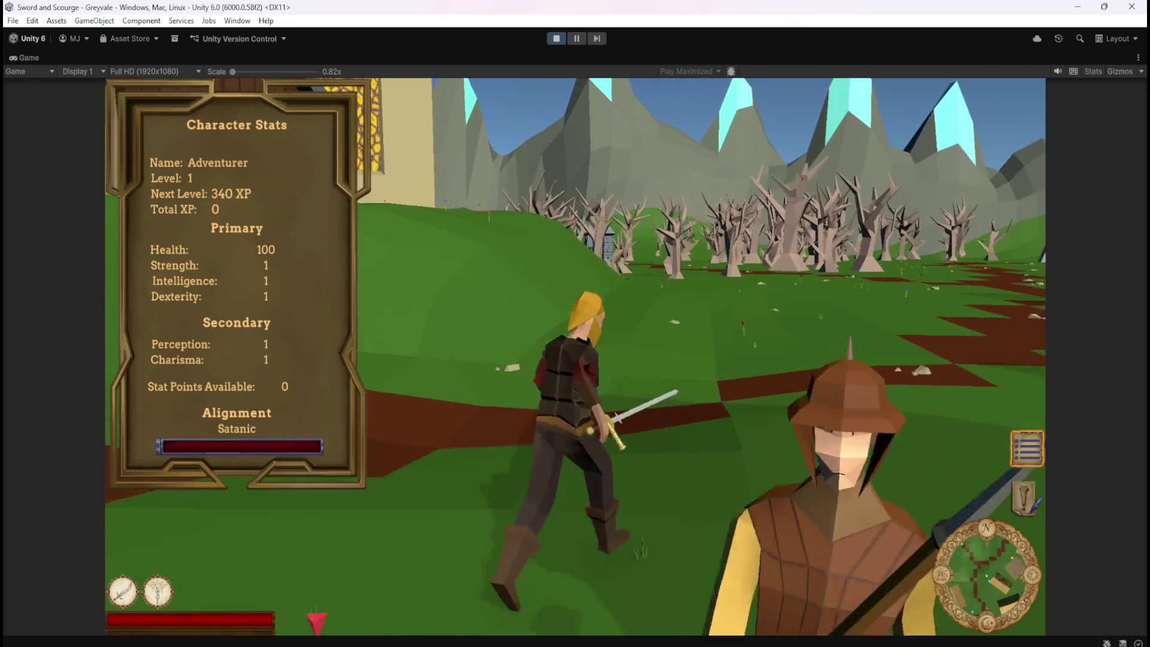
pyautogui.press('c')
pyautogui.press('c')
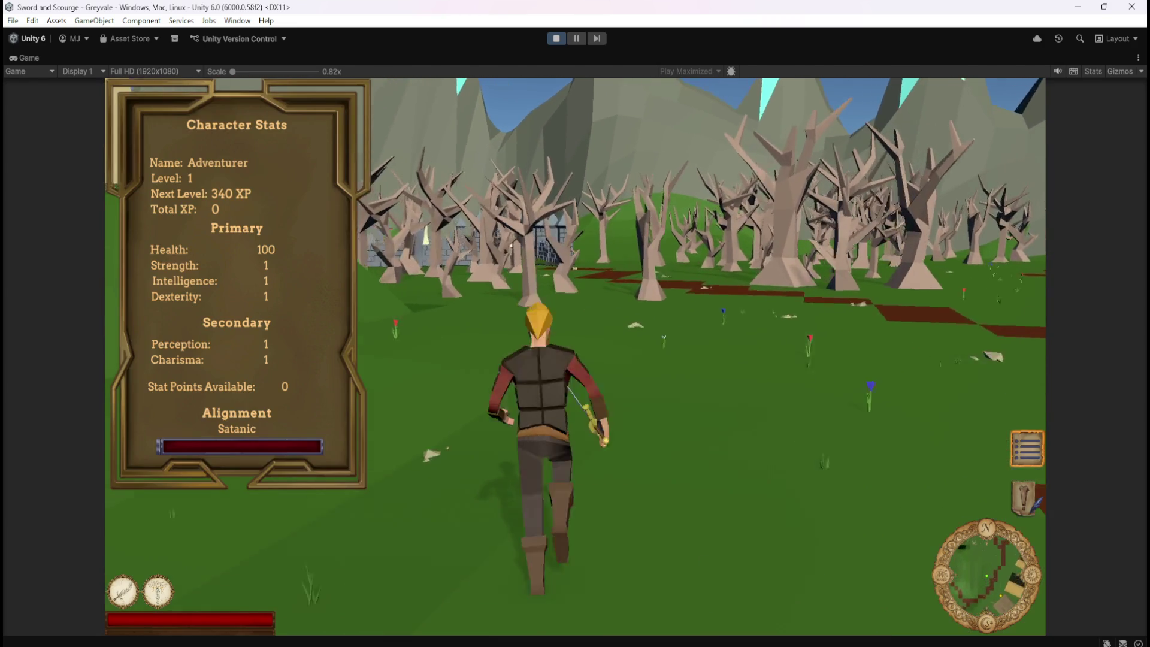
pyautogui.press('i')
pyautogui.press('c')
pyautogui.press('a')
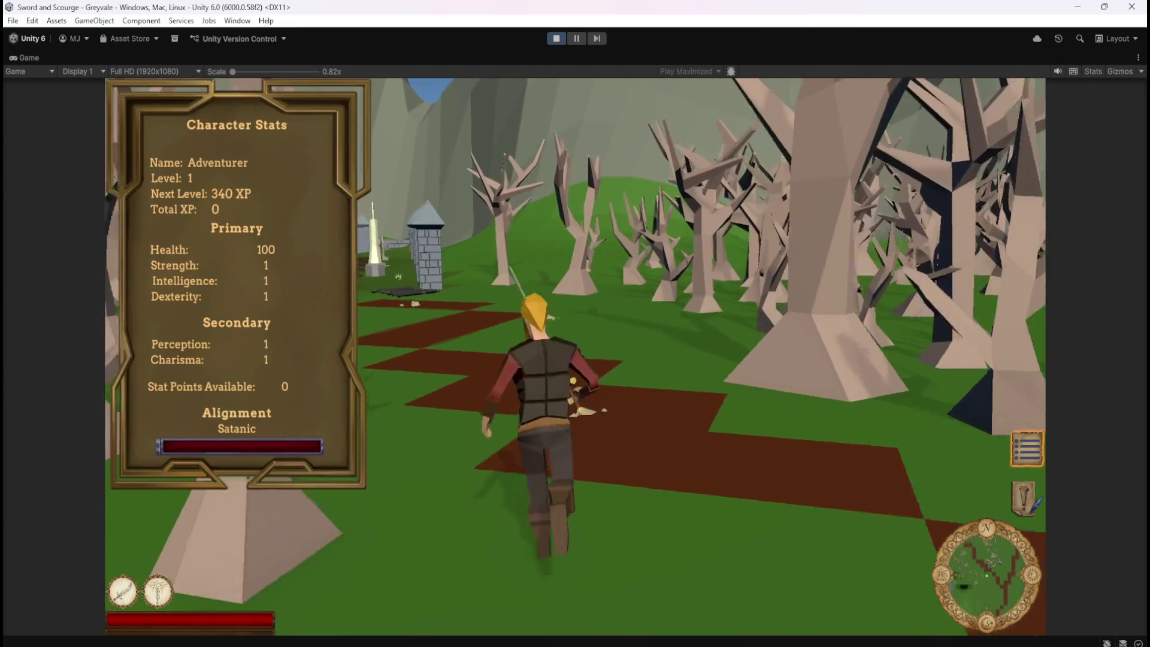
pyautogui.press('w')
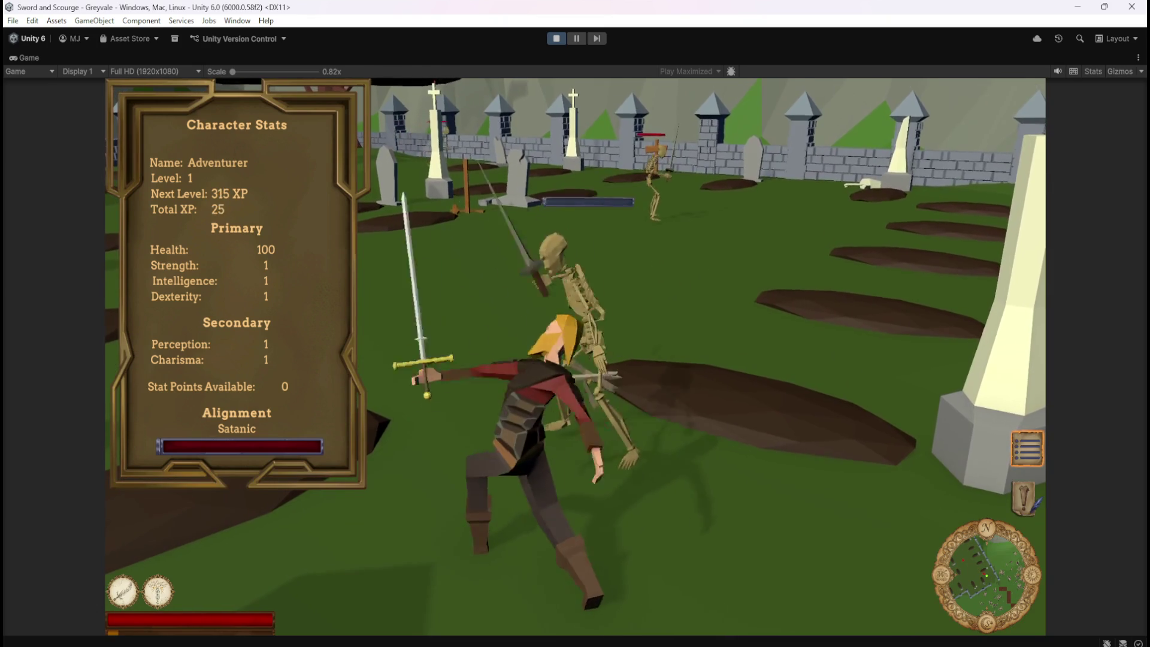
# - Kill skeletons in the graveyard, raising Total XP from 50 to 100
pyautogui.press('a')
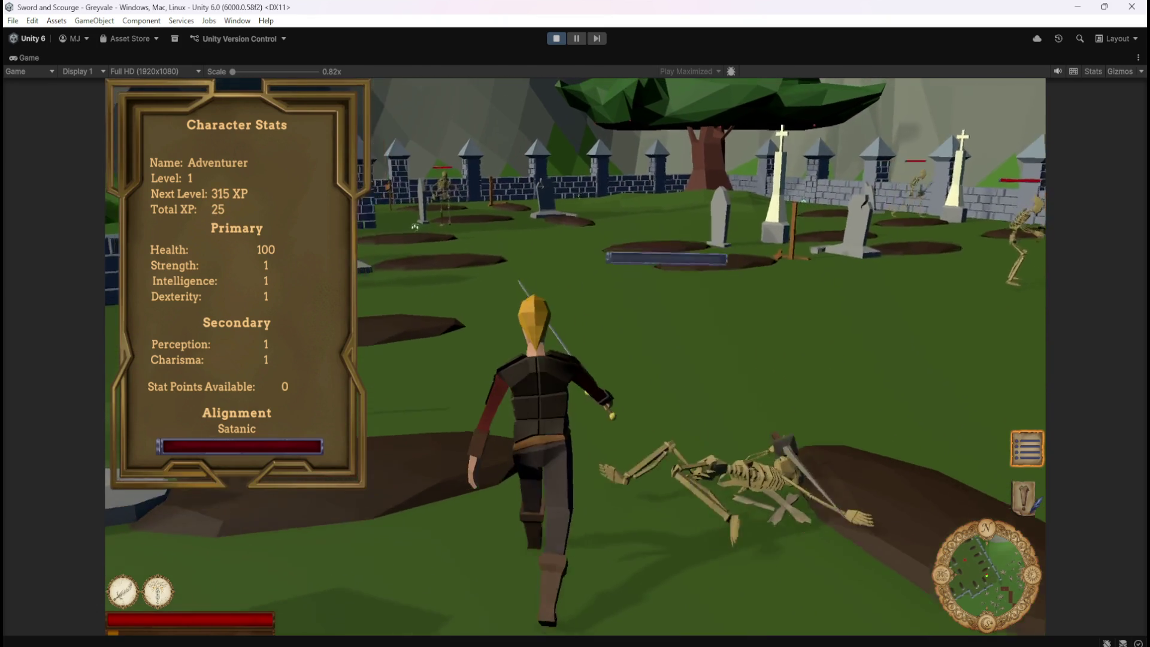
pyautogui.press('a')
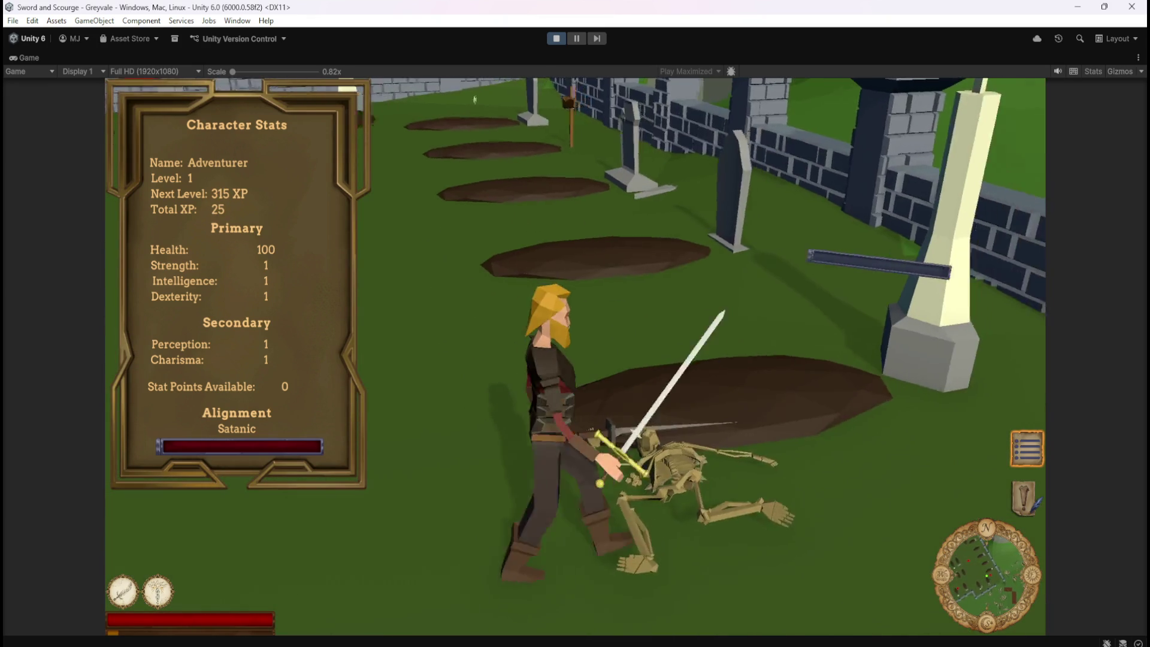
pyautogui.press('w')
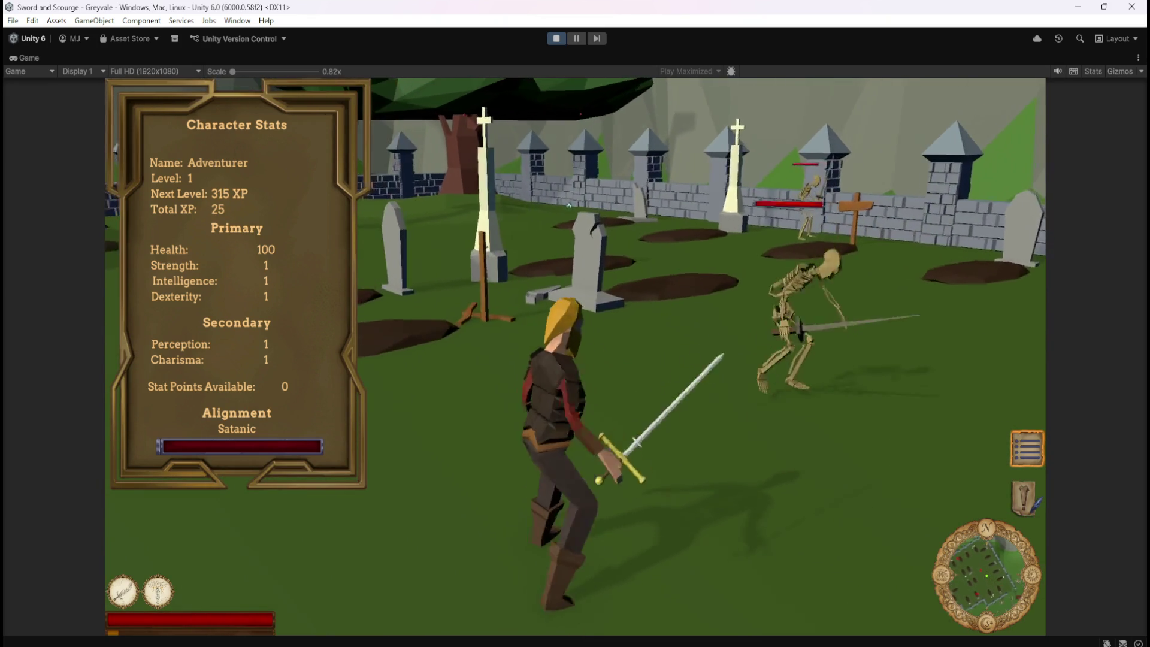
pyautogui.press('a')
pyautogui.press('w')
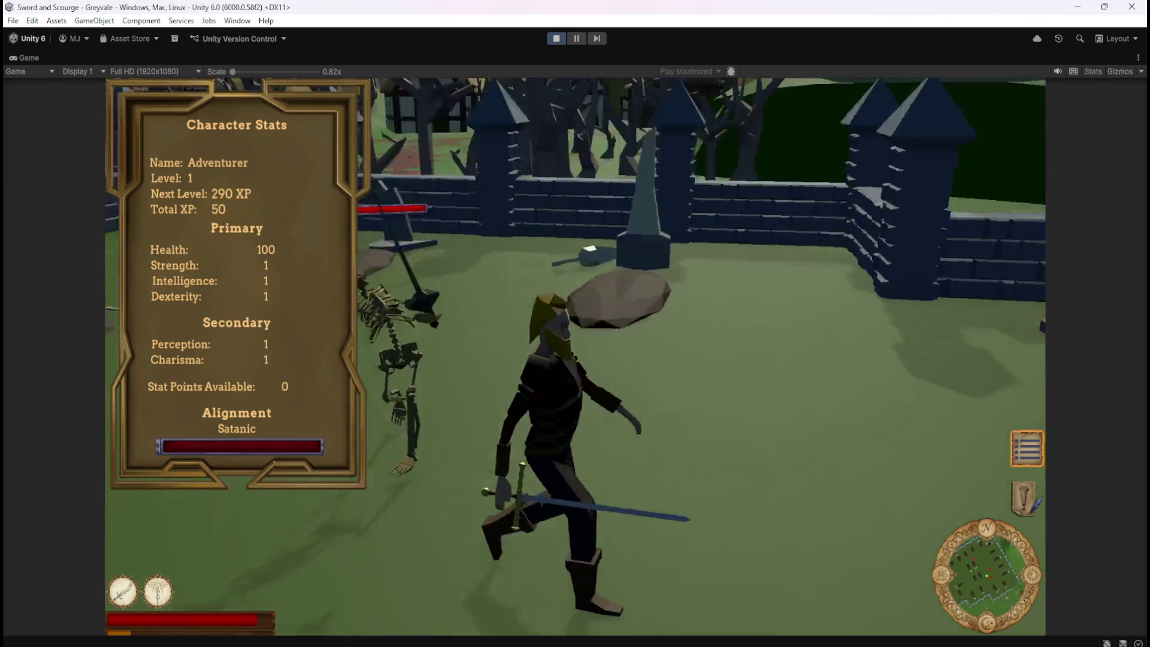
pyautogui.click(487, 181)
pyautogui.press('a')
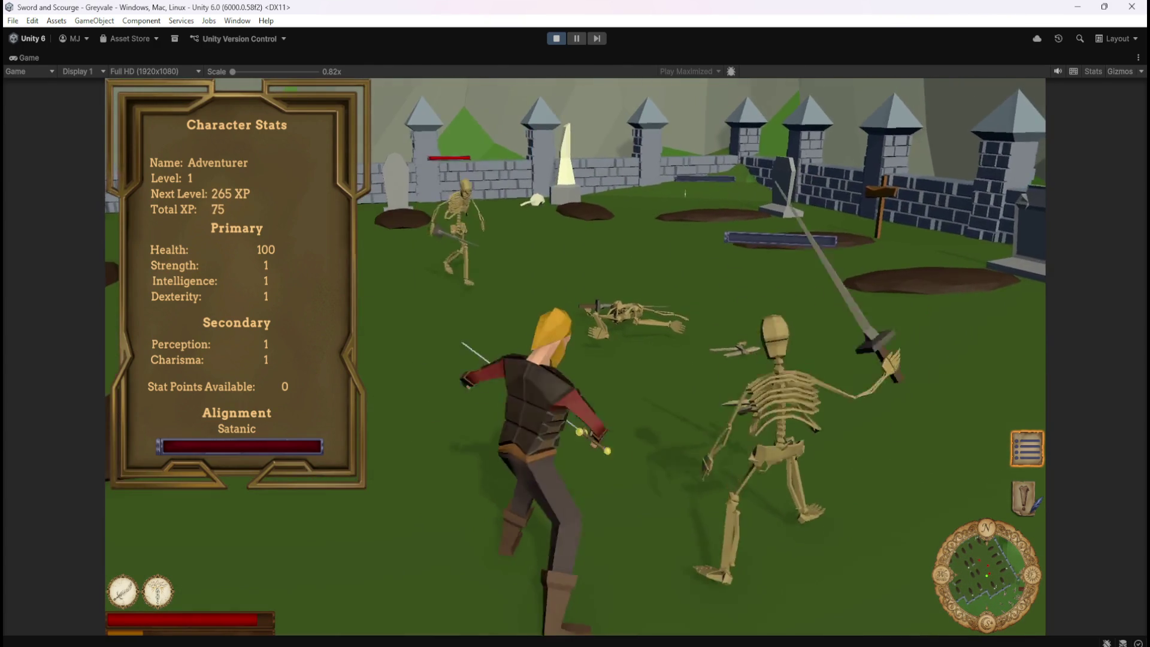
pyautogui.click(356, 212)
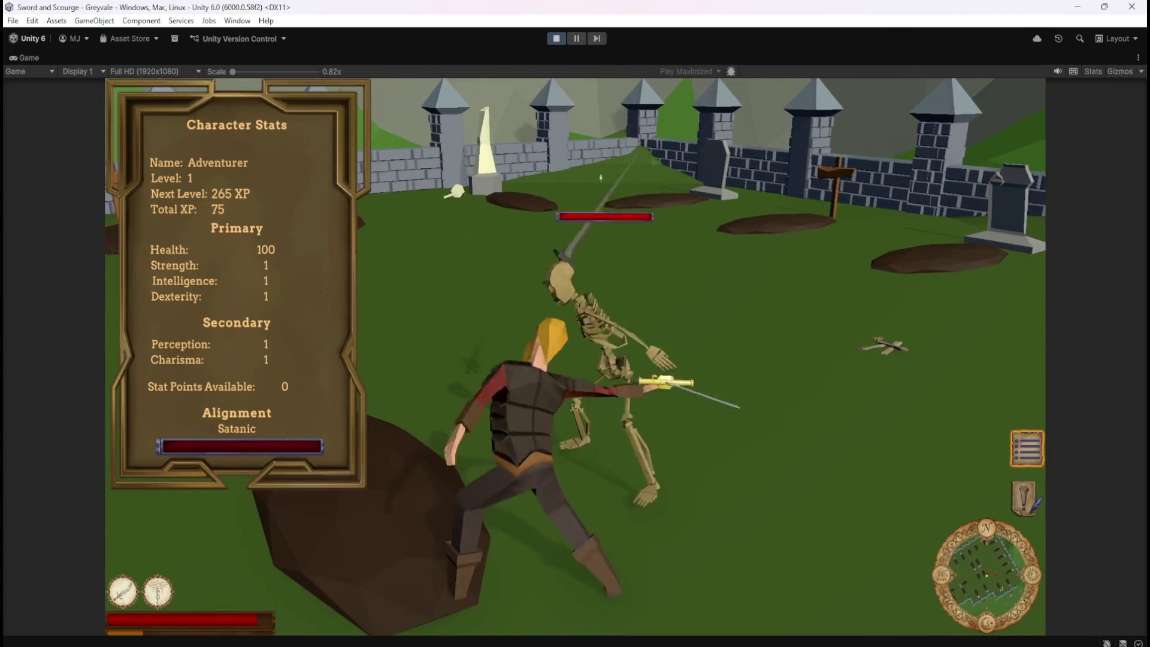
# - Roam back and forth across the graveyard looking for more skeletons
pyautogui.press('w')
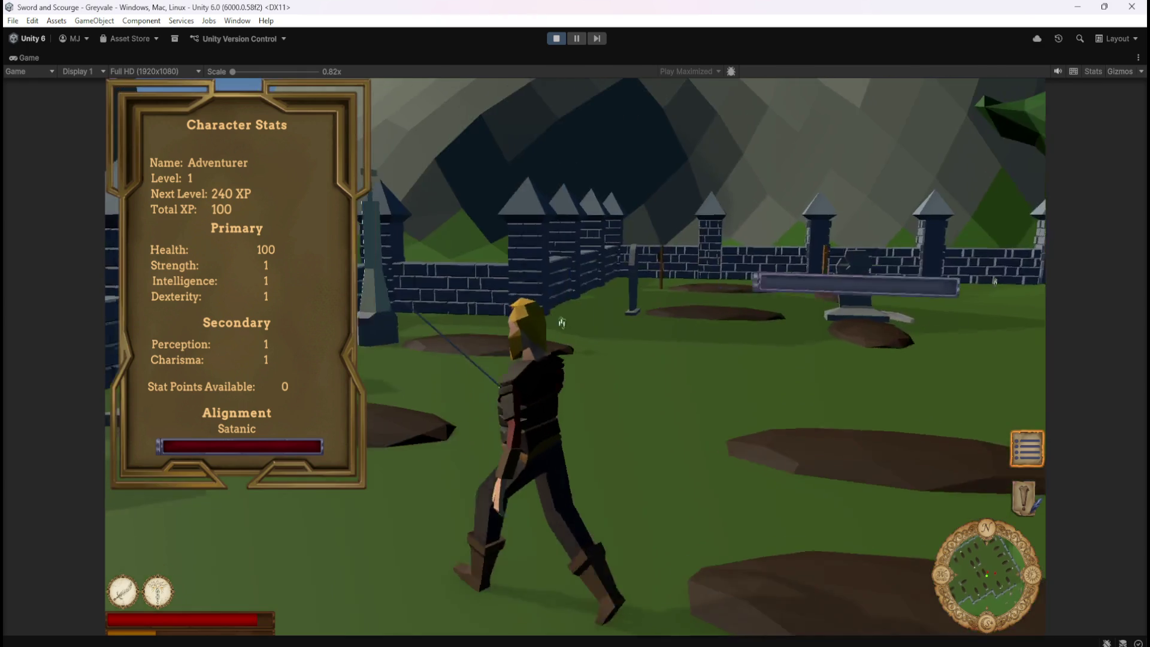
pyautogui.press('s')
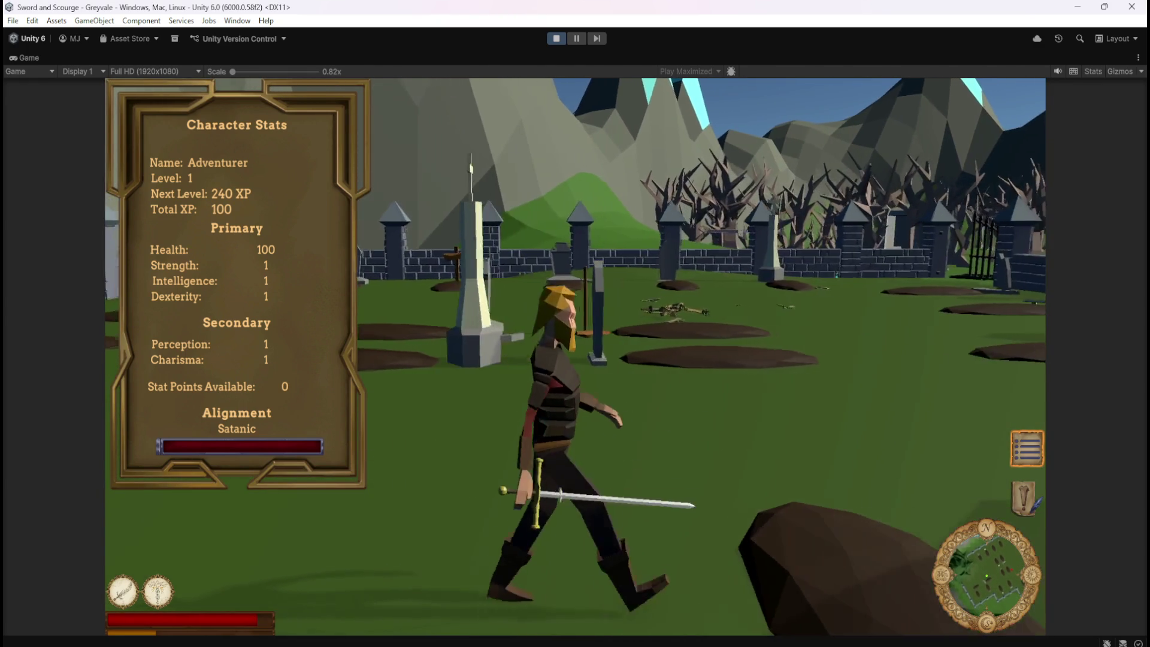
pyautogui.press('a')
pyautogui.press('w')
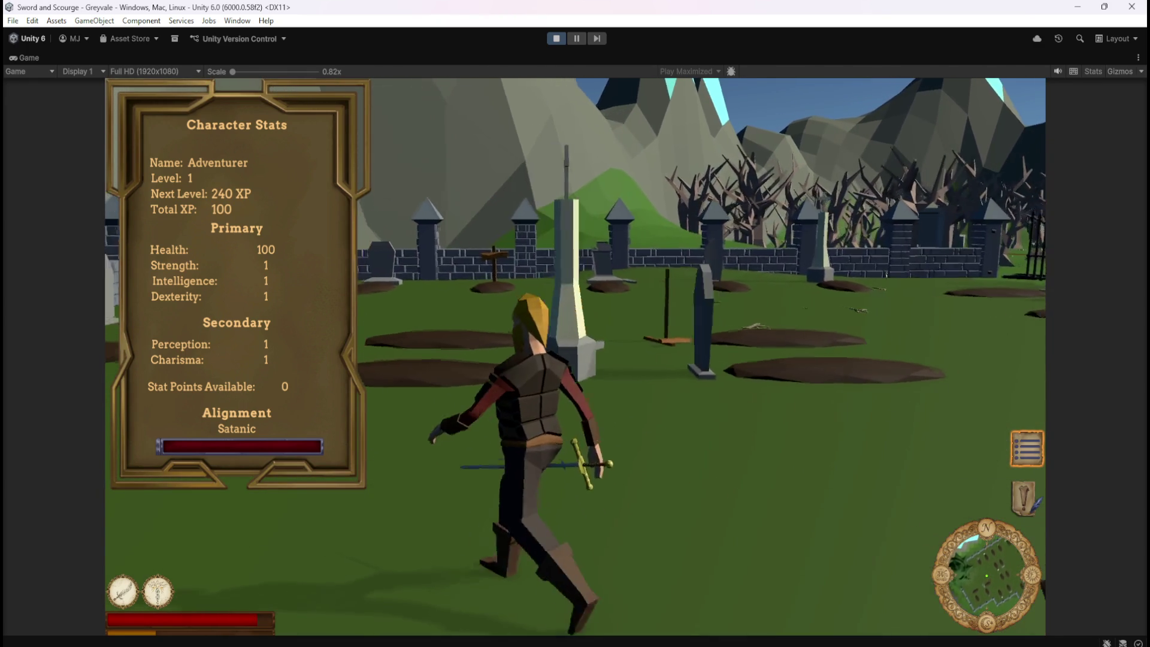
pyautogui.press('d')
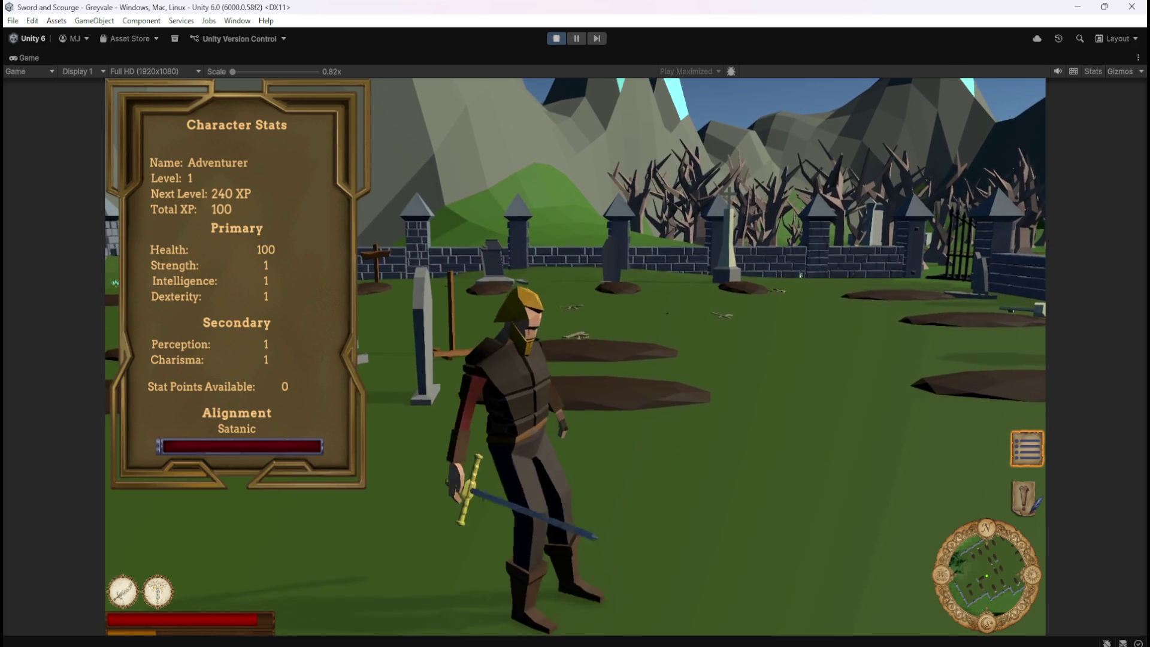
pyautogui.press('a')
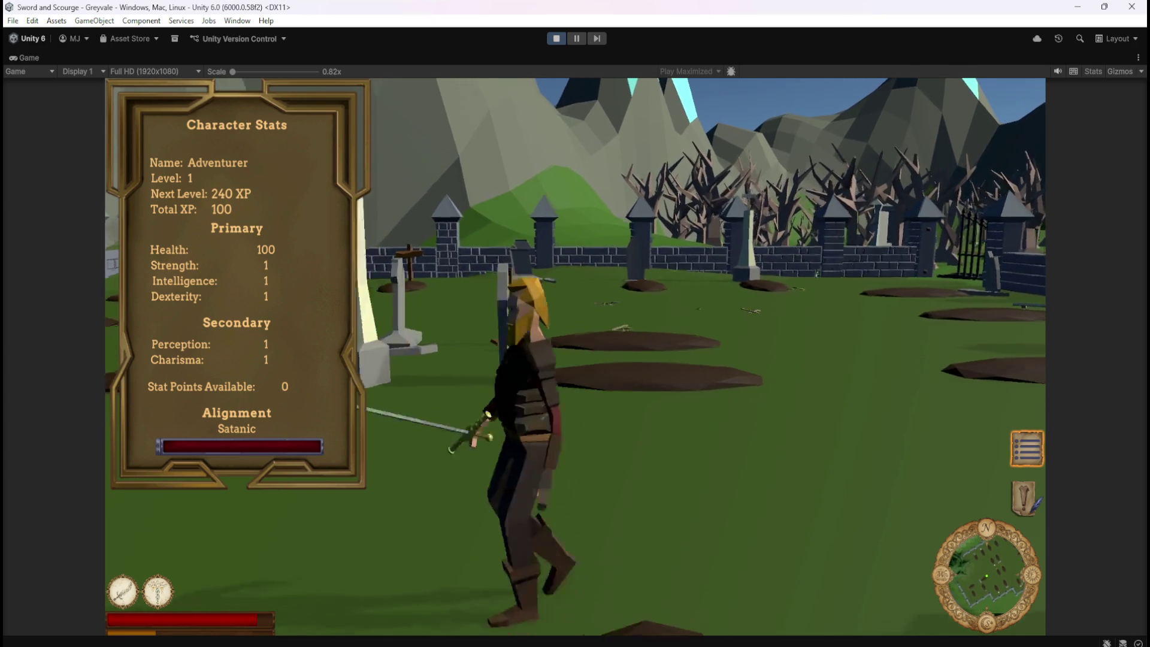
pyautogui.press('d')
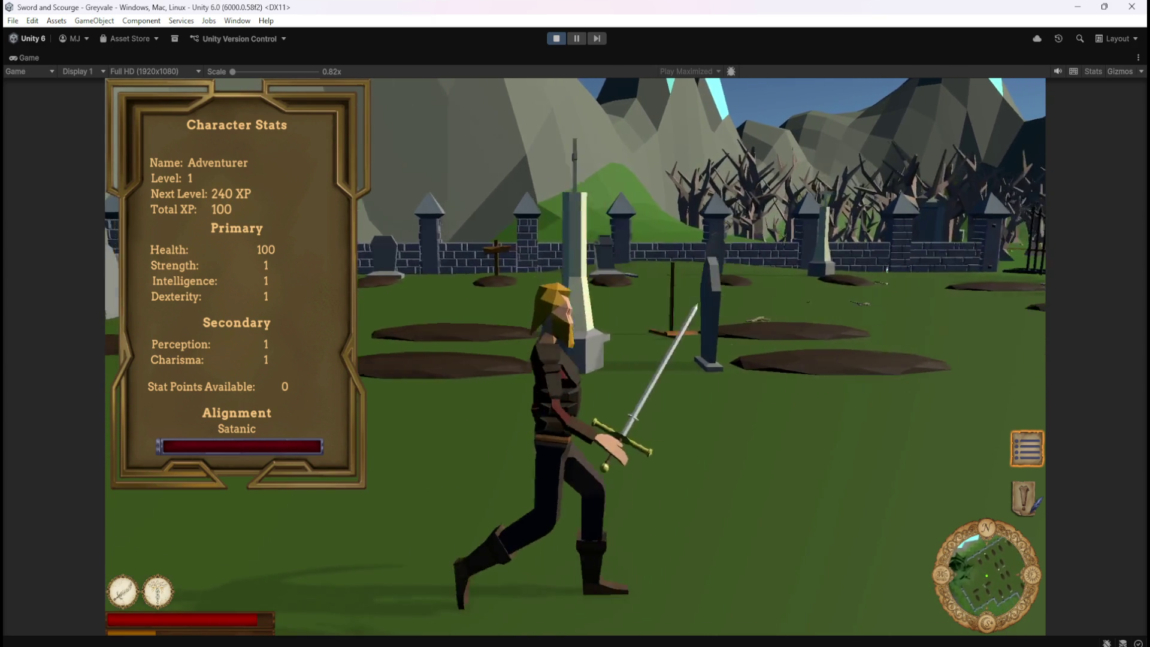
pyautogui.press('w')
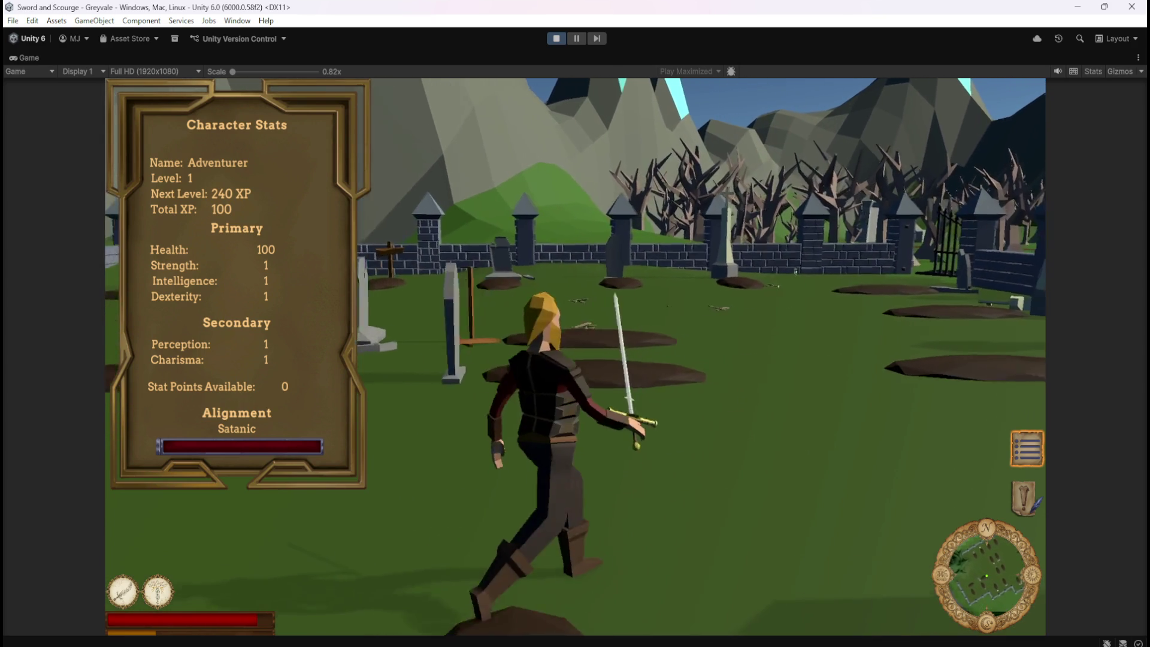
pyautogui.press('a')
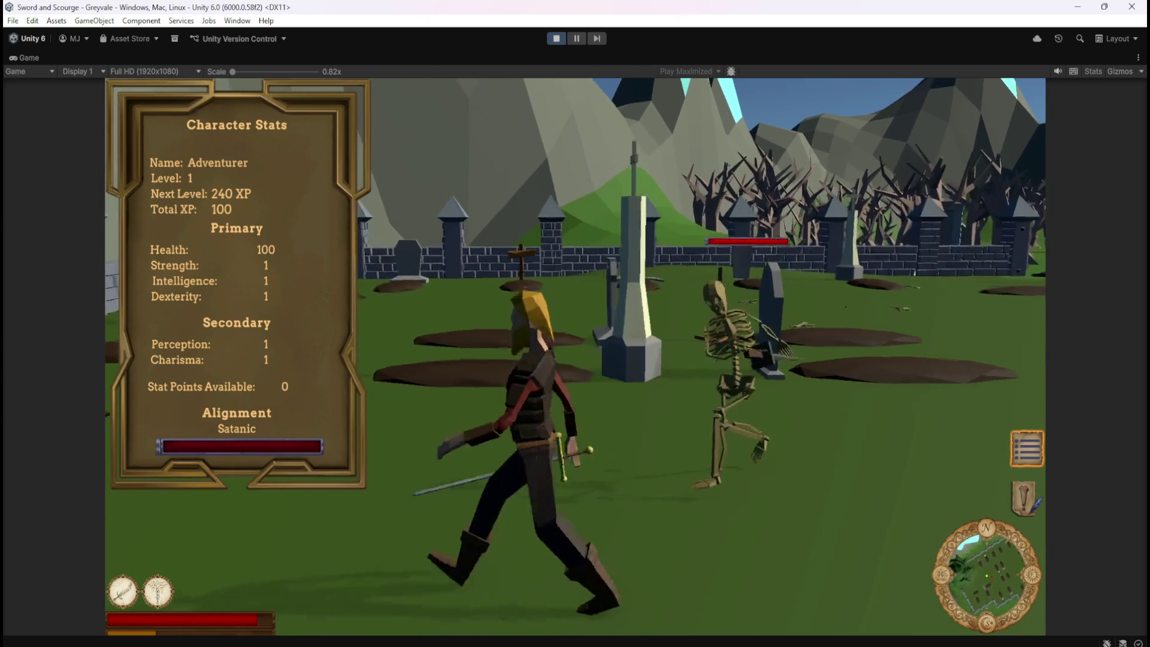
# - Fight more skeletons and heal to full health, bringing Total XP to 150 with 0 stat points
pyautogui.press('space')
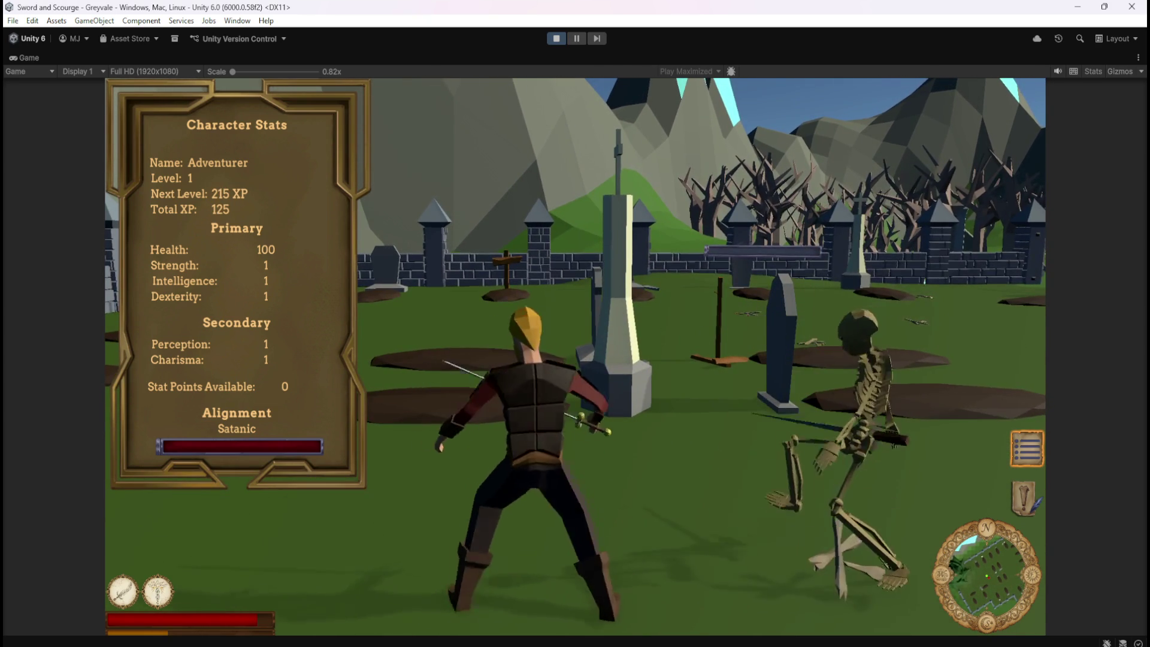
pyautogui.press('s')
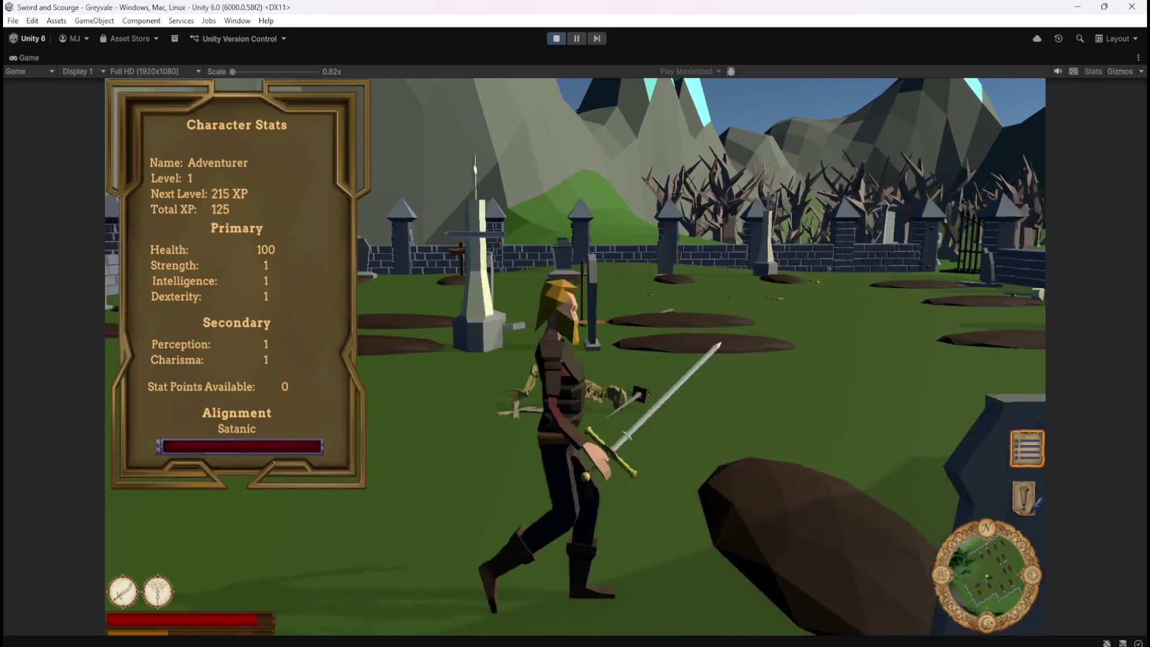
pyautogui.press('w')
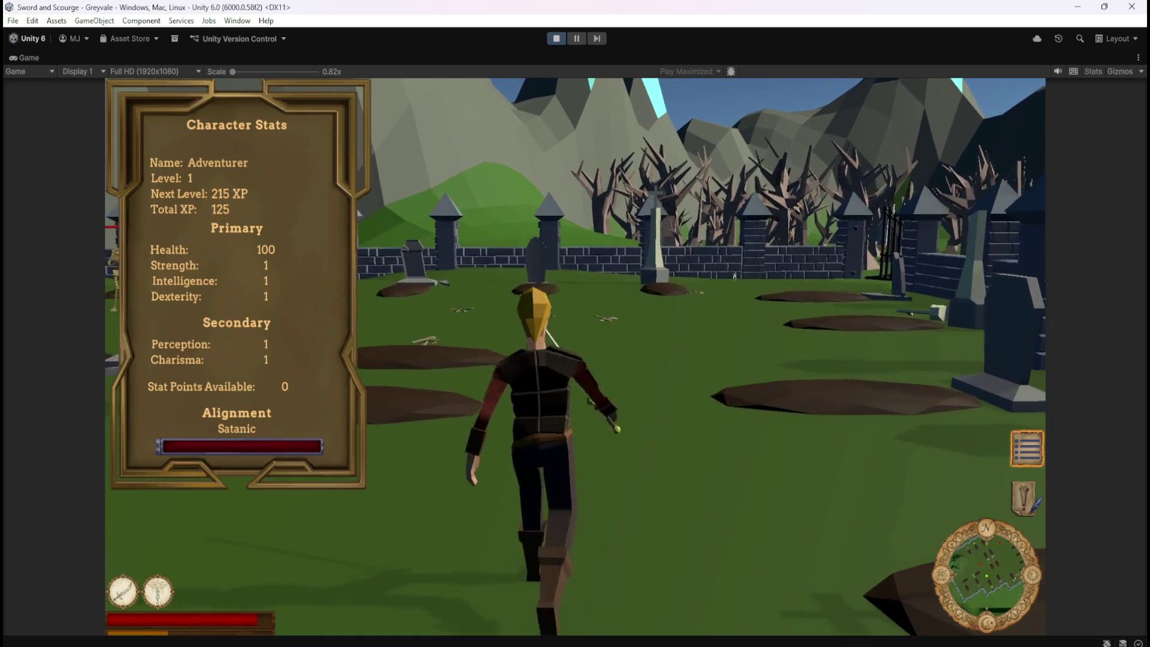
pyautogui.press('a')
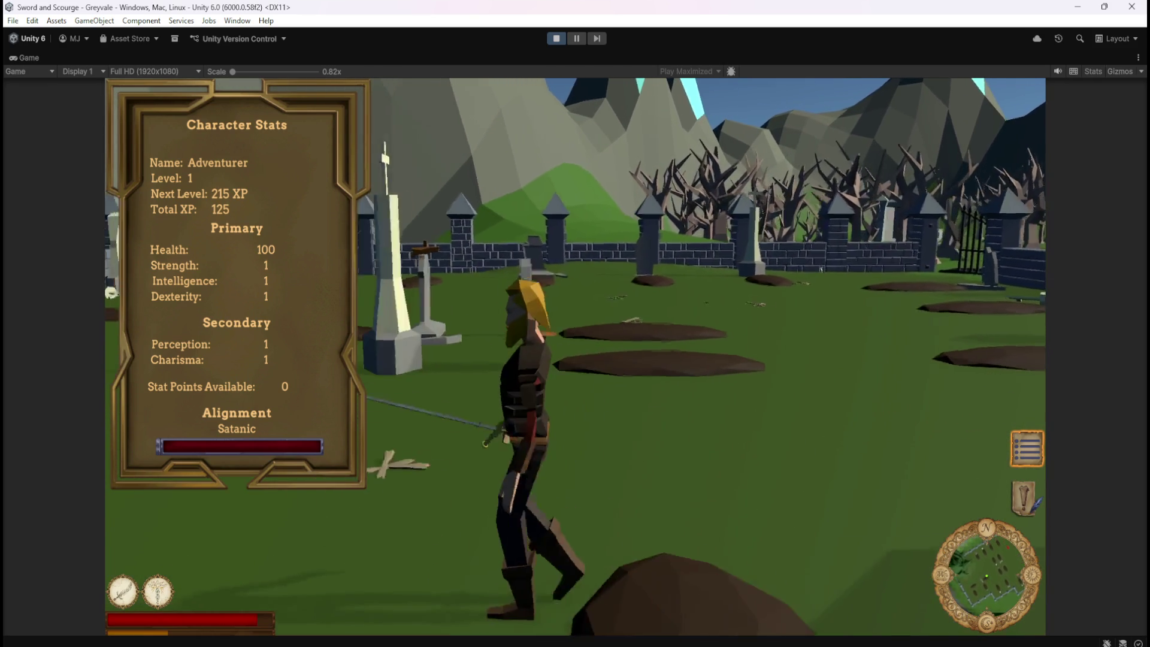
pyautogui.press('w')
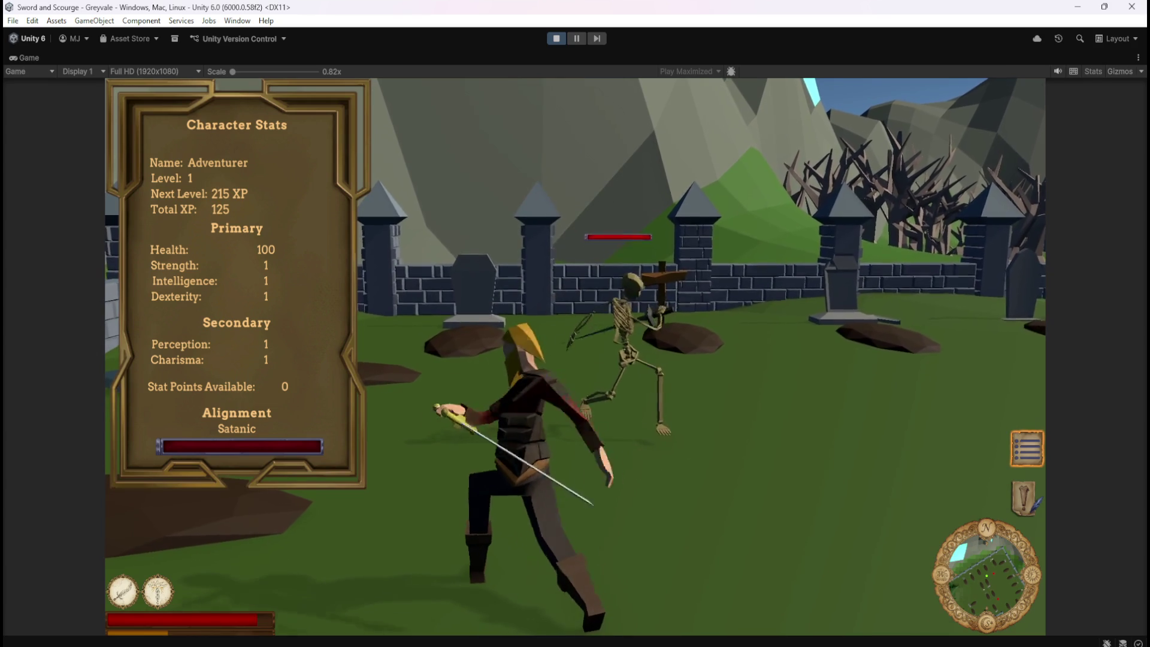
pyautogui.press('w')
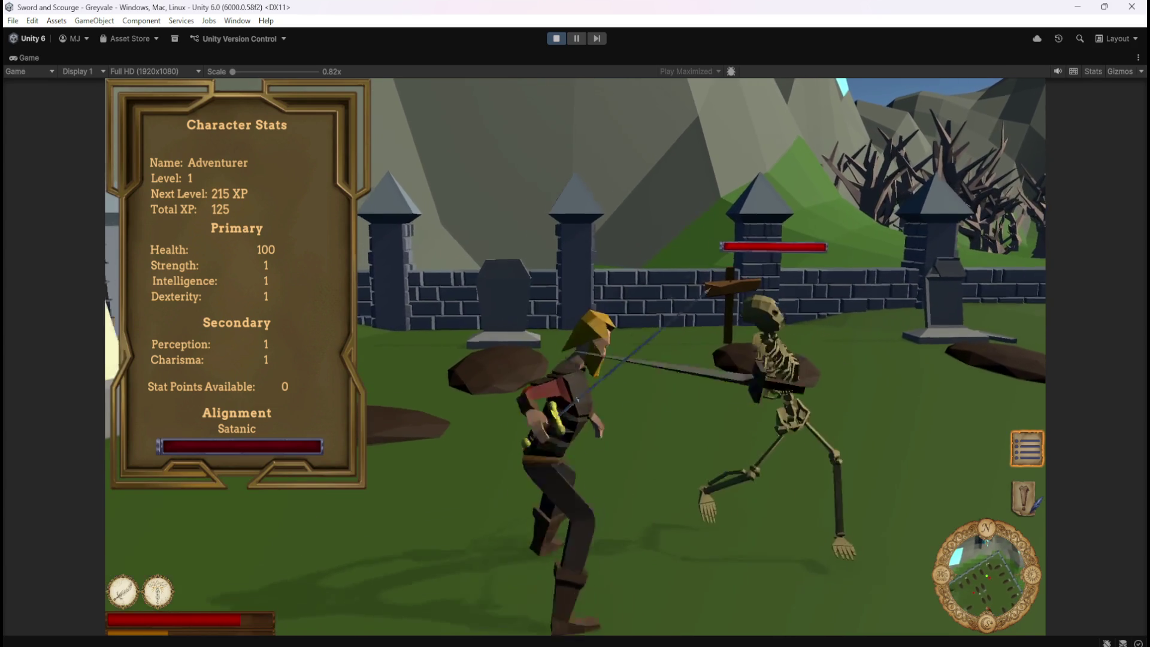
pyautogui.press('s')
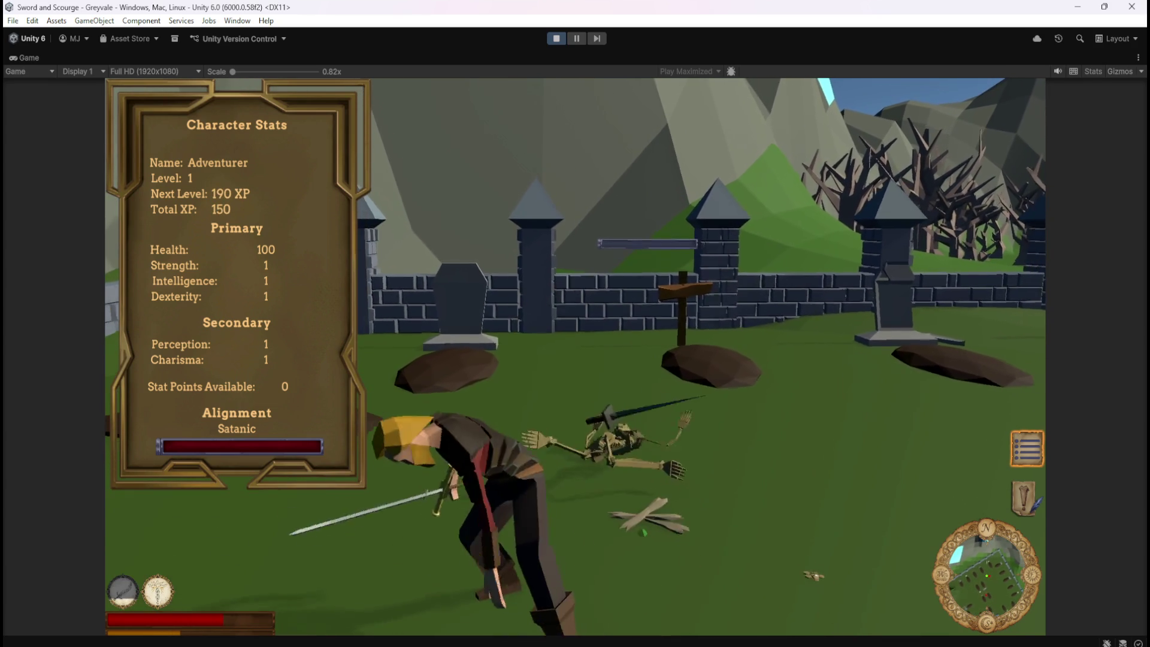
pyautogui.press('2')
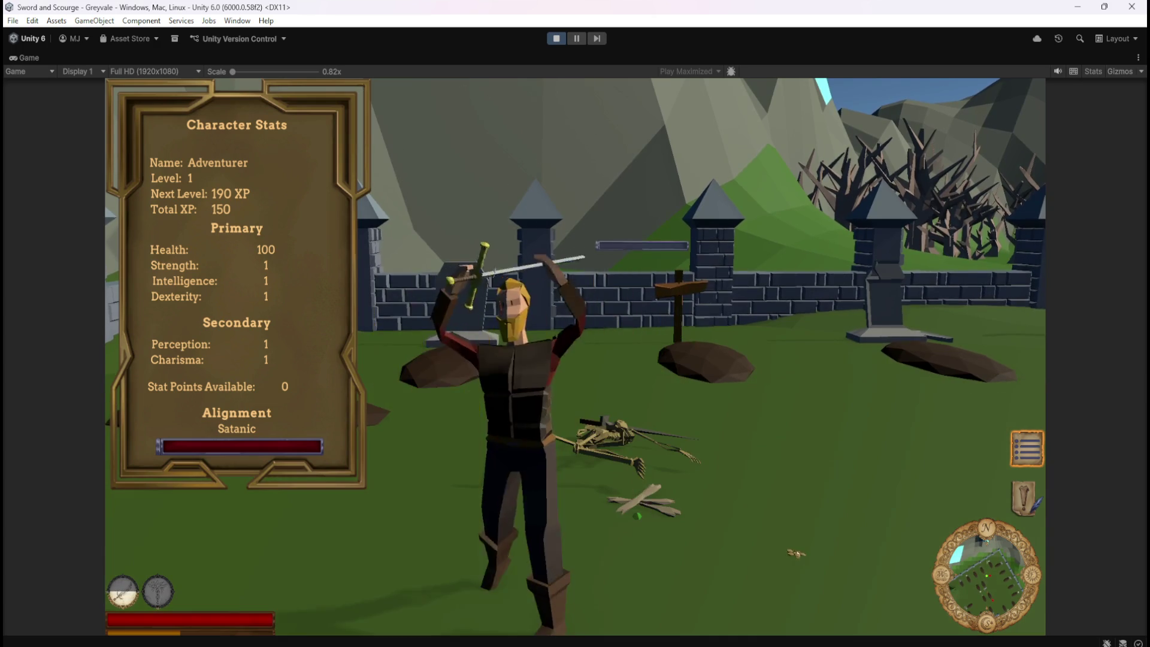
pyautogui.press('s')
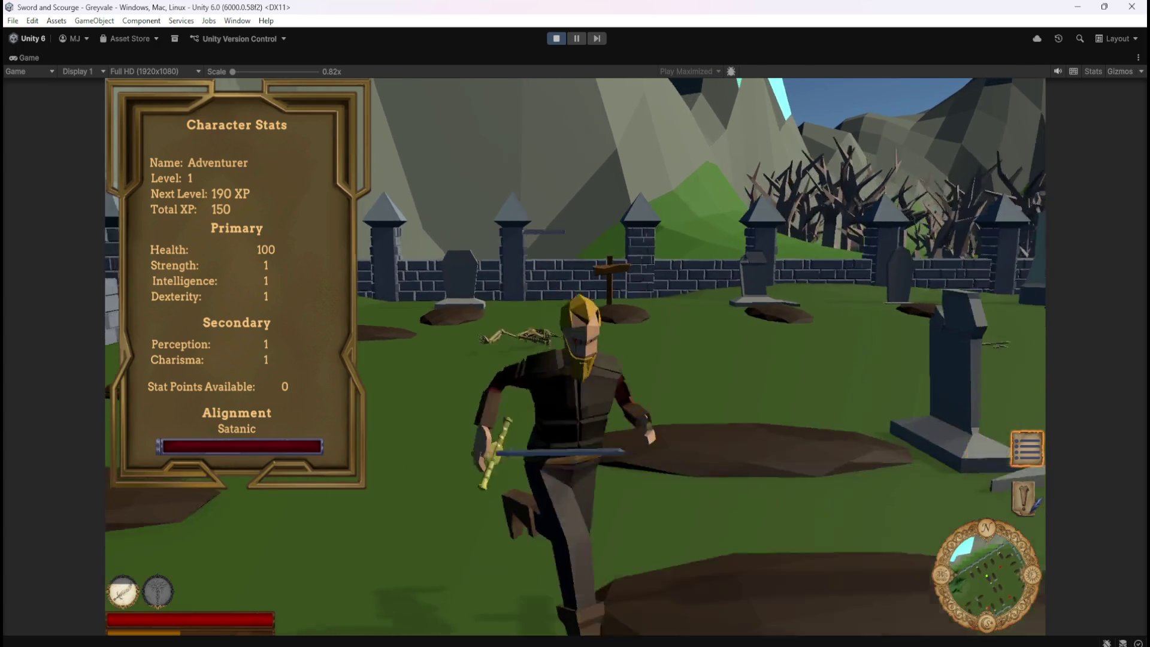
pyautogui.press('w')
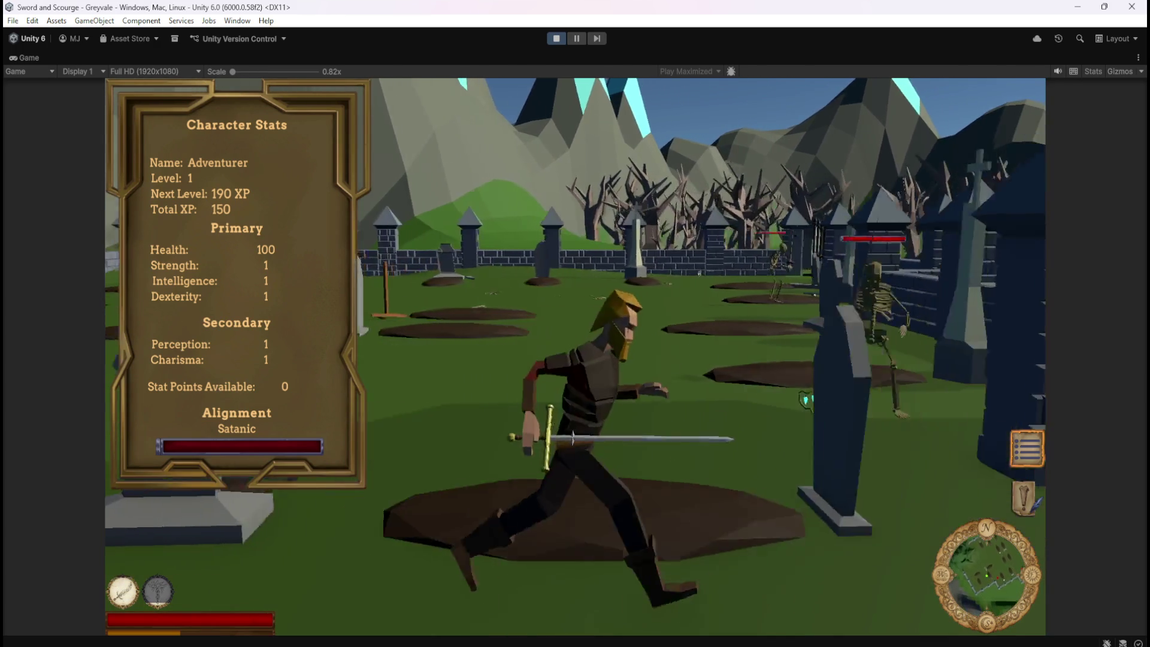
# - Keep killing skeletons along the cemetery wall until Total XP is 325, 15 XP from the next level
pyautogui.press('1')
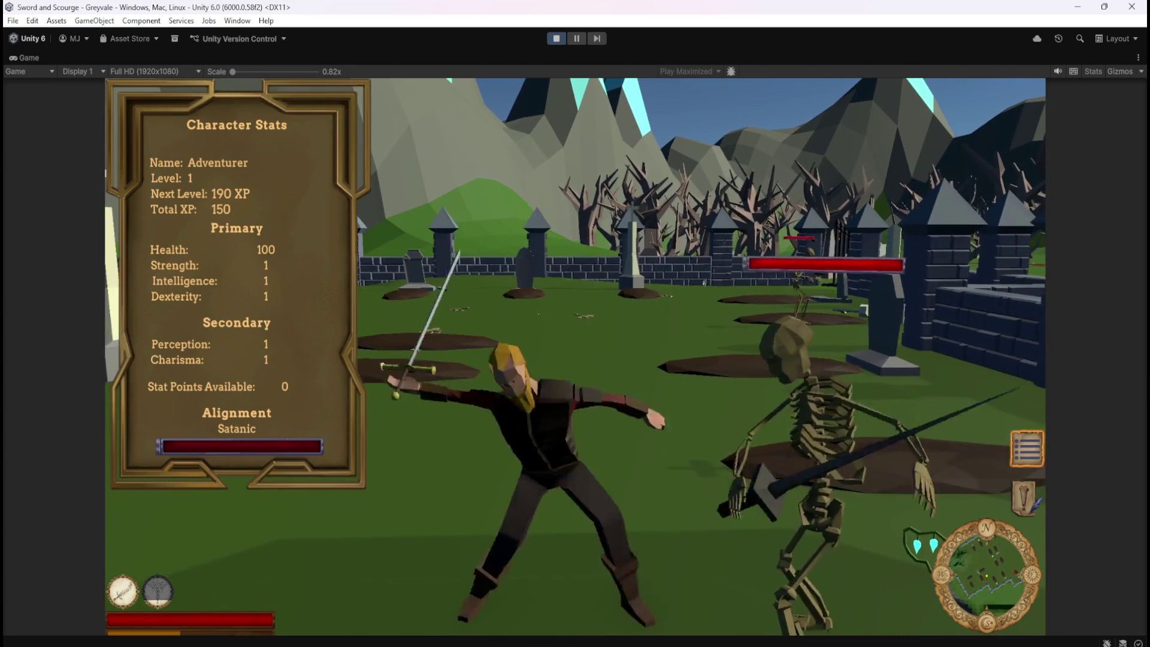
pyautogui.press('s')
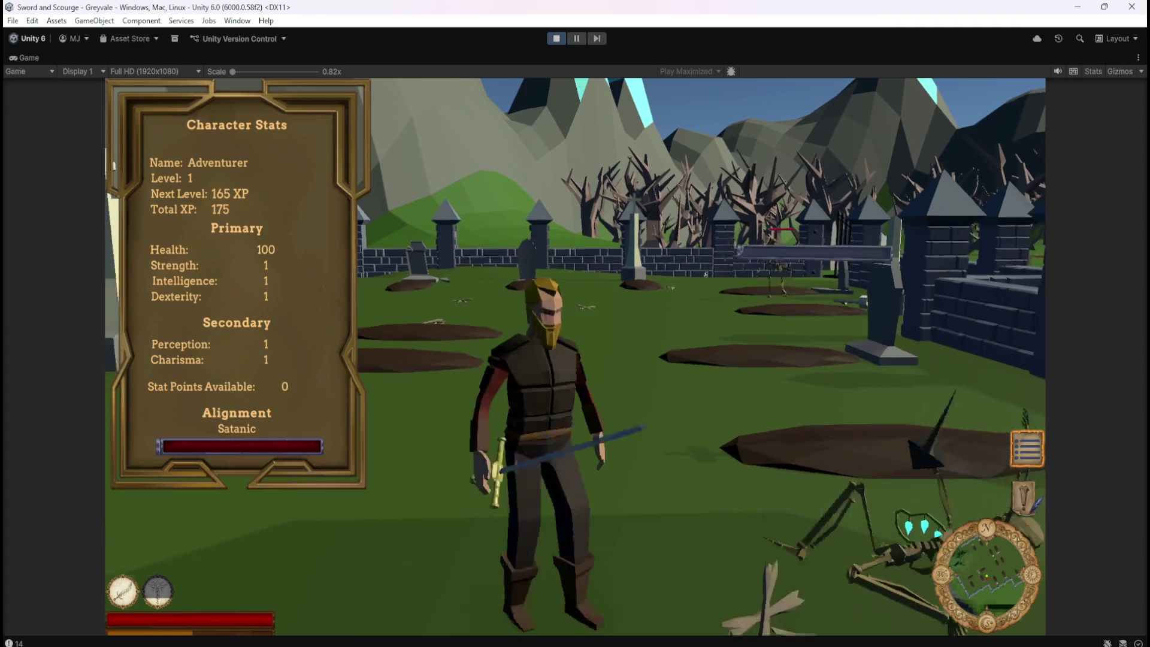
pyautogui.press('w')
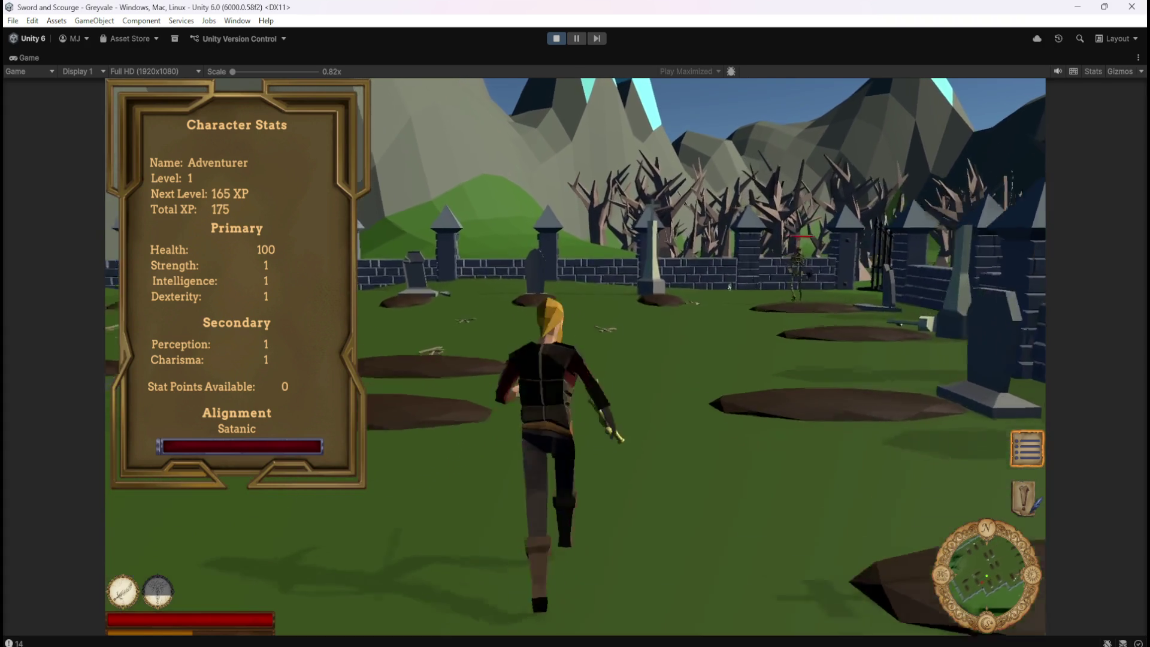
pyautogui.press('1')
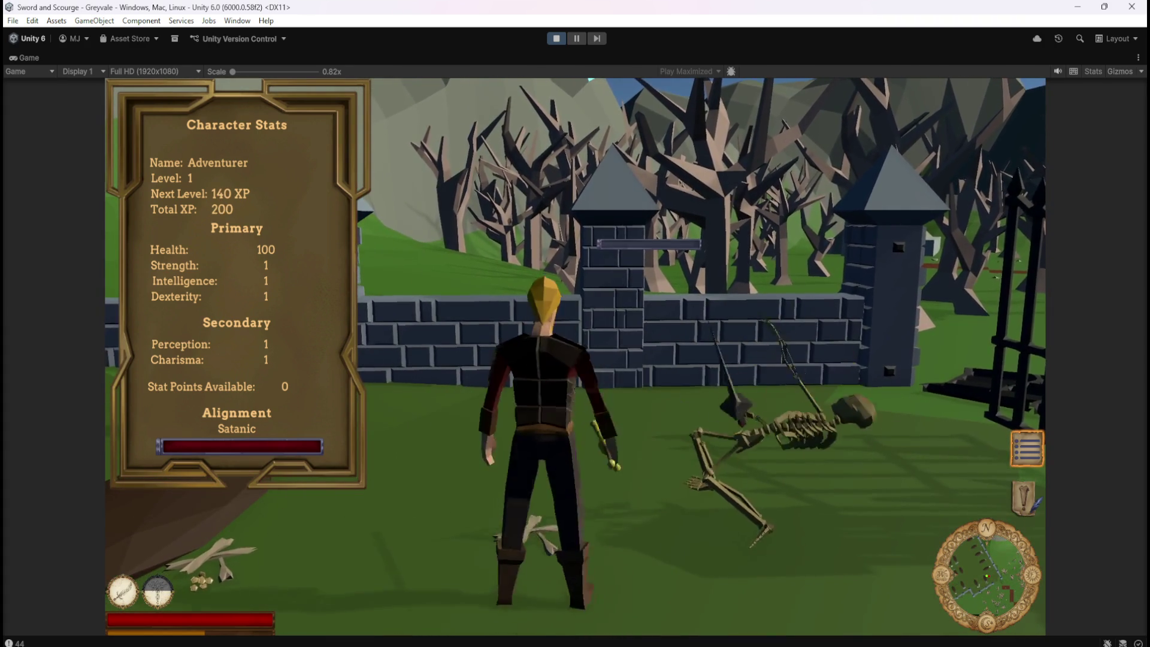
pyautogui.press('a')
pyautogui.press('s')
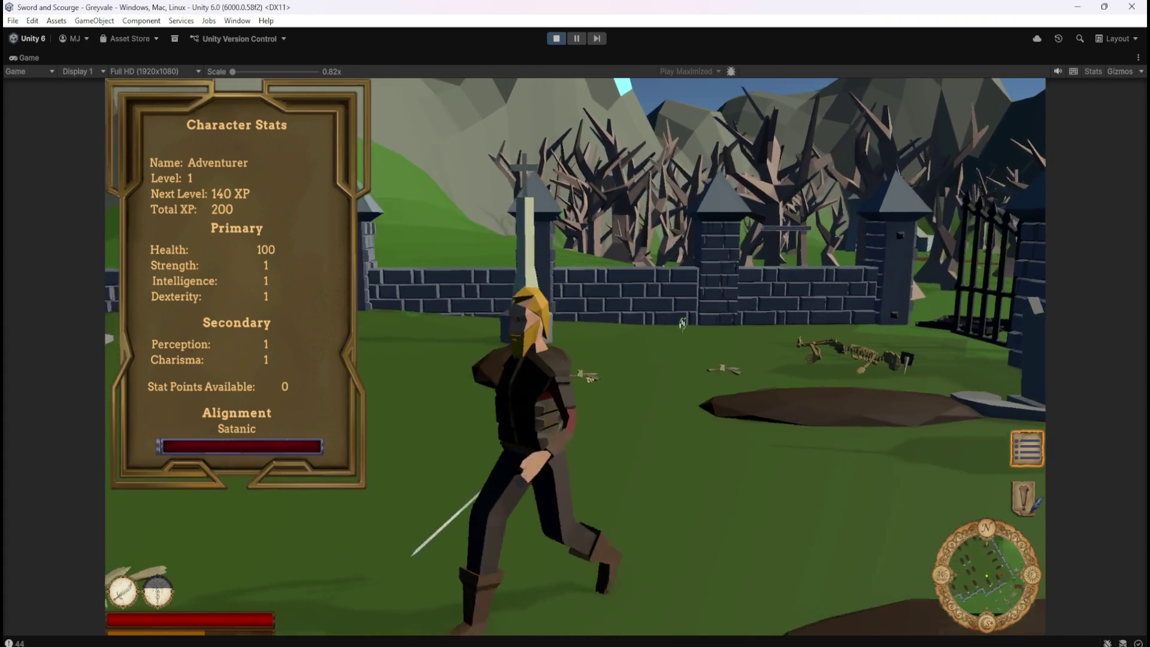
pyautogui.press('a')
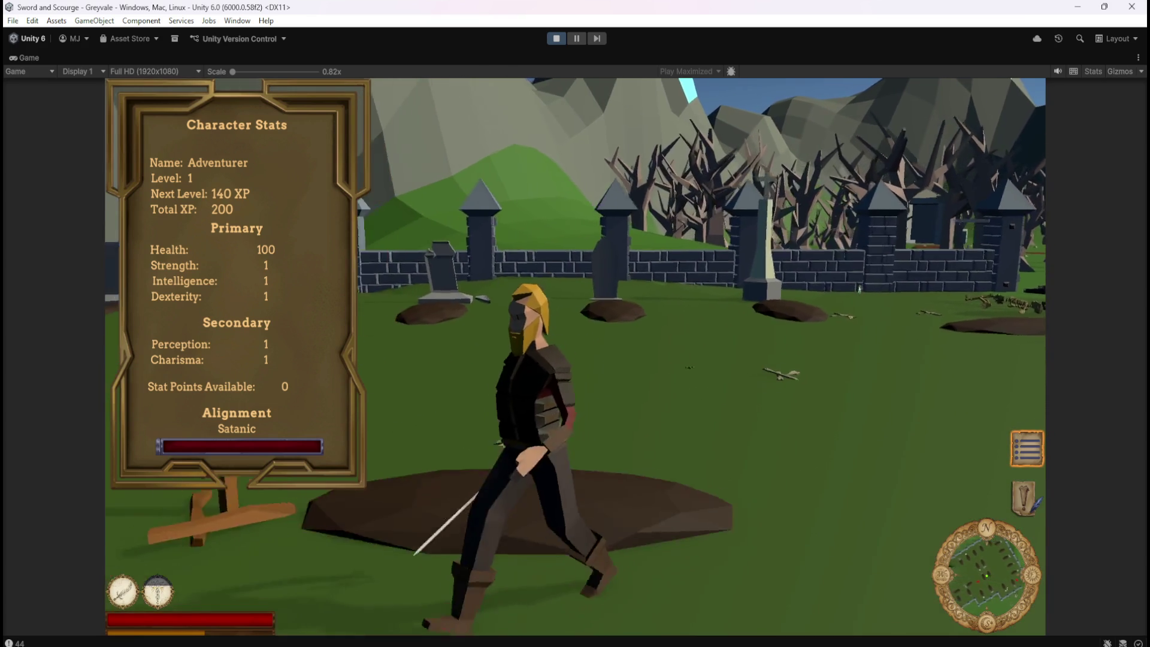
pyautogui.press('d')
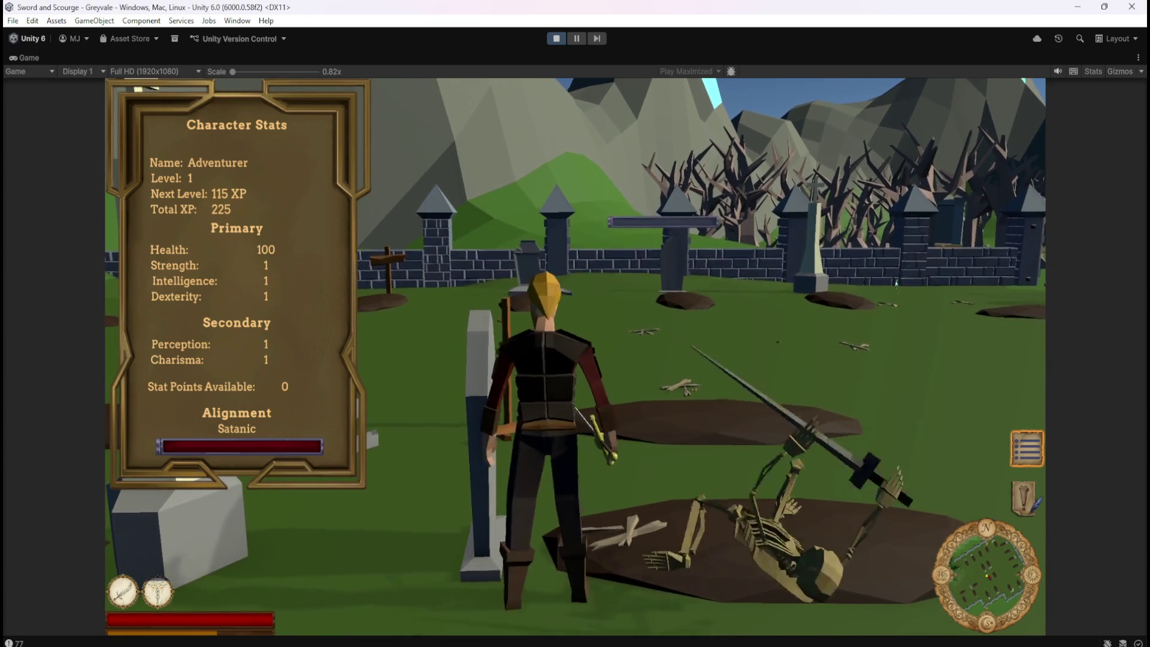
pyautogui.press('s')
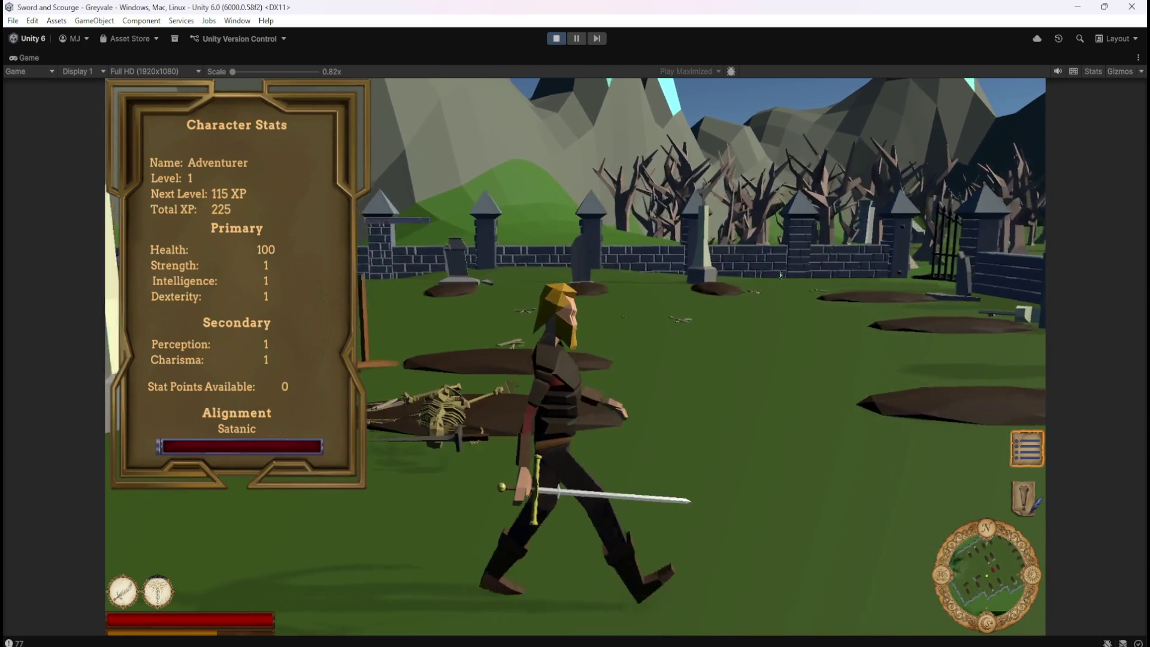
pyautogui.press('w')
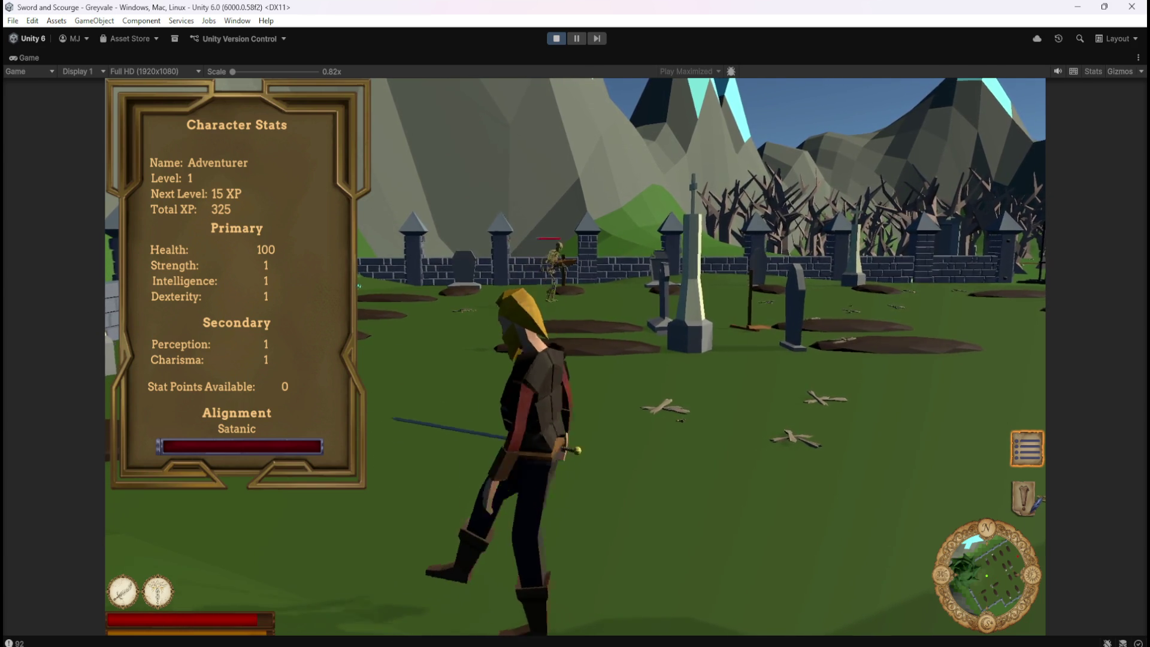
pyautogui.press('w')
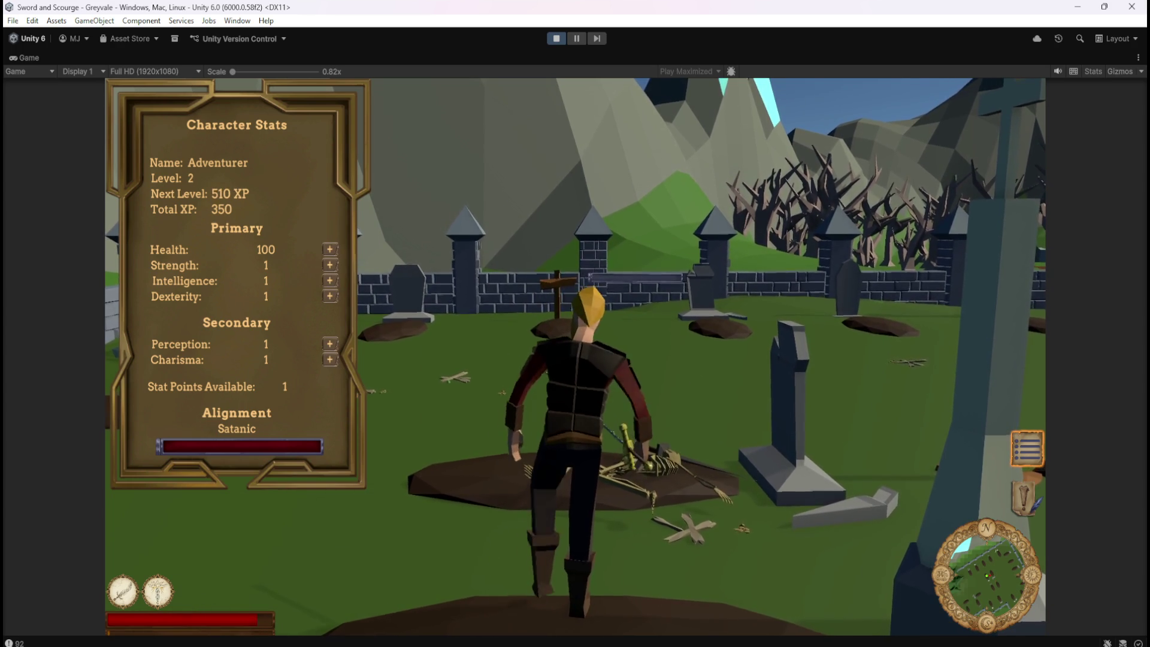
# - Defeat one more skeleton to reach 350 XP and Level 2, with 1 stat point and + buttons showing
pyautogui.press('s')
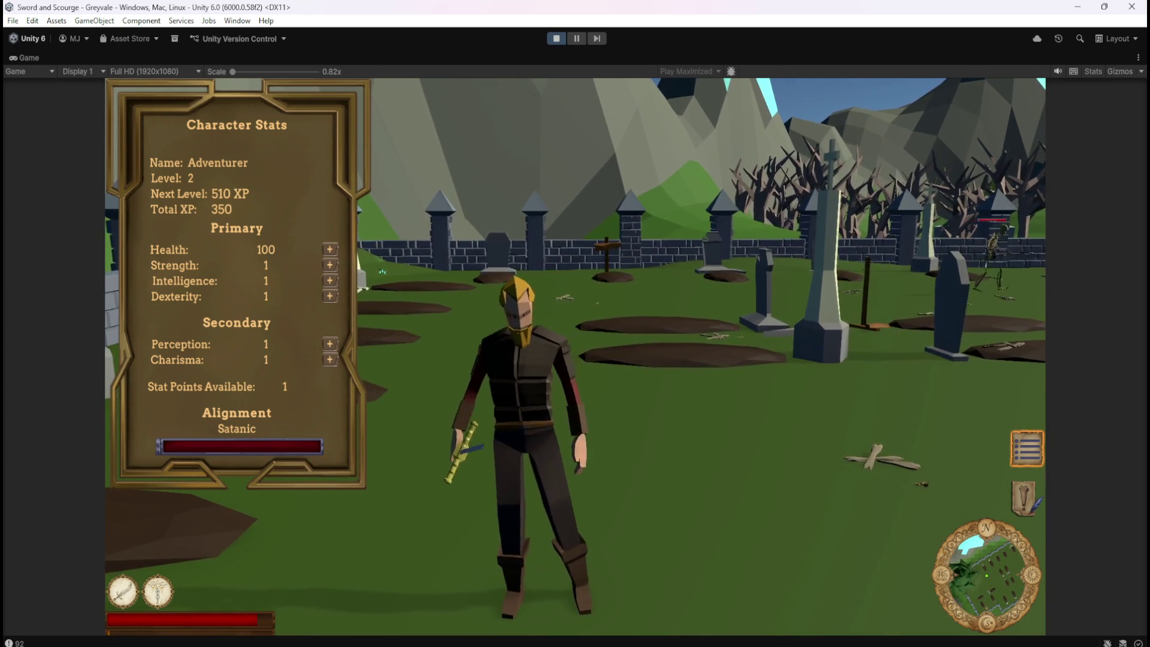
pyautogui.press('a')
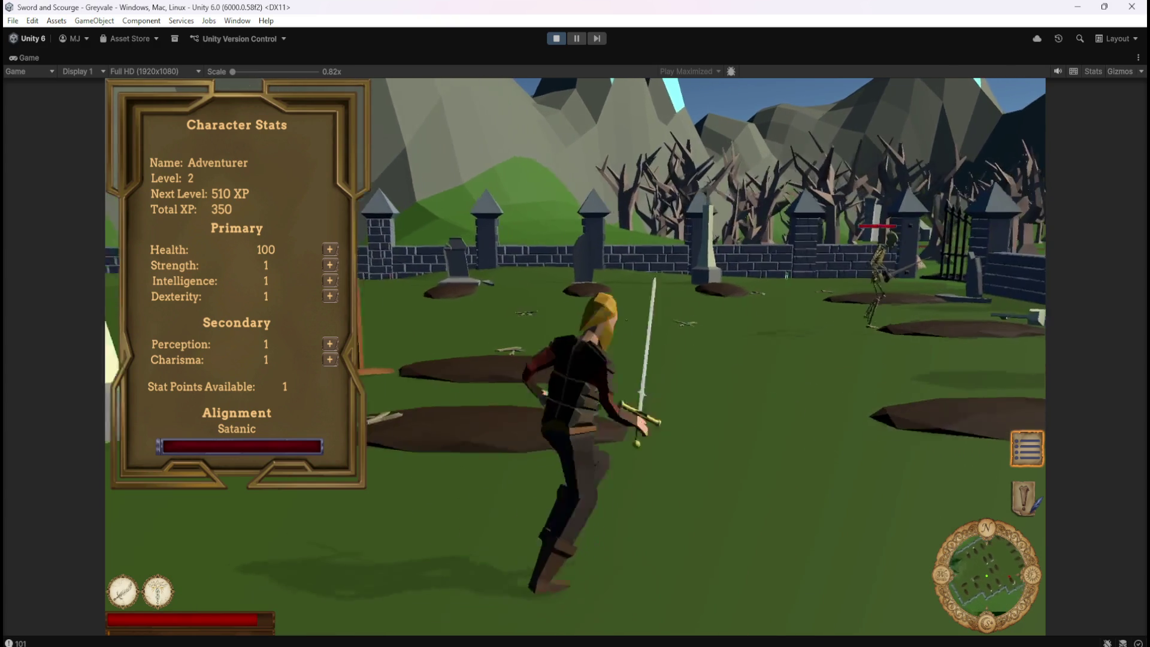